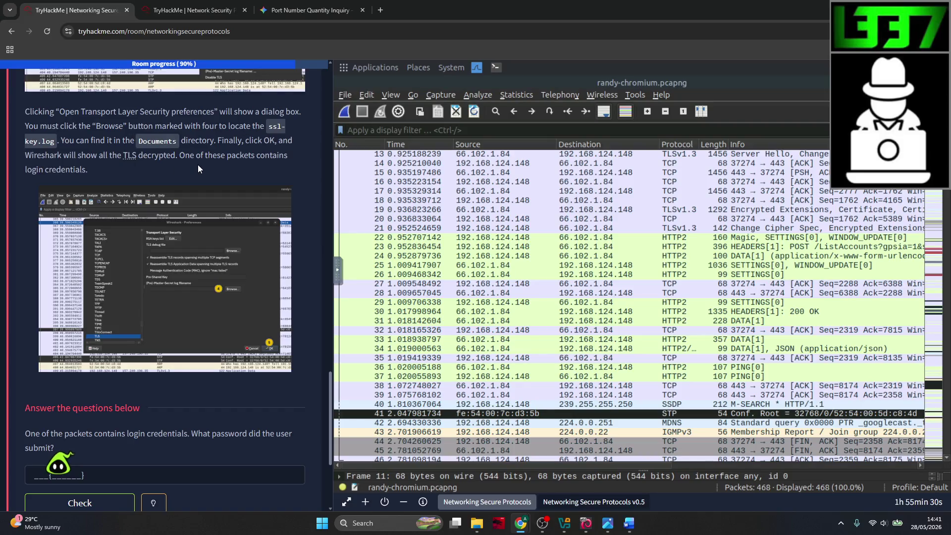
Select HTTP2 packet 22 and dismiss its context menu without choosing an action
left_click(556, 237)
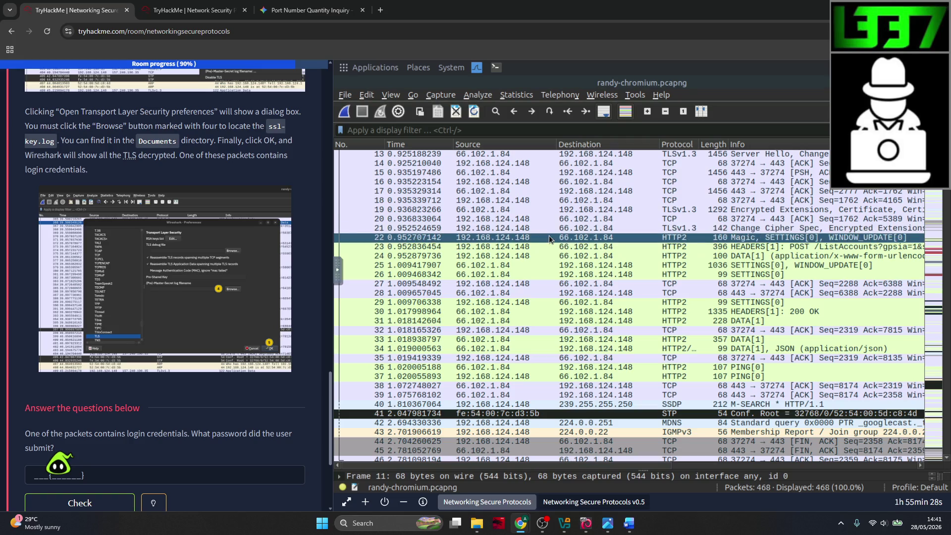
right_click(549, 236)
left_click(527, 240)
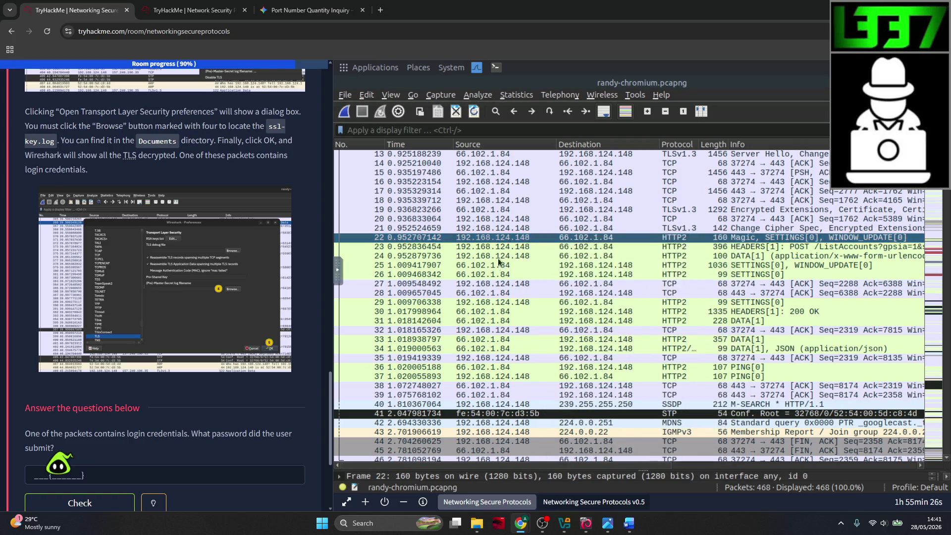
scroll(491, 283, "up", 5)
scroll(584, 306, "up", 1)
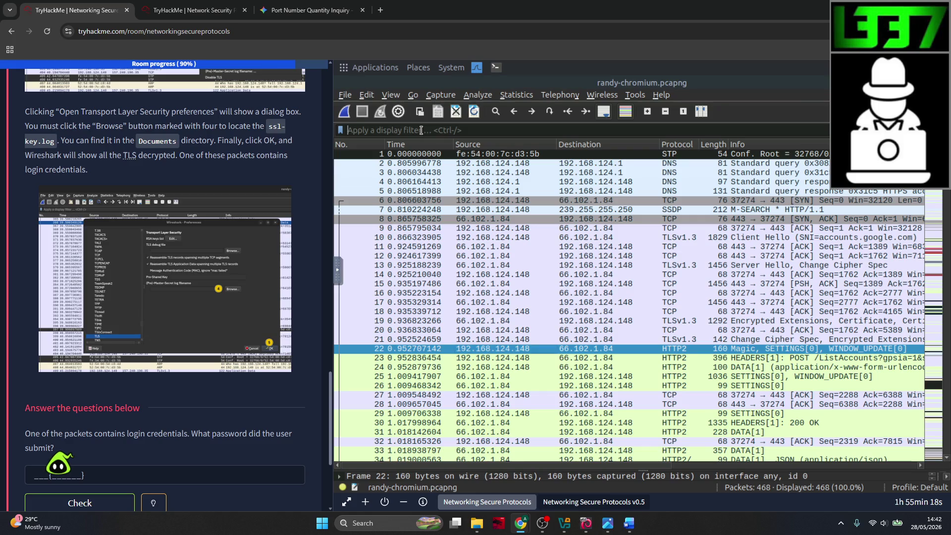
Try an invalid 'thm' display filter, clear it, and browse down the packet list
type("thm")
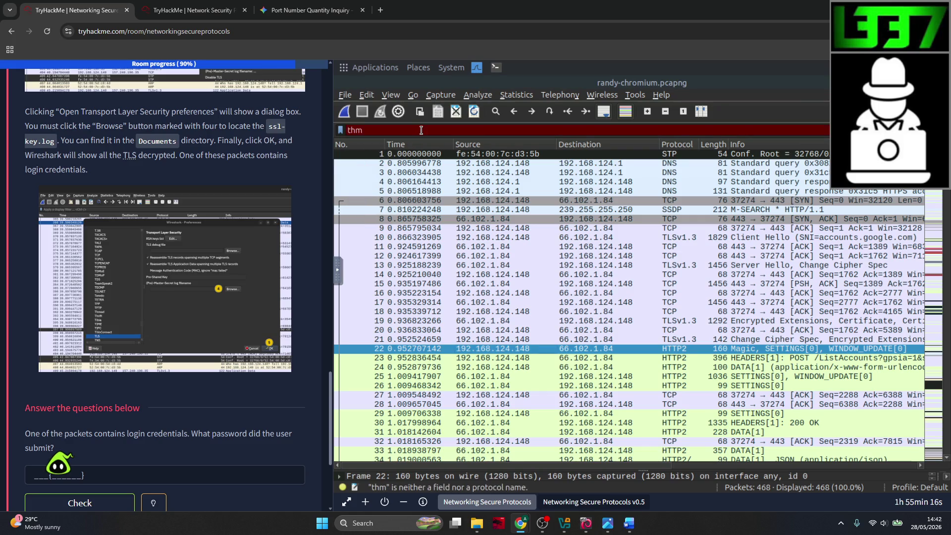
key("BackSpace")
key("BackSpace")
key("BackSpace")
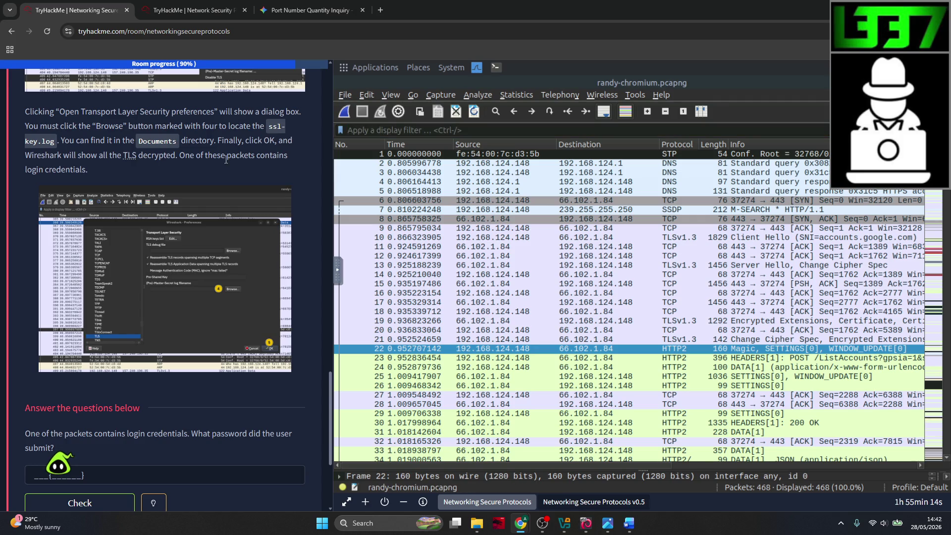
scroll(196, 244, "down", 2)
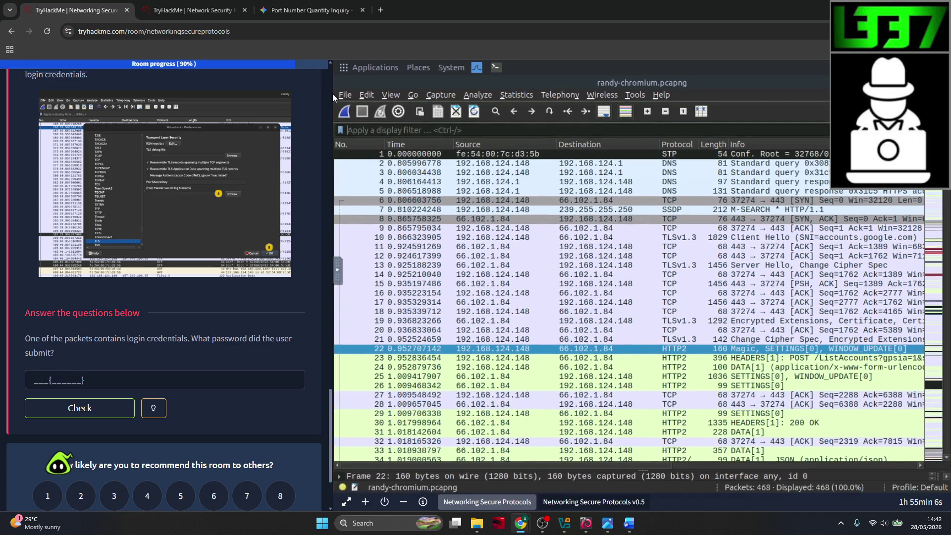
scroll(332, 94, "up", 10)
scroll(201, 307, "down", 10)
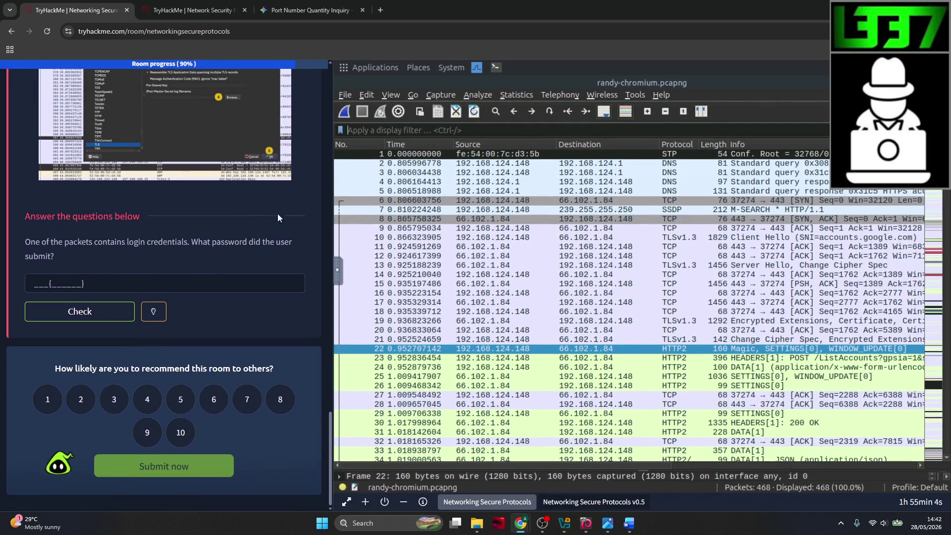
left_click_drag(332, 210, 255, 209)
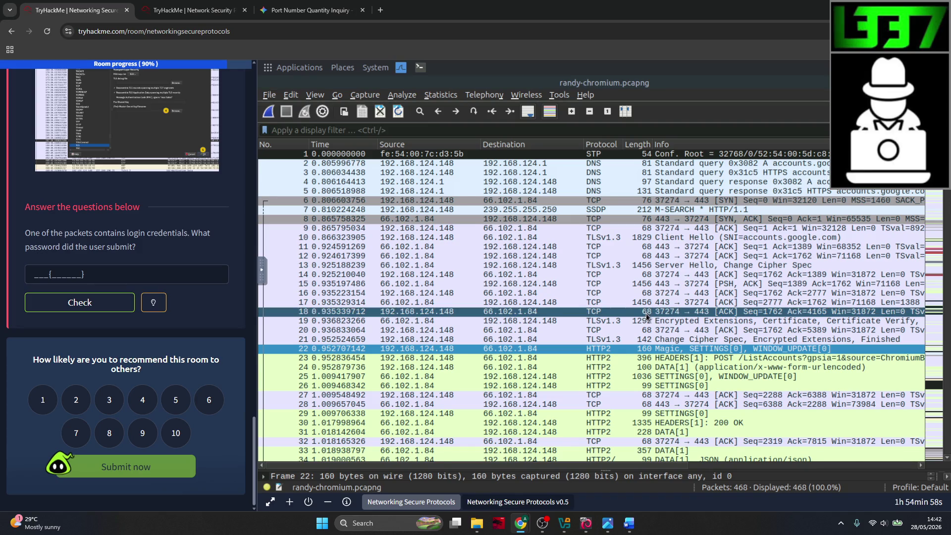
scroll(744, 309, "down", 4)
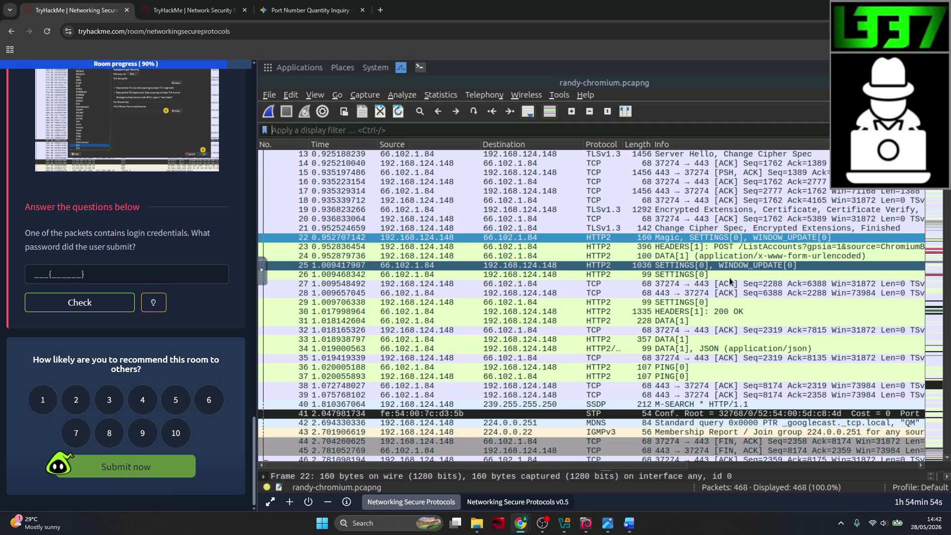
scroll(717, 309, "down", 1)
scroll(718, 309, "up", 3)
scroll(723, 310, "down", 8)
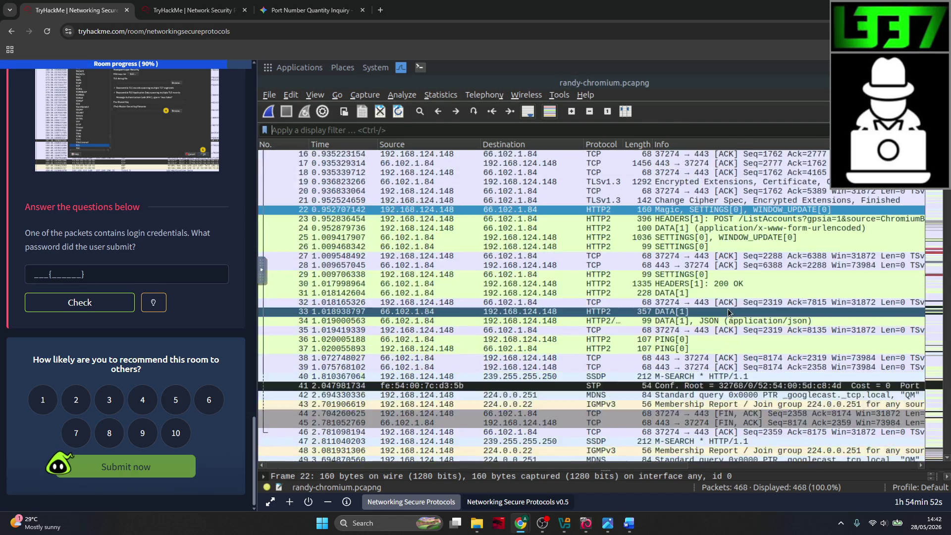
scroll(727, 311, "down", 9)
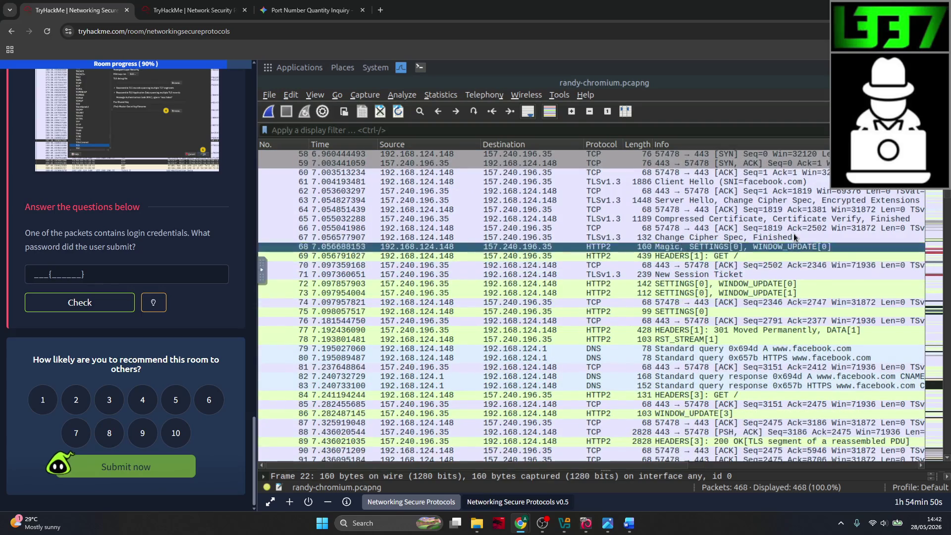
Open packet 72 in its own window, expand and collapse both HTTP2 layers, then close it
right_click(682, 288)
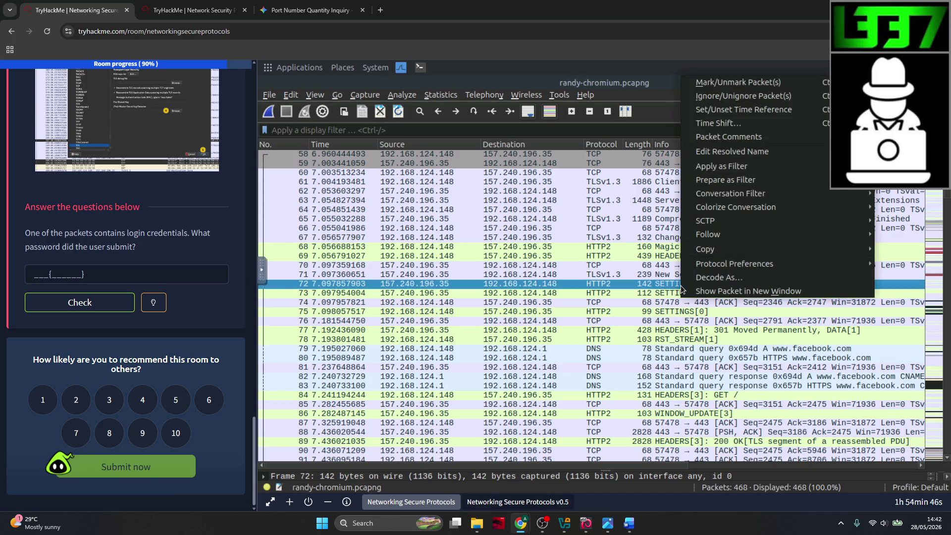
double_click(634, 288)
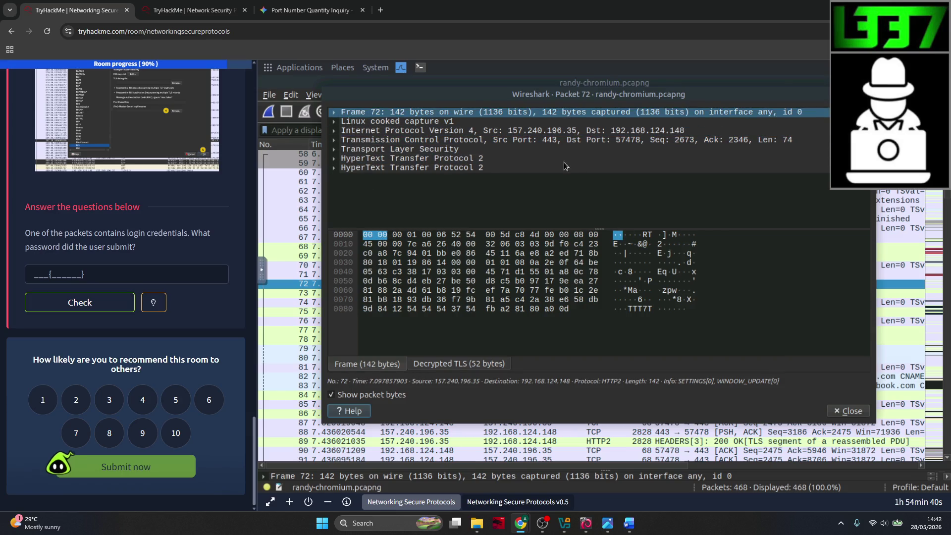
left_click(335, 159)
left_click(334, 158)
left_click(335, 168)
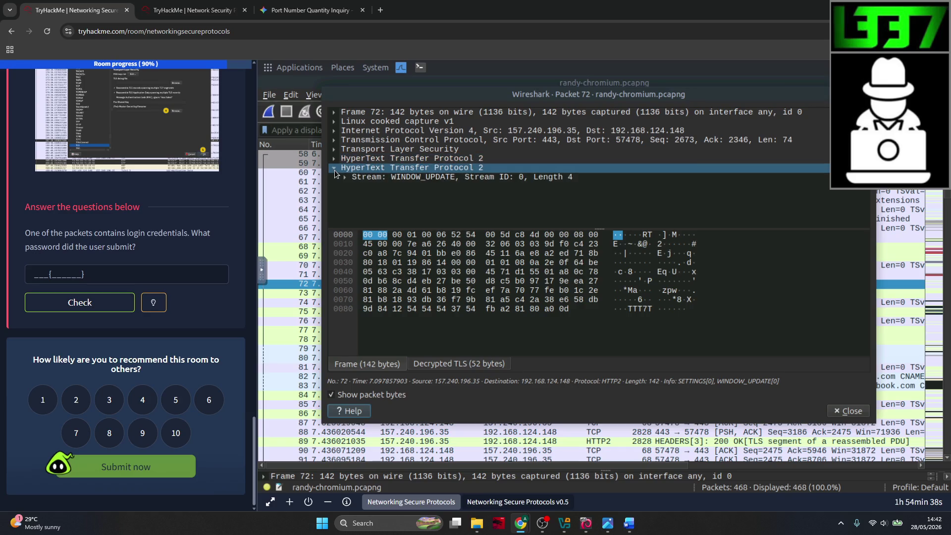
left_click(334, 168)
key("Escape")
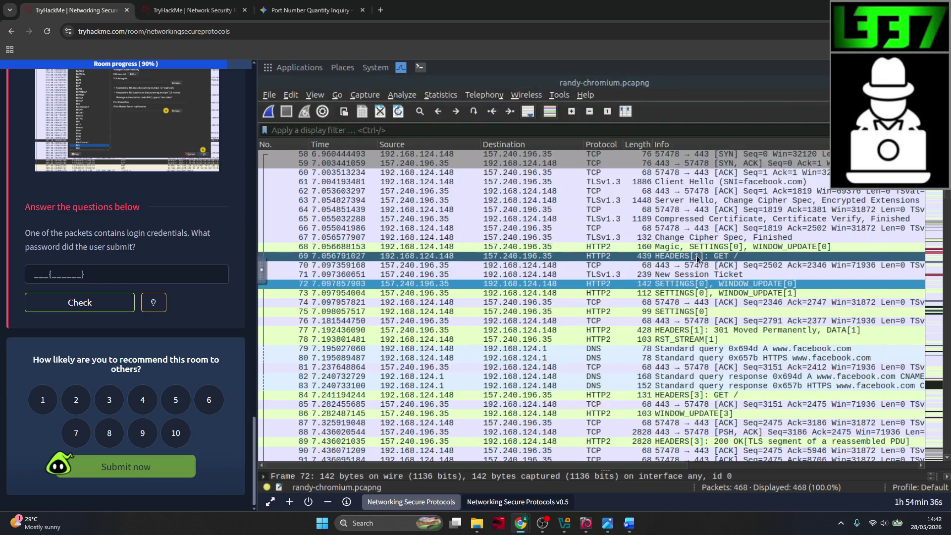
Scroll further down and select packet 144, Change Cipher Spec, Finished
scroll(699, 260, "down", 1)
scroll(712, 274, "down", 4)
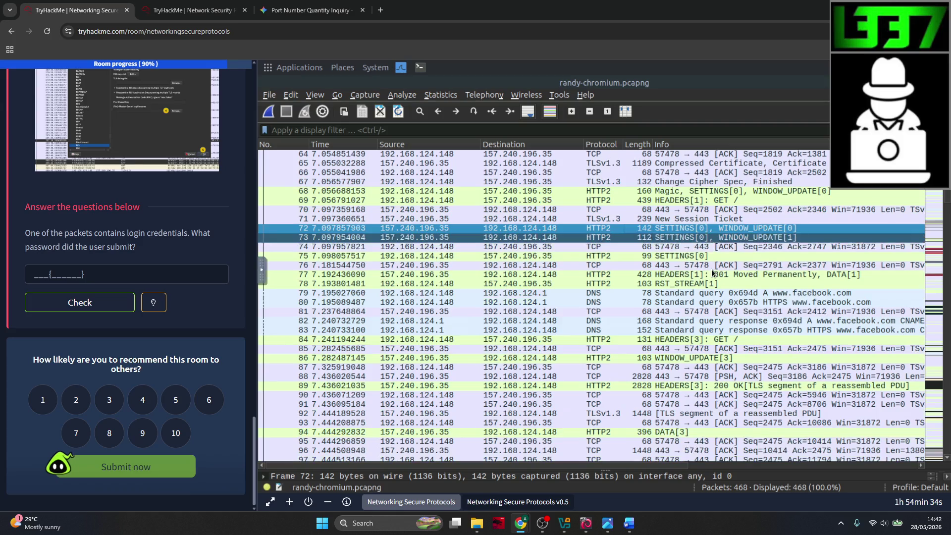
scroll(696, 321, "down", 9)
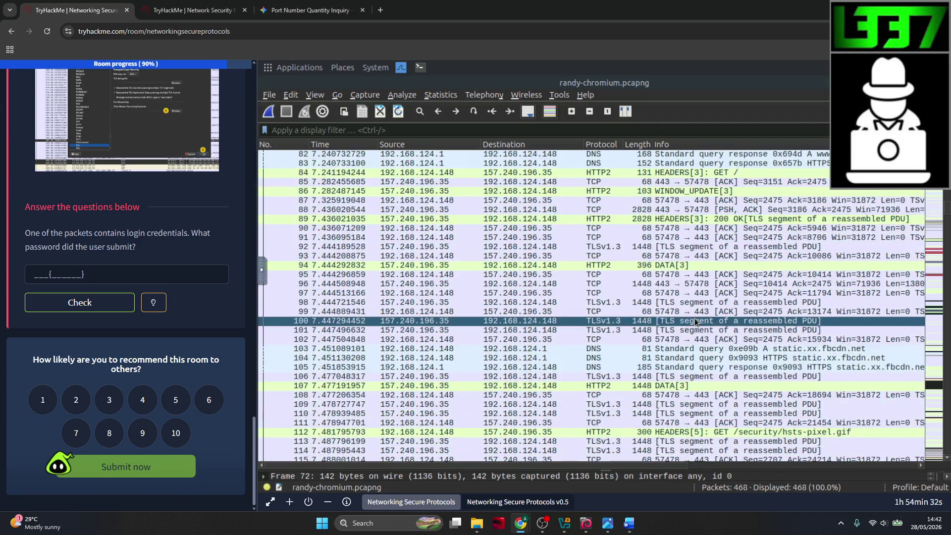
scroll(701, 316, "down", 4)
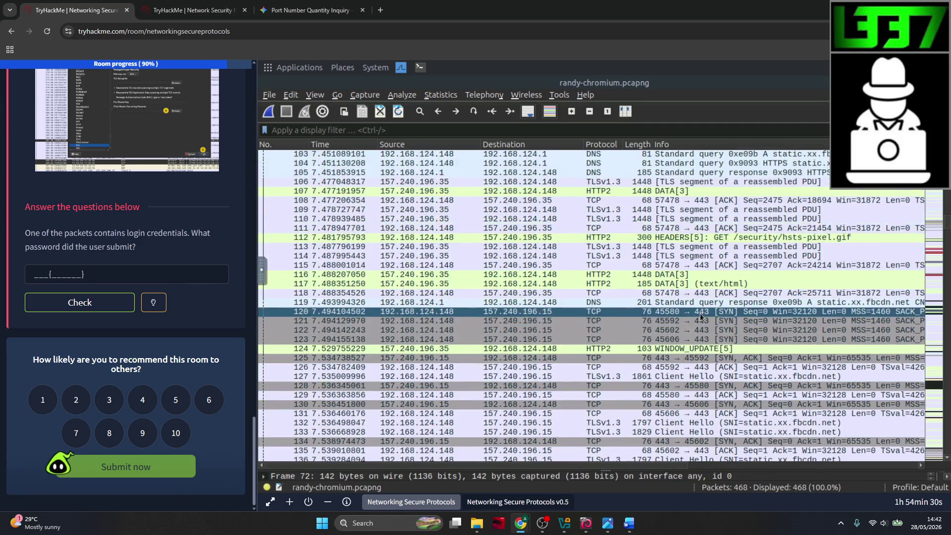
left_click(675, 268)
scroll(678, 282, "down", 4)
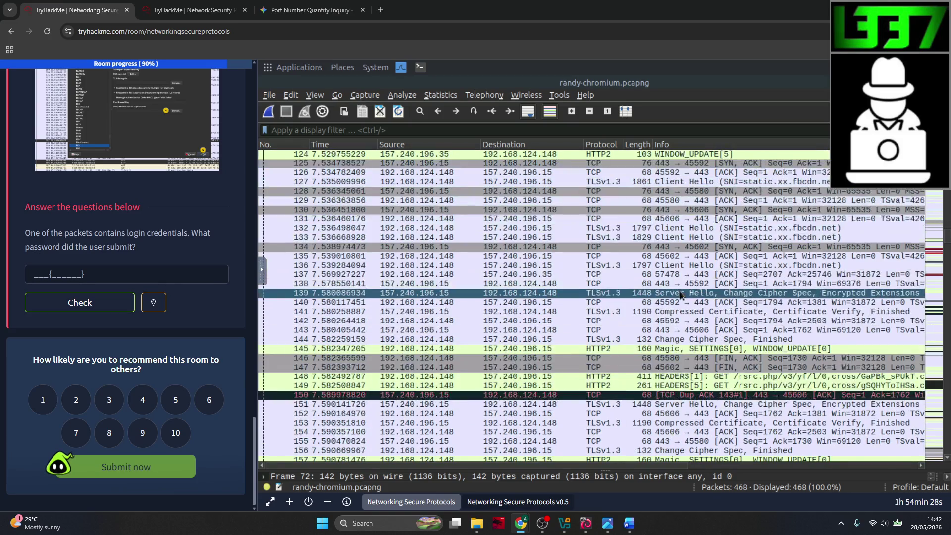
scroll(681, 295, "down", 2)
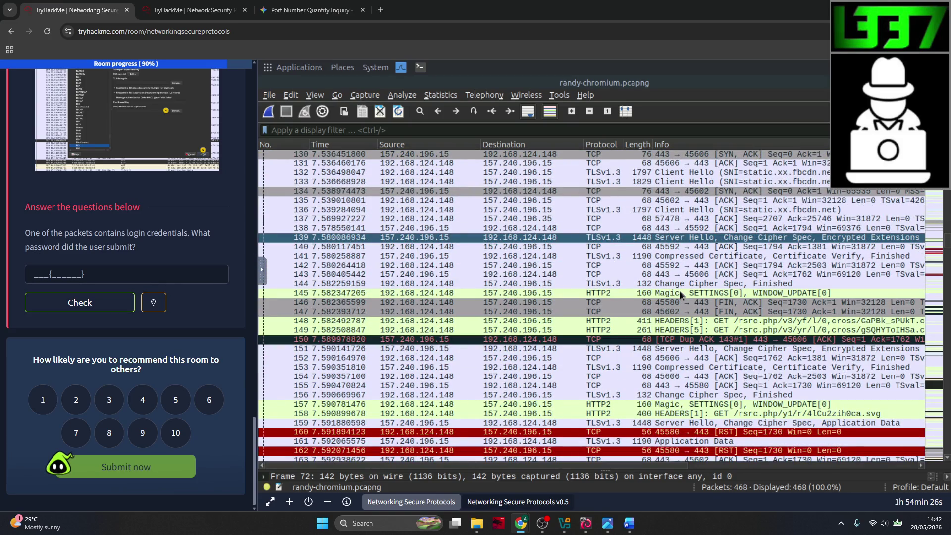
left_click(634, 284)
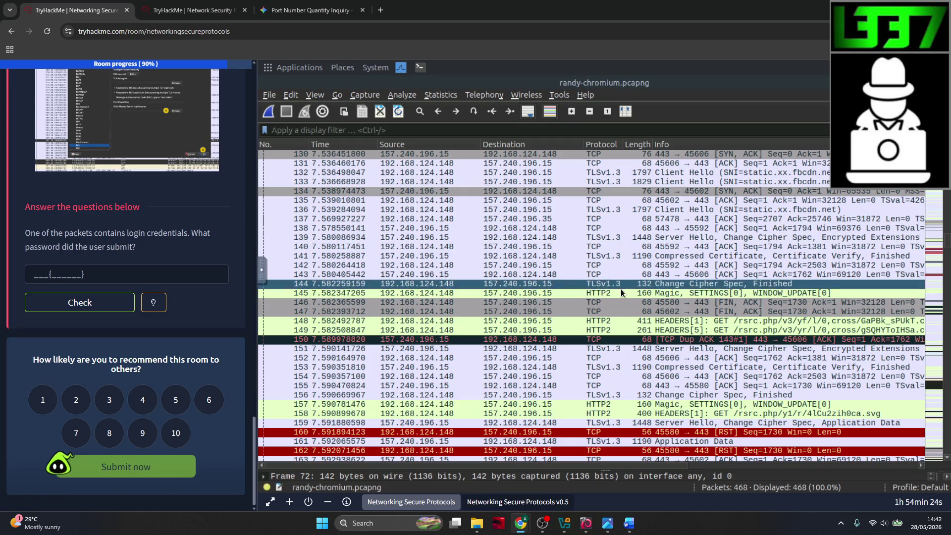
Select a handshake packet near the capture start, then sort the list by the Protocol column
scroll(622, 292, "up", 20)
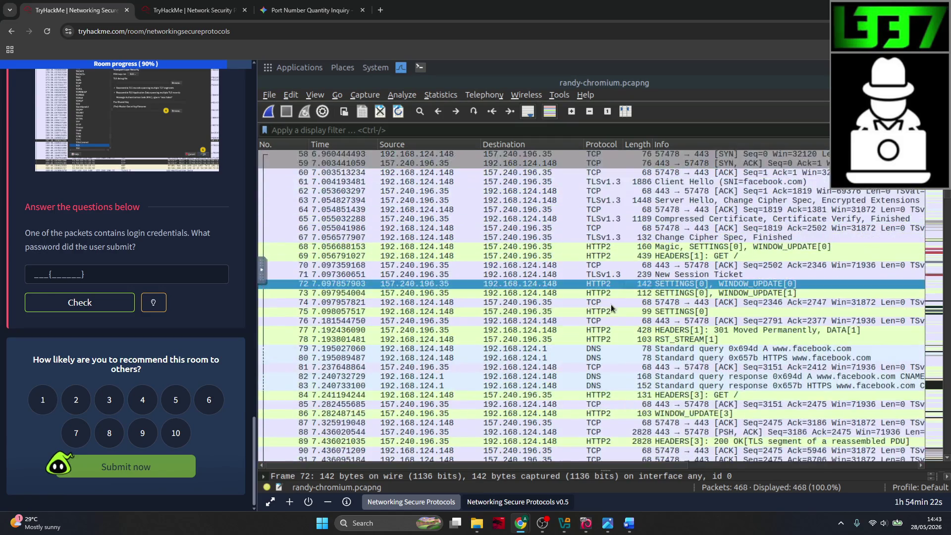
scroll(644, 297, "up", 11)
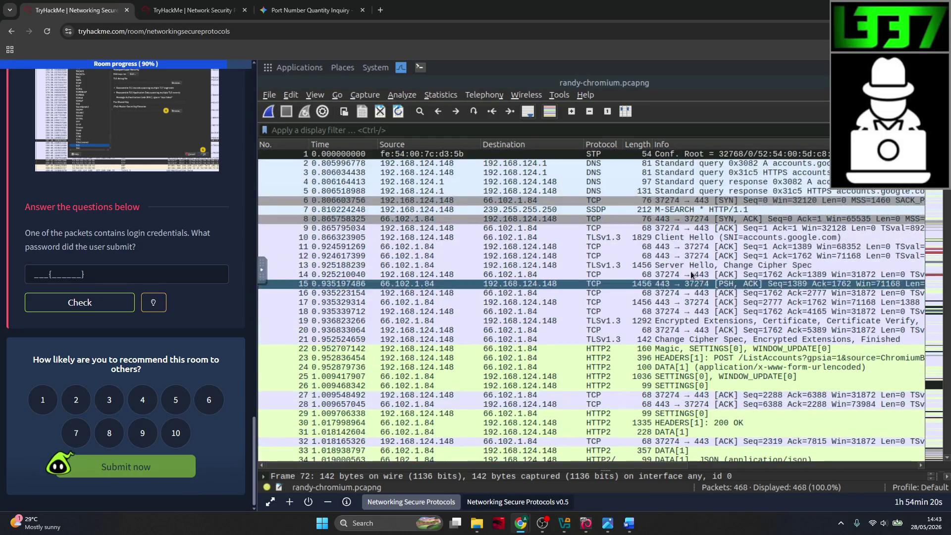
left_click(688, 267)
mouse_move(688, 286)
left_mouse_down()
mouse_move(659, 303)
mouse_move(629, 251)
mouse_move(600, 149)
mouse_move(598, 157)
left_mouse_up()
left_click(601, 146)
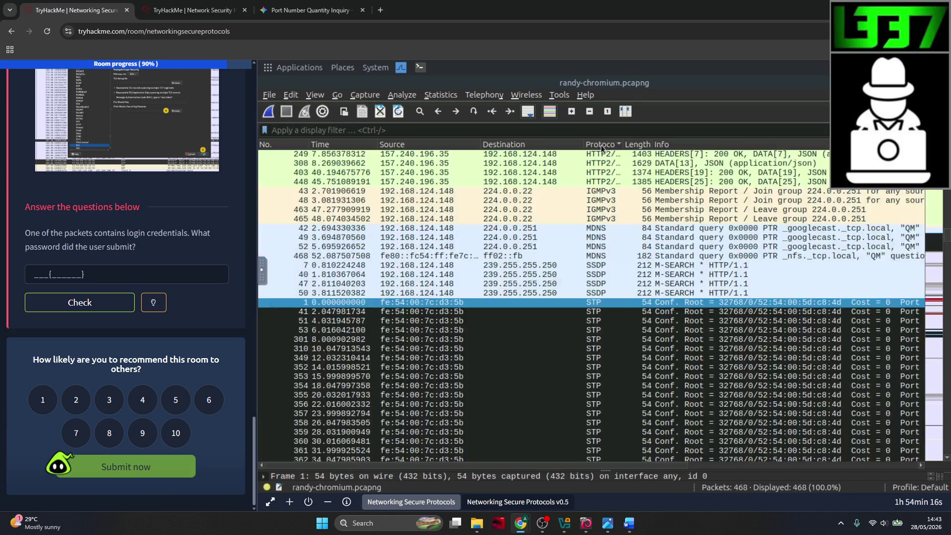
left_click(601, 147)
left_click(601, 147)
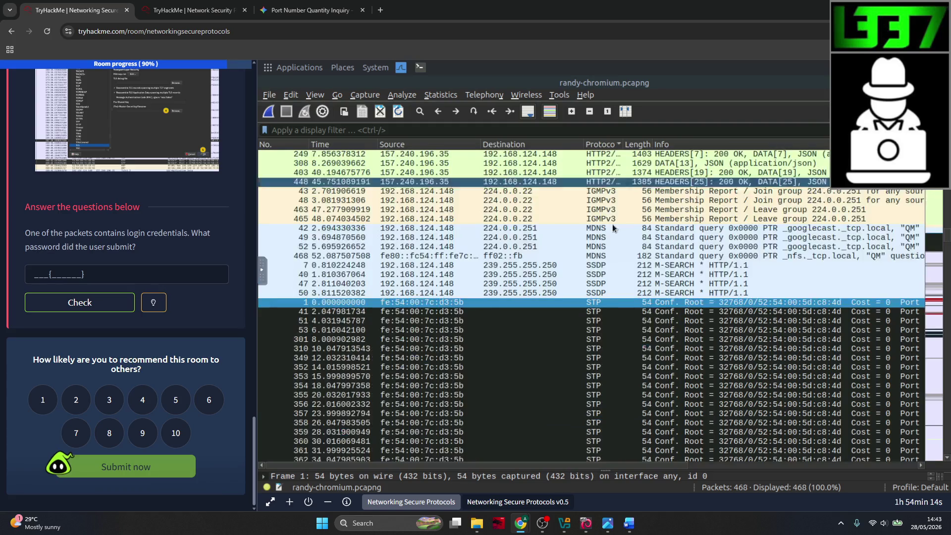
scroll(612, 252, "up", 10)
scroll(613, 252, "up", 5)
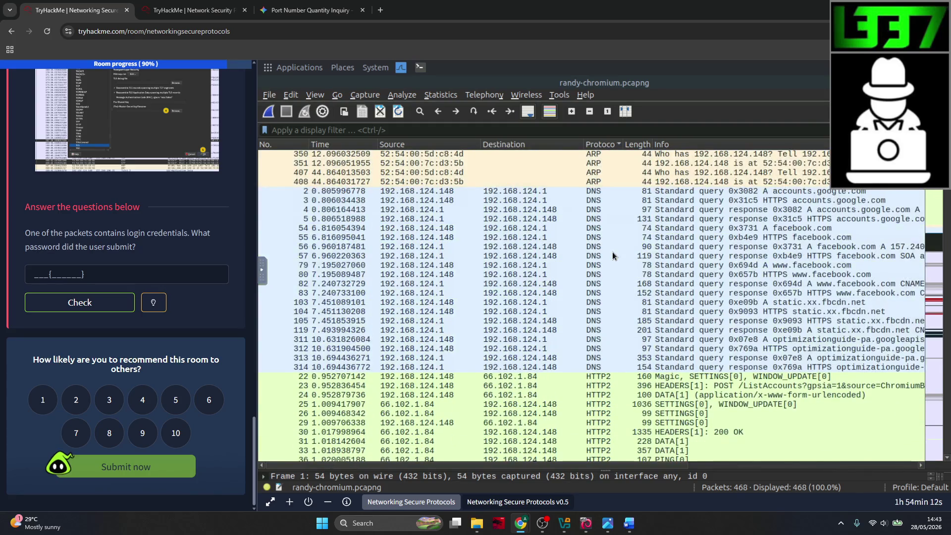
left_click(613, 248)
scroll(612, 258, "down", 10)
left_click(611, 274)
scroll(620, 275, "down", 15)
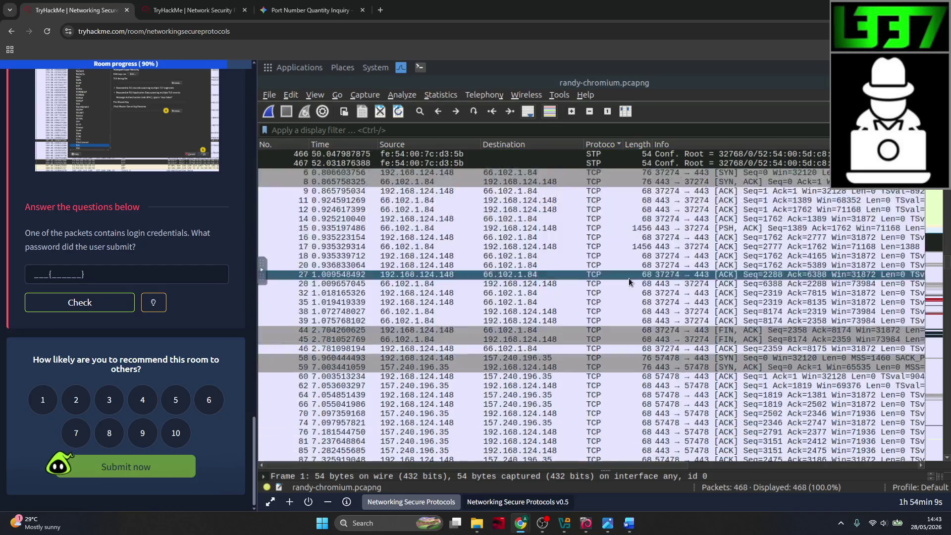
left_click(626, 280)
scroll(625, 277, "down", 14)
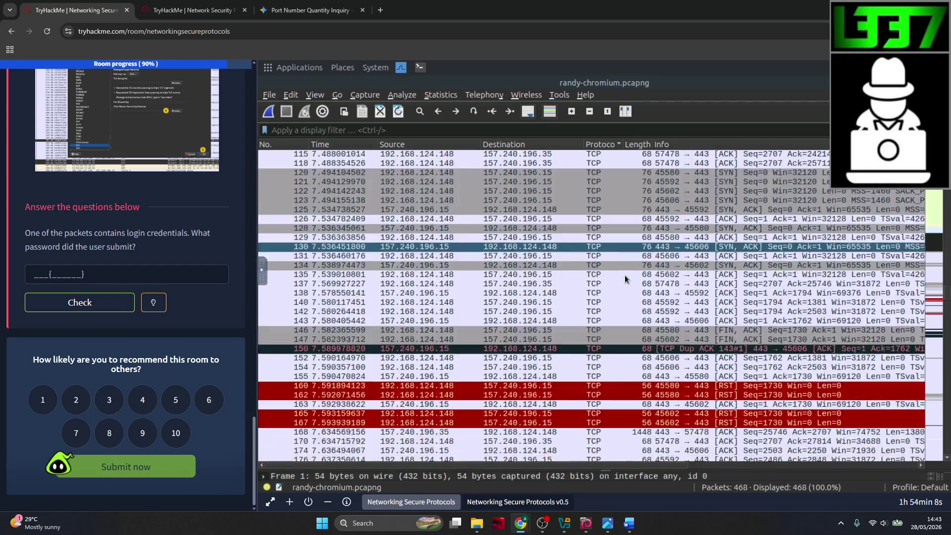
left_click(623, 275)
scroll(624, 275, "down", 2)
scroll(629, 284, "down", 10)
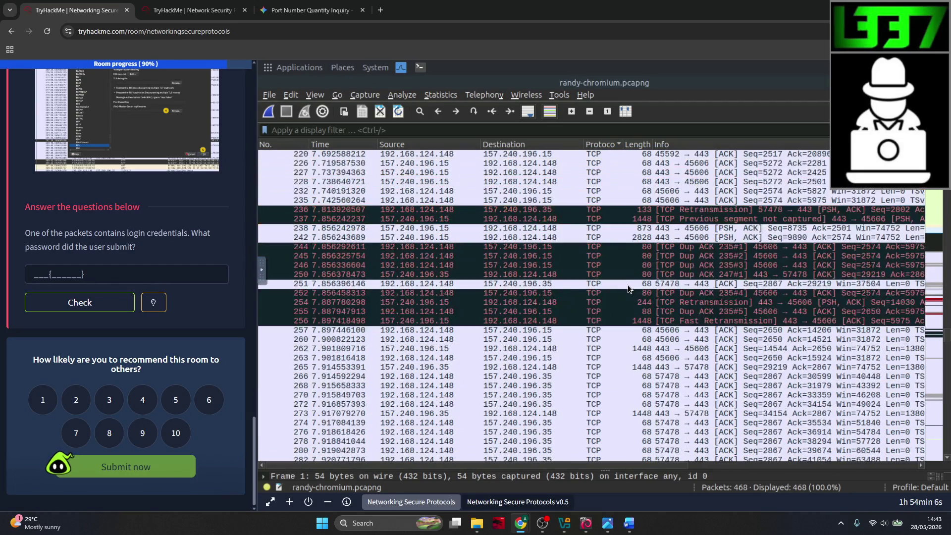
left_click(632, 293)
scroll(632, 293, "down", 3)
scroll(632, 293, "down", 5)
left_click(632, 293)
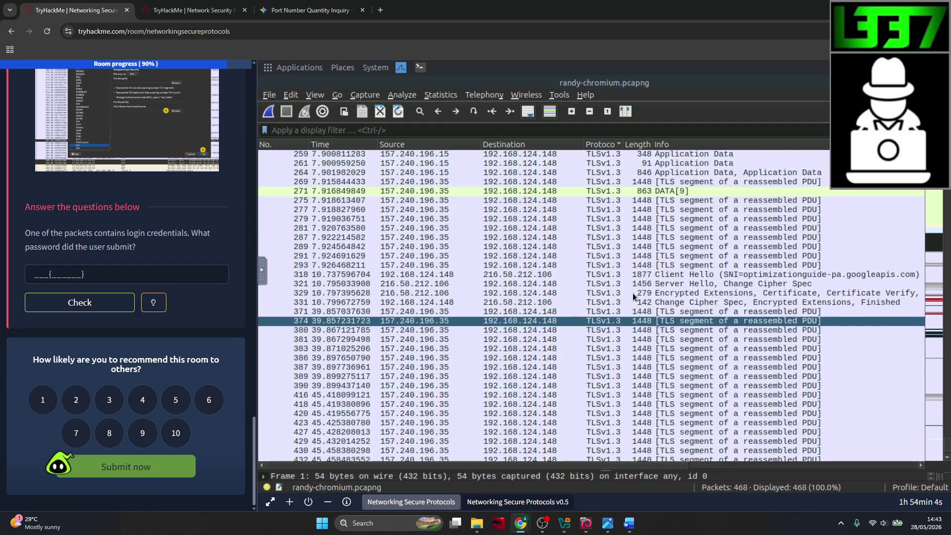
scroll(632, 292, "up", 12)
scroll(633, 291, "up", 15)
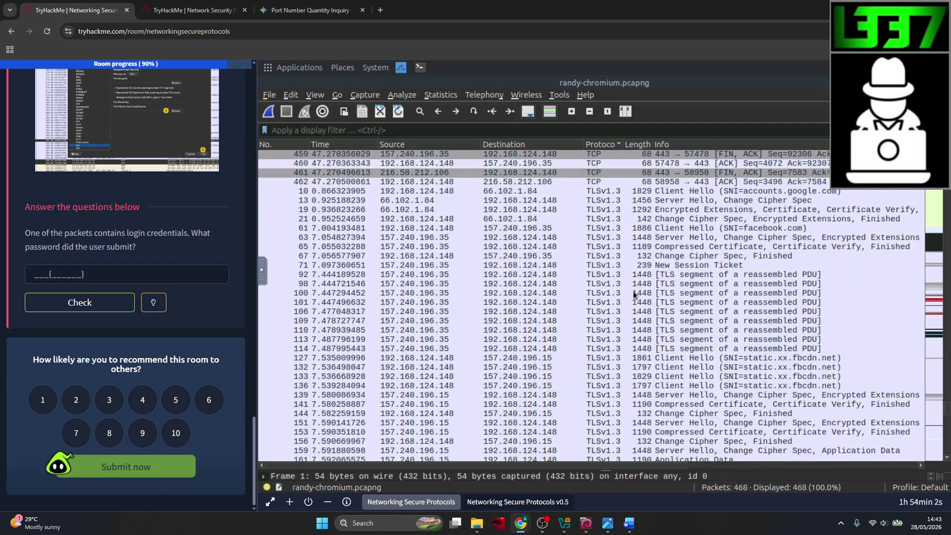
left_click(633, 290)
scroll(633, 290, "down", 5)
scroll(633, 290, "down", 1)
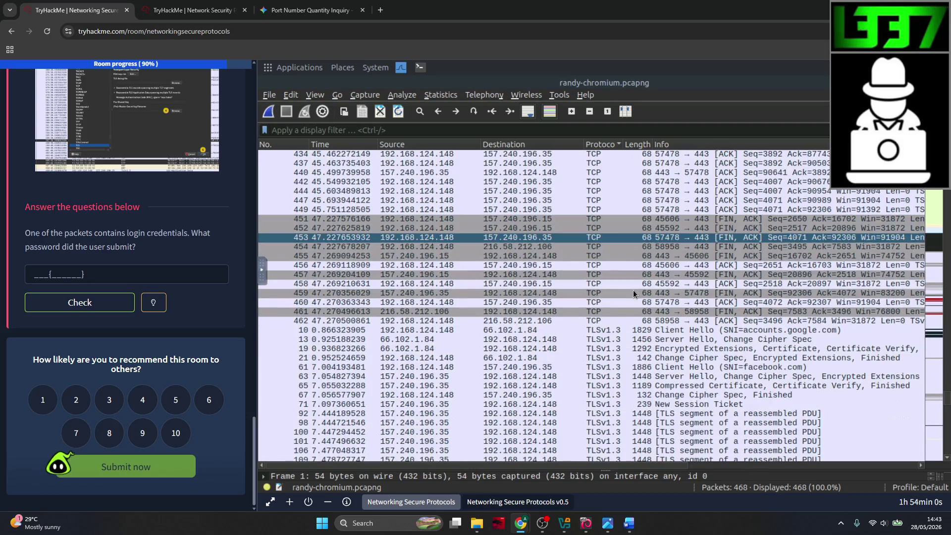
scroll(633, 289, "down", 1)
scroll(633, 293, "down", 1)
left_click(666, 292)
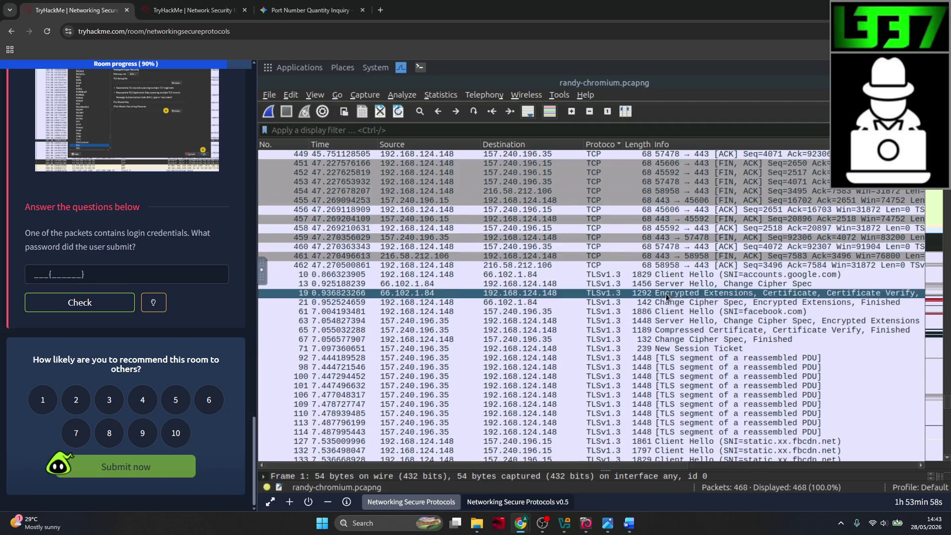
left_click(726, 304)
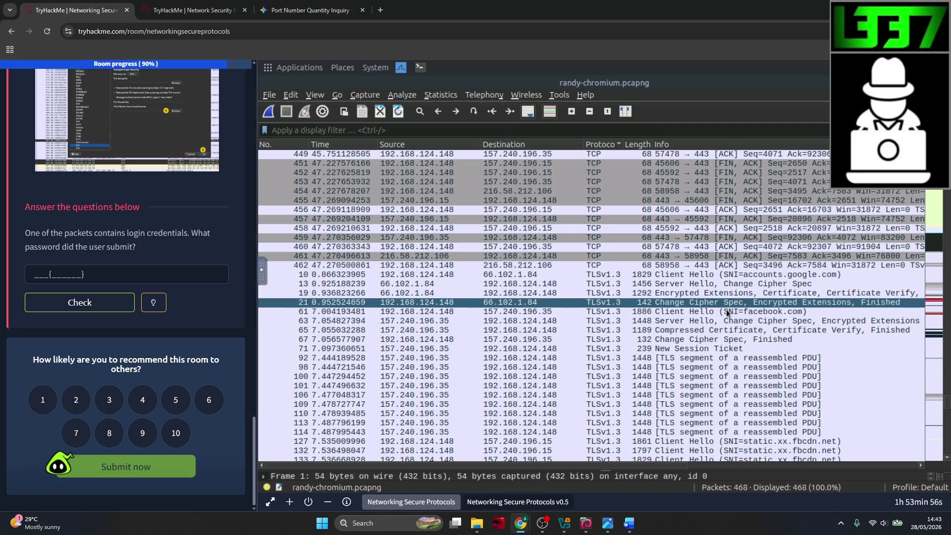
scroll(726, 305, "down", 1)
left_click(699, 284)
scroll(699, 285, "down", 2)
left_click(699, 283)
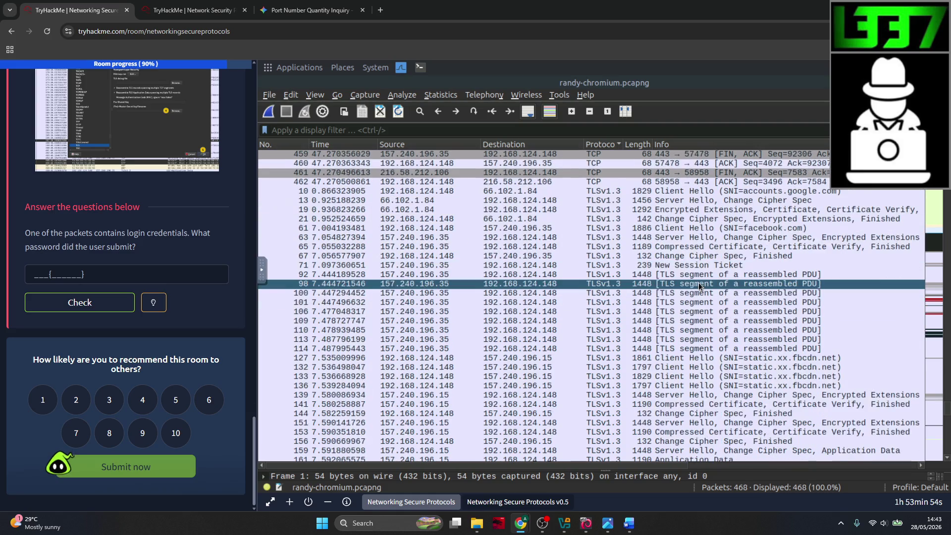
scroll(699, 287, "down", 3)
scroll(699, 285, "down", 9)
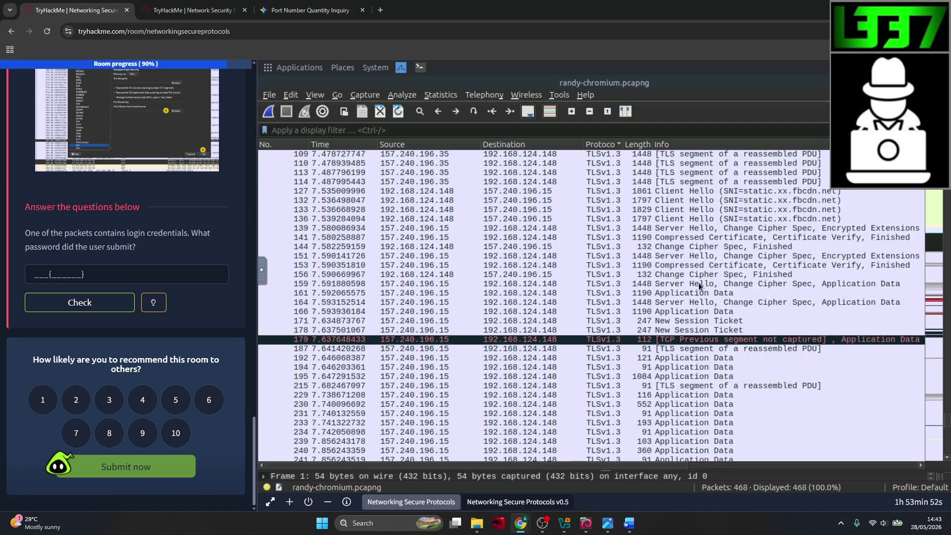
left_click(678, 296)
scroll(679, 302, "down", 2)
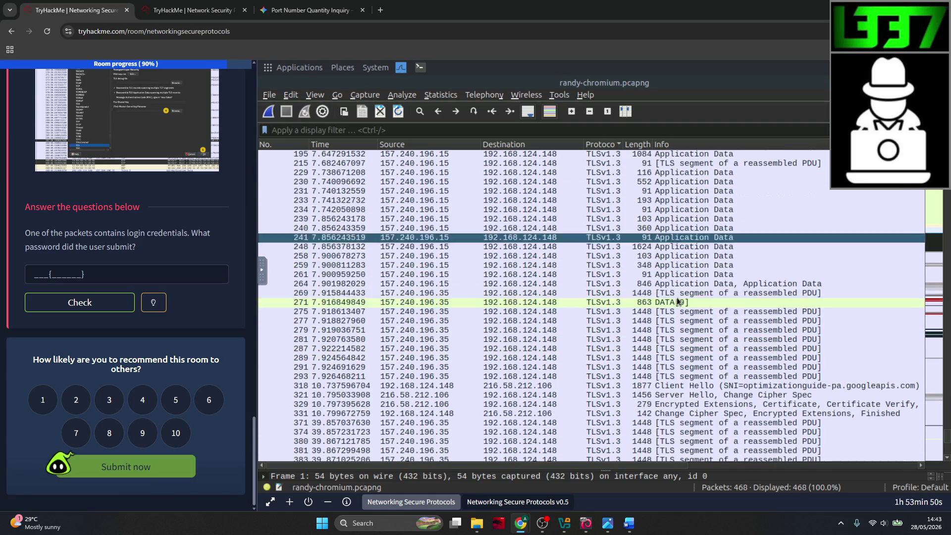
left_click(681, 306)
double_click(682, 306)
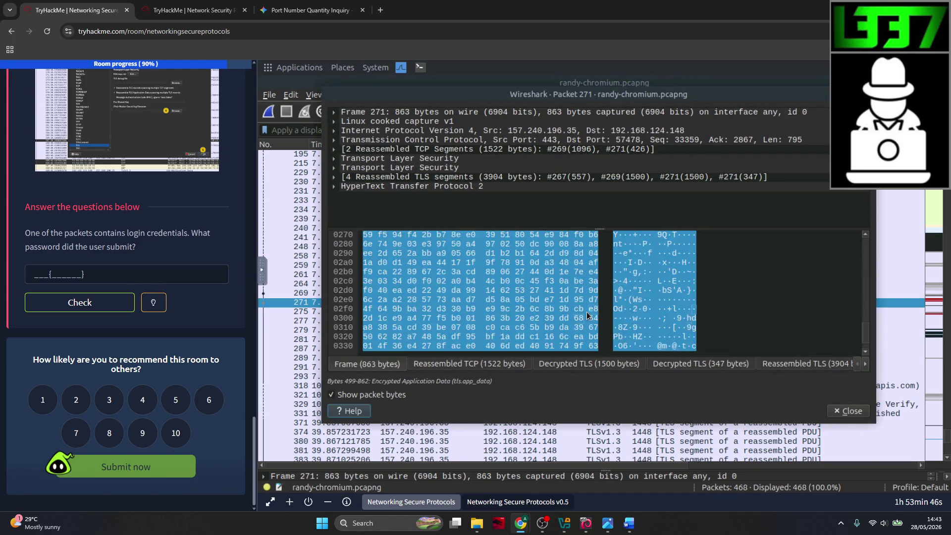
scroll(594, 312, "down", 2)
scroll(589, 311, "up", 5)
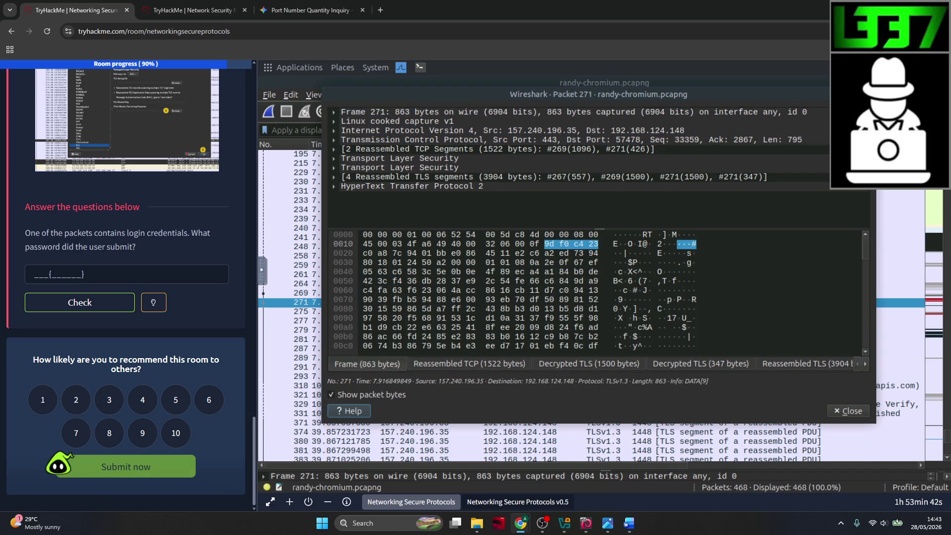
key("Escape")
scroll(619, 258, "down", 3)
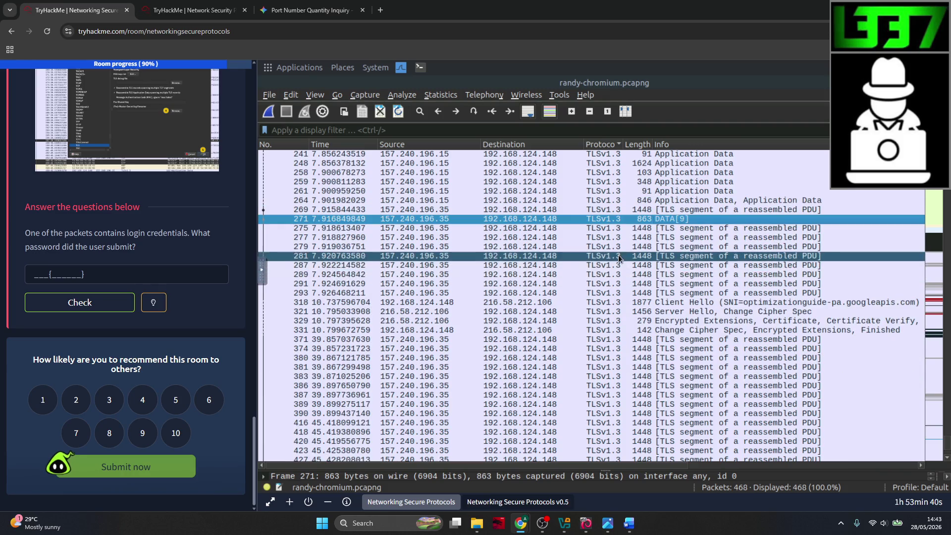
scroll(619, 258, "down", 2)
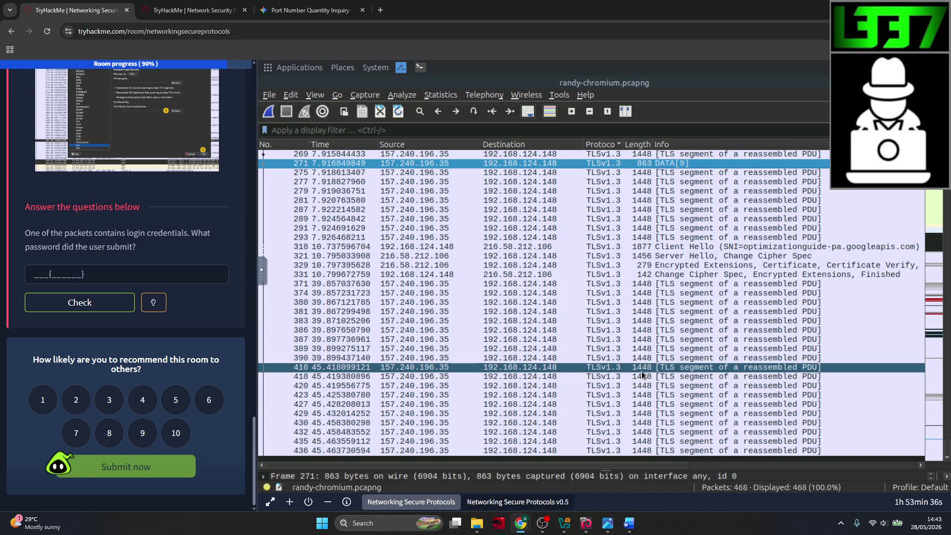
scroll(633, 385, "up", 7)
scroll(633, 385, "up", 1)
scroll(634, 384, "down", 8)
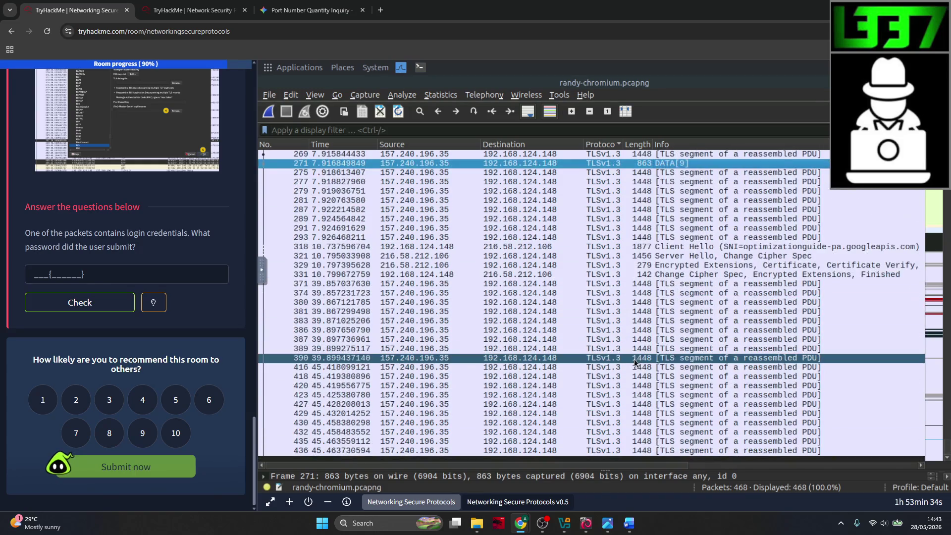
scroll(711, 441, "up", 3)
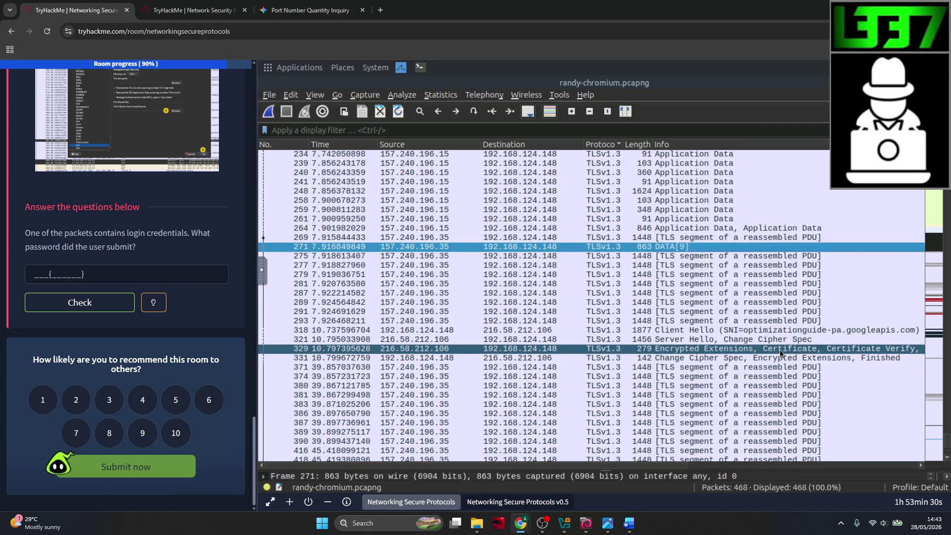
double_click(751, 341)
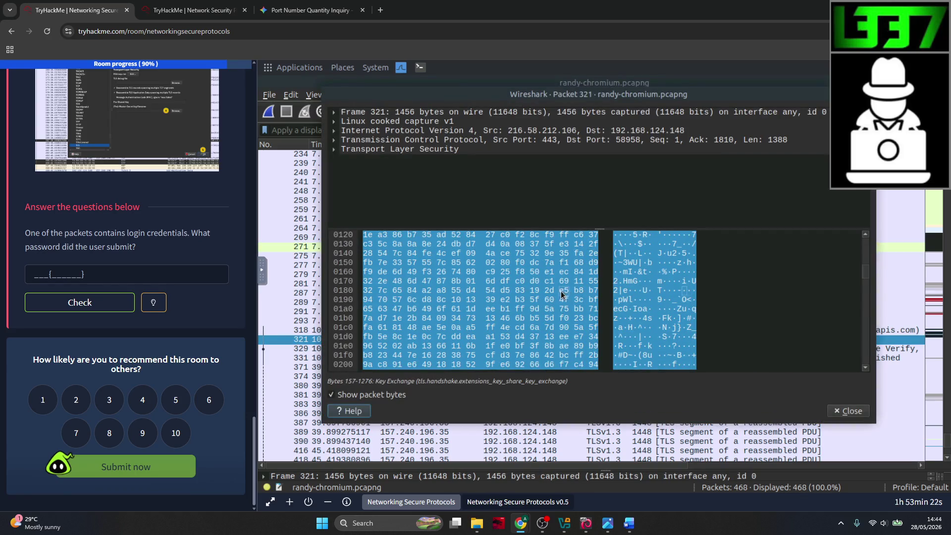
double_click(396, 149)
left_click(415, 177)
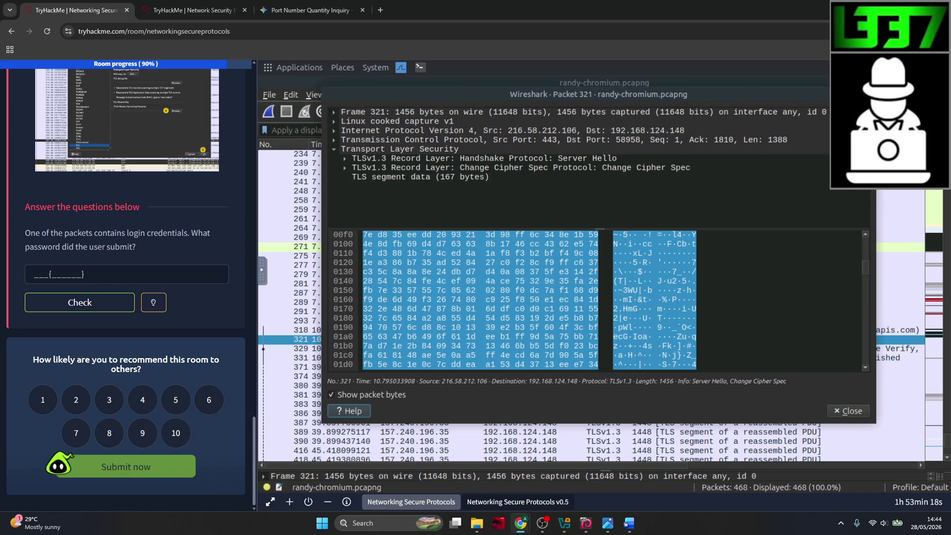
key("Escape")
scroll(191, 202, "up", 2)
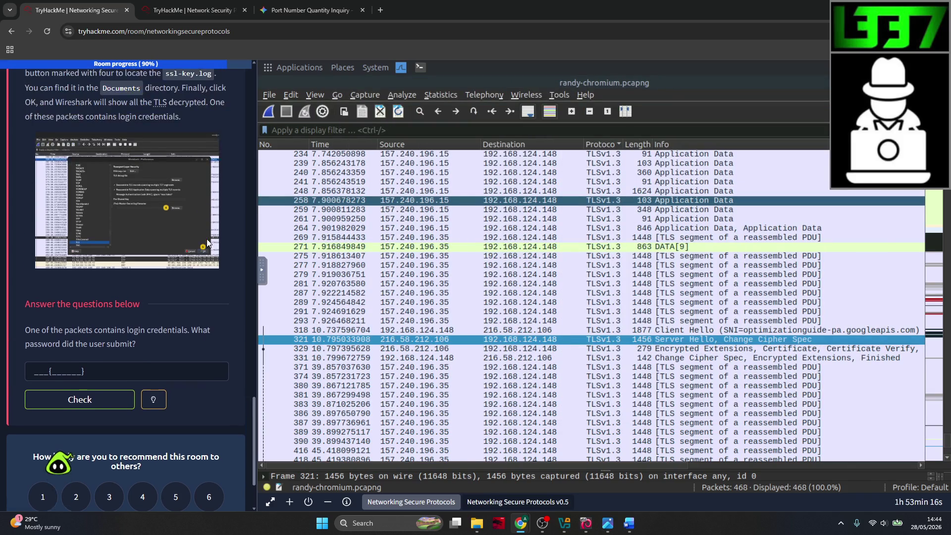
scroll(466, 337, "up", 15)
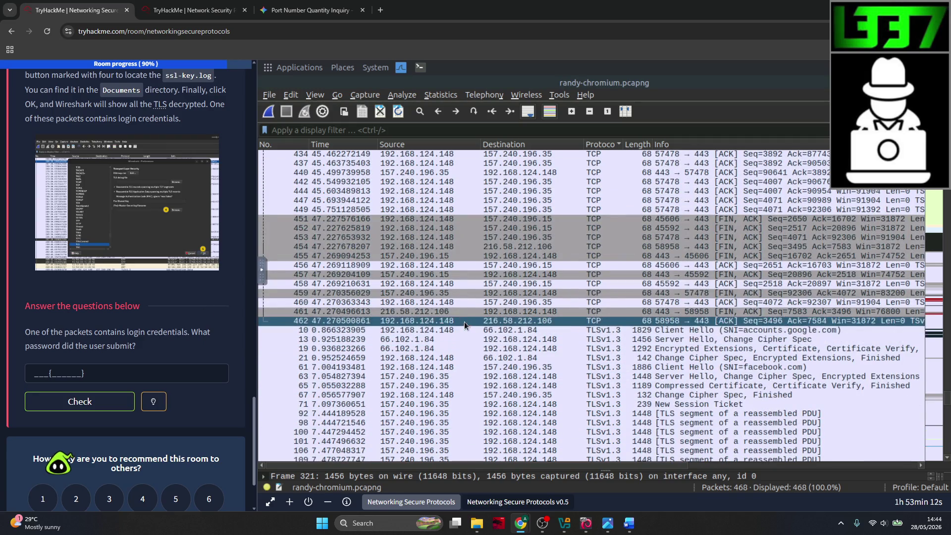
scroll(465, 327, "up", 3)
scroll(464, 323, "down", 4)
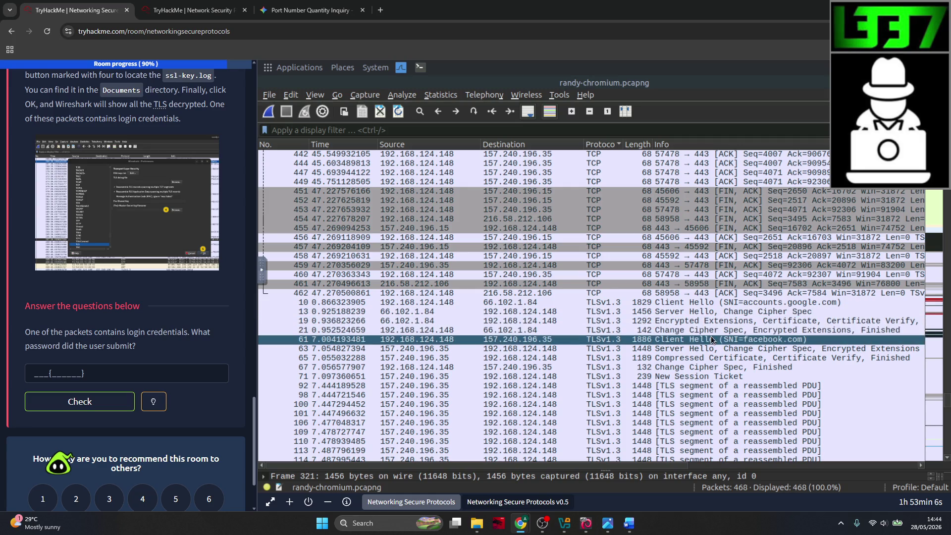
Open packet 65 in its own window and expand its TLSv1.3 record layer
double_click(747, 359)
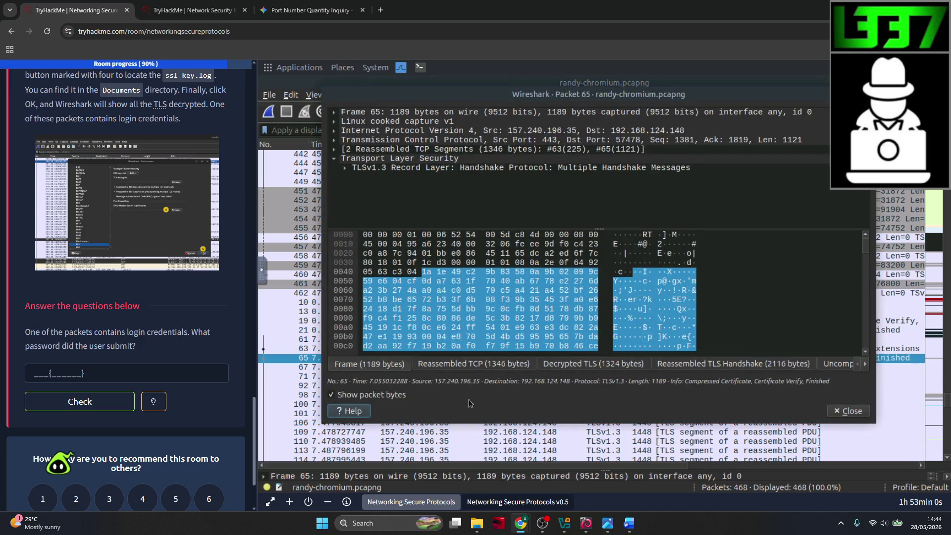
scroll(524, 328, "down", 19)
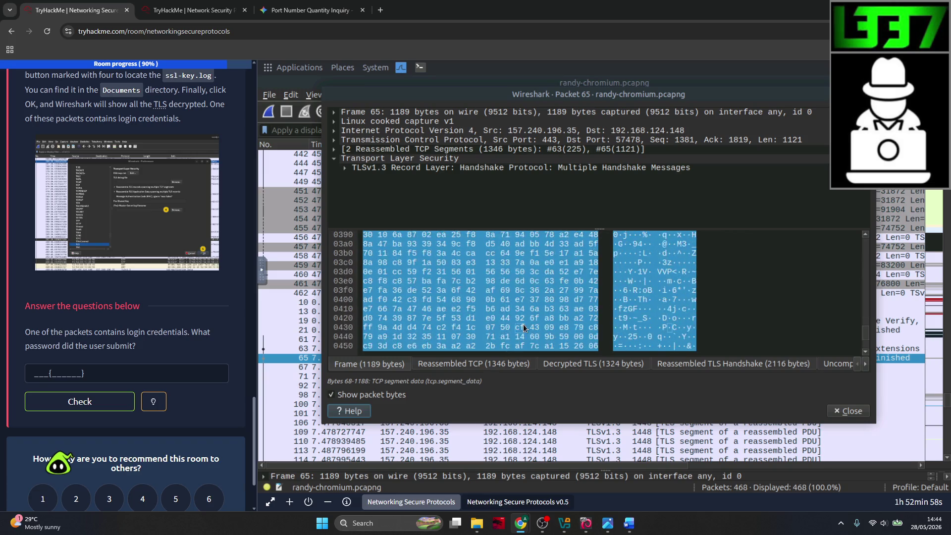
scroll(524, 327, "down", 2)
scroll(526, 326, "up", 20)
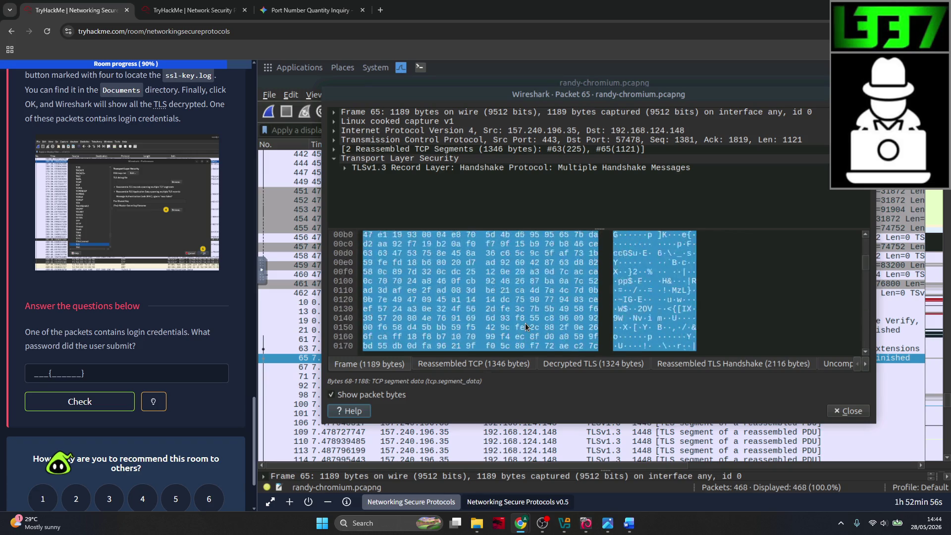
left_click(342, 171)
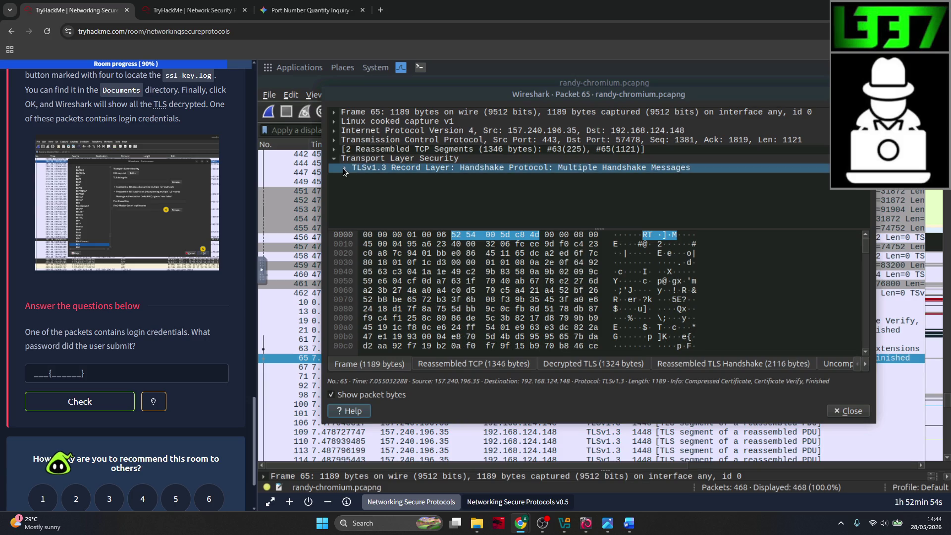
left_click(345, 170)
Inspect the Compressed Certificate entry and the reassembled handshake fragments
scroll(441, 205, "down", 1)
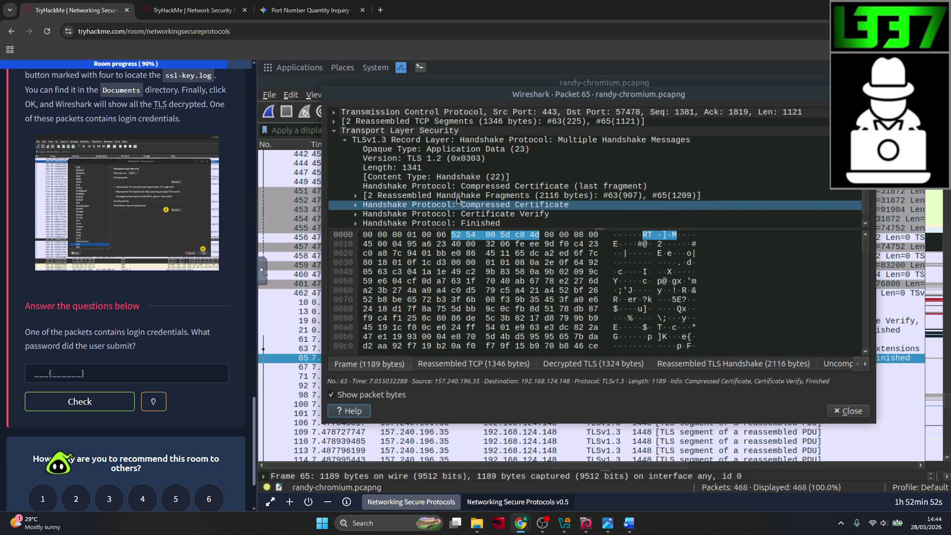
left_click(458, 198)
left_click(507, 186)
left_click(488, 194)
scroll(487, 192, "down", 1)
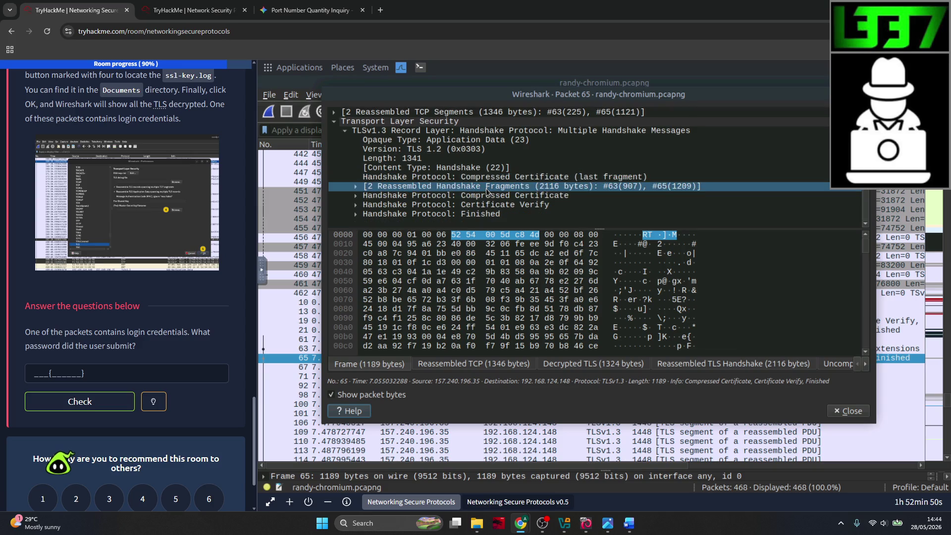
Expand the Compressed Certificate handshake and check its message, length and handshake type fields
left_click(362, 215)
left_click(361, 205)
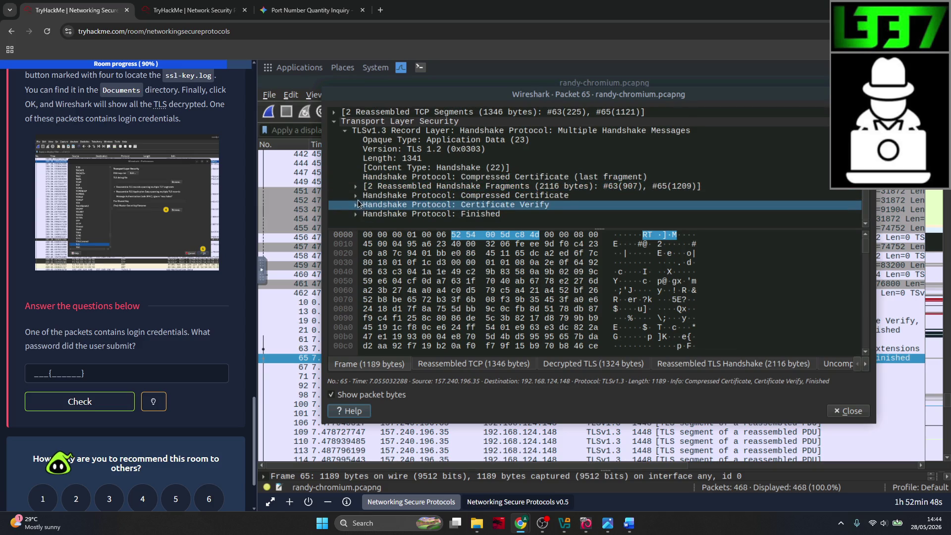
left_click(361, 196)
left_click(356, 195)
scroll(375, 198, "down", 2)
left_click(376, 198)
left_click(396, 186)
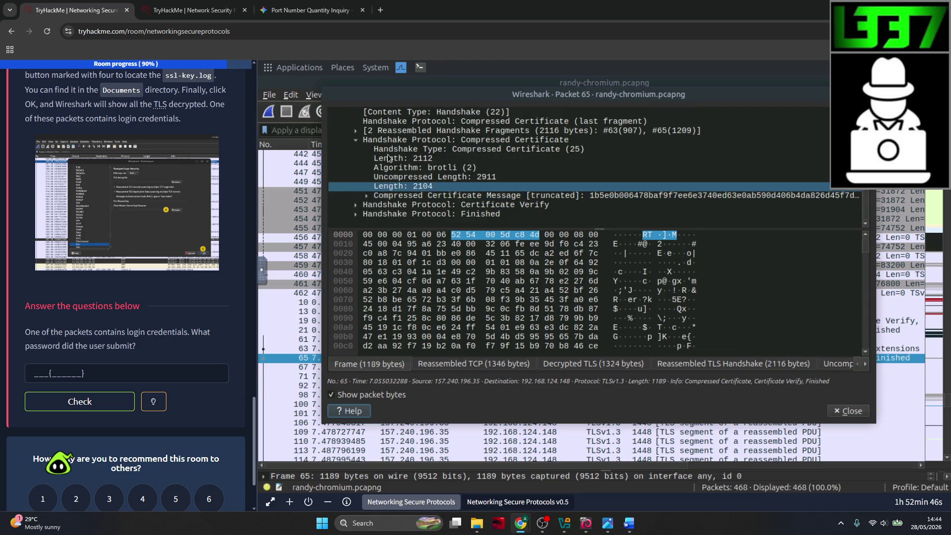
left_click(396, 148)
Expand Certificate Verify and check its signature length of 71
left_click(376, 204)
left_click(357, 204)
scroll(360, 208, "down", 2)
left_click(376, 196)
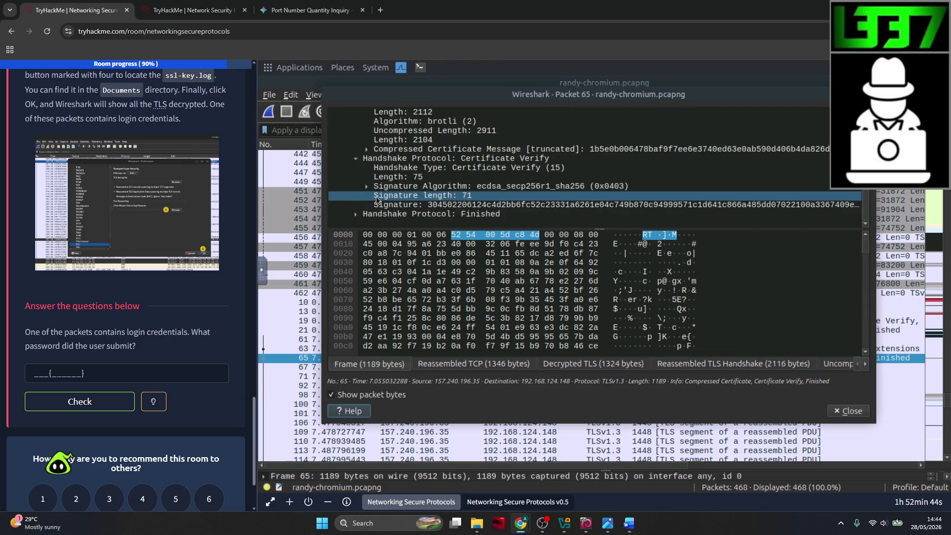
Expand the Finished handshake message and inspect its length and Verify Data fields
left_click(377, 205)
left_click(356, 213)
scroll(396, 208, "down", 1)
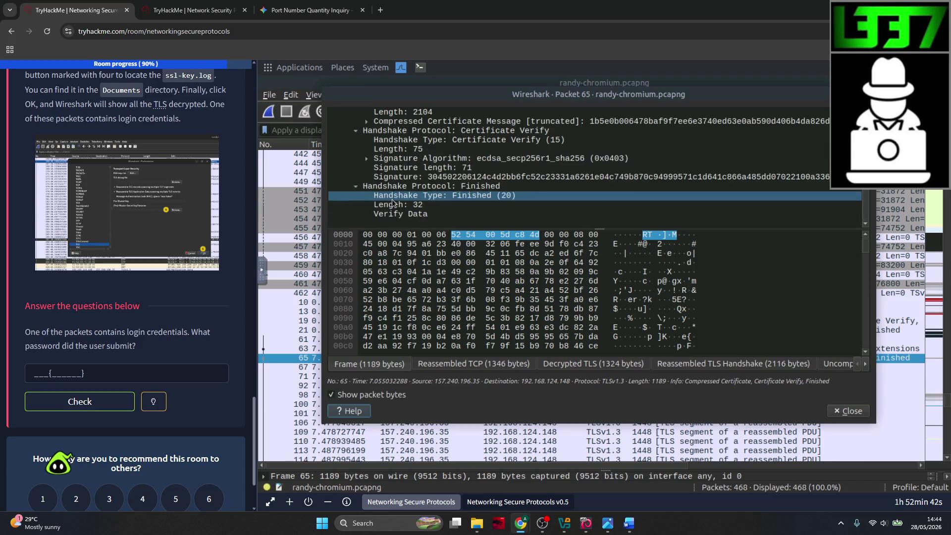
left_click(419, 204)
left_click(419, 216)
left_click(458, 207)
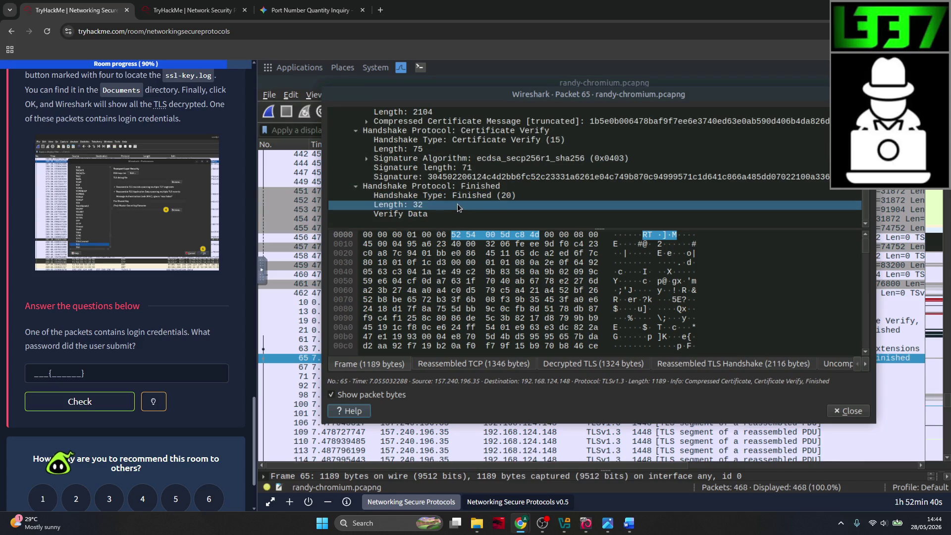
Recheck the Compressed Certificate type, then collapse the TLSv1.3 record layer and Transport Layer Security
scroll(456, 204, "up", 4)
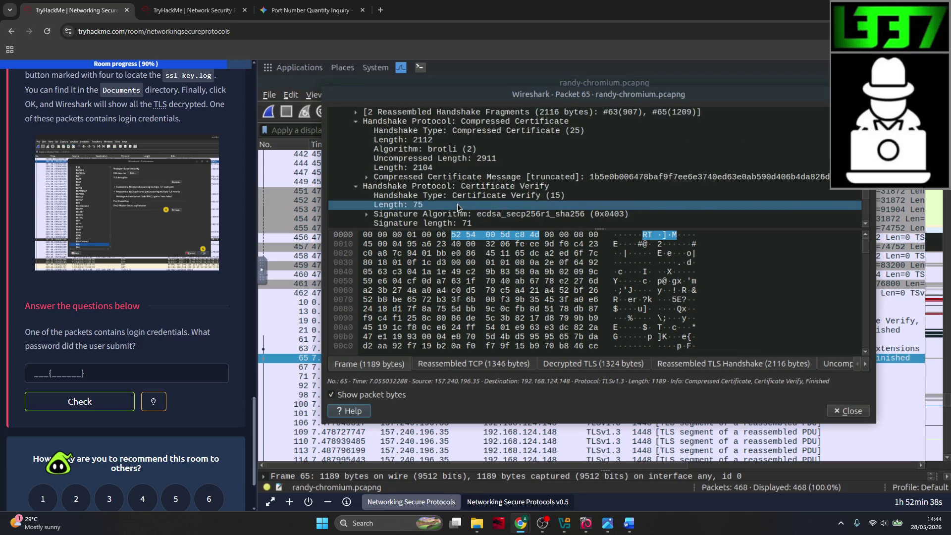
left_click(516, 186)
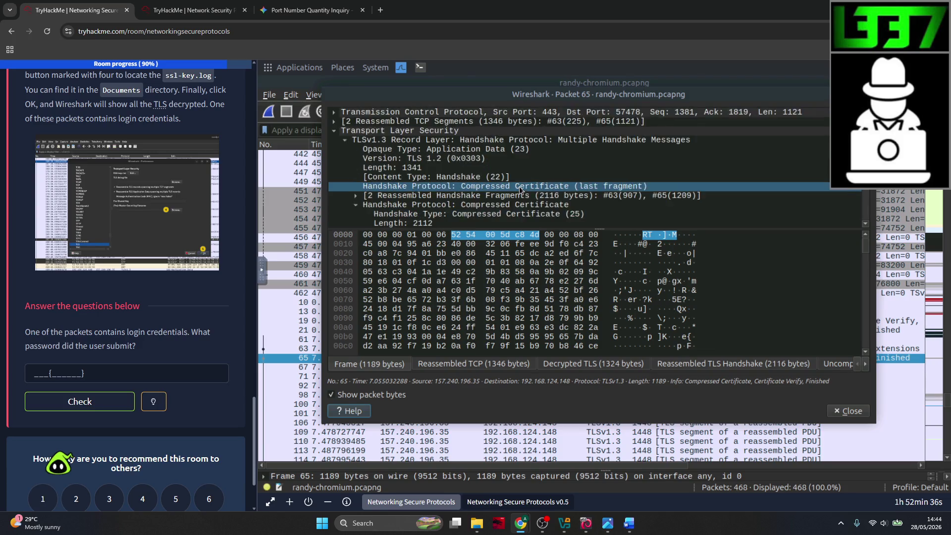
scroll(518, 188, "up", 2)
left_click(350, 170)
left_click(347, 169)
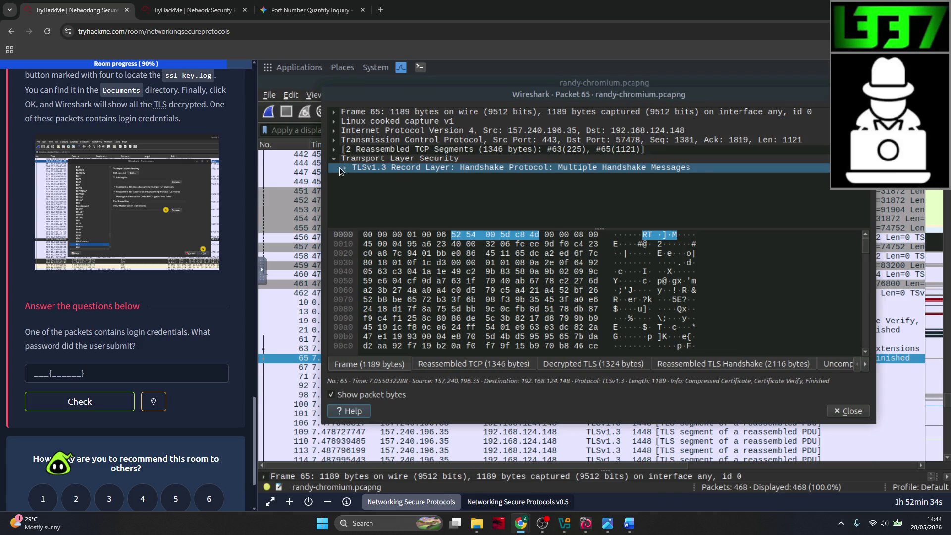
left_click(334, 160)
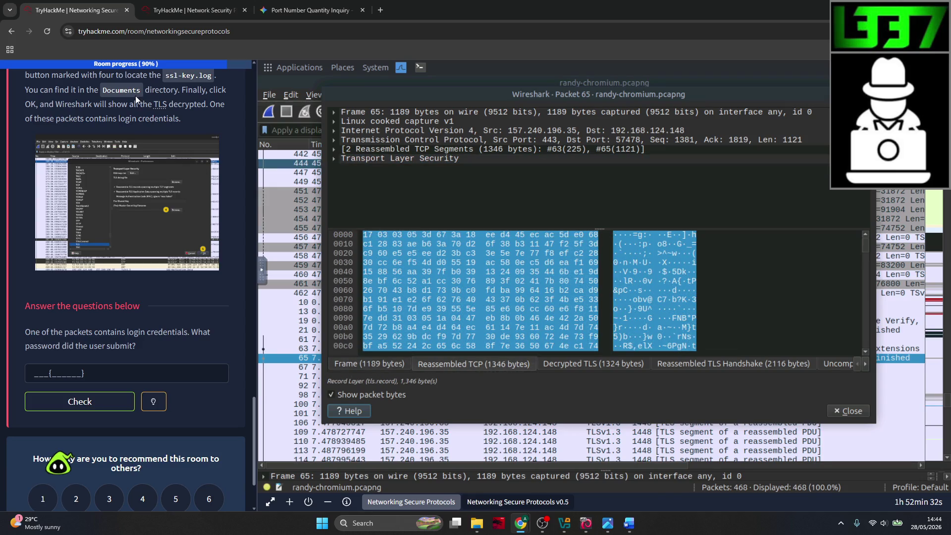
scroll(200, 245, "up", 10)
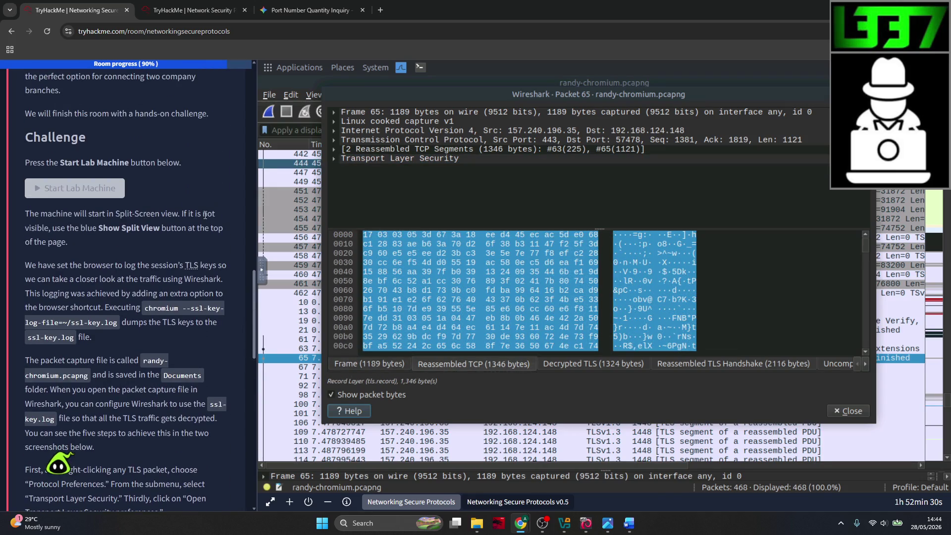
scroll(156, 211, "down", 1)
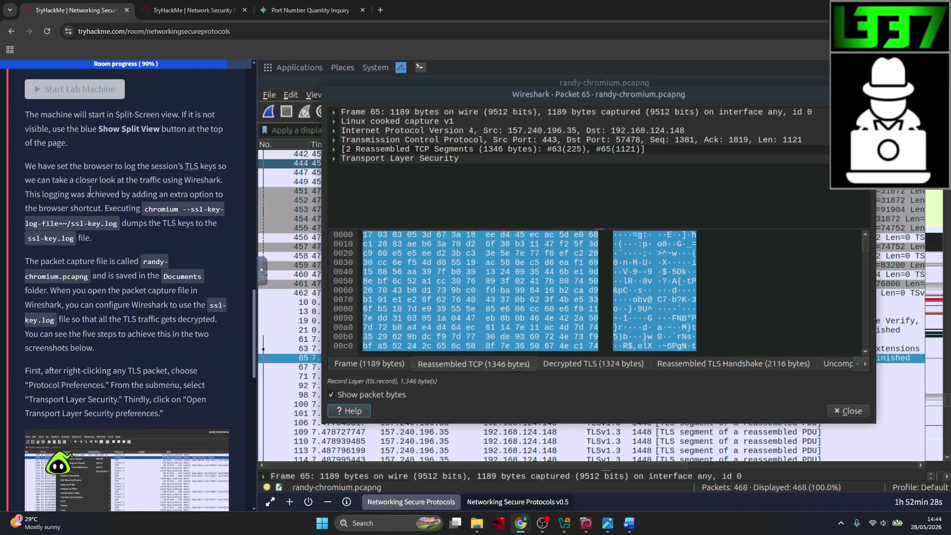
scroll(170, 162, "down", 2)
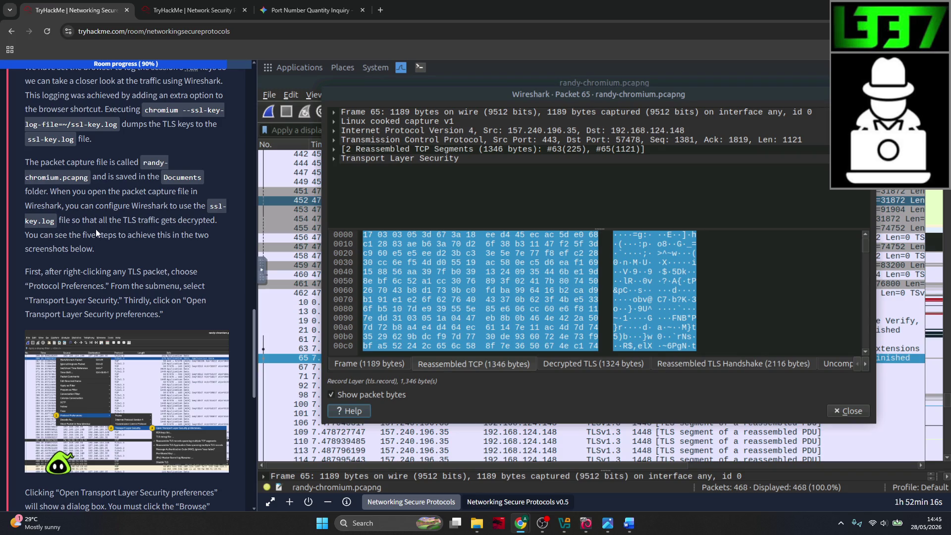
scroll(74, 240, "down", 3)
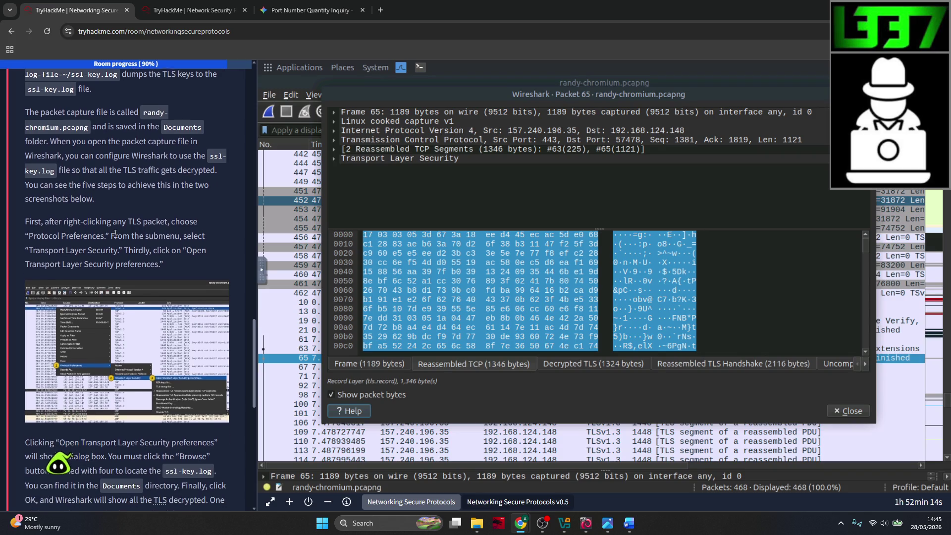
scroll(128, 187, "down", 1)
scroll(115, 209, "down", 3)
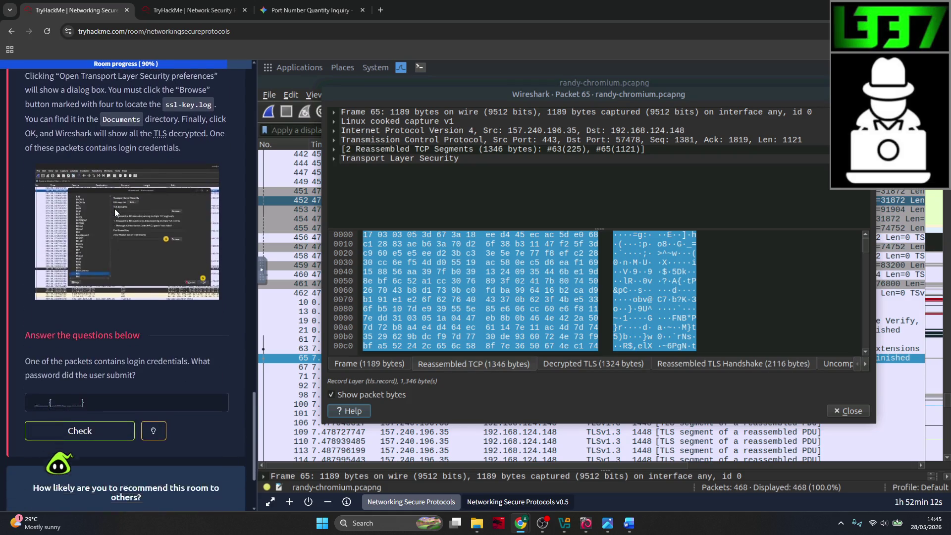
Close the packet 65 details window and scroll up through the packet list
key("Escape")
scroll(662, 237, "up", 3)
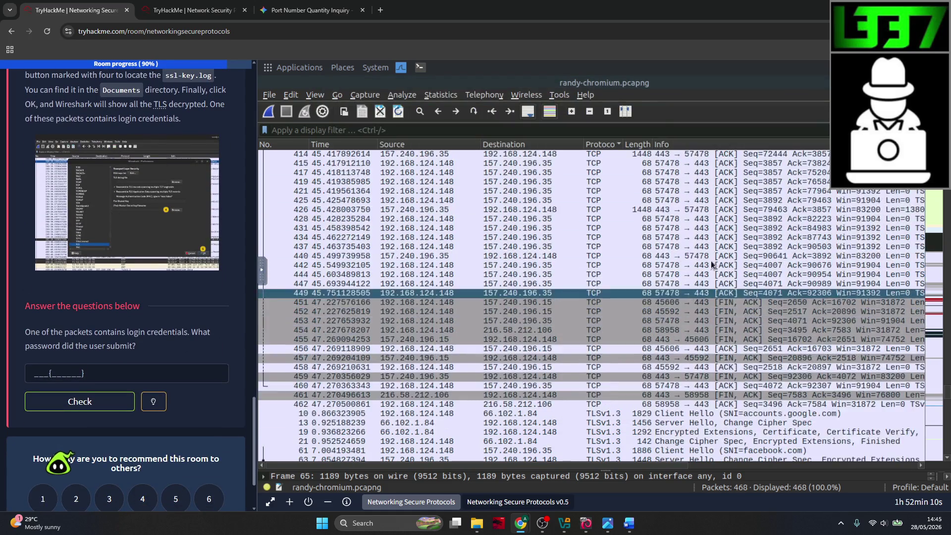
scroll(694, 268, "down", 4)
scroll(725, 301, "up", 4)
scroll(725, 298, "up", 10)
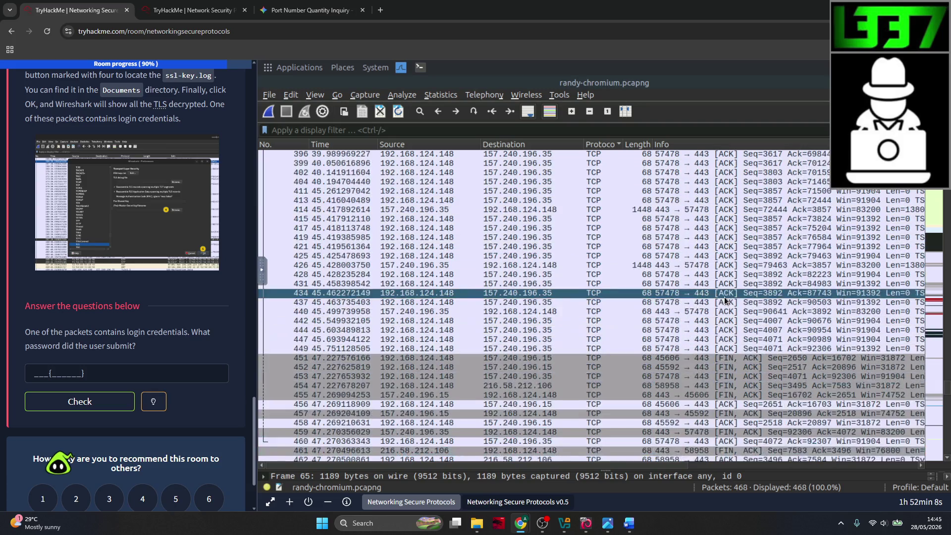
scroll(725, 285, "up", 10)
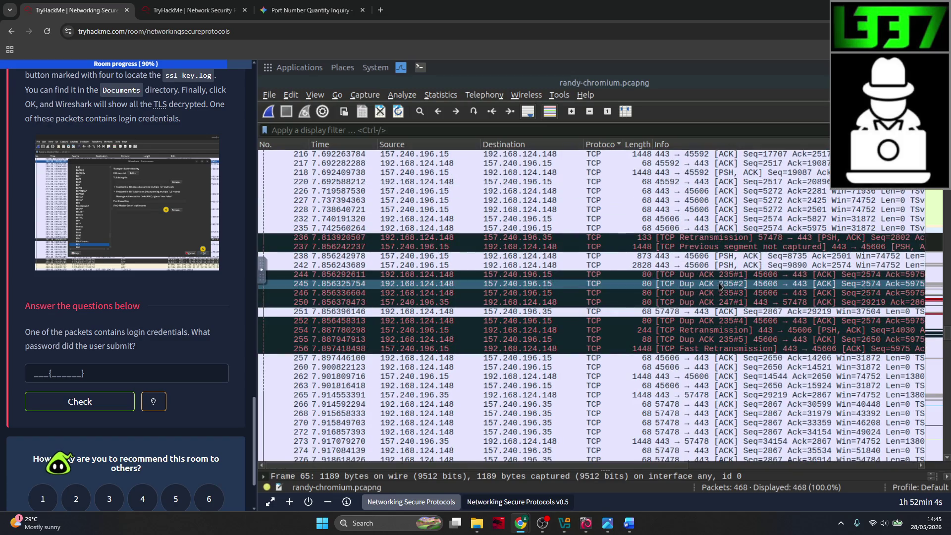
scroll(680, 243, "up", 10)
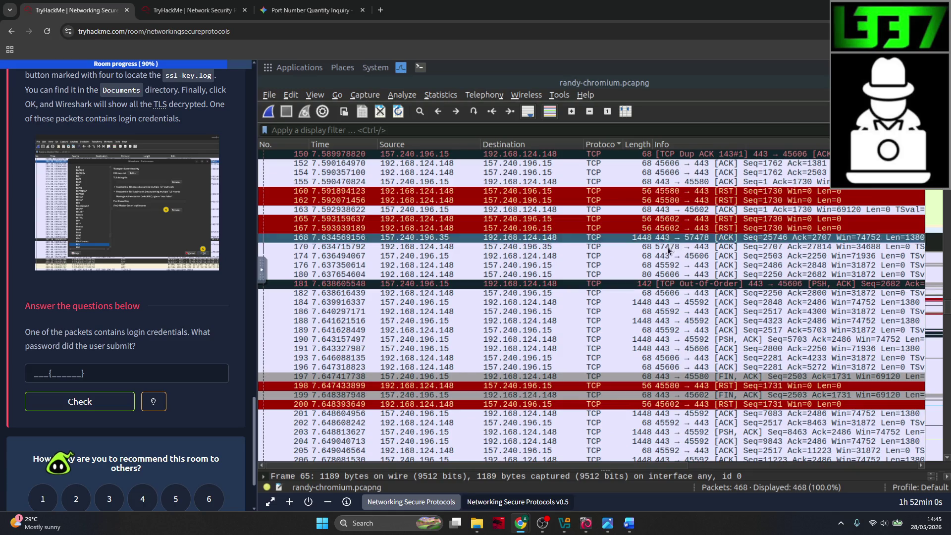
scroll(666, 247, "up", 10)
scroll(665, 248, "up", 15)
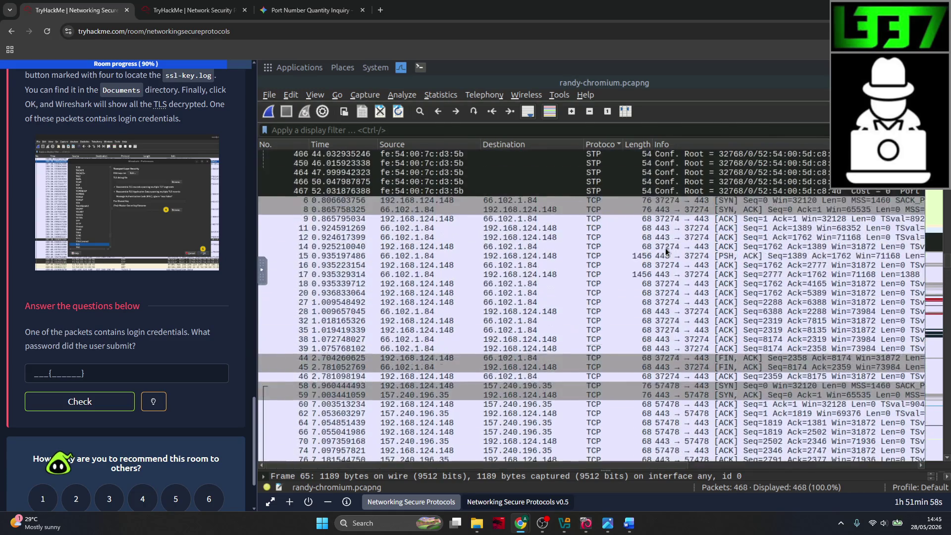
scroll(665, 250, "up", 3)
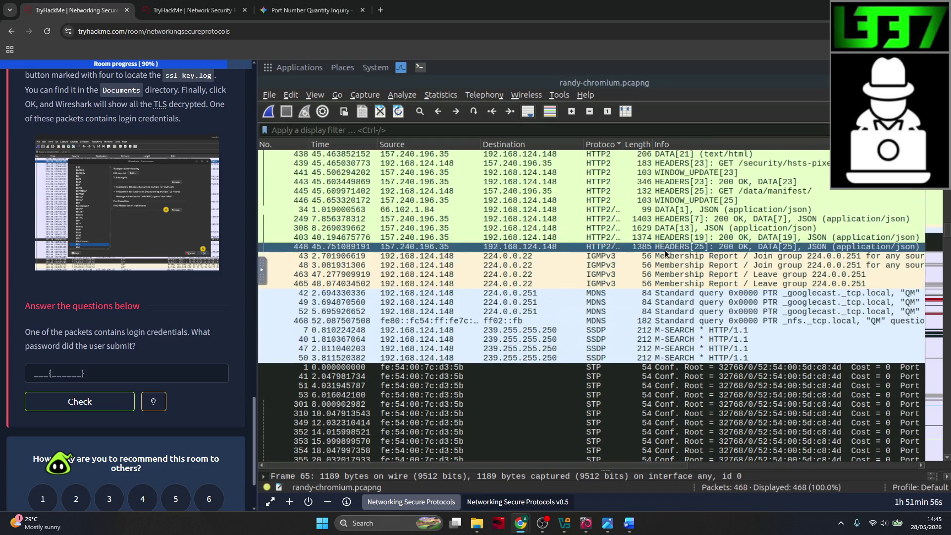
Browse IGMPv3 and STP packets, selecting packets 43, 465, 353 and 48
left_click(686, 257)
left_click(619, 283)
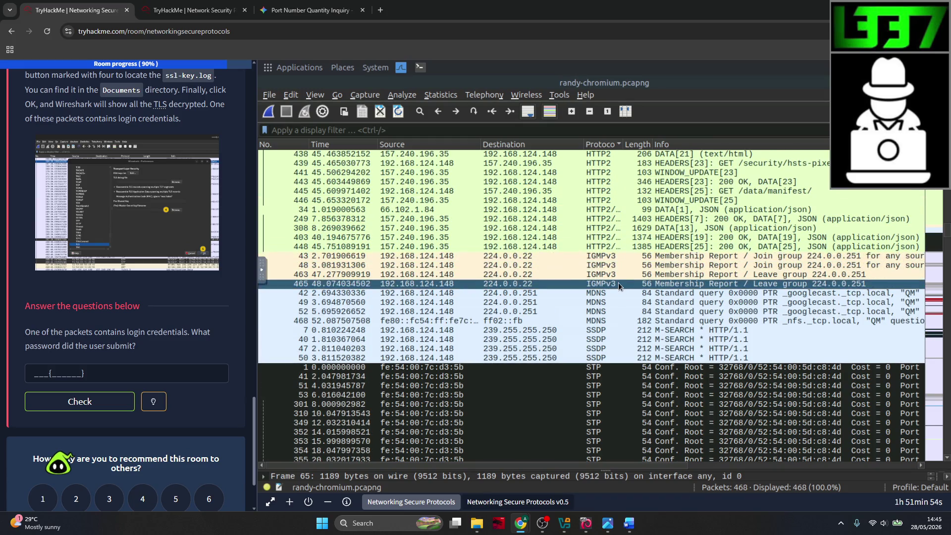
scroll(624, 283, "down", 6)
left_click(625, 277)
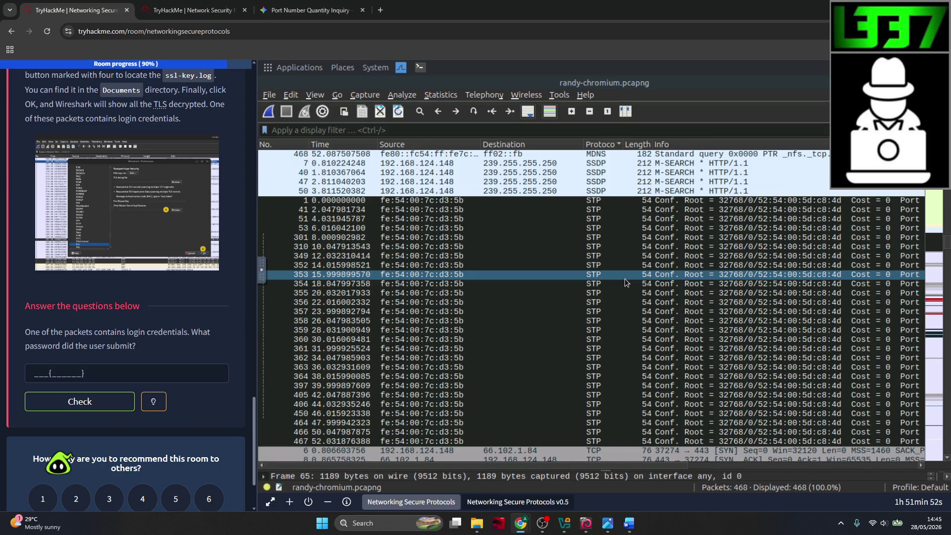
scroll(626, 282, "up", 7)
left_click(639, 293)
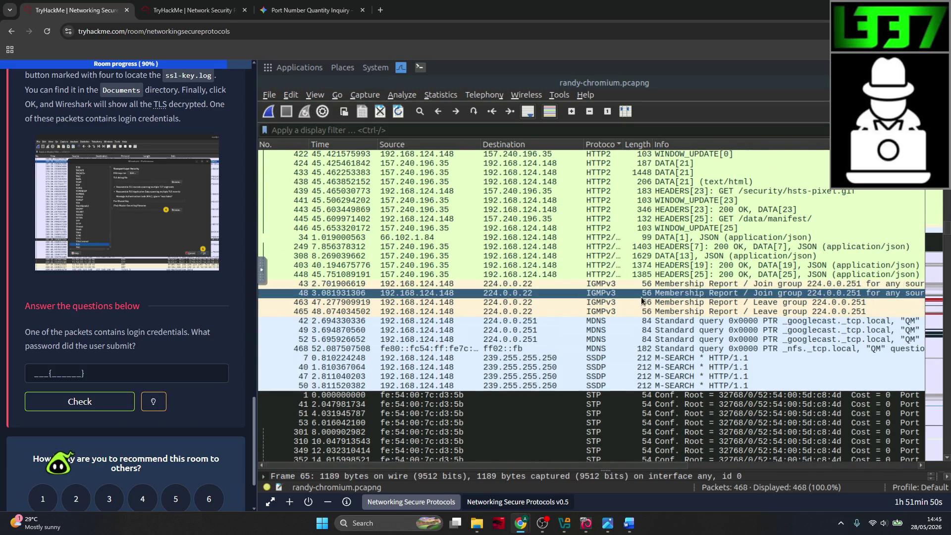
left_click(655, 284)
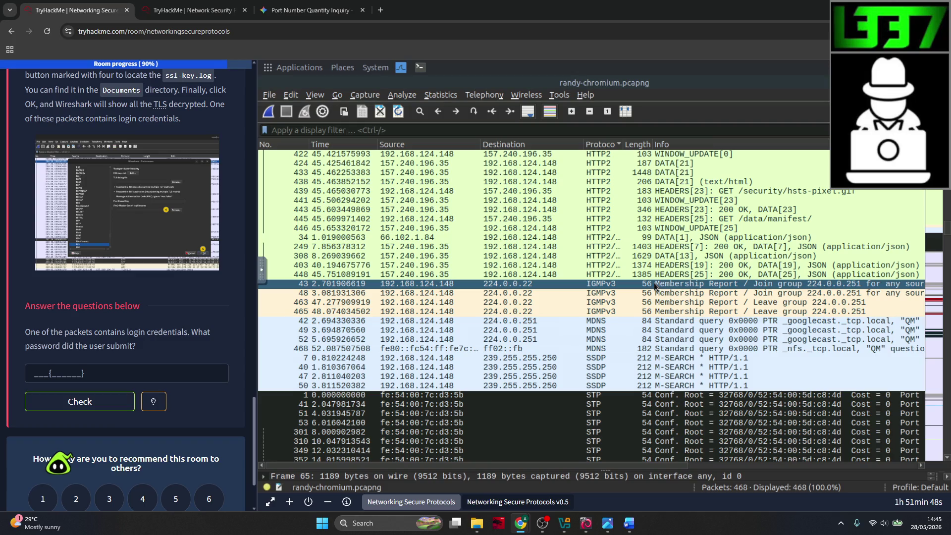
left_click(655, 302)
Open packet 43 in its own window, close it, and select HTTP2 DATA packet 424
double_click(655, 285)
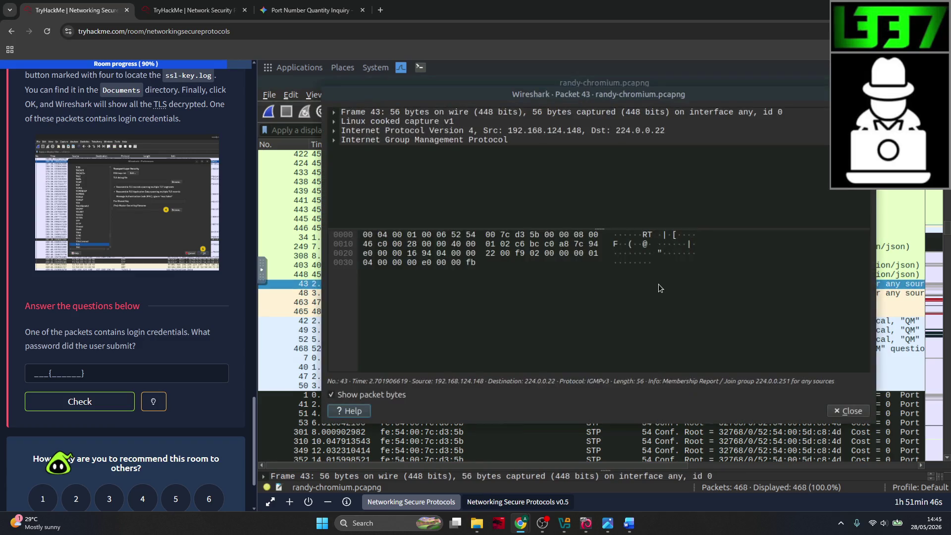
left_click(589, 253)
left_click(848, 410)
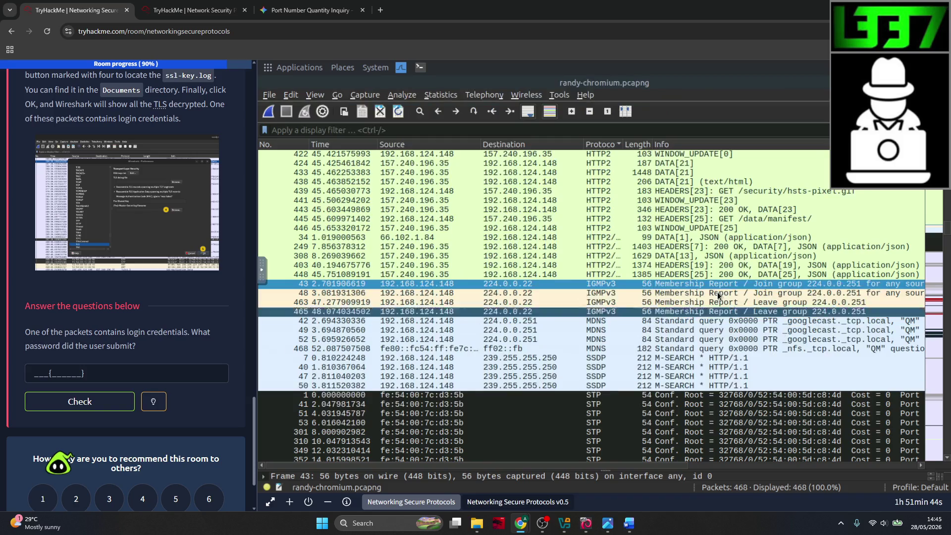
scroll(715, 293, "up", 4)
left_click(594, 276)
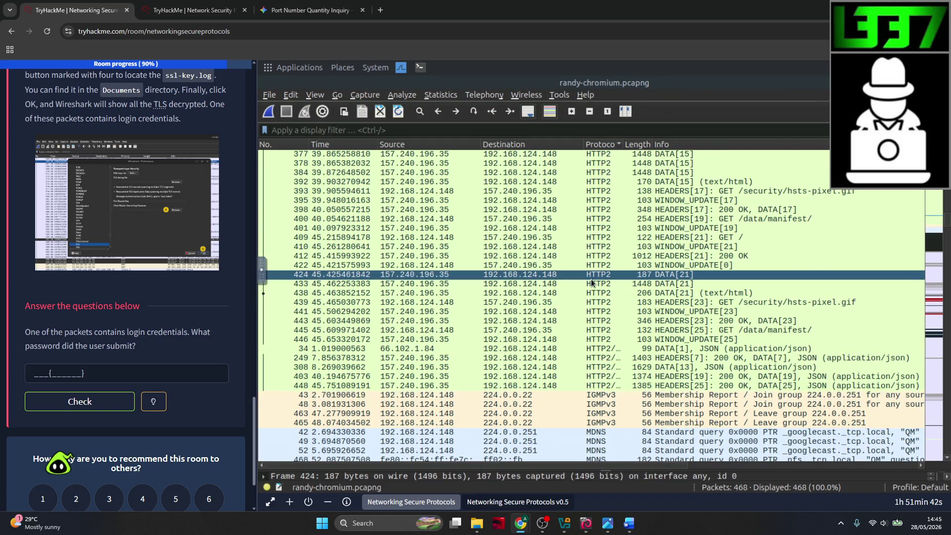
right_click(592, 283)
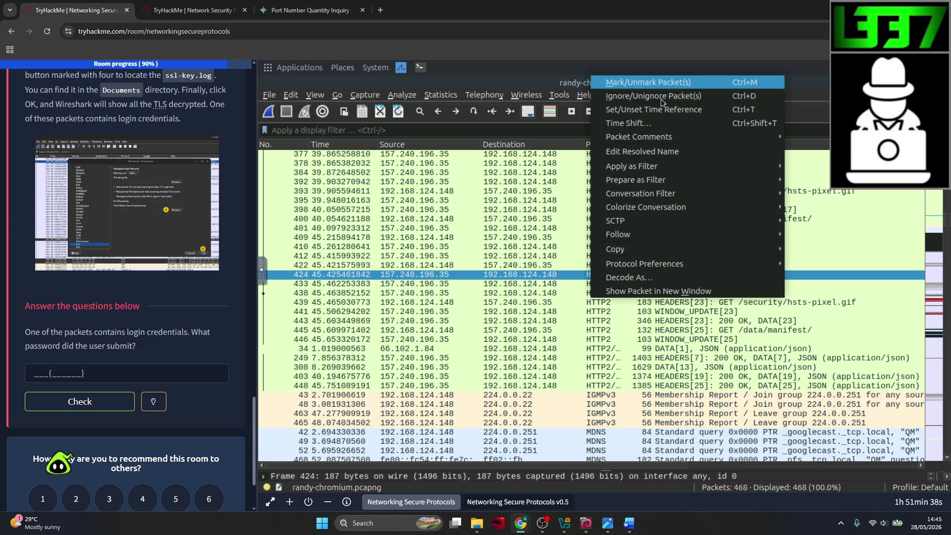
mouse_move(651, 143)
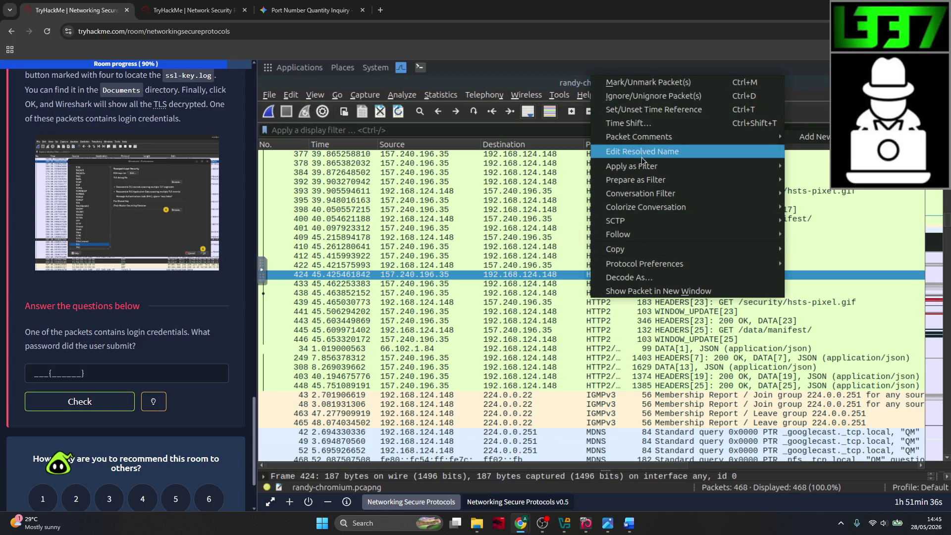
mouse_move(634, 180)
left_click(533, 304)
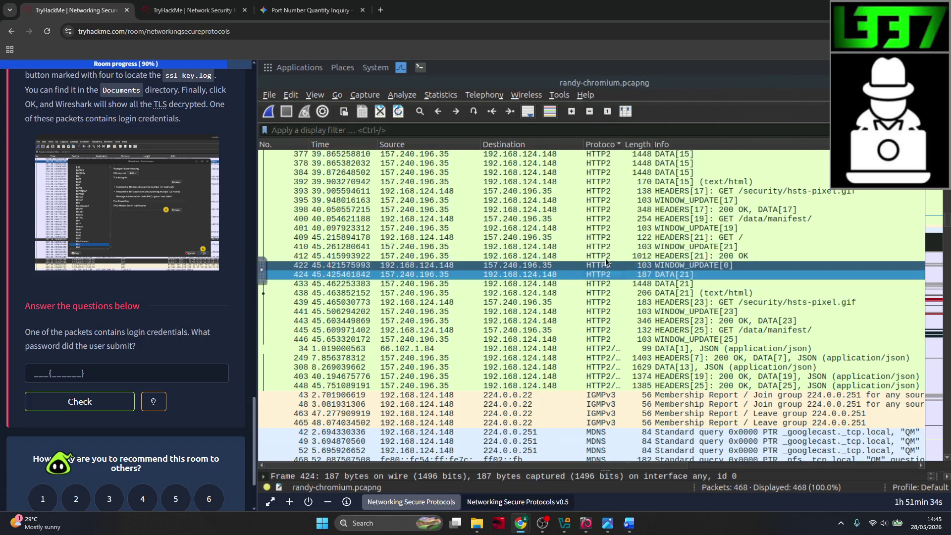
scroll(771, 372, "up", 1)
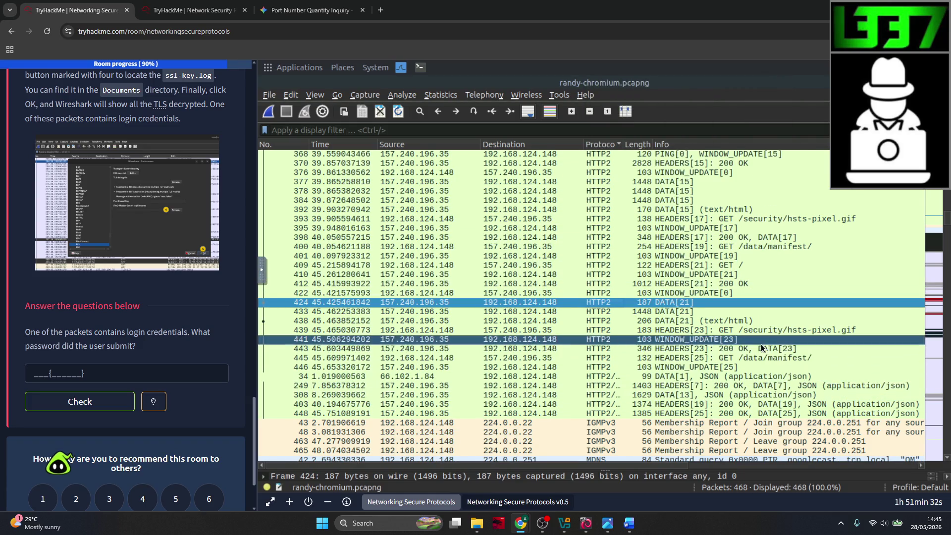
scroll(761, 344, "up", 4)
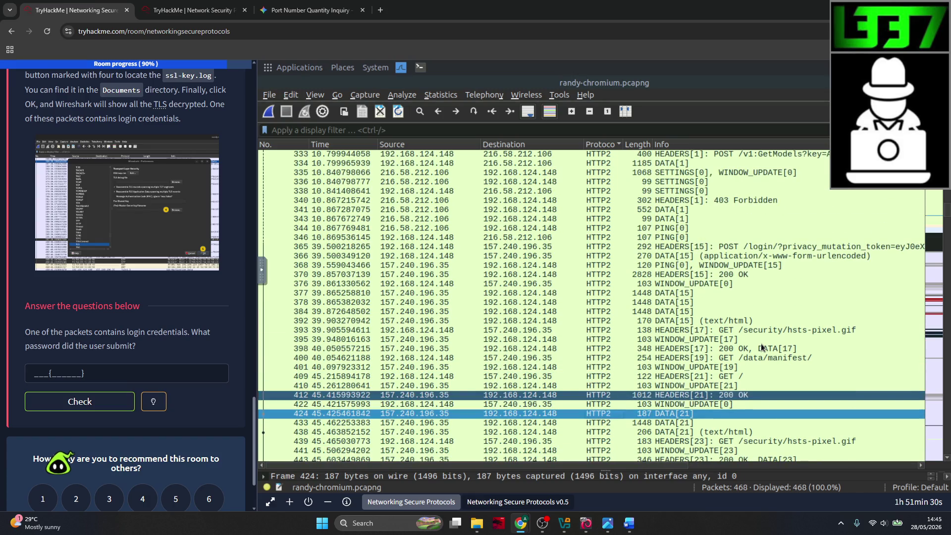
scroll(761, 343, "up", 5)
scroll(762, 342, "up", 15)
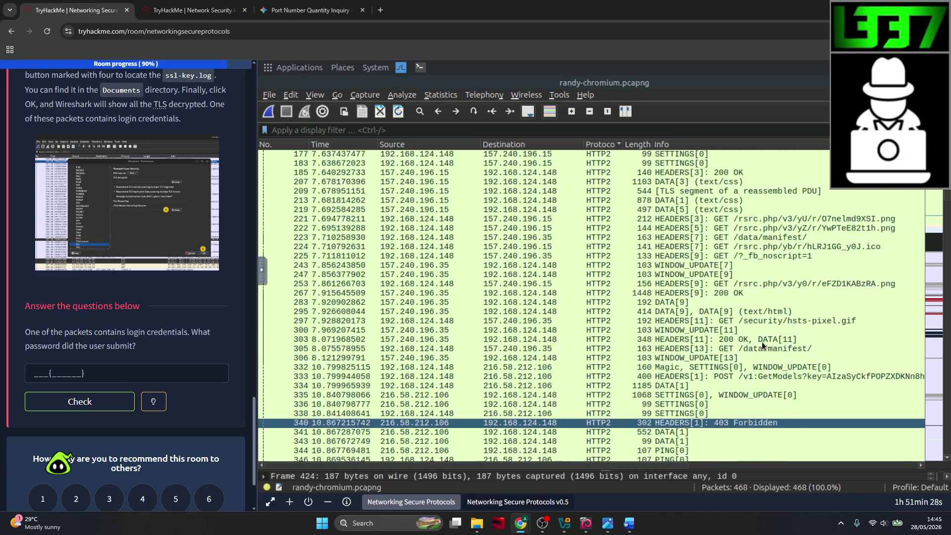
scroll(762, 341, "up", 9)
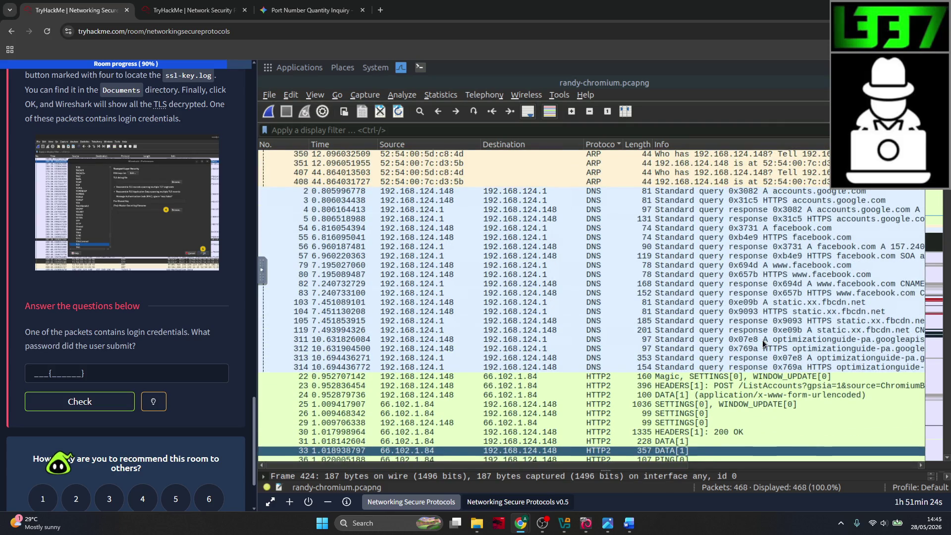
left_click(752, 295)
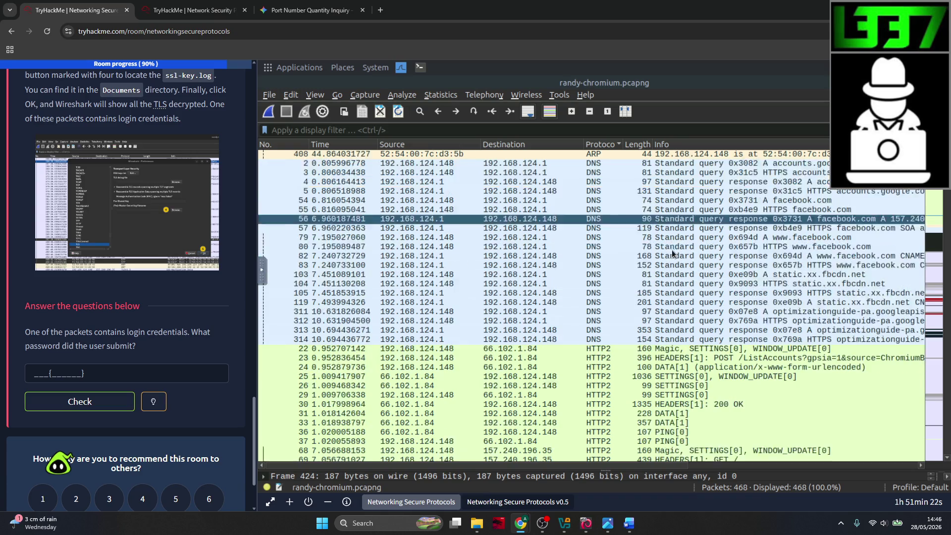
scroll(674, 250, "down", 7)
left_click(674, 250)
scroll(674, 249, "down", 3)
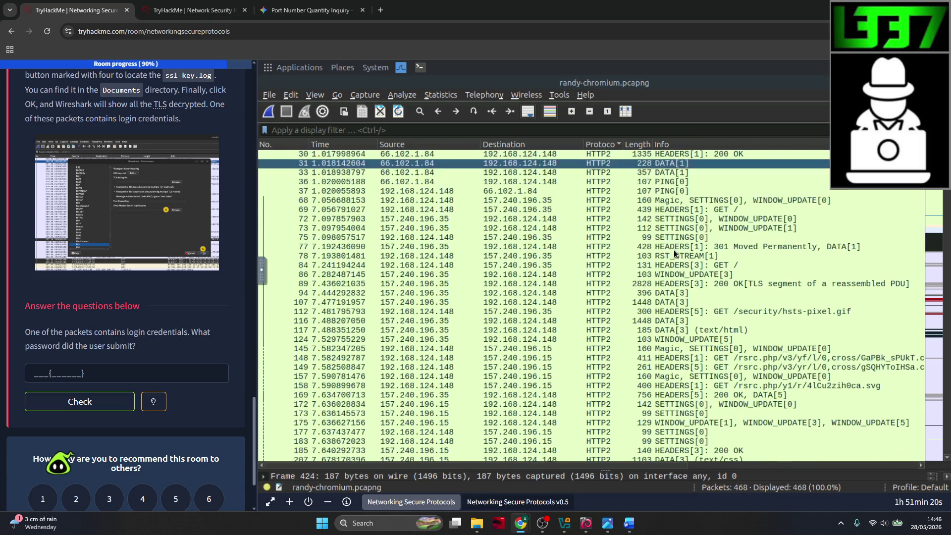
scroll(673, 253, "down", 7)
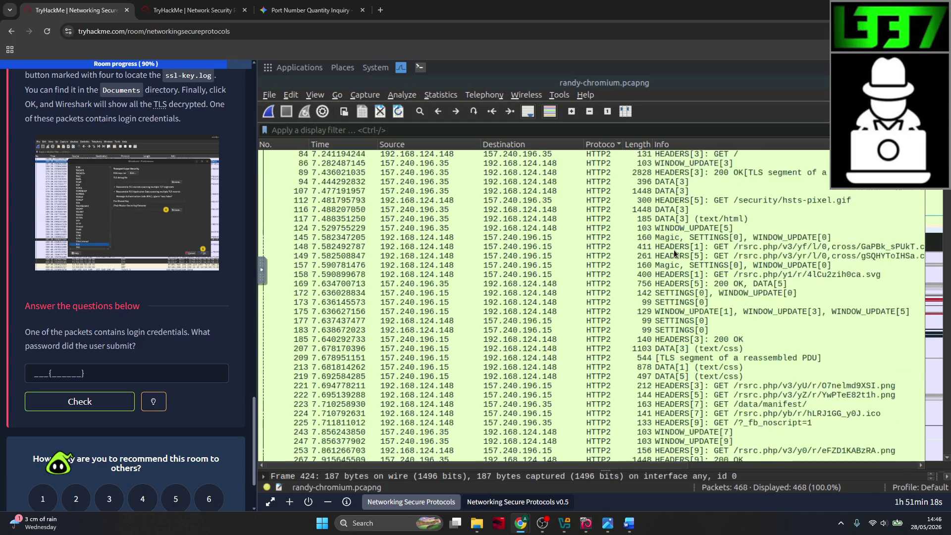
left_click(703, 277)
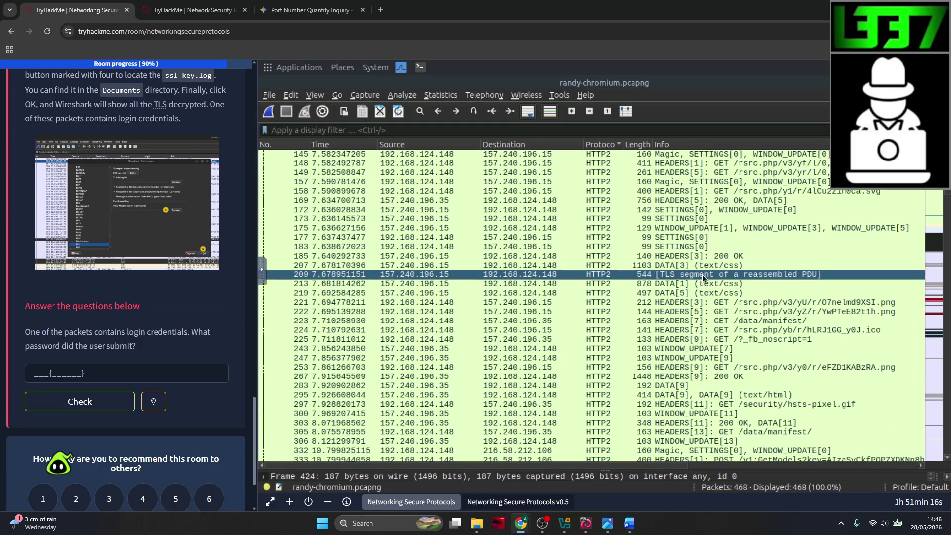
scroll(703, 277, "down", 2)
scroll(703, 278, "down", 2)
left_click(702, 275)
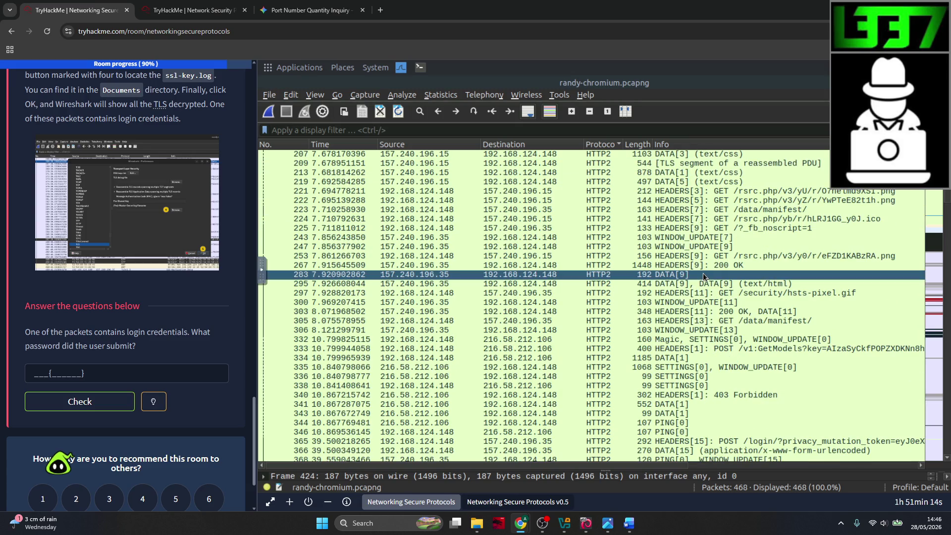
scroll(704, 276, "down", 3)
scroll(704, 277, "down", 3)
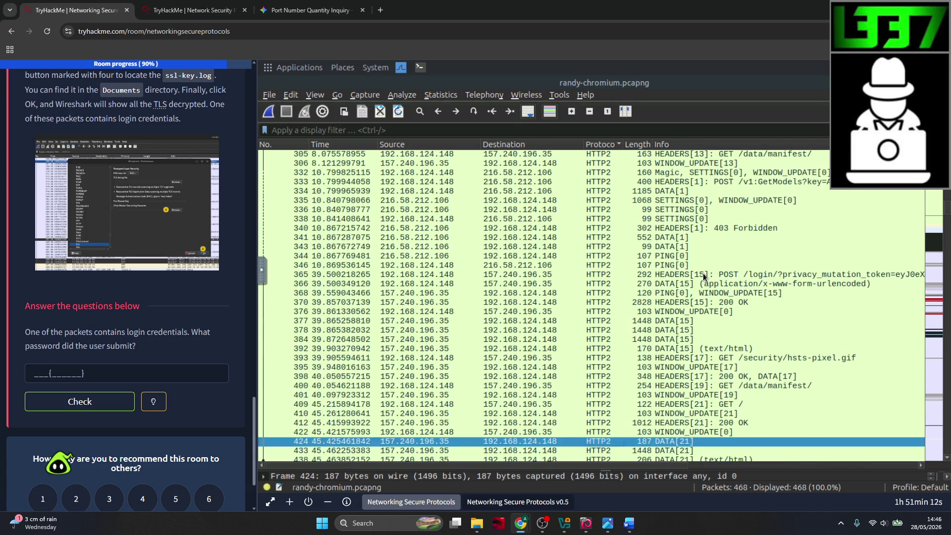
scroll(726, 287, "down", 2)
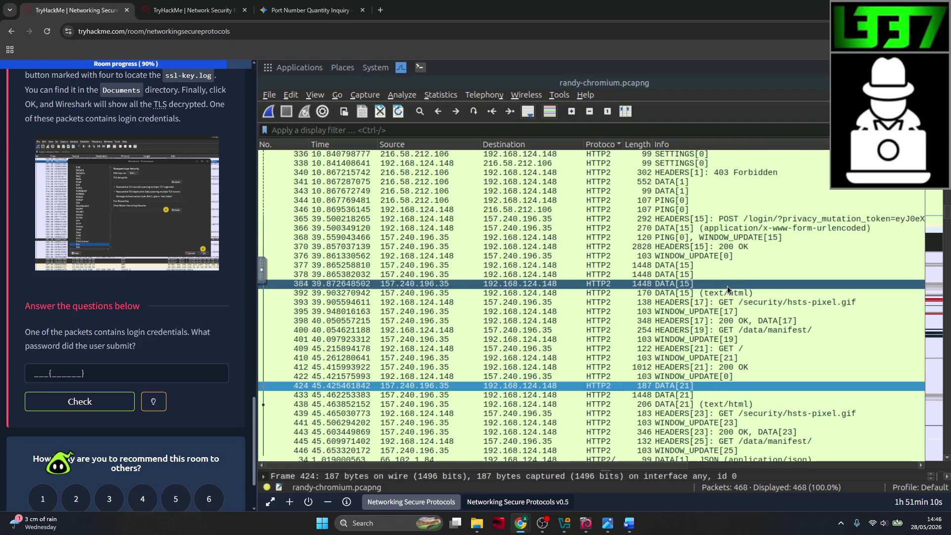
scroll(727, 289, "down", 5)
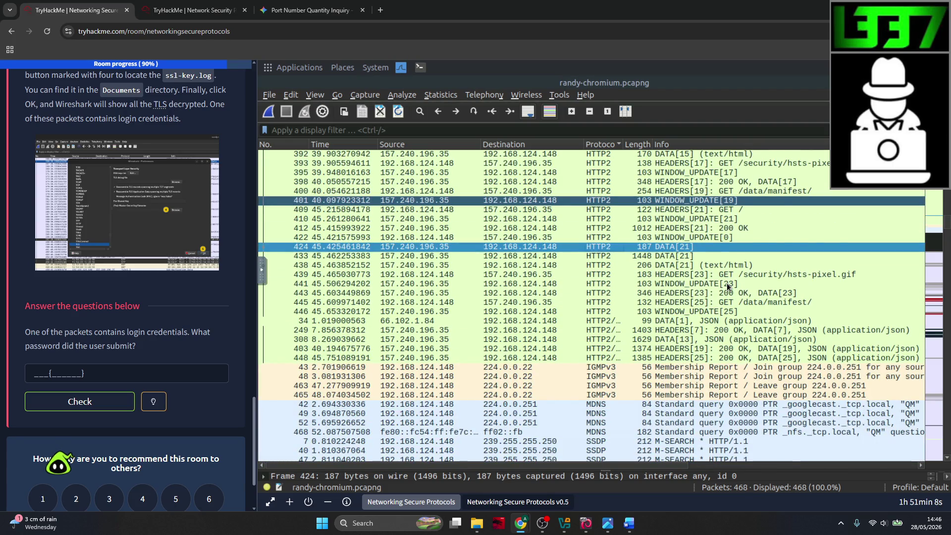
scroll(727, 286, "down", 2)
scroll(144, 346, "up", 6)
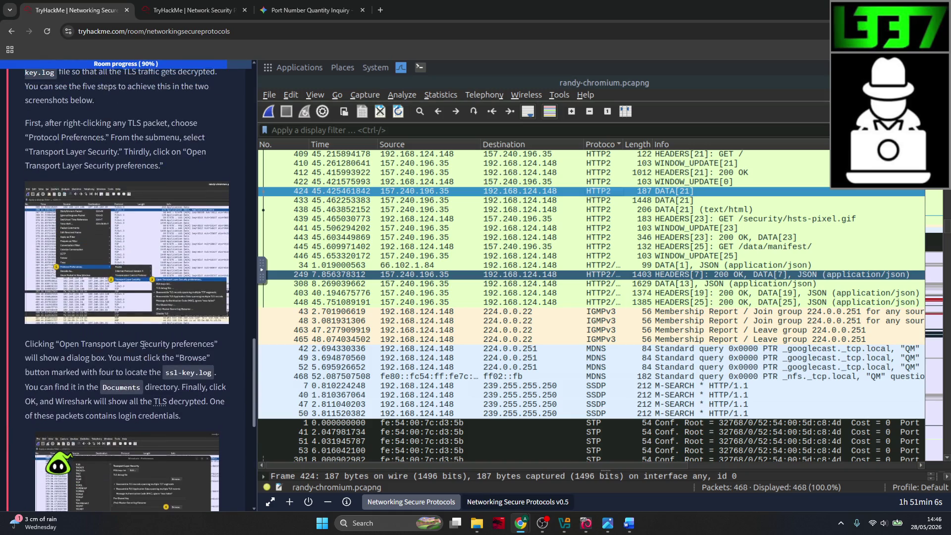
scroll(128, 312, "up", 3)
scroll(126, 307, "down", 5)
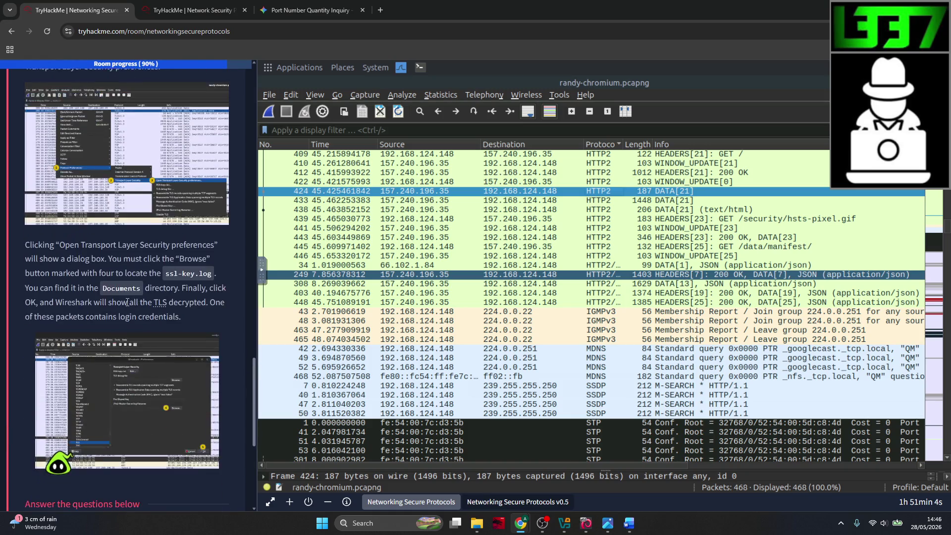
scroll(137, 299, "down", 5)
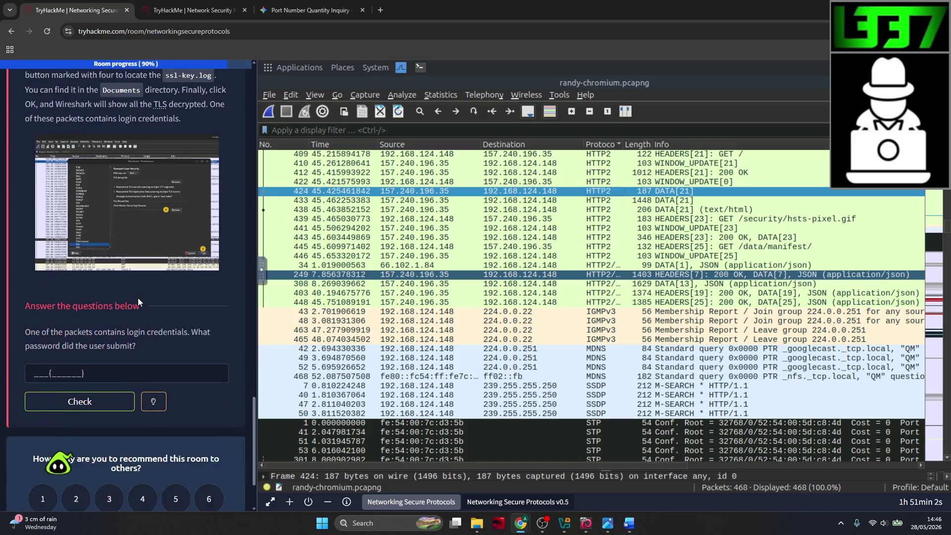
scroll(132, 303, "up", 11)
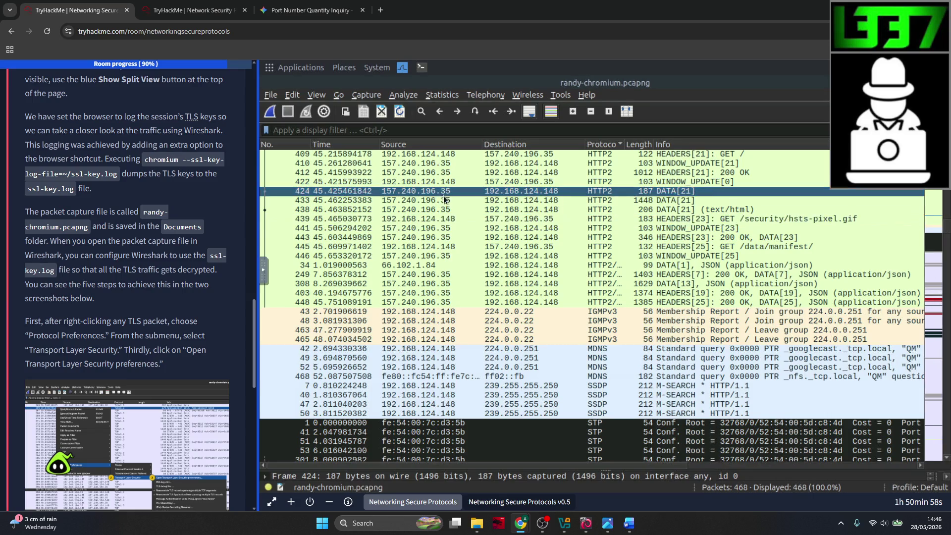
scroll(442, 208, "down", 2)
scroll(141, 280, "down", 10)
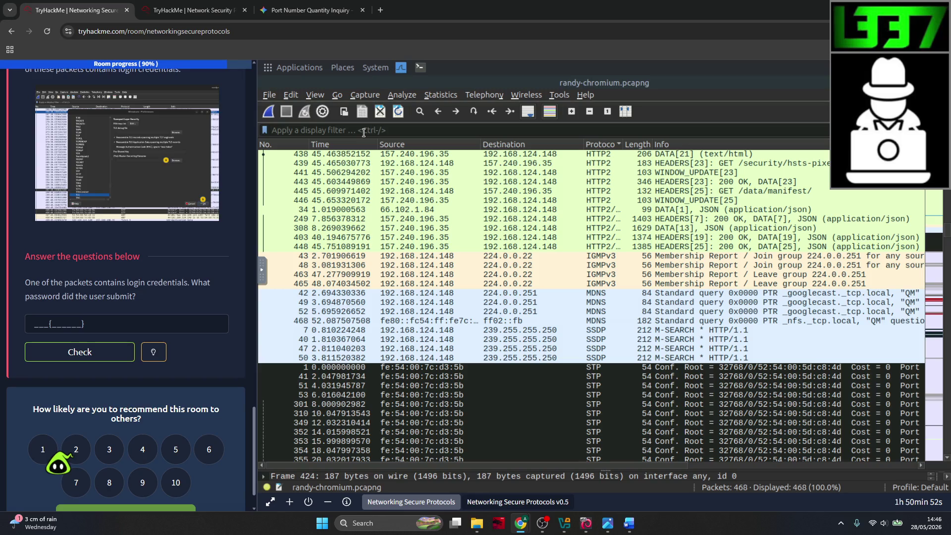
left_click(363, 130)
type("p")
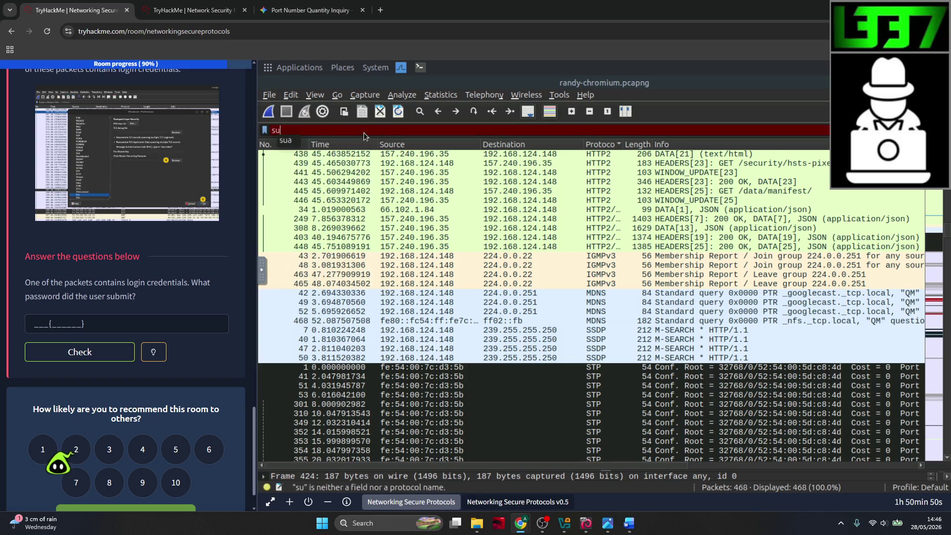
type("ut")
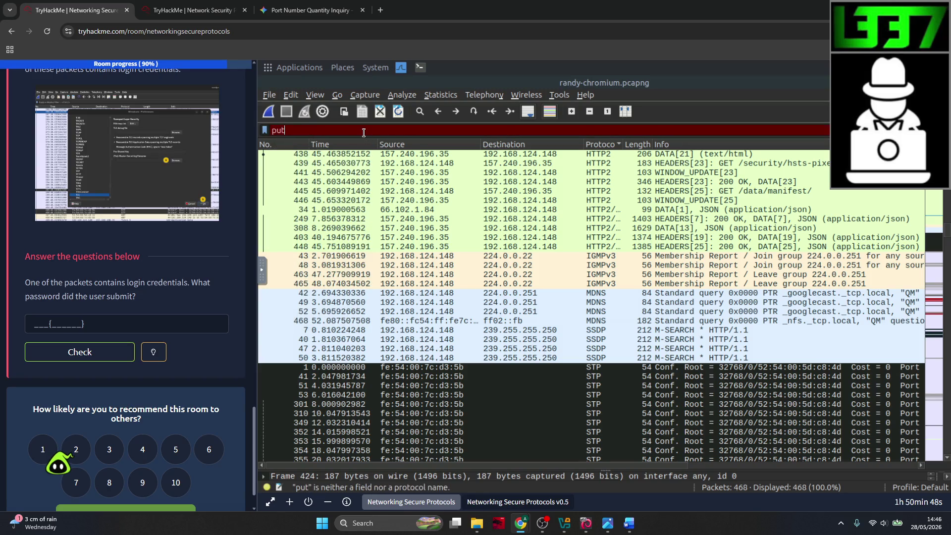
key("BackSpace")
key("BackSpace")
key("BackSpace")
type("PUT")
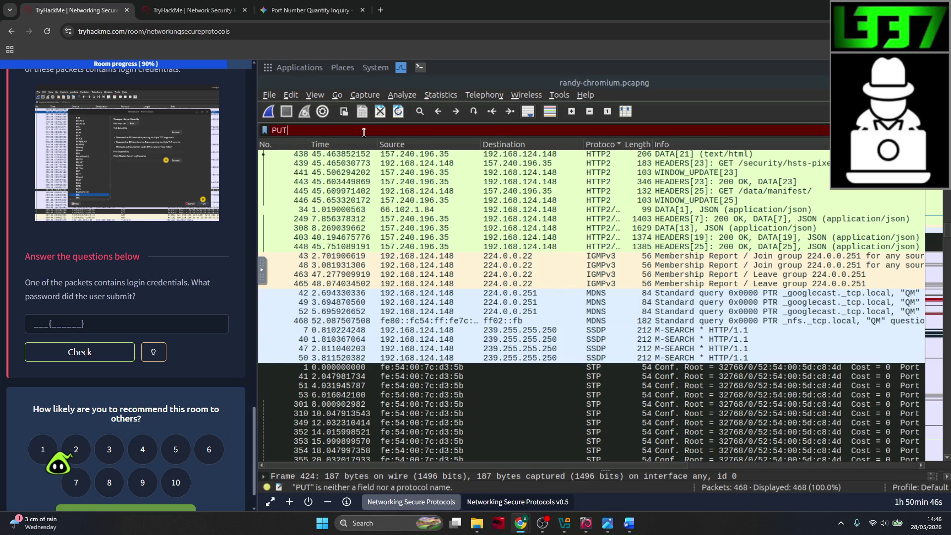
key("BackSpace")
key("BackSpace")
key("BackSpace")
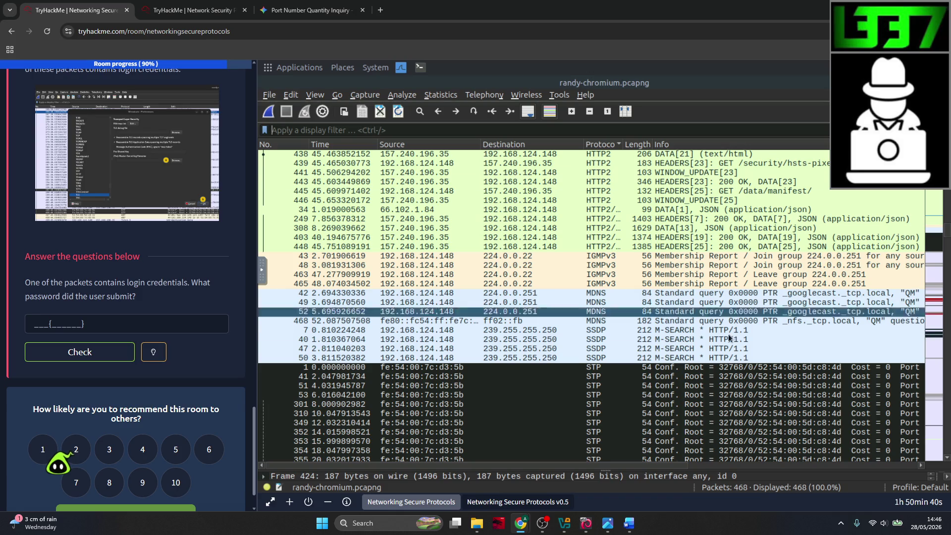
scroll(657, 206, "up", 1)
scroll(659, 205, "up", 1)
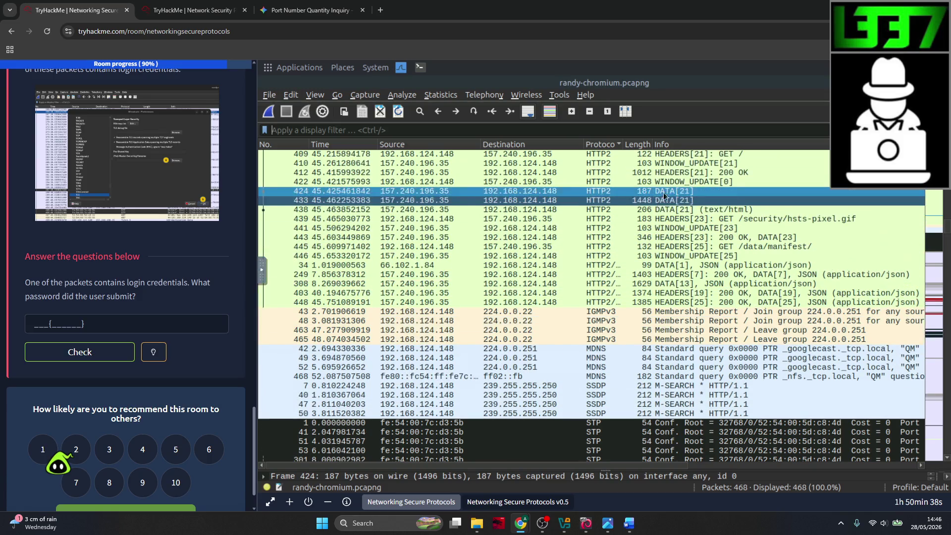
scroll(699, 210, "up", 1)
scroll(699, 211, "up", 1)
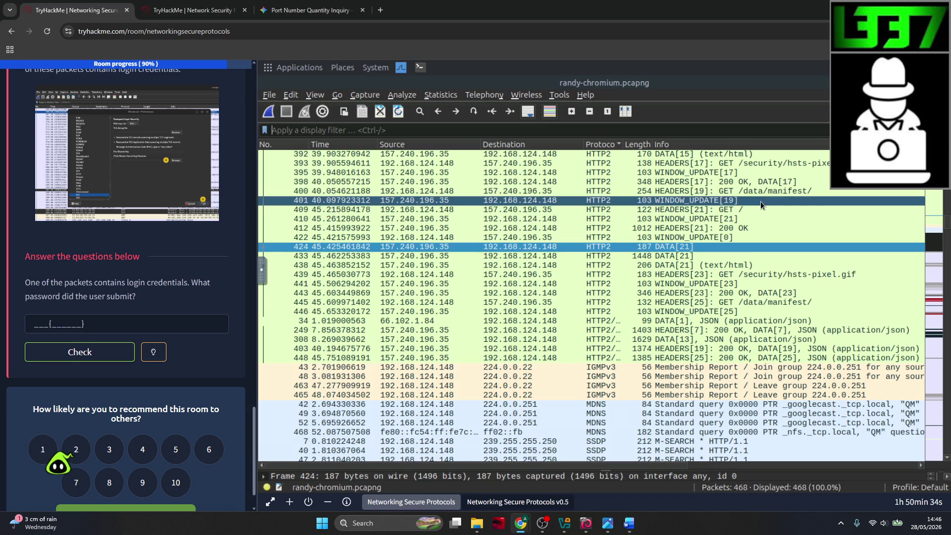
scroll(734, 224, "up", 2)
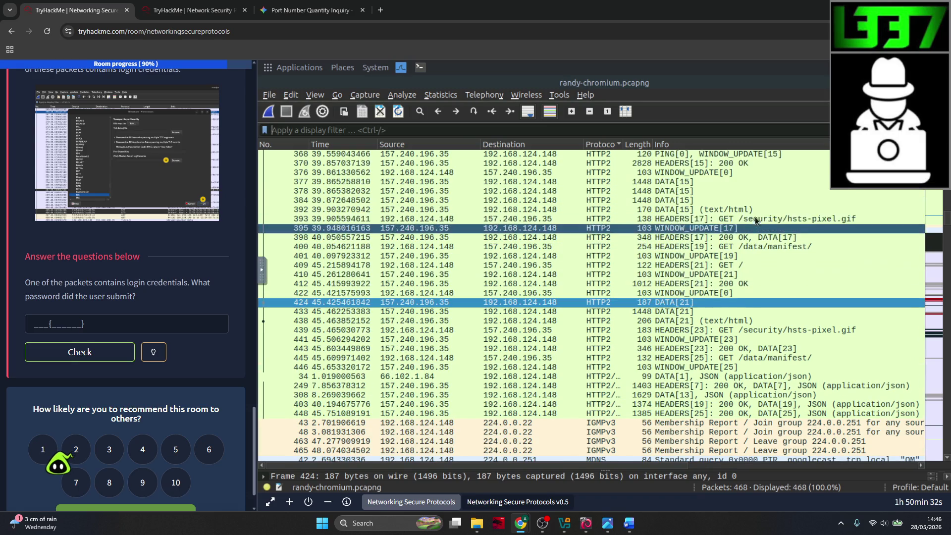
double_click(734, 219)
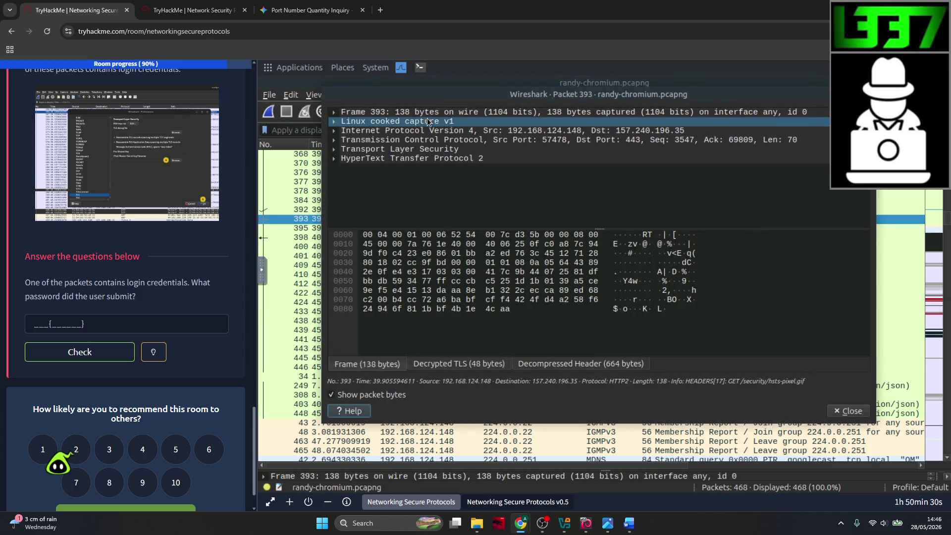
left_click(334, 158)
left_click(345, 171)
left_click(345, 168)
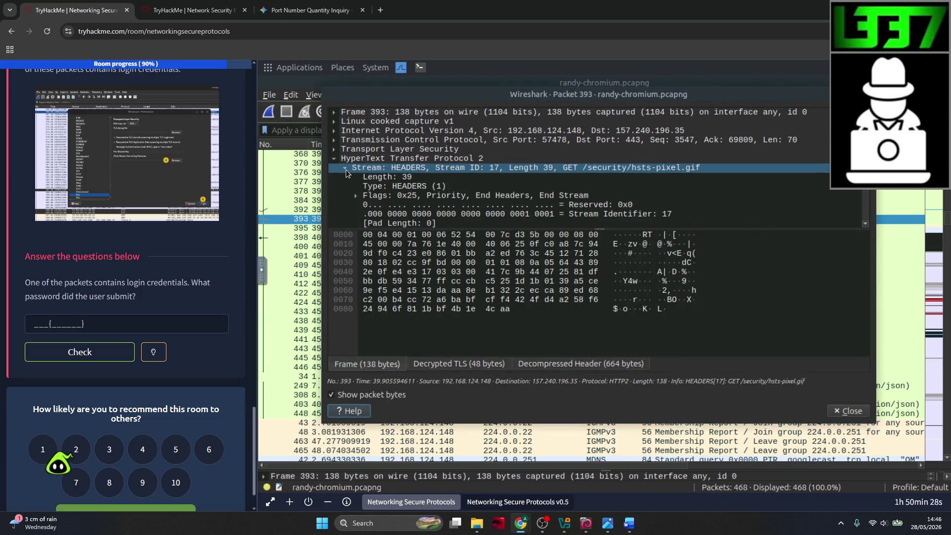
scroll(386, 184, "down", 6)
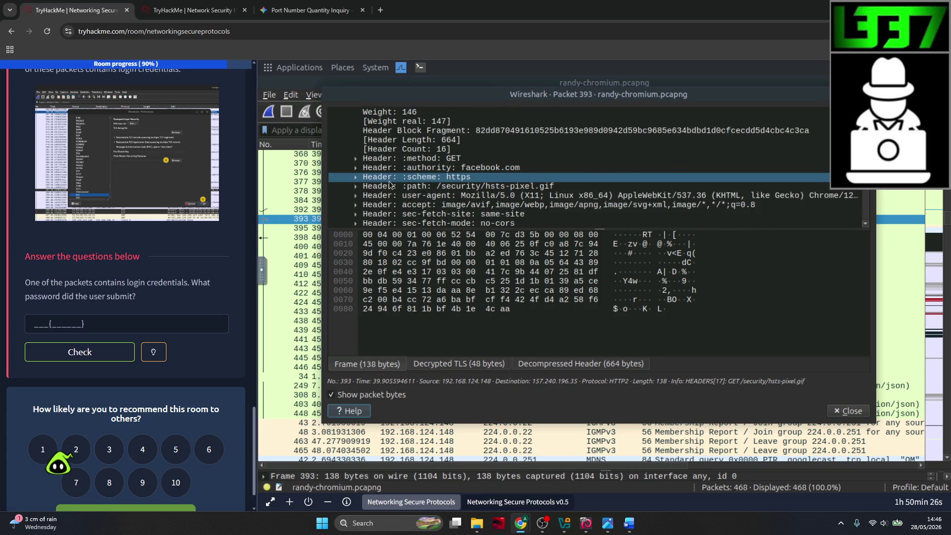
scroll(446, 169, "down", 1)
left_click(505, 159)
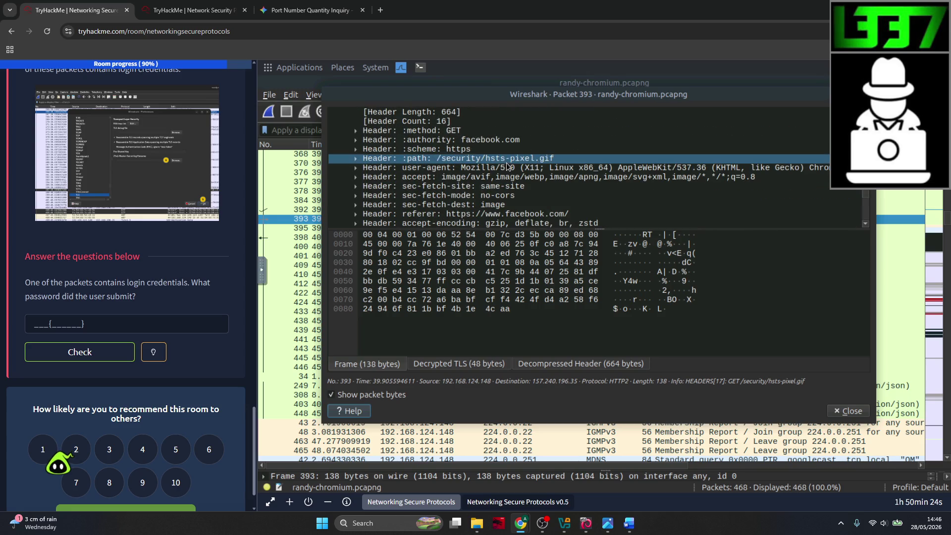
scroll(507, 166, "up", 1)
scroll(506, 169, "down", 3)
left_click(507, 168)
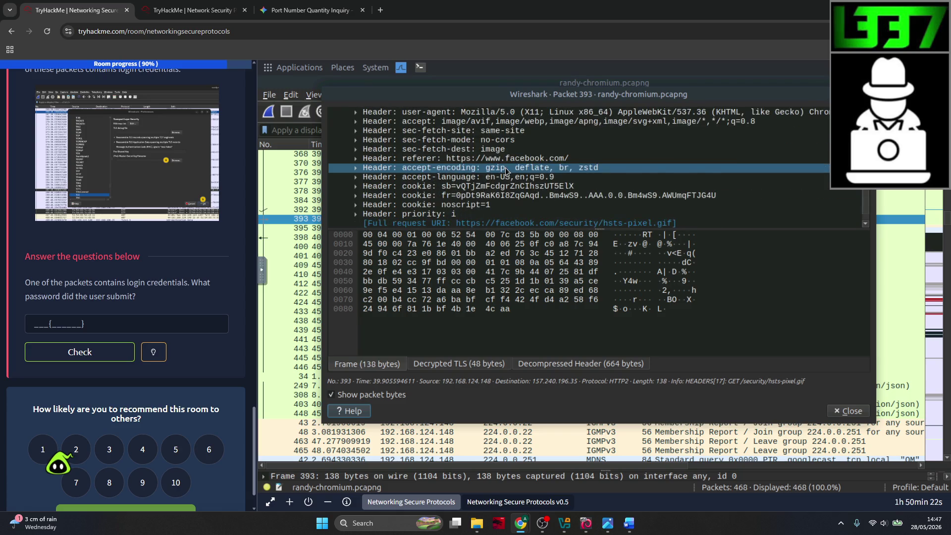
scroll(506, 170, "down", 1)
left_click(506, 168)
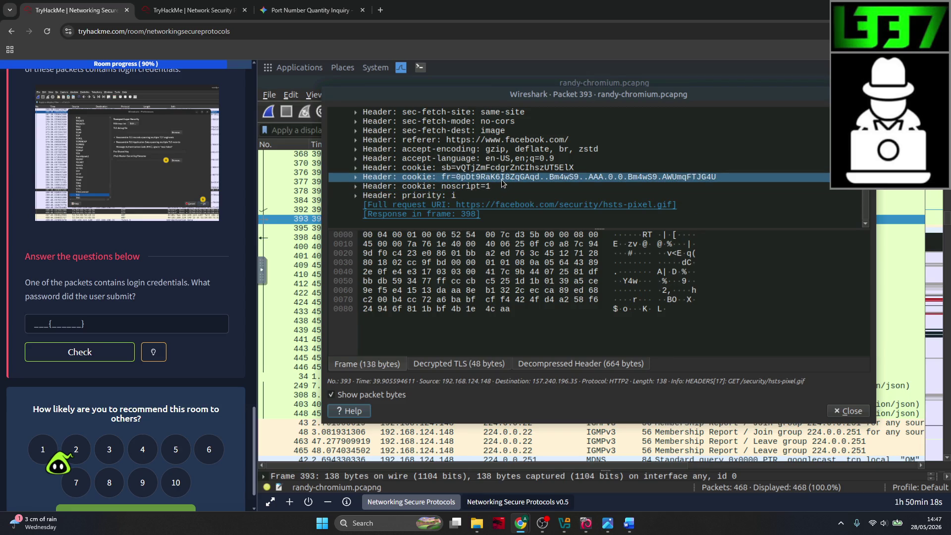
key("Escape")
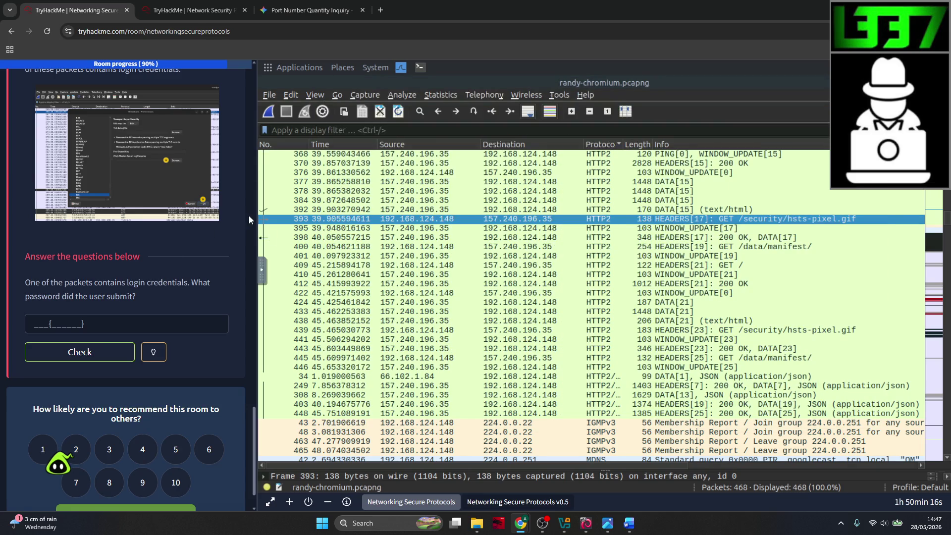
scroll(641, 246, "up", 2)
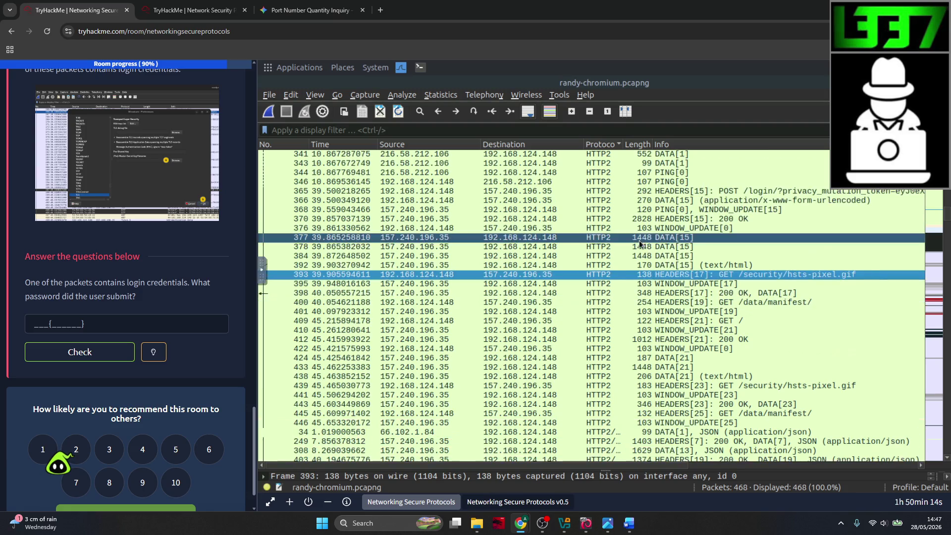
double_click(707, 239)
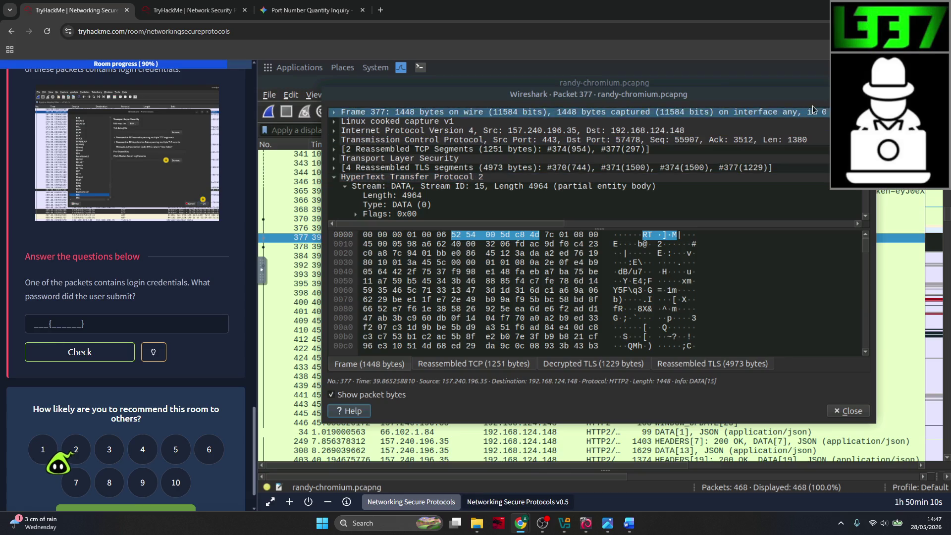
key("Escape")
scroll(750, 243, "up", 5)
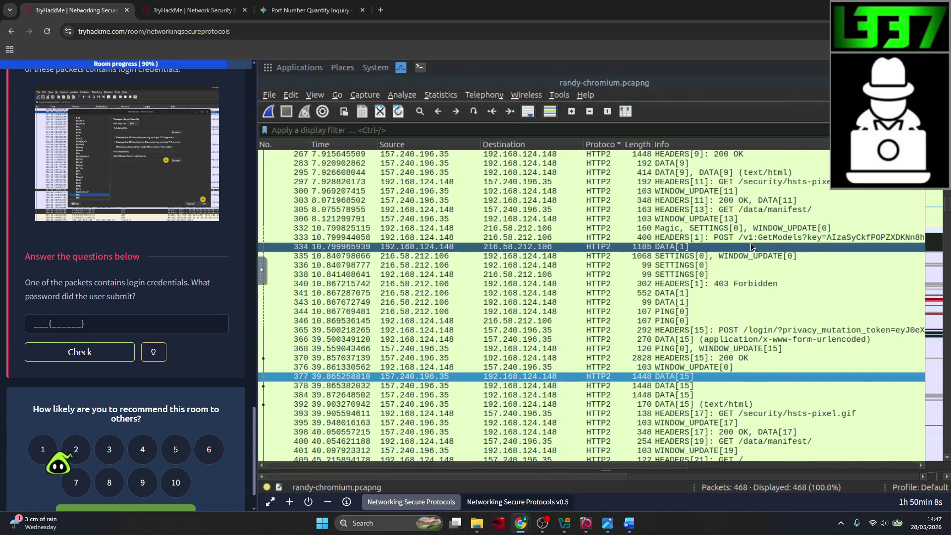
scroll(750, 243, "up", 7)
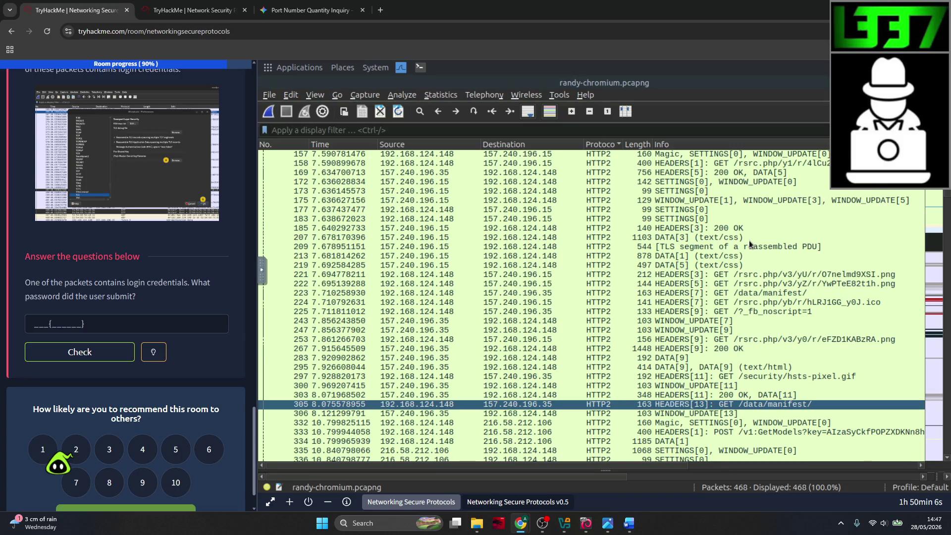
scroll(750, 243, "up", 4)
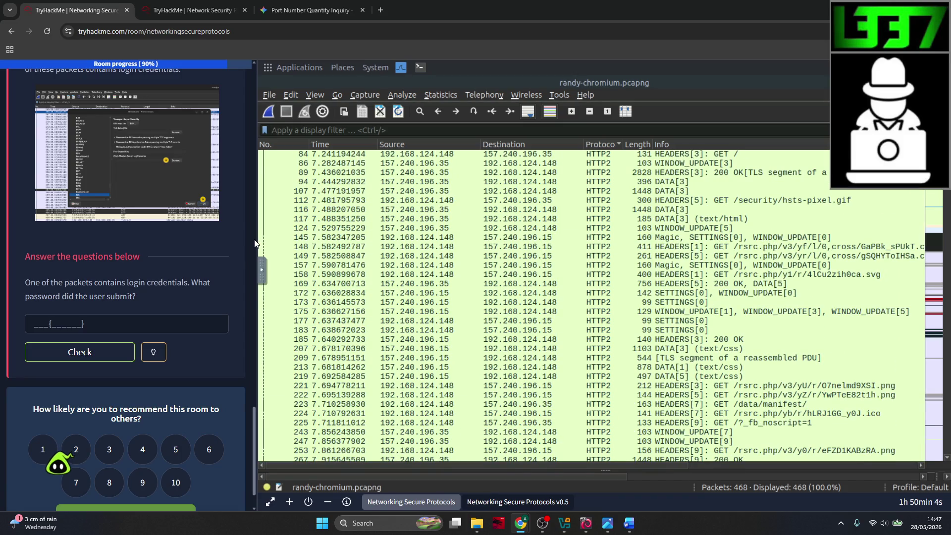
left_click(262, 270)
scroll(408, 241, "up", 10)
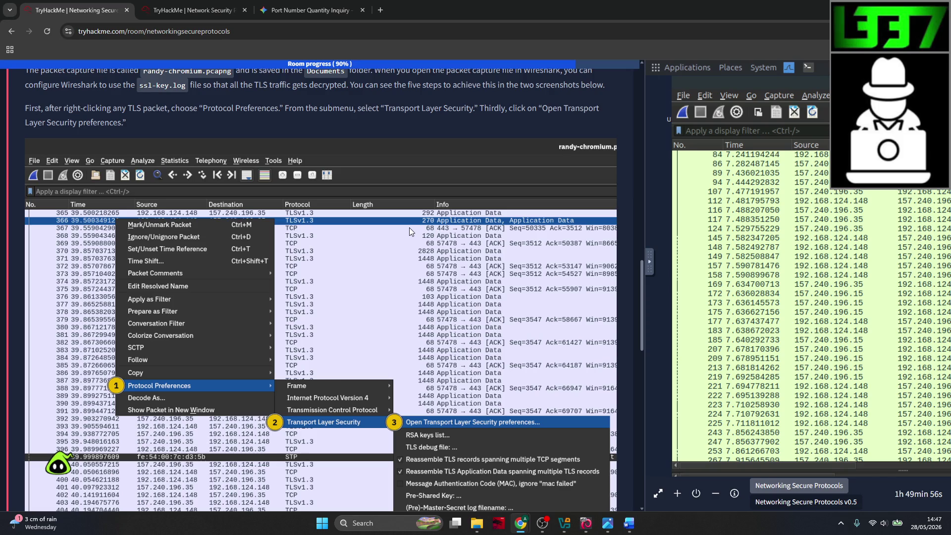
Drag the split divider to enlarge Wireshark, scroll up, and click into the display filter bar
left_click_drag(644, 207, 255, 193)
scroll(589, 276, "up", 8)
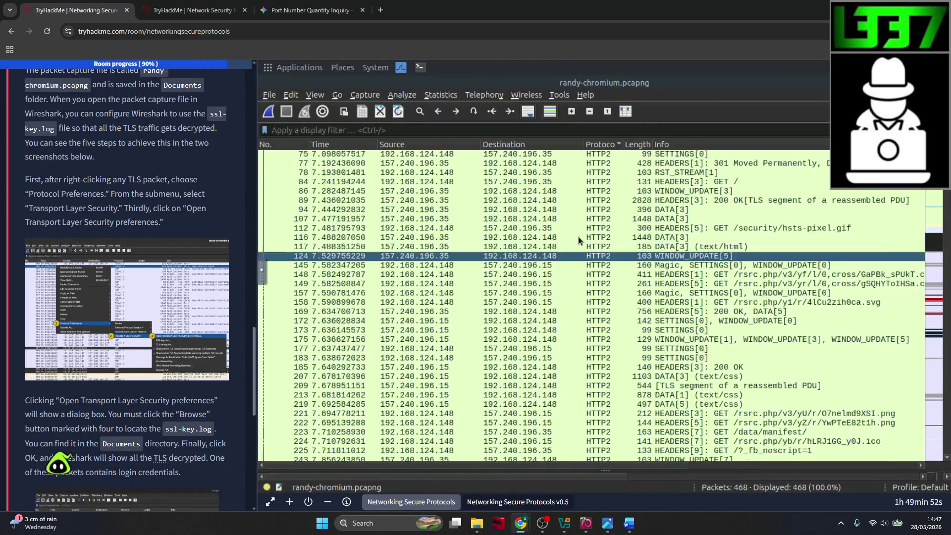
scroll(589, 276, "up", 7)
left_click(461, 154)
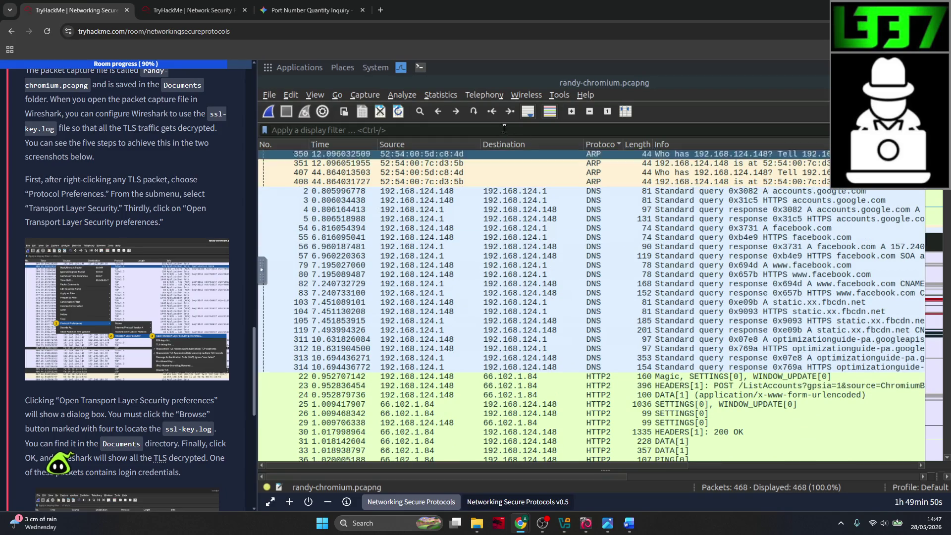
left_click(460, 130)
type("log")
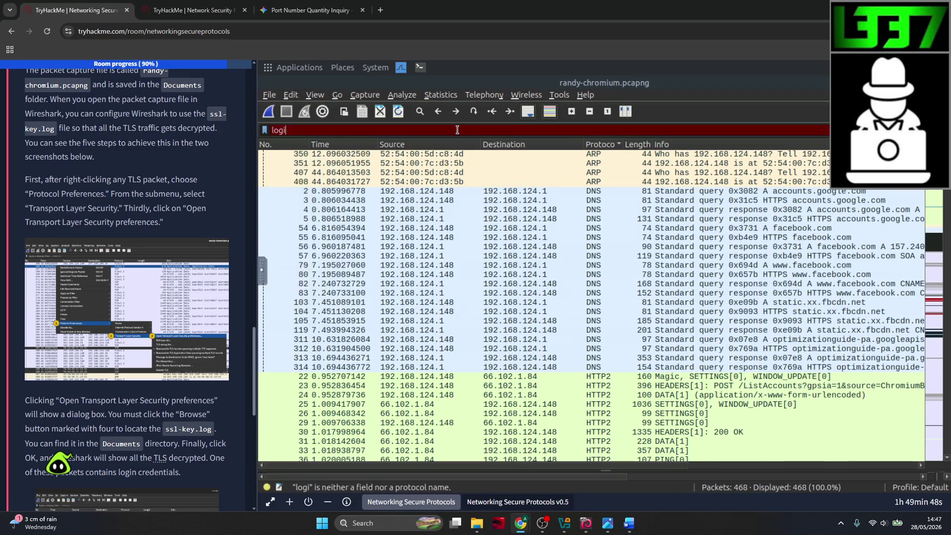
key("Return")
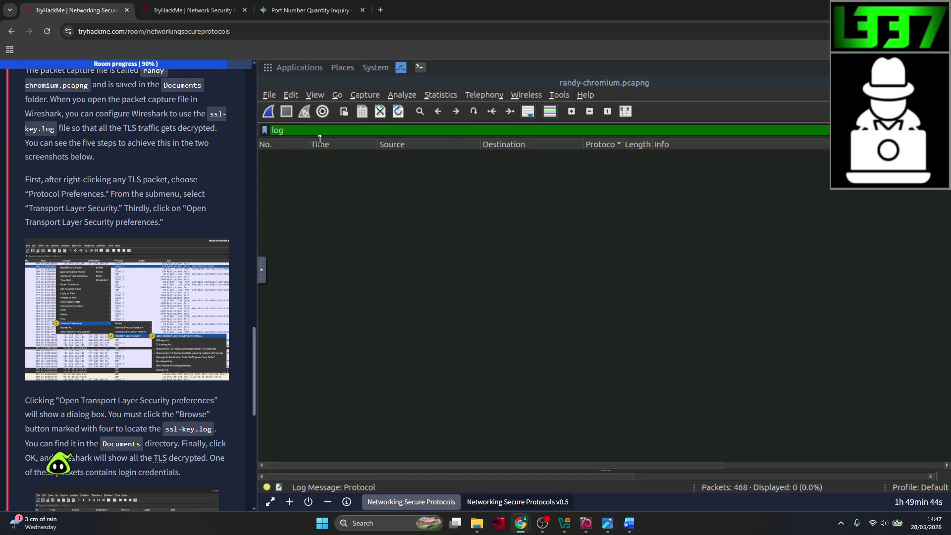
left_click(303, 141)
key("BackSpace")
key("BackSpace")
key("BackSpace")
key("Return")
left_click(609, 156)
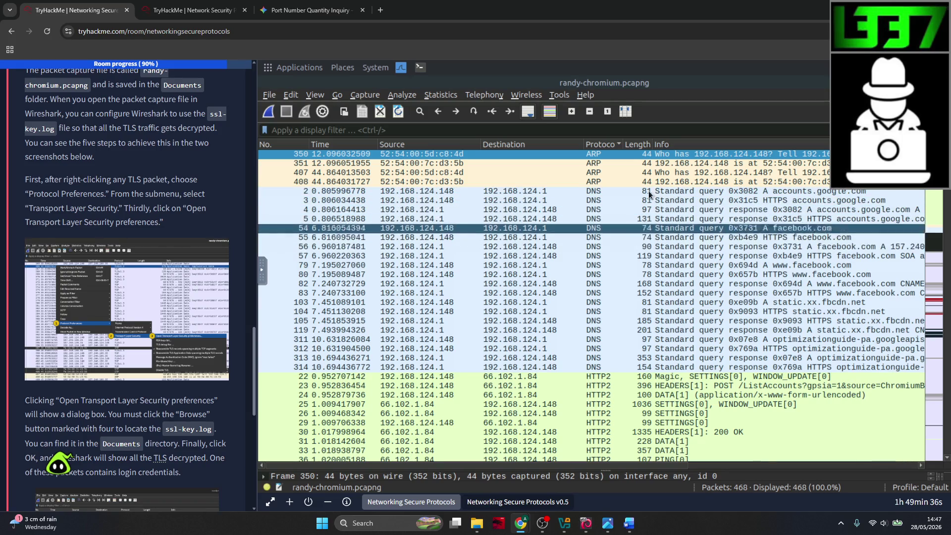
scroll(520, 311, "down", 10)
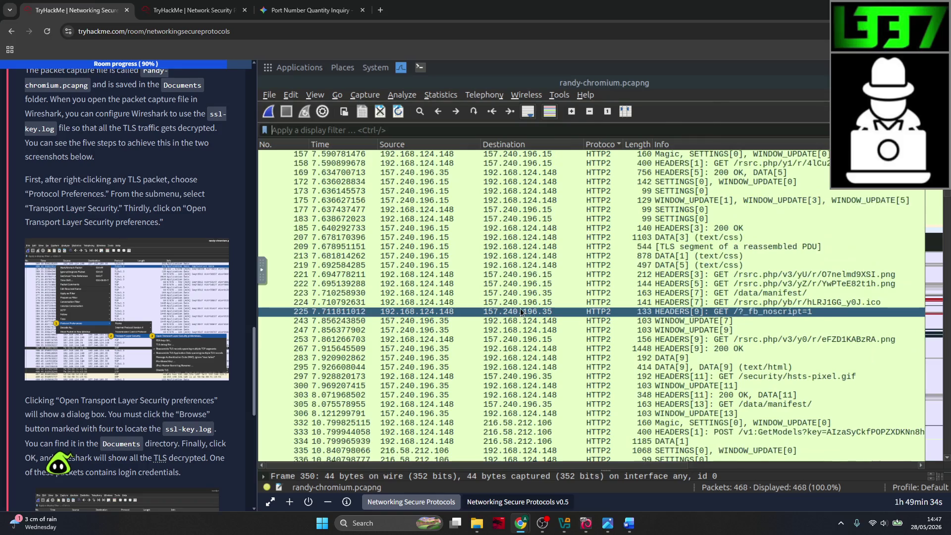
right_click(521, 311)
mouse_move(589, 278)
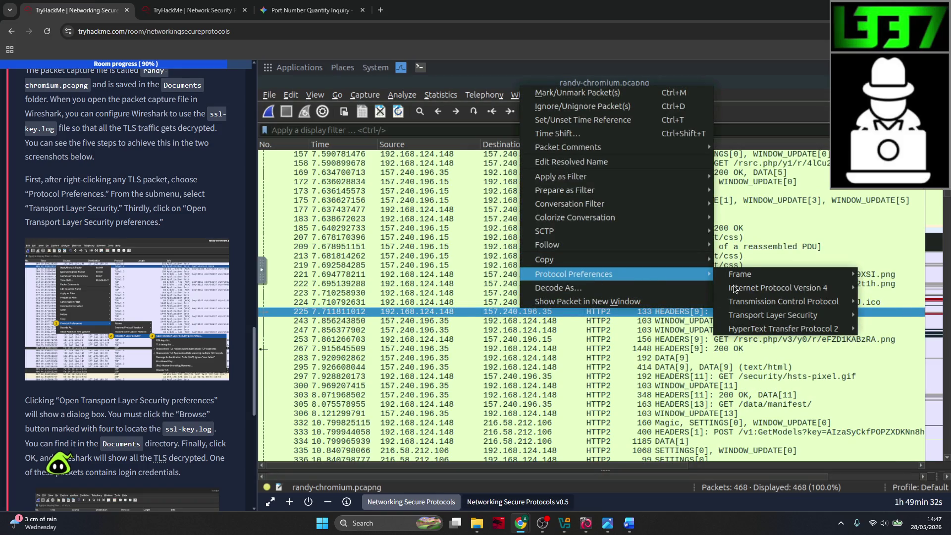
mouse_move(775, 319)
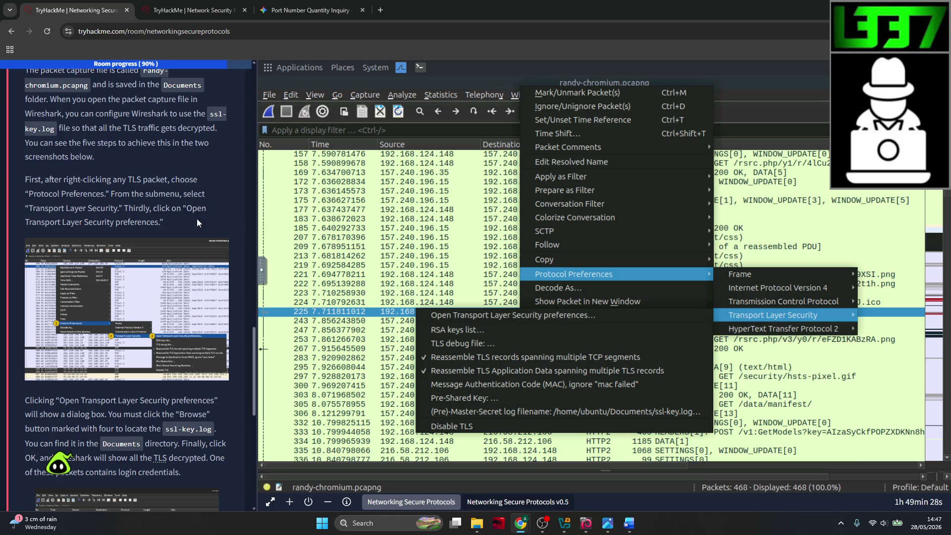
scroll(197, 218, "up", 2)
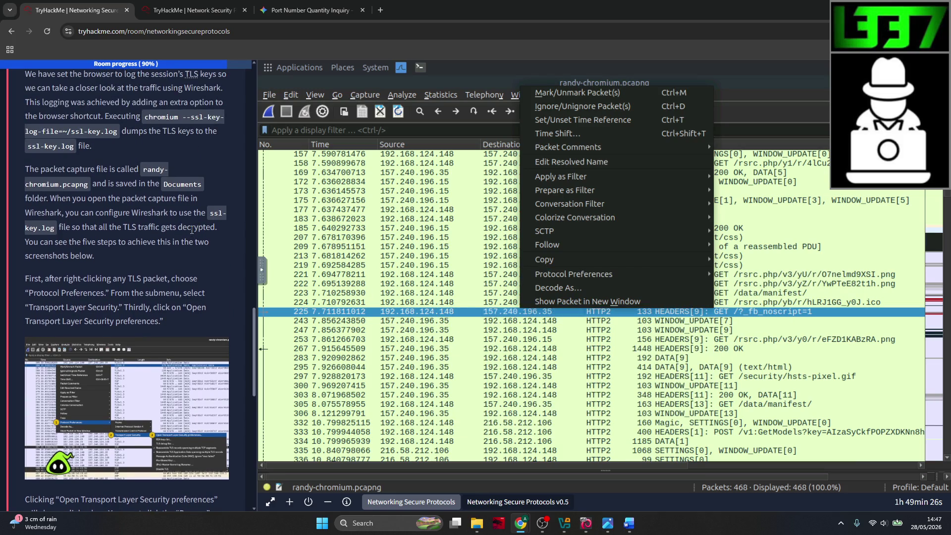
left_click(440, 274)
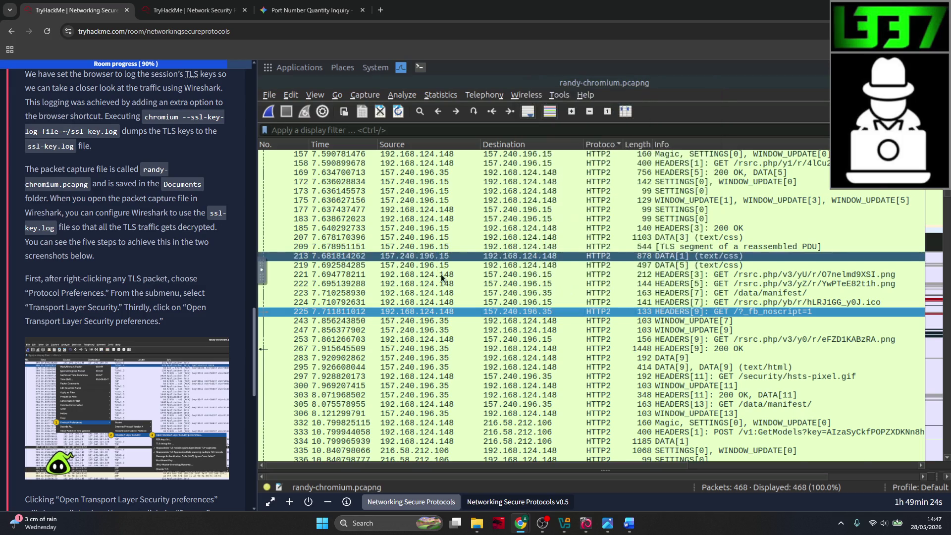
scroll(441, 275, "up", 7)
left_click(442, 275)
scroll(442, 274, "up", 11)
left_click(440, 275)
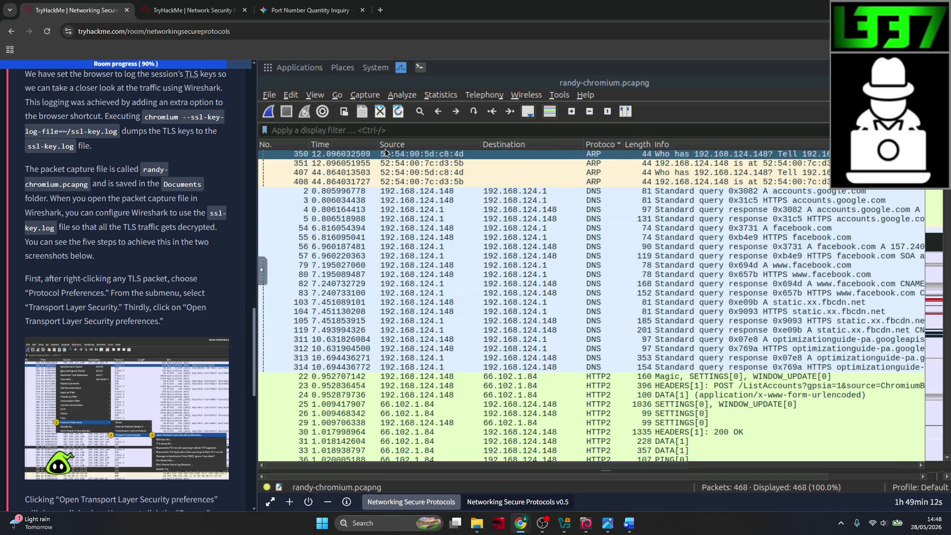
left_click_drag(411, 163, 411, 158)
left_click(410, 164)
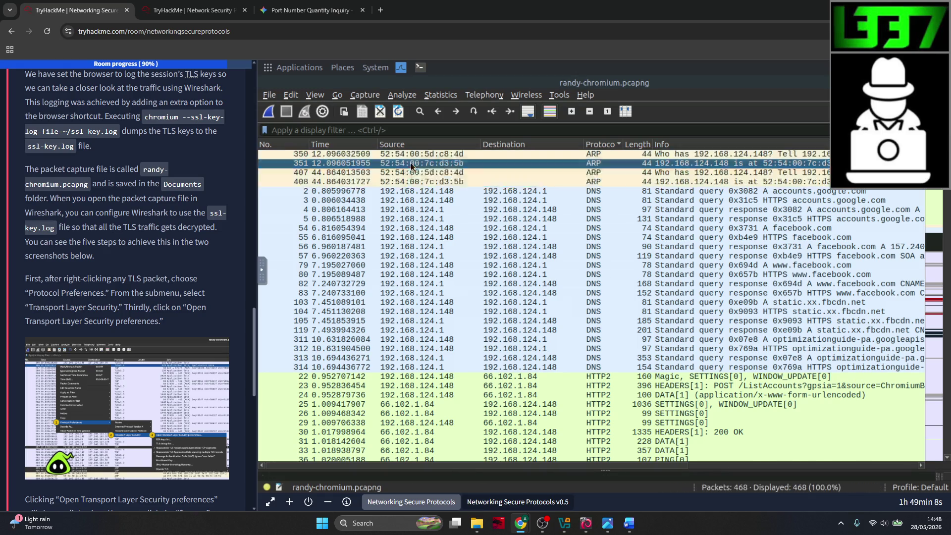
right_click(410, 164)
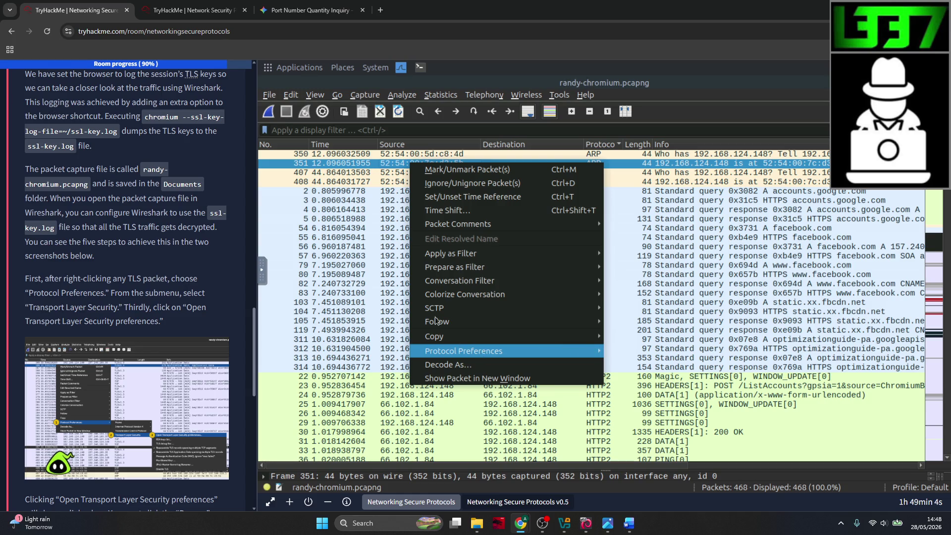
left_click(390, 161)
left_click(397, 157)
right_click(397, 158)
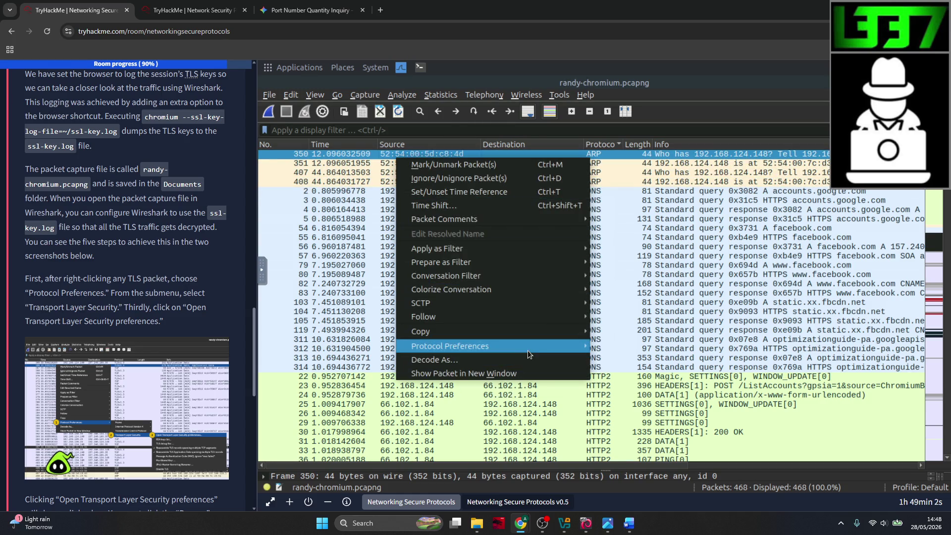
left_click(551, 345)
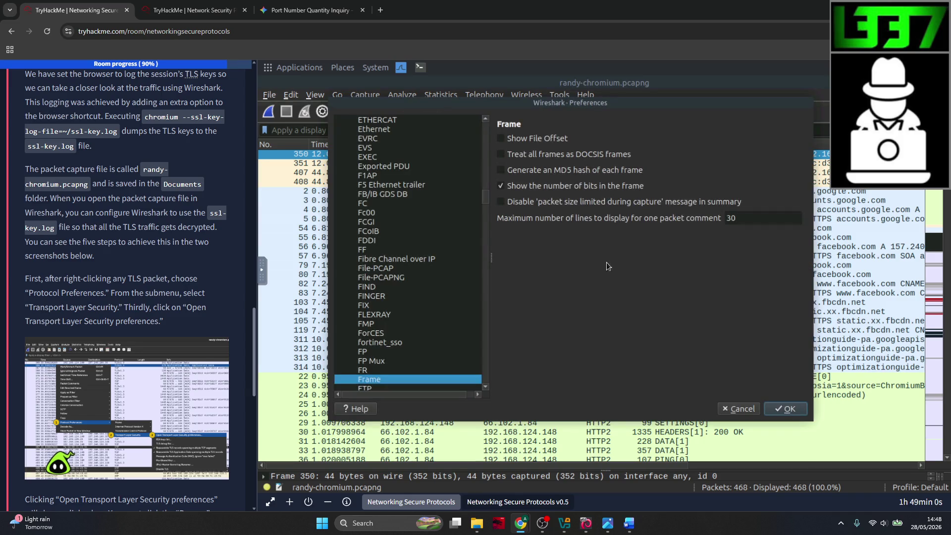
scroll(417, 361, "down", 5)
left_click(732, 409)
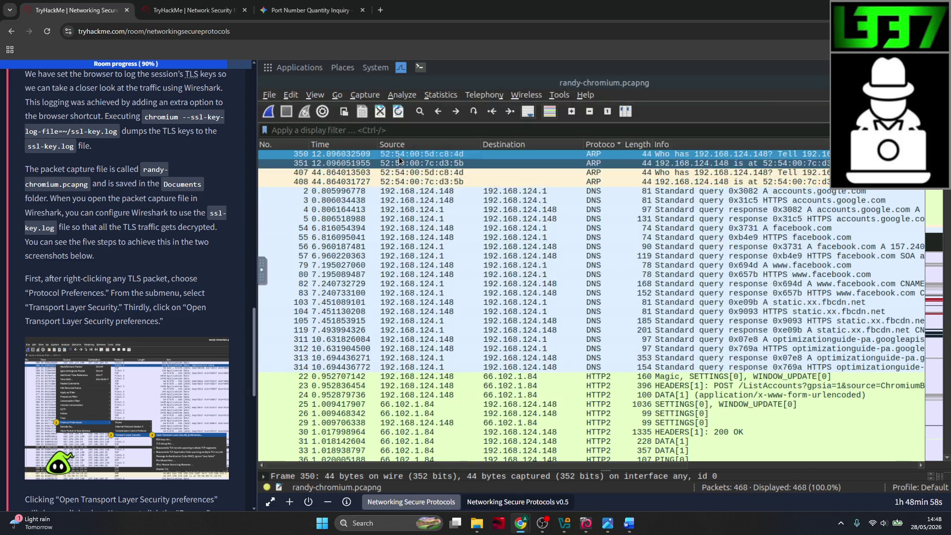
right_click(407, 159)
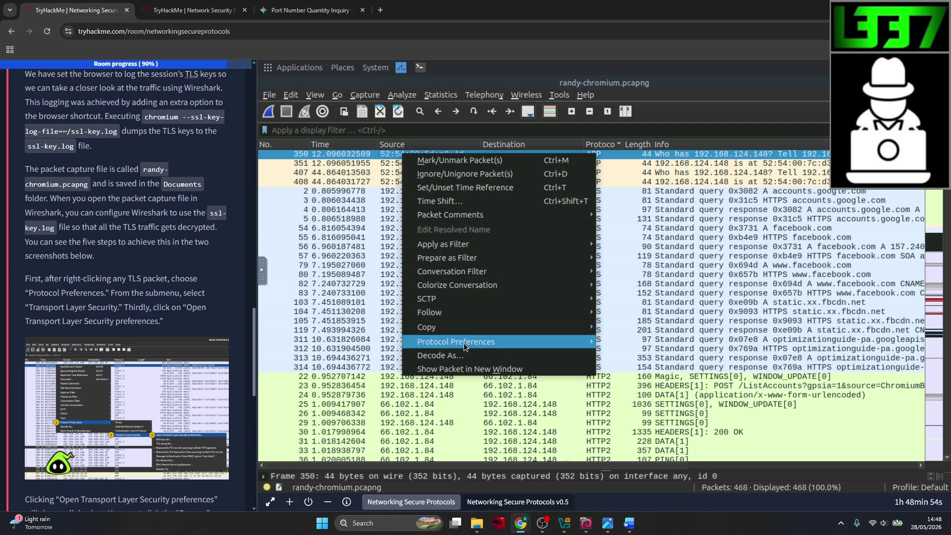
left_click(402, 395)
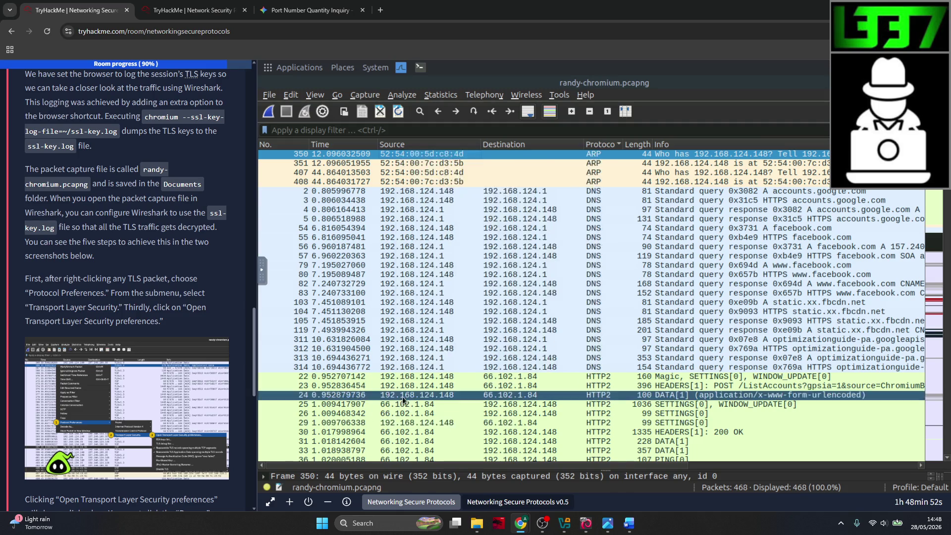
right_click(402, 395)
key("Escape")
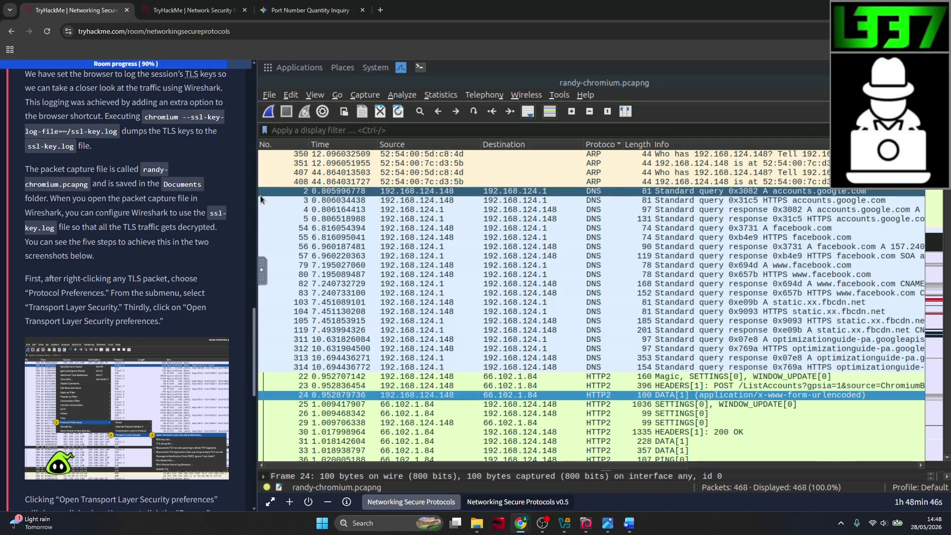
Browse the TryHackMe tasks, expand Closing Notes and select its instruction text
left_click_drag(257, 196, 412, 198)
scroll(273, 203, "up", 10)
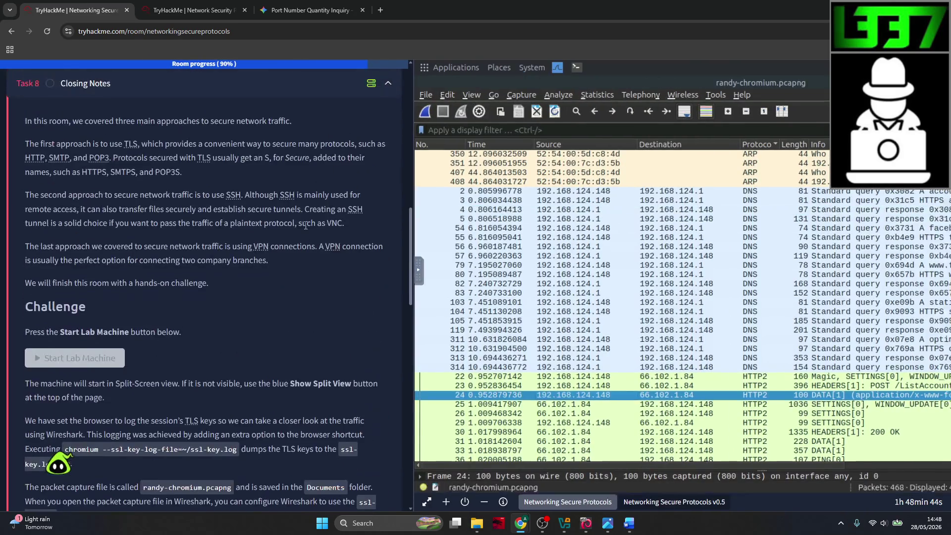
left_click(273, 203)
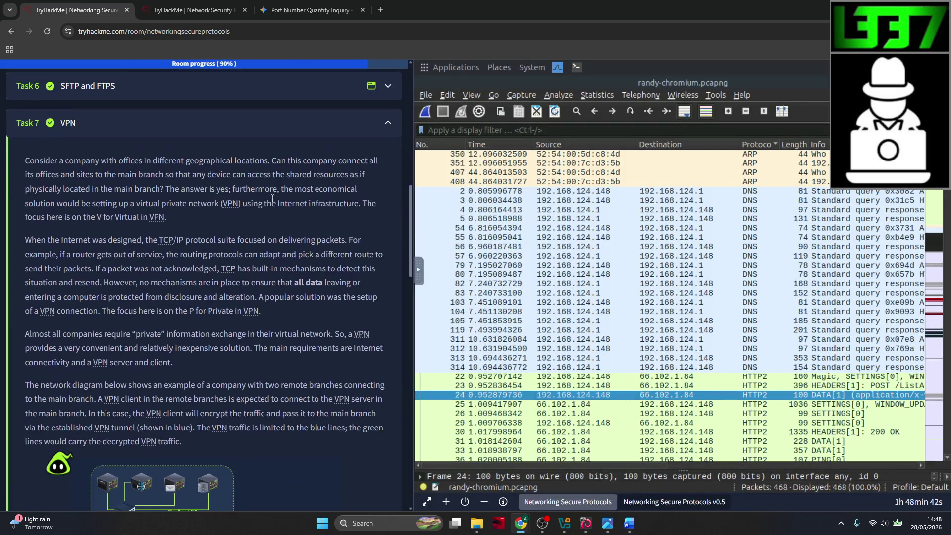
left_click(274, 124)
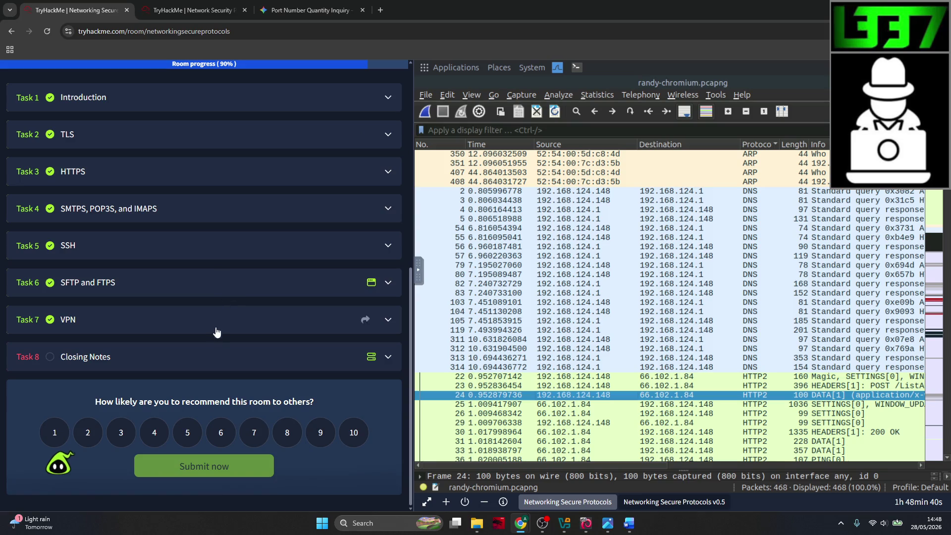
left_click(223, 347)
scroll(224, 340, "down", 5)
scroll(260, 243, "down", 4)
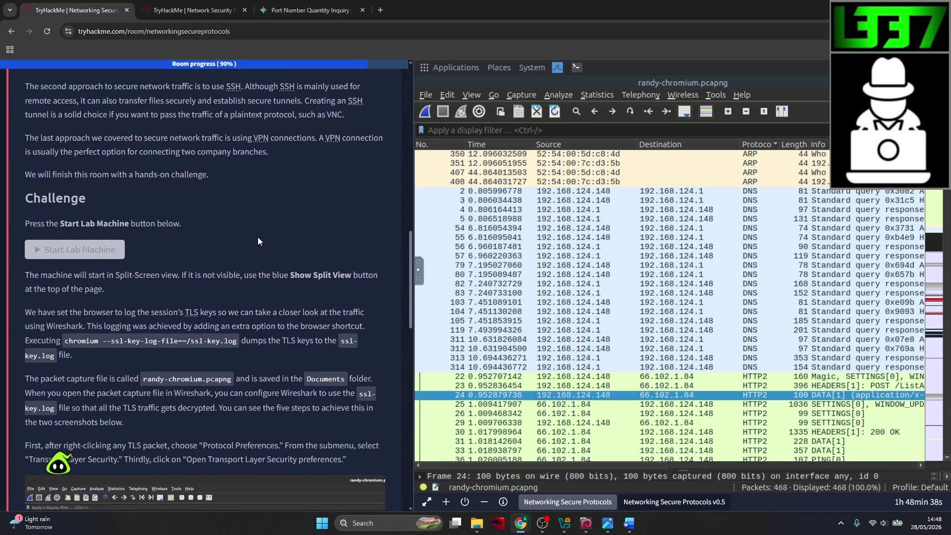
left_click_drag(30, 210, 345, 263)
scroll(342, 262, "down", 2)
In Gemini, type 'Need help with this challenge' and paste the copied instructions below it
left_click(300, 9)
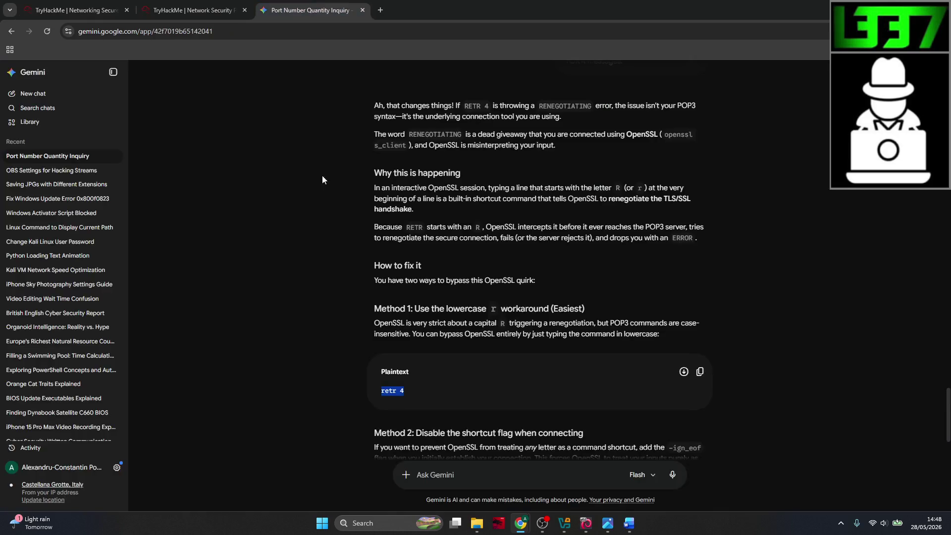
type("Need help with this ch")
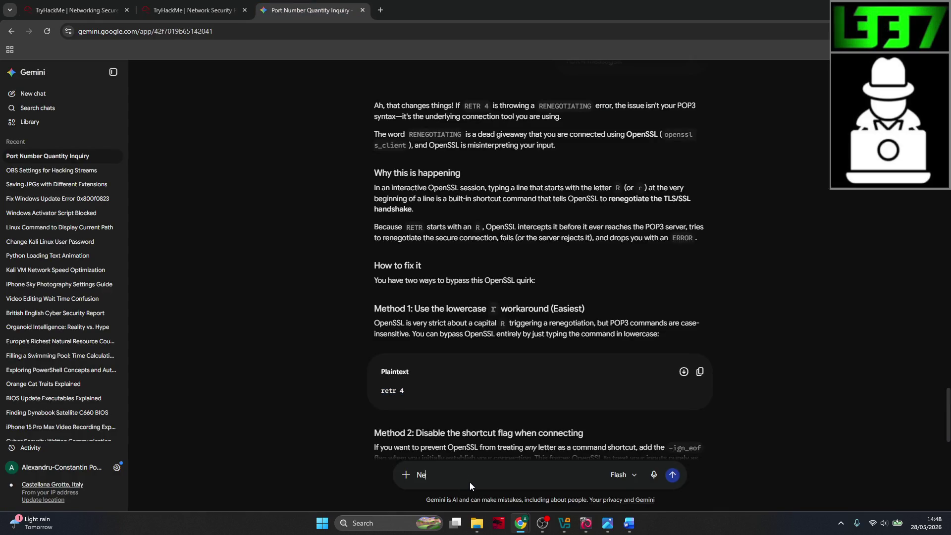
type("allenge")
key("shift+Return")
key("shift+Return")
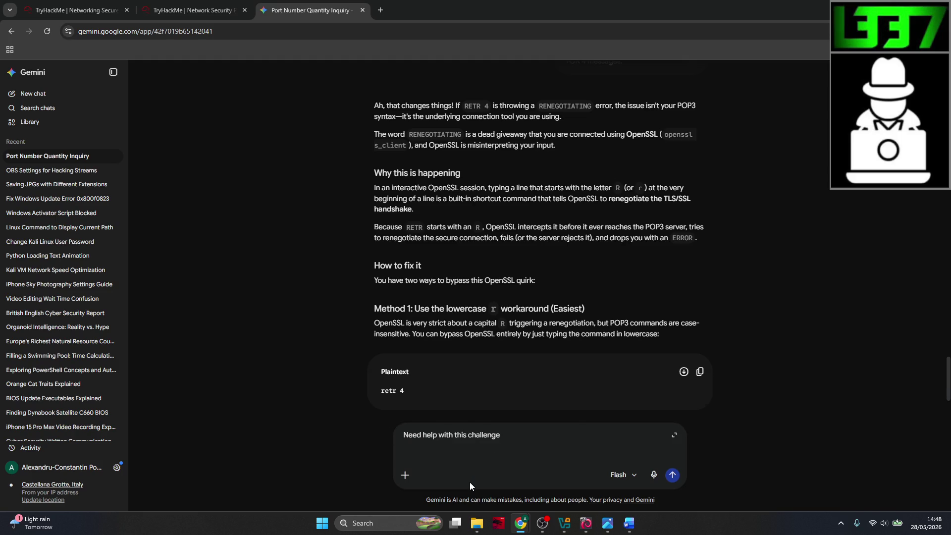
key("ctrl+v")
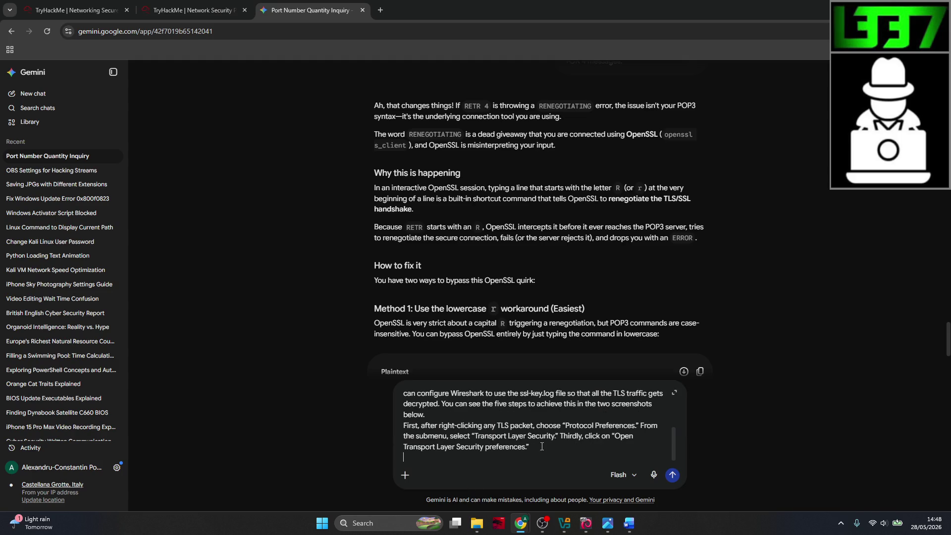
Copy another instruction paragraph from the lesson and paste it into the Gemini message
left_click(74, 10)
scroll(164, 227, "down", 4)
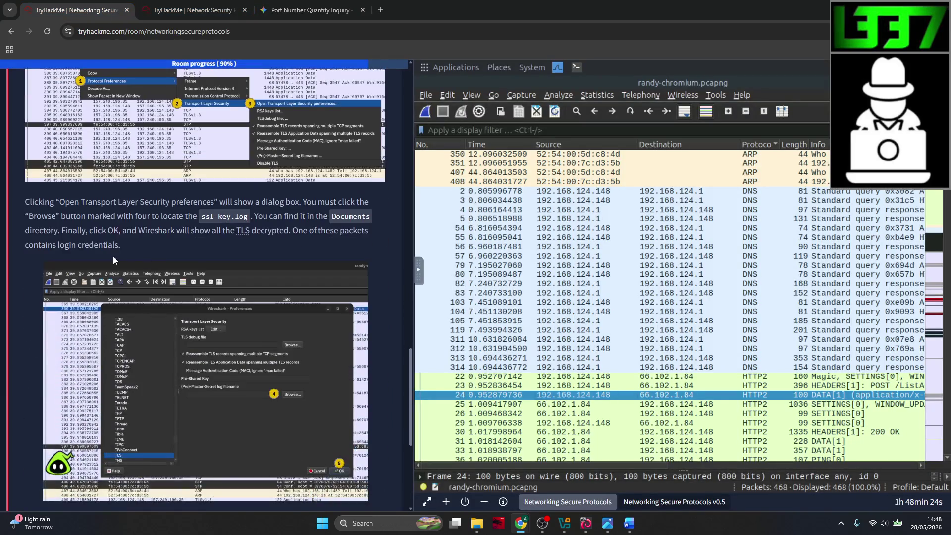
left_click_drag(121, 245, 23, 195)
key("ctrl+c")
left_click(194, 10)
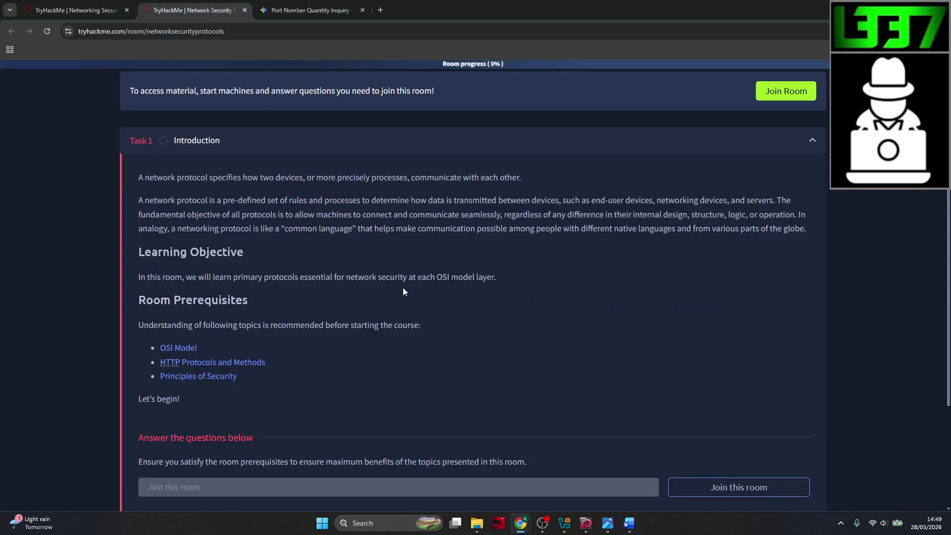
left_click(307, 10)
key("ctrl+v")
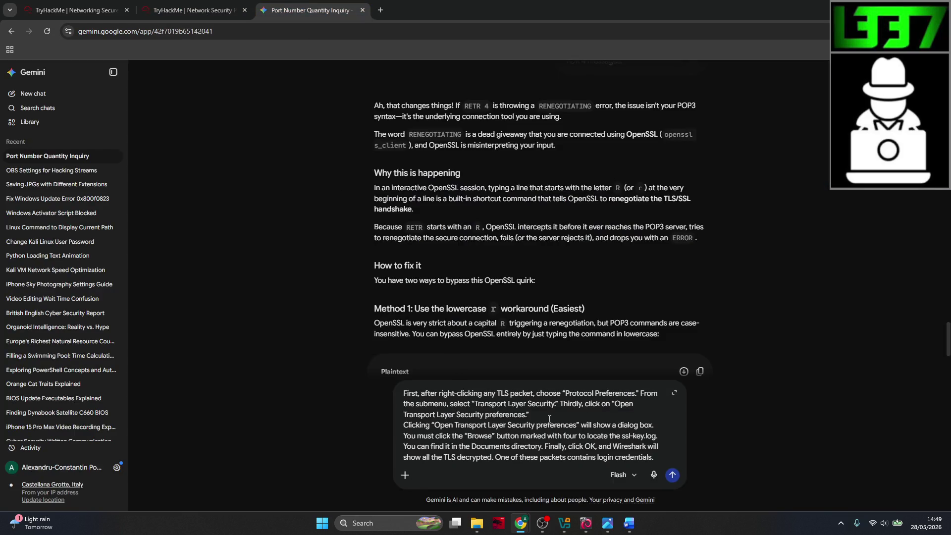
key("shift+Return")
Copy the password question from the lesson and paste it into the Gemini message
left_click(93, 5)
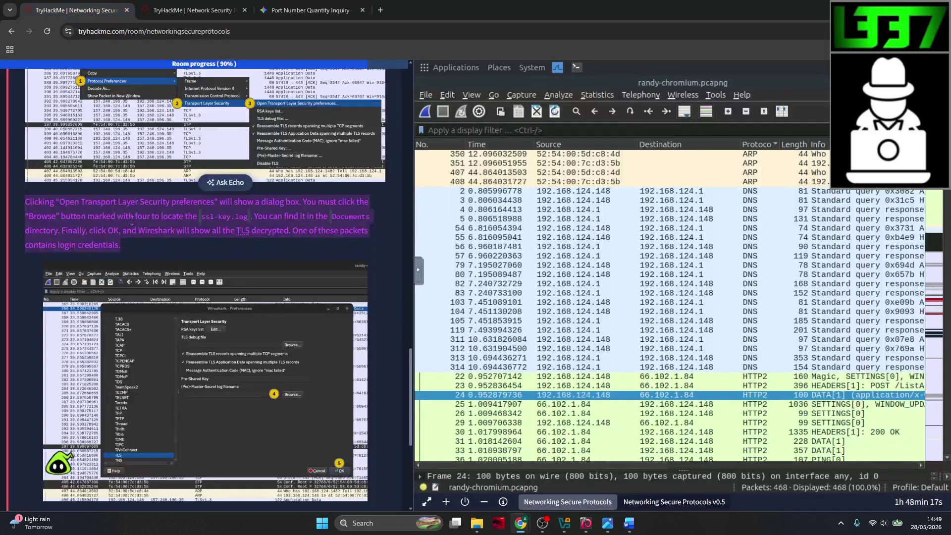
mouse_move(351, 321)
left_mouse_down()
mouse_move(30, 290)
mouse_move(6, 321)
left_mouse_up()
key("super+e")
key("alt+Tab")
key("ctrl+Tab")
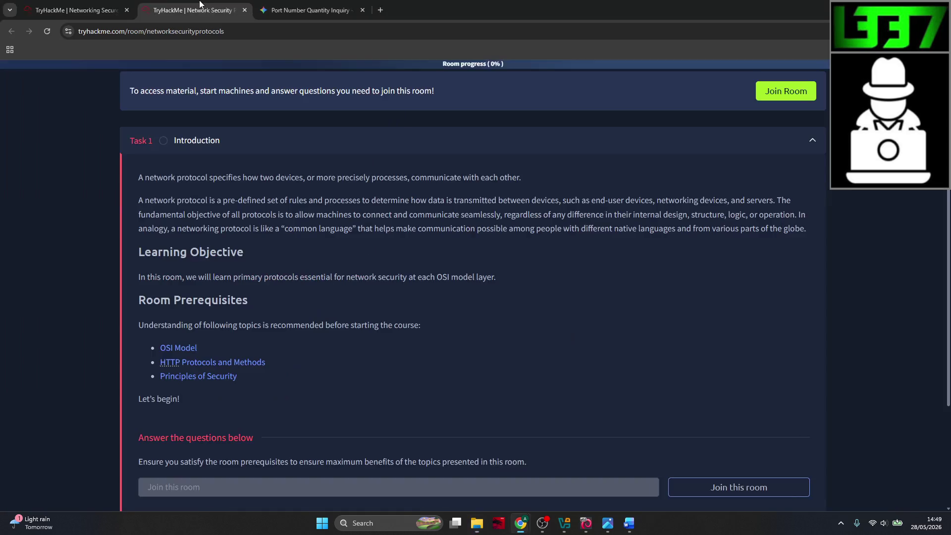
key("ctrl+Tab")
key("ctrl+v")
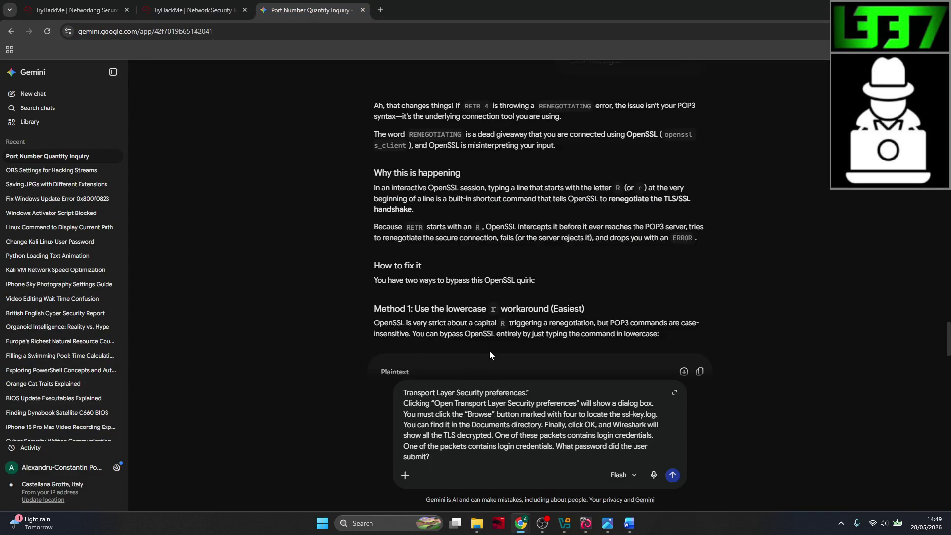
key("shift+Return")
key("shift+Return")
Begin a follow-up line with 'I did' and review the lesson page again
type("I did")
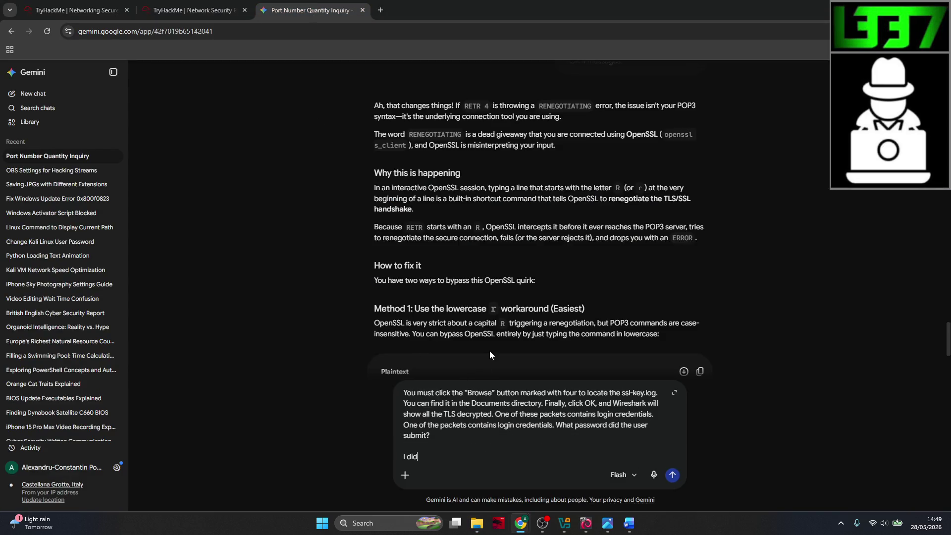
left_click(64, 10)
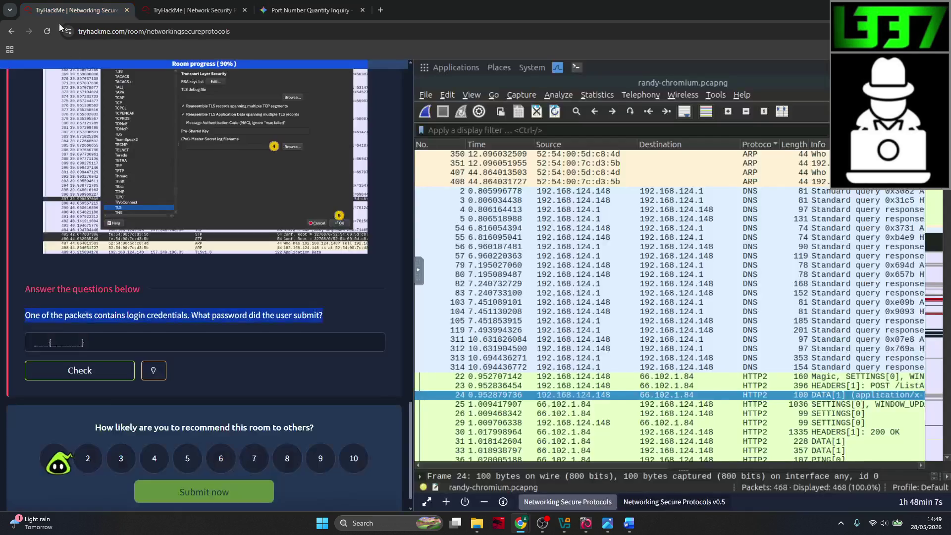
scroll(143, 240, "up", 10)
scroll(143, 240, "up", 5)
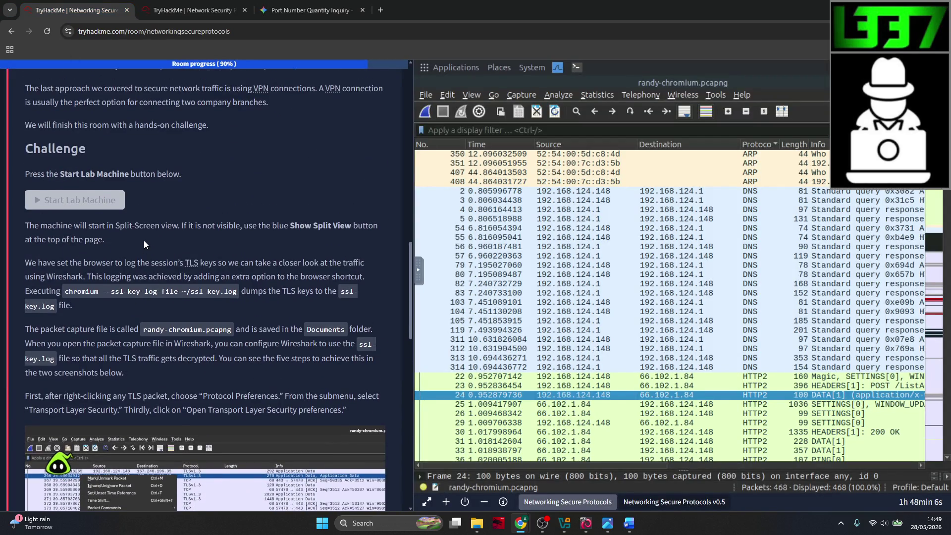
scroll(144, 240, "down", 2)
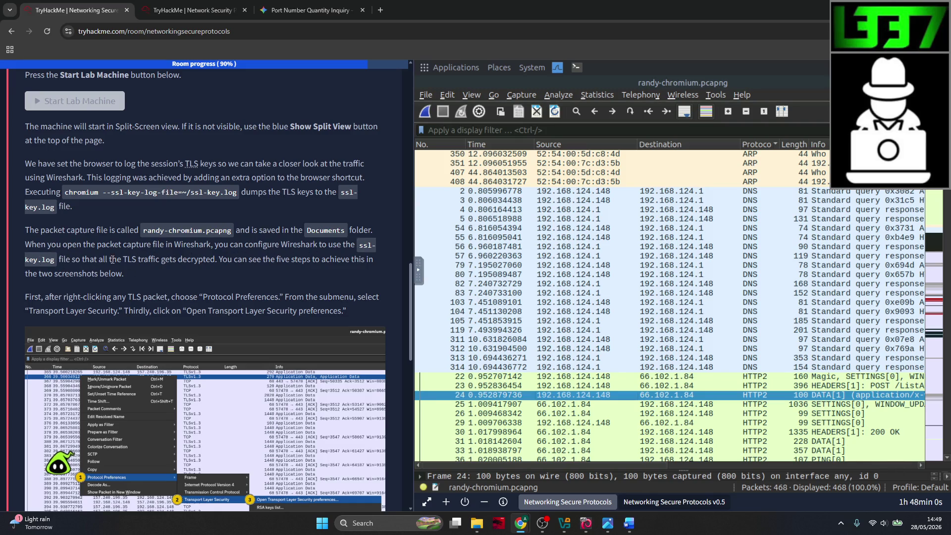
scroll(183, 262, "down", 2)
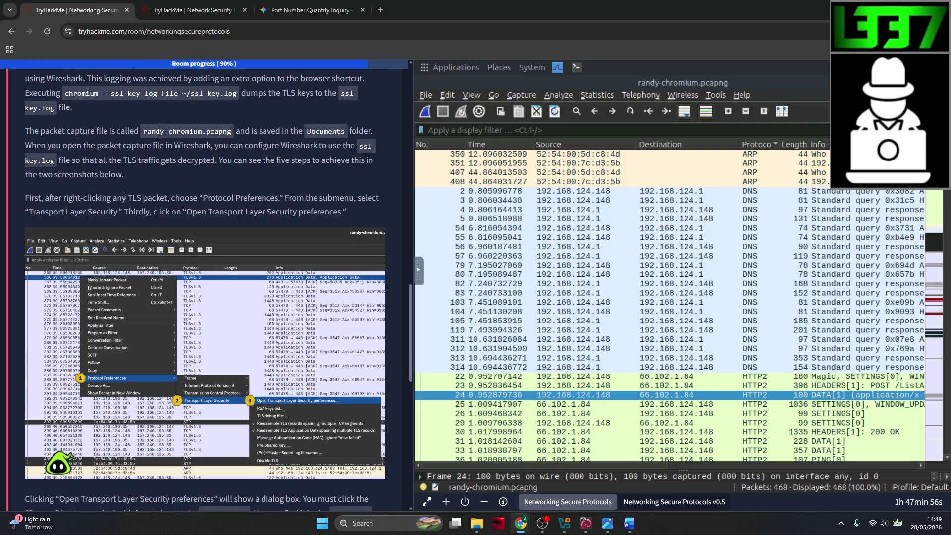
Add 'the' to the follow-up and move the Gemini tab next to the lesson
left_click(216, 5)
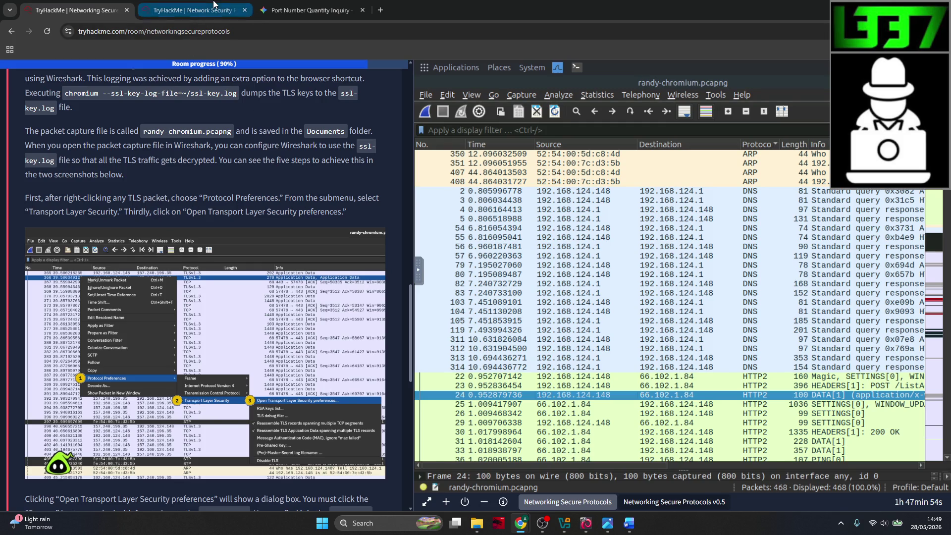
left_click(281, 5)
type("the")
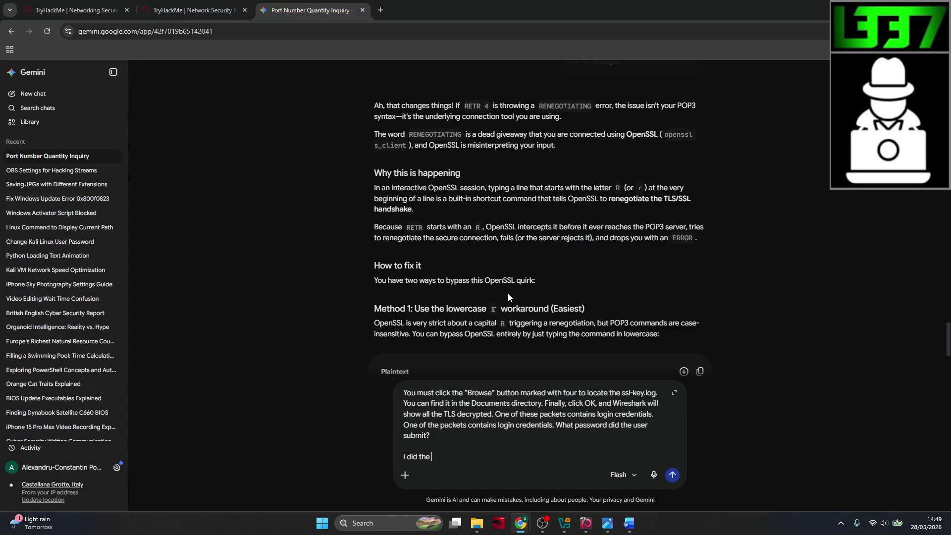
left_click(192, 10)
left_click_drag(322, 9, 207, 2)
key("ctrl+Tab")
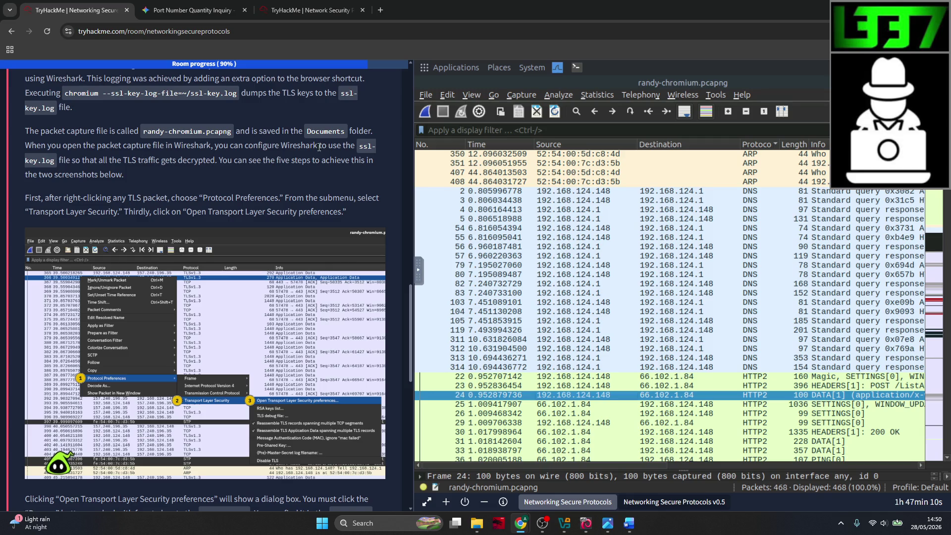
Ask Gemini if the ssl-keylog setup is needed for all files or one packet, and which packet to inspect
left_click(190, 10)
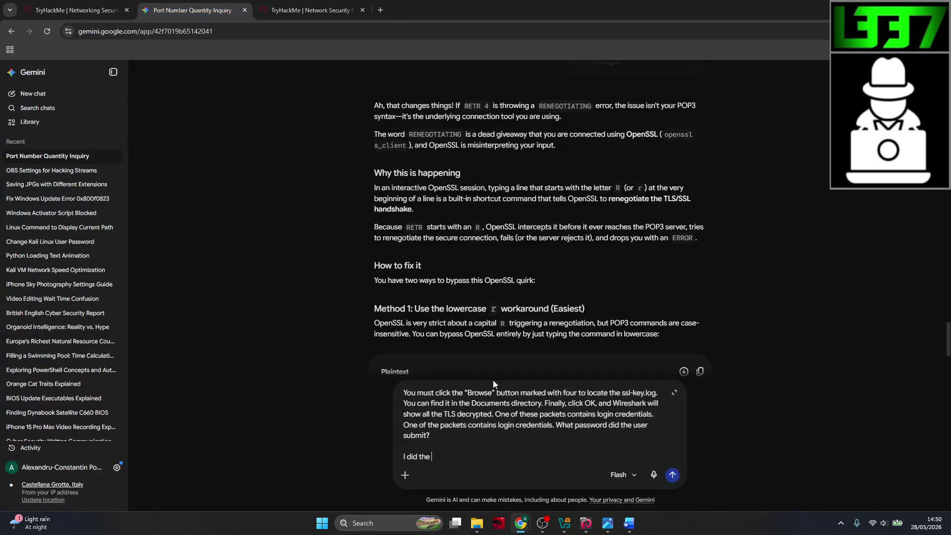
type("I did the ssl-keylog configurati")
type("on , do I N")
key("BackSpace")
type("need to do this")
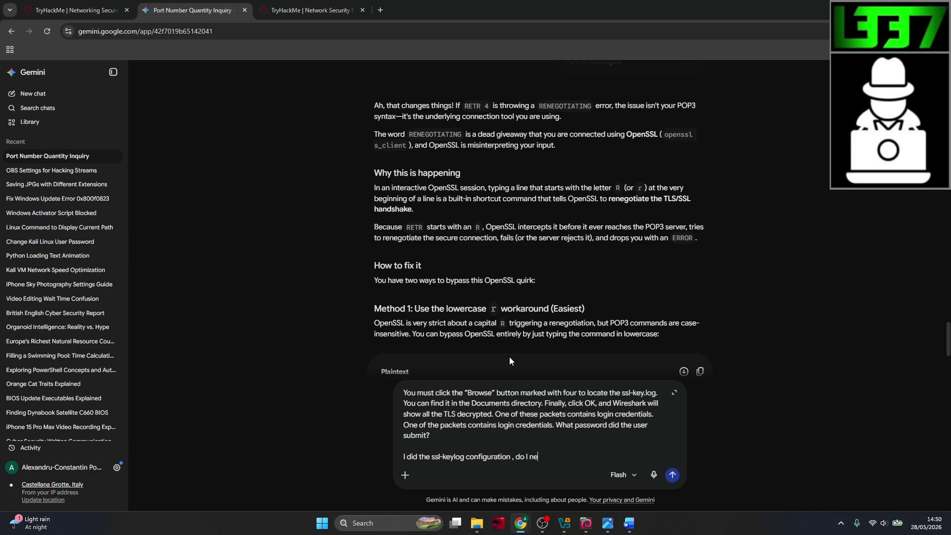
type(" for all the files or jus")
type("t one fil")
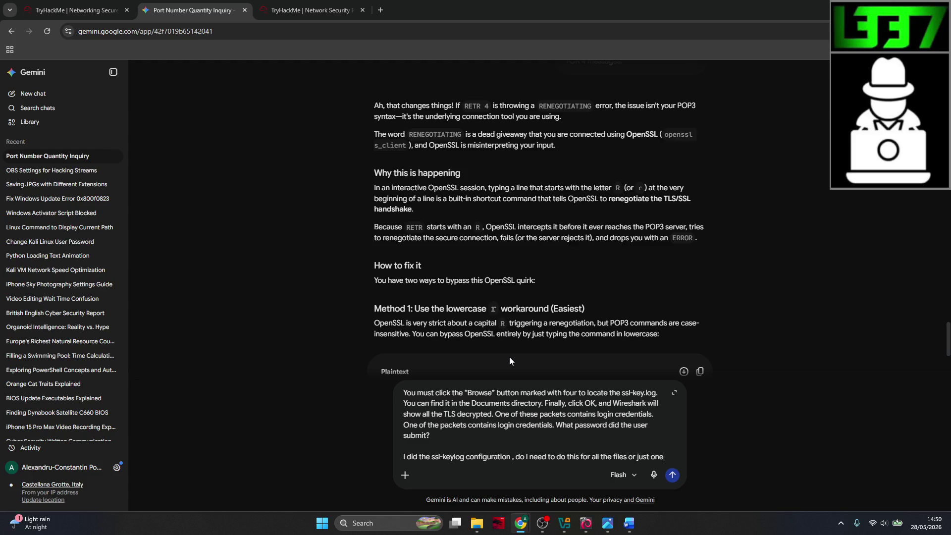
key("BackSpace")
key("BackSpace")
key("BackSpace")
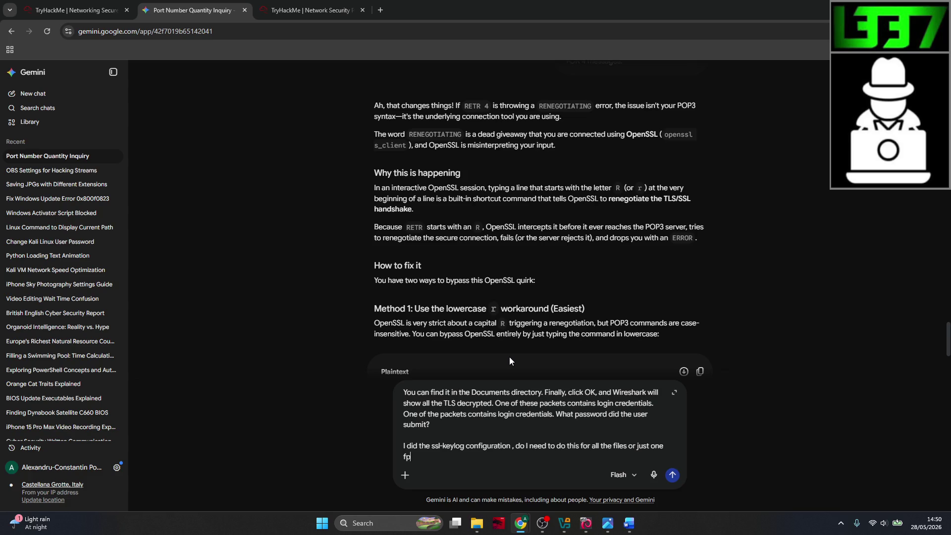
type("pcket")
key("BackSpace")
key("BackSpace")
key("BackSpace")
type("acket , also not sure how to rpocee")
key("BackSpace")
key("BackSpace")
key("BackSpace")
type("proceed forward, which packet sh")
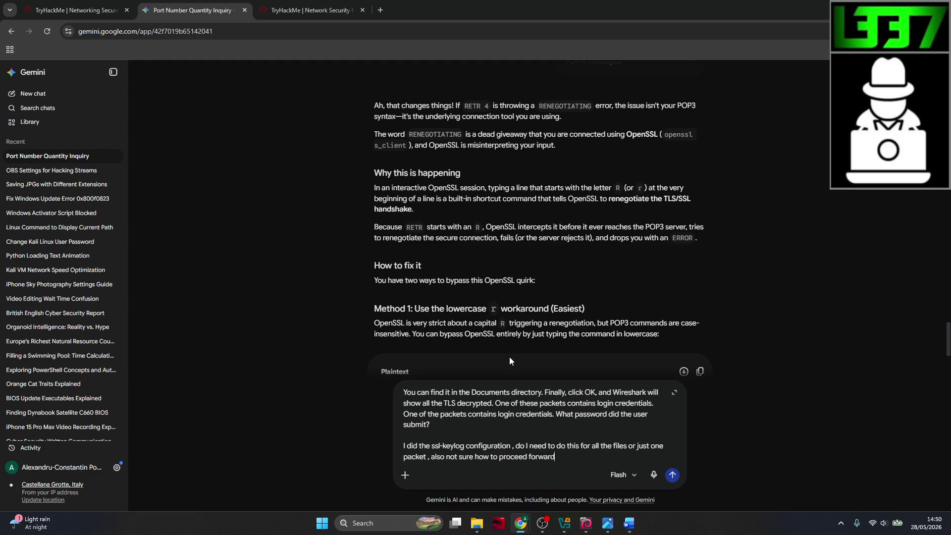
type("ould ")
type("nspect?")
key("Return")
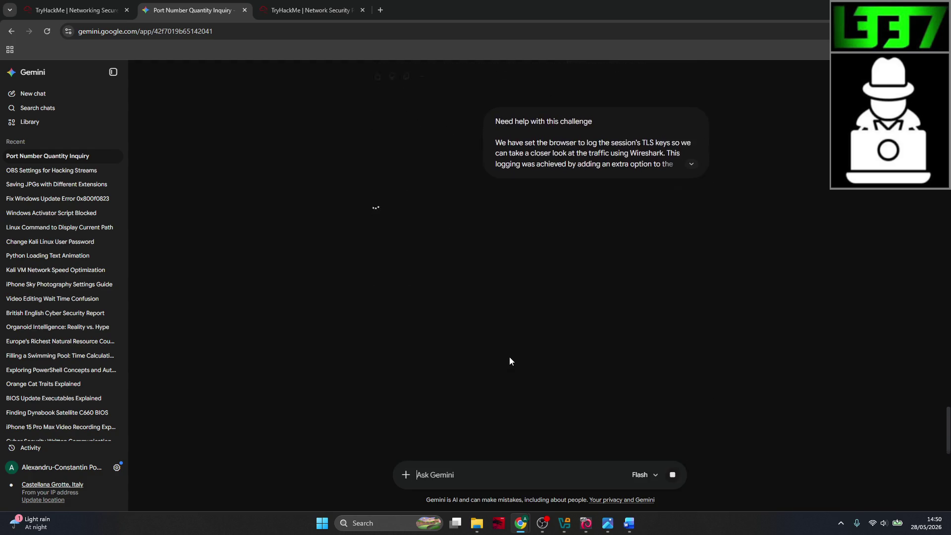
left_click(691, 150)
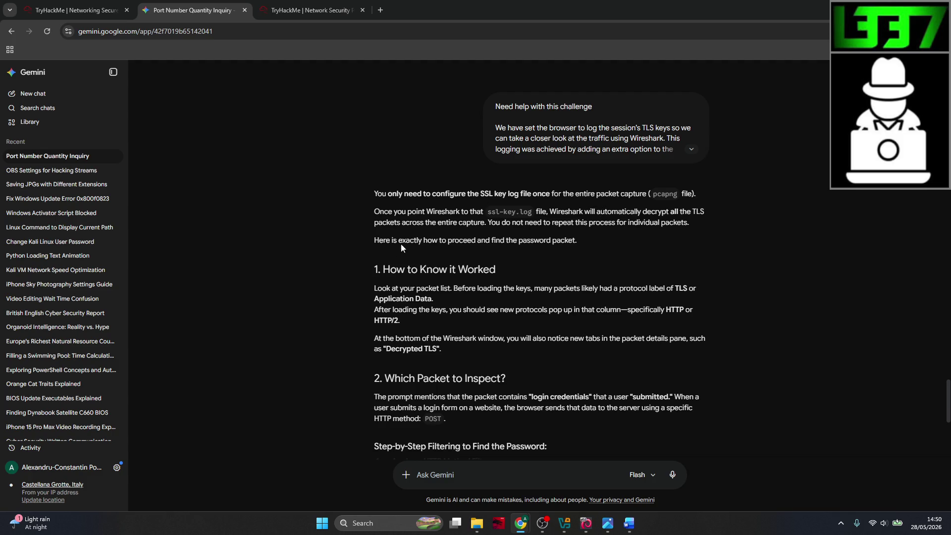
Read Gemini's reply about the login POST packet, then return to the TryHackMe lab in the Kali VM
scroll(497, 230, "down", 1)
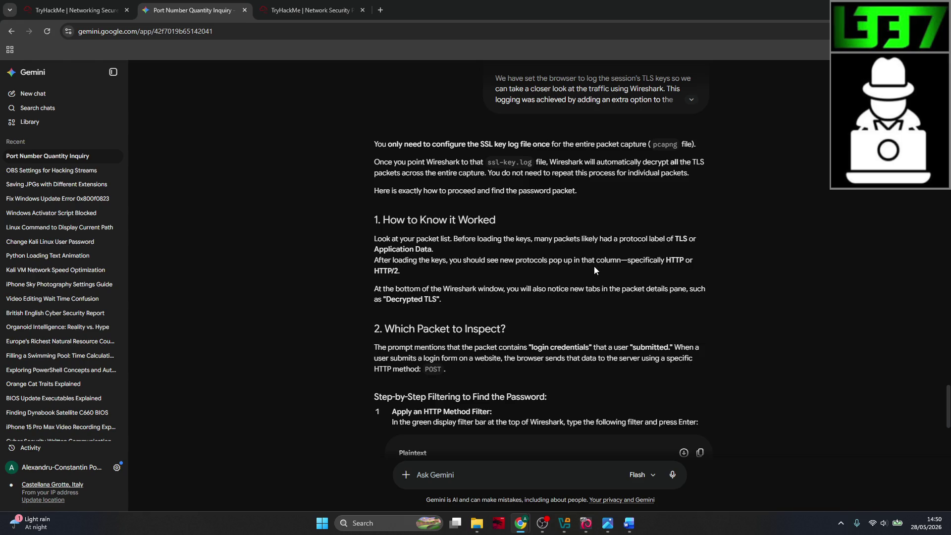
left_click(586, 523)
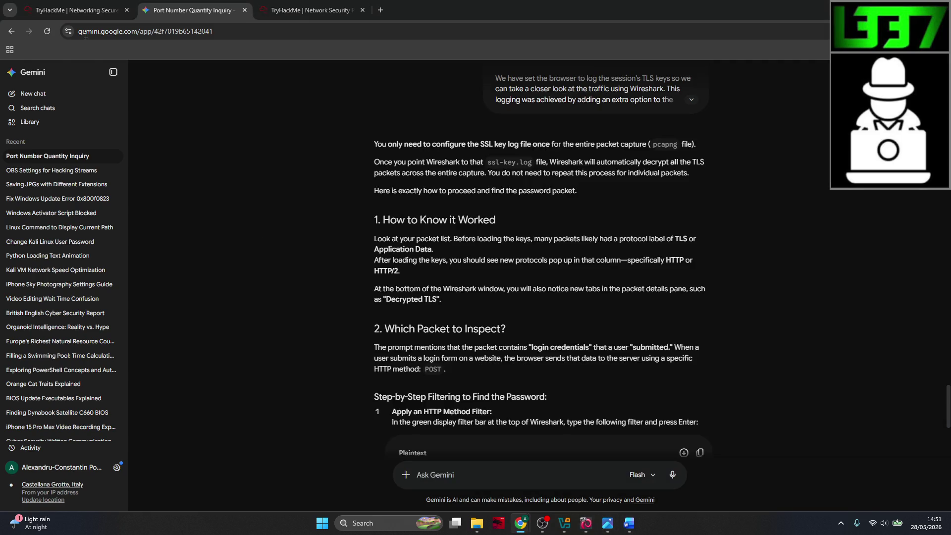
left_click(75, 10)
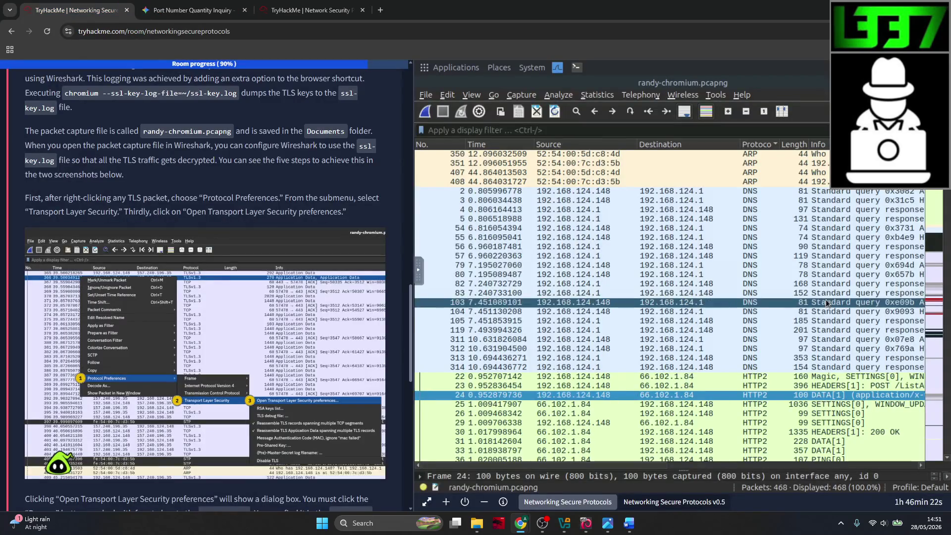
Reread Gemini's answer, then try POST as Wireshark's display filter and delete the invalid text
left_click(194, 10)
scroll(441, 267, "down", 2)
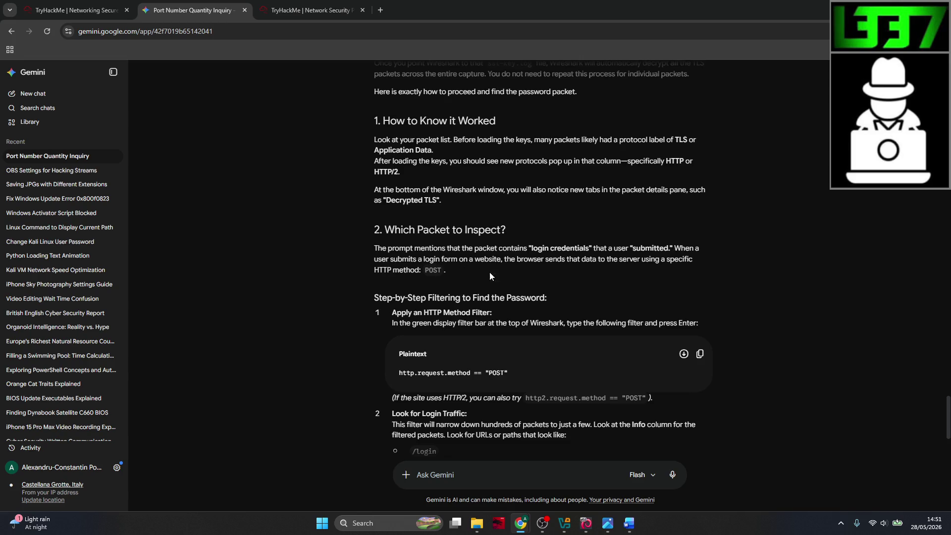
key("alt+Tab")
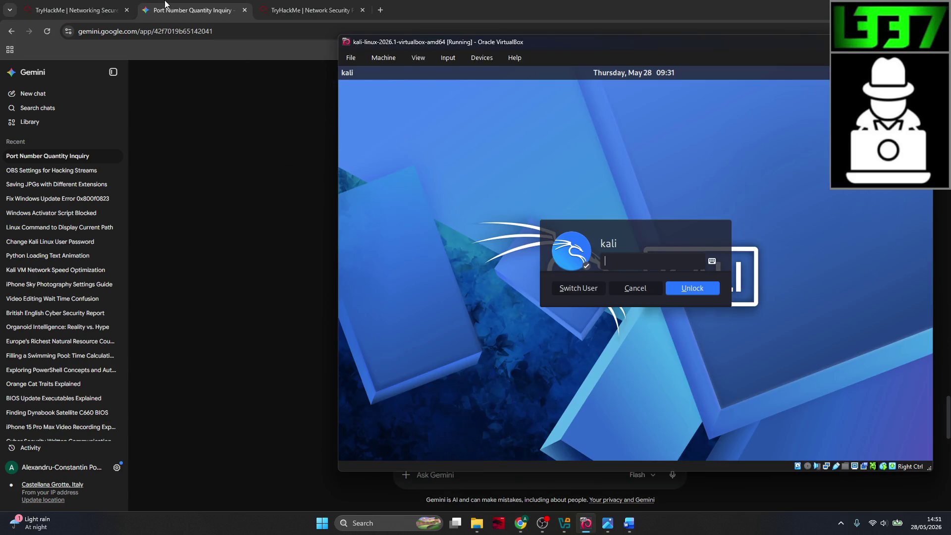
key("alt+Tab")
key("ctrl+1")
type("POST")
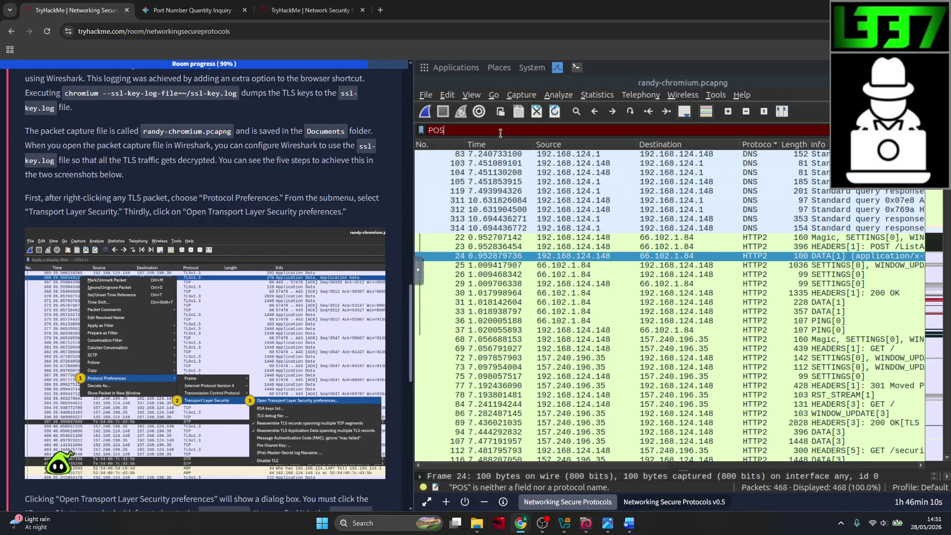
key("BackSpace")
key("BackSpace")
key("BackSpace")
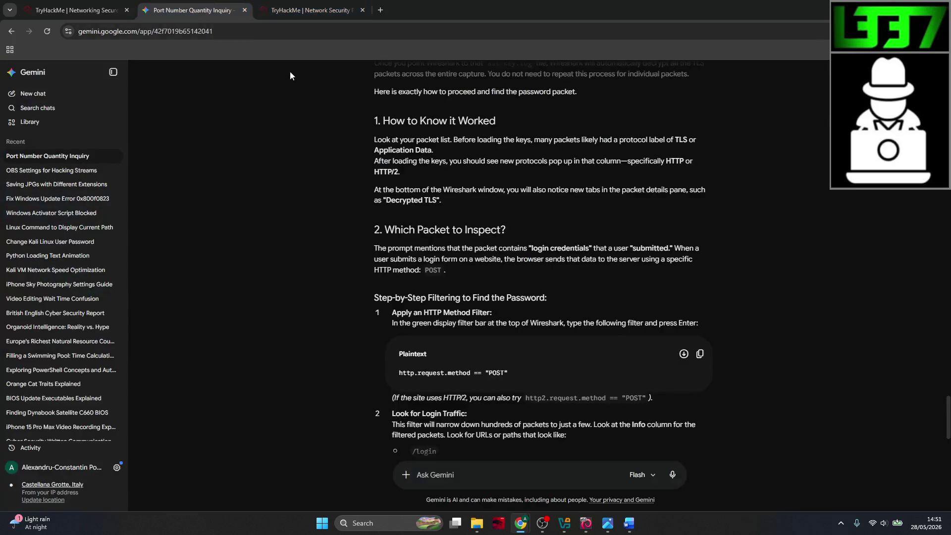
Go back and forth between Gemini's filtering instructions and the unfiltered 468-packet Wireshark capture
left_click(194, 10)
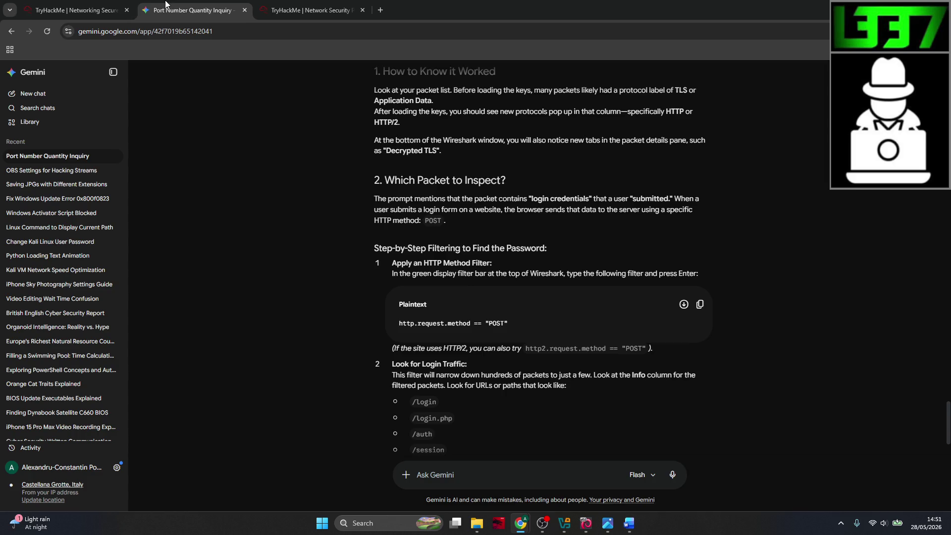
left_click(104, 10)
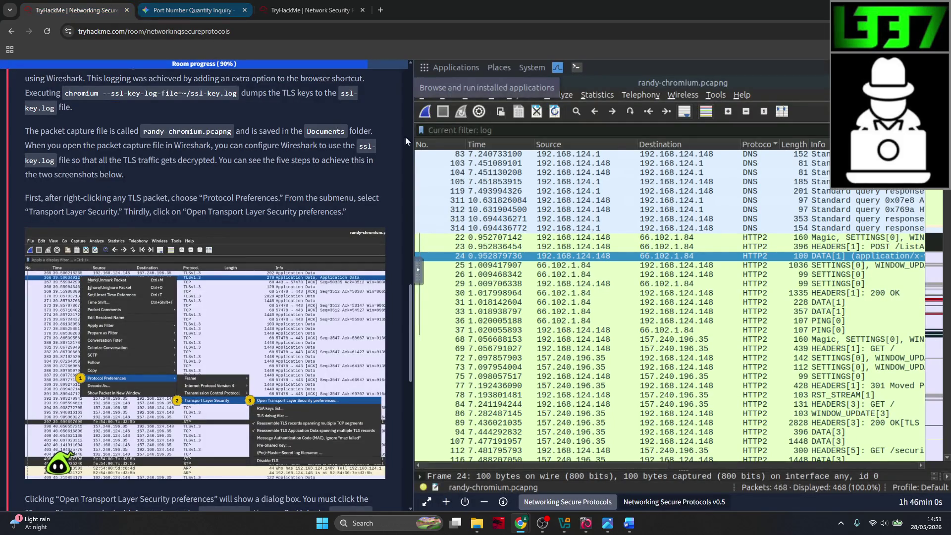
left_click(201, 6)
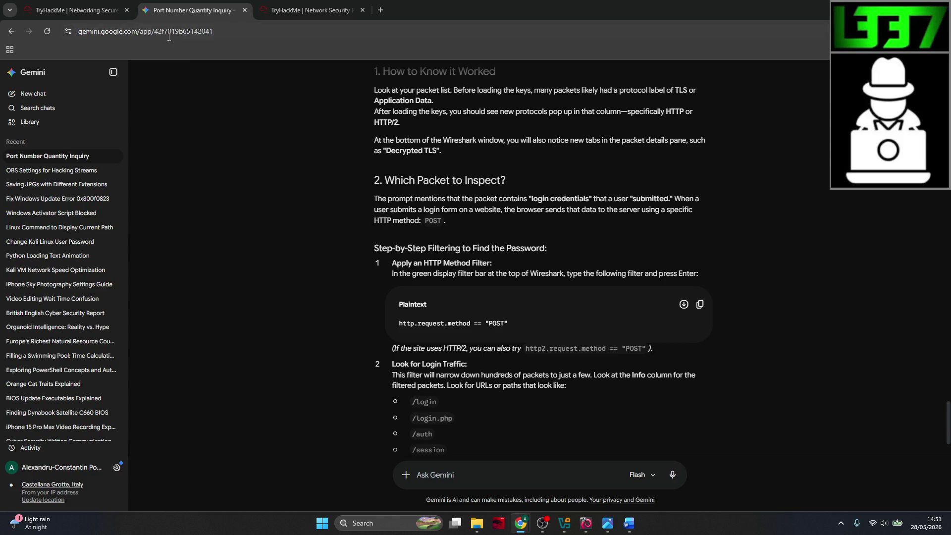
left_click(98, 4)
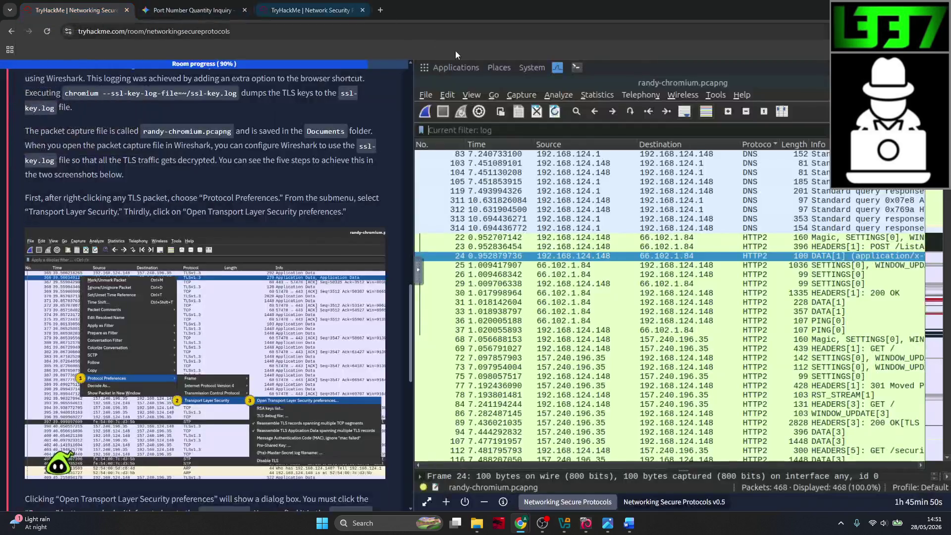
Apply the http.request.method display filter, which leaves only 4 SSDP packets
left_click(503, 128)
type("http.request.meth")
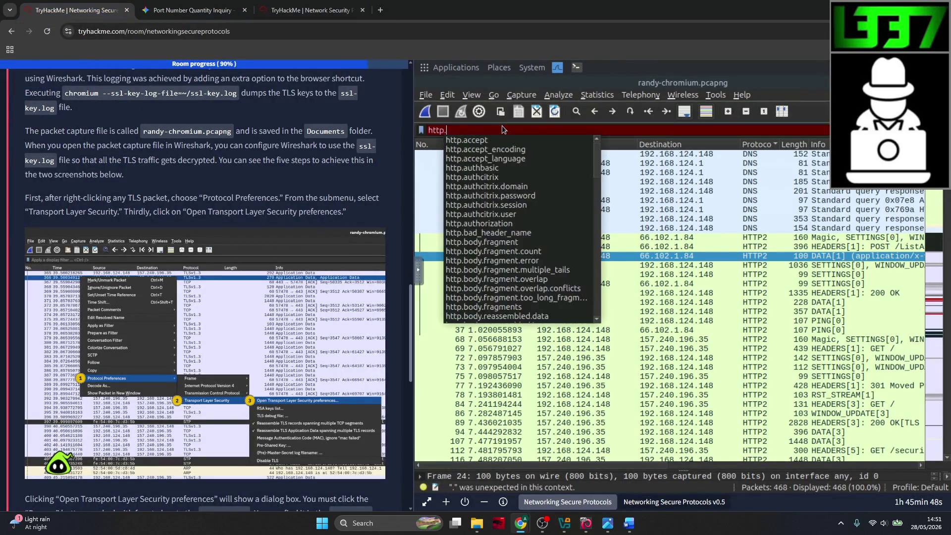
type("od")
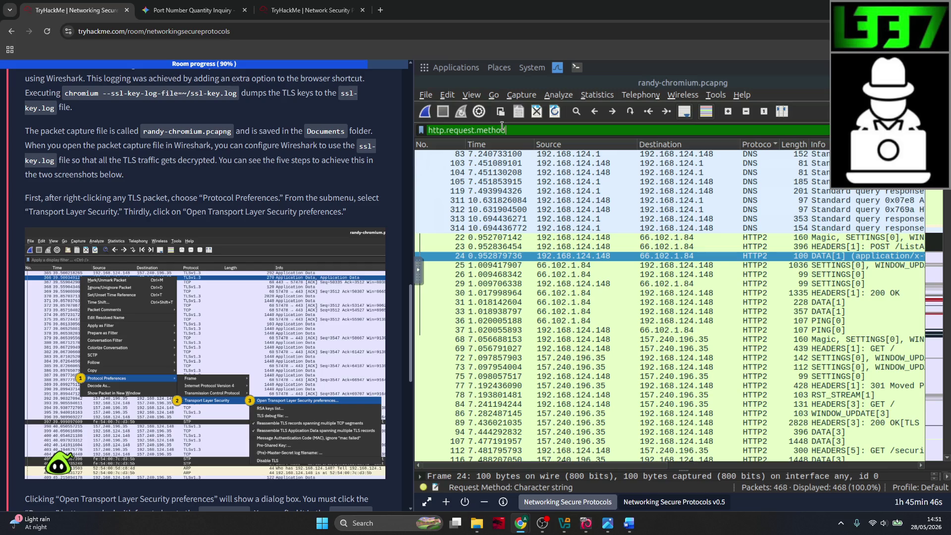
key("Return")
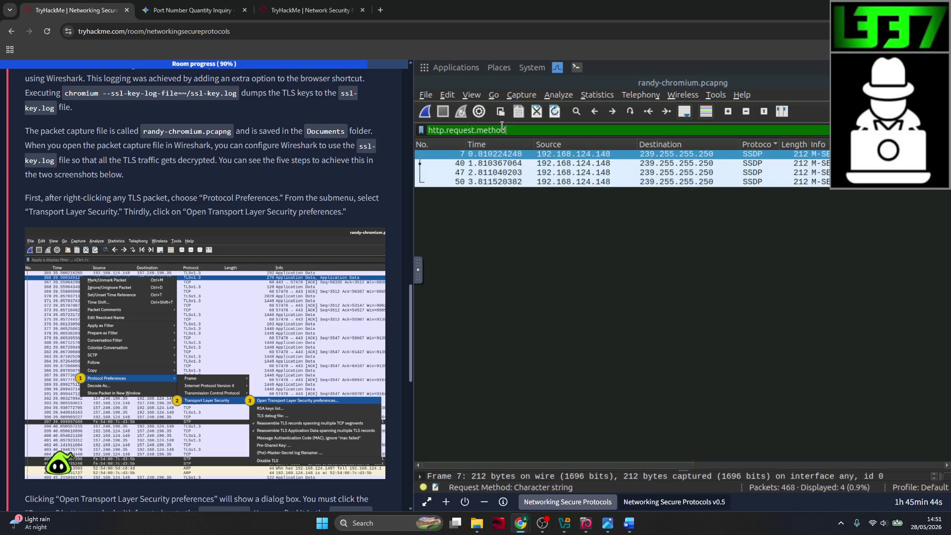
left_click(197, 5)
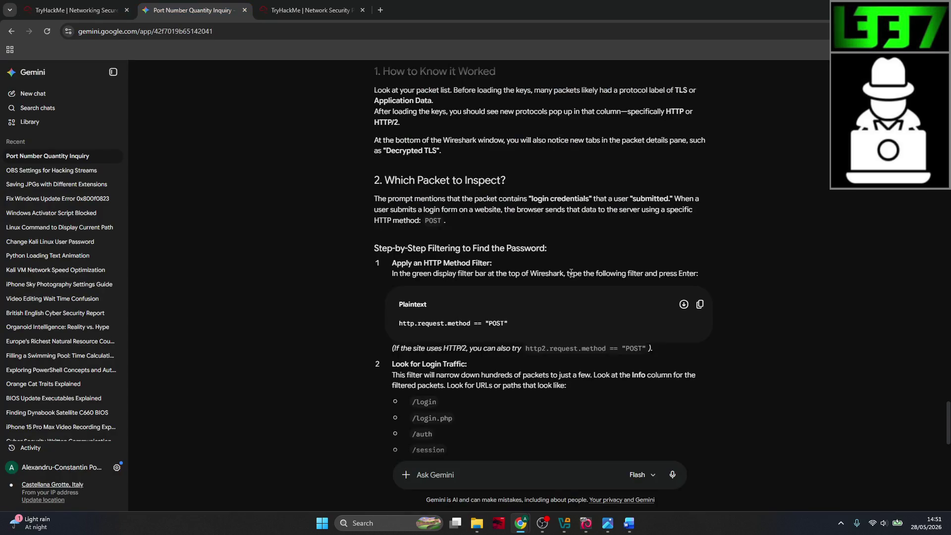
Scroll through Gemini's POST-filter and packet-inspection steps, checking the Wireshark capture in between
scroll(552, 289, "down", 2)
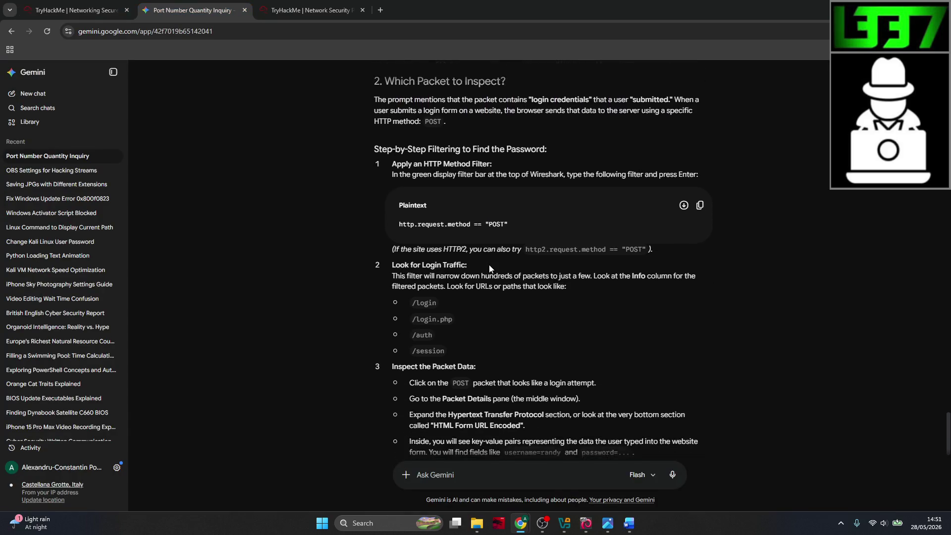
scroll(489, 264, "up", 2)
scroll(476, 252, "down", 1)
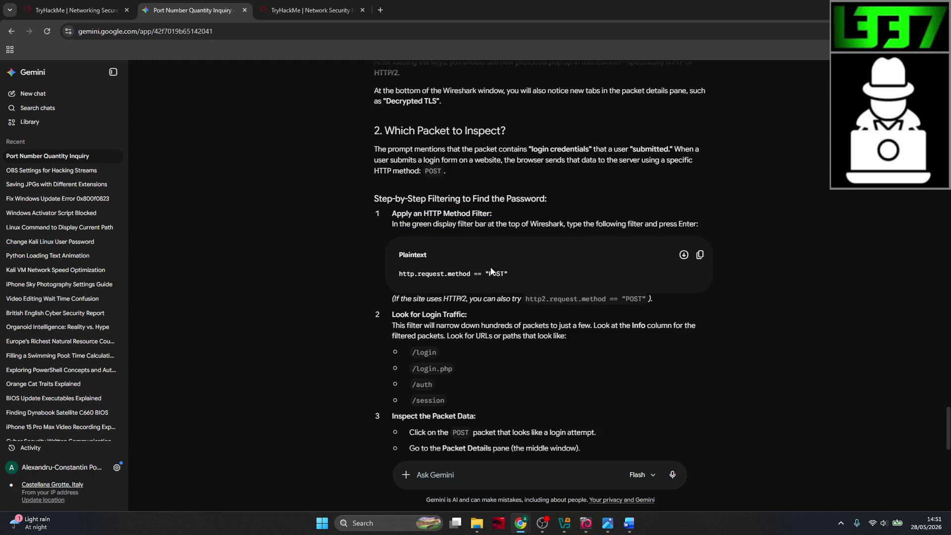
scroll(399, 230, "up", 4)
scroll(398, 226, "down", 4)
left_click(75, 10)
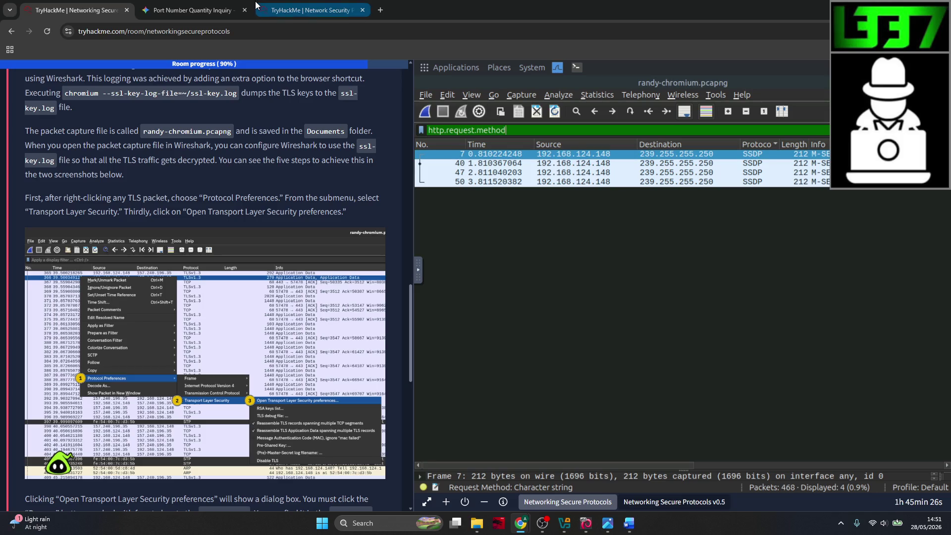
left_click(193, 10)
left_click(74, 10)
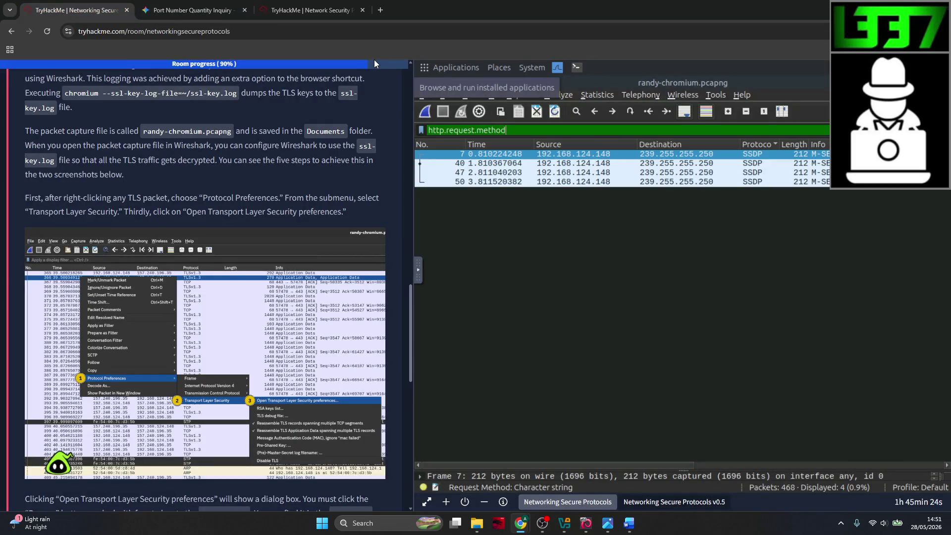
type("==")
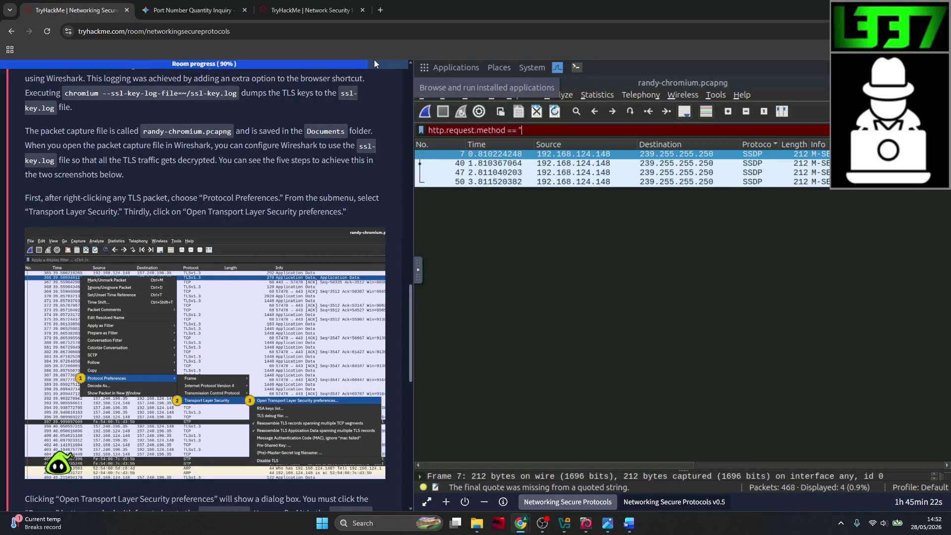
type(" \"POST\"")
key("Return")
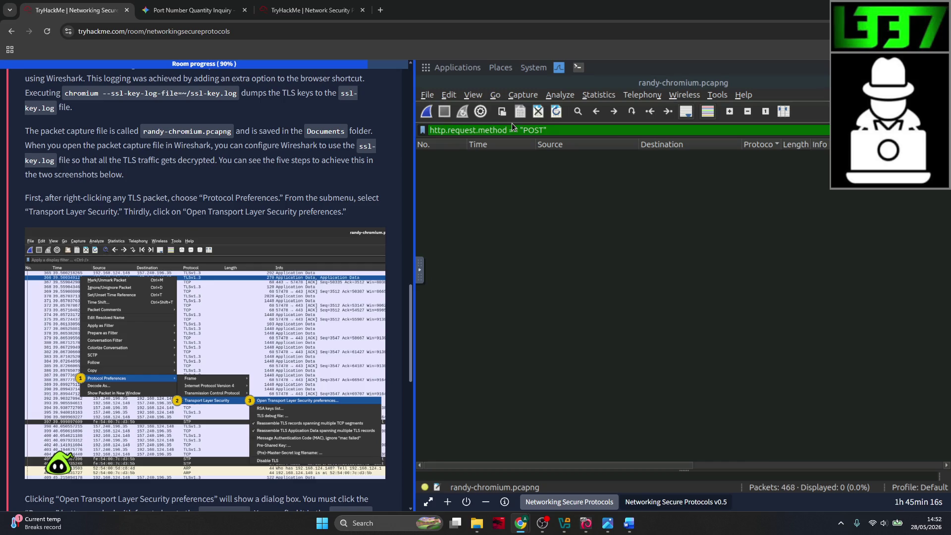
type("2")
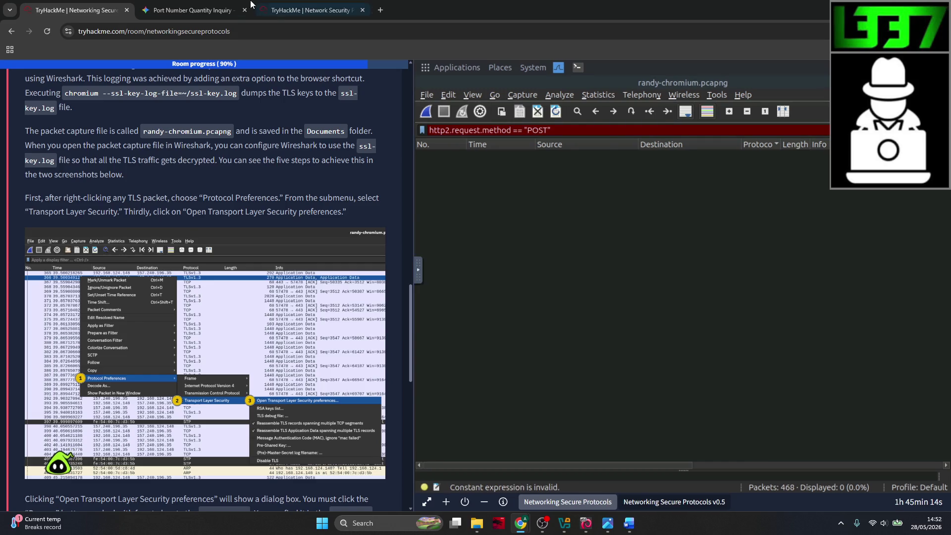
left_click(251, 3)
scroll(402, 260, "down", 1)
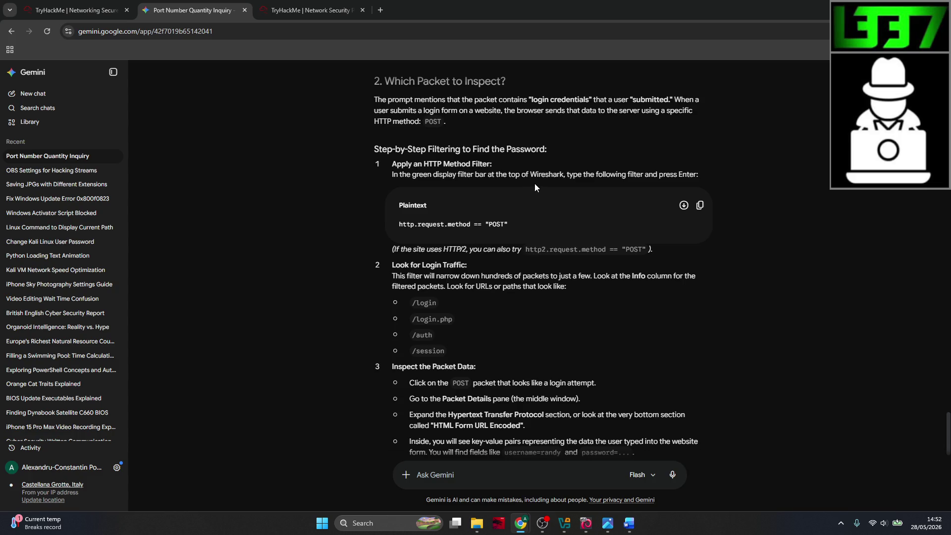
key("alt+Tab")
left_click(95, 4)
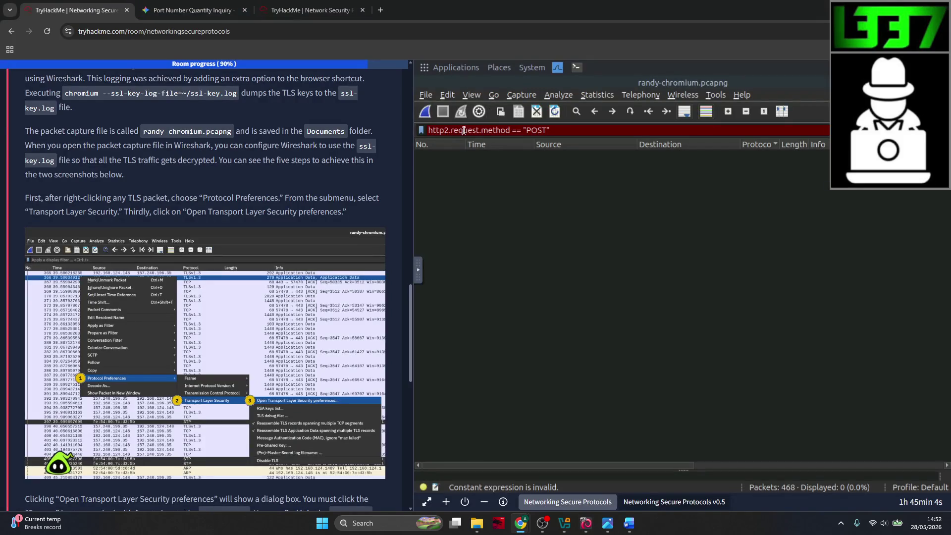
key("BackSpace")
type("=")
key("BackSpace")
key("BackSpace")
type(".")
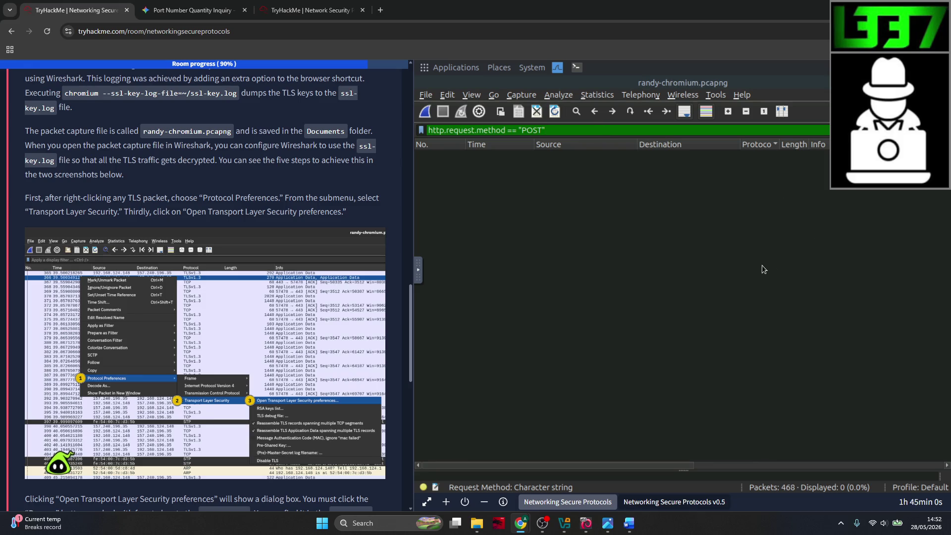
key("BackSpace")
key("BackSpace")
key("BackSpace")
key("BackSpace")
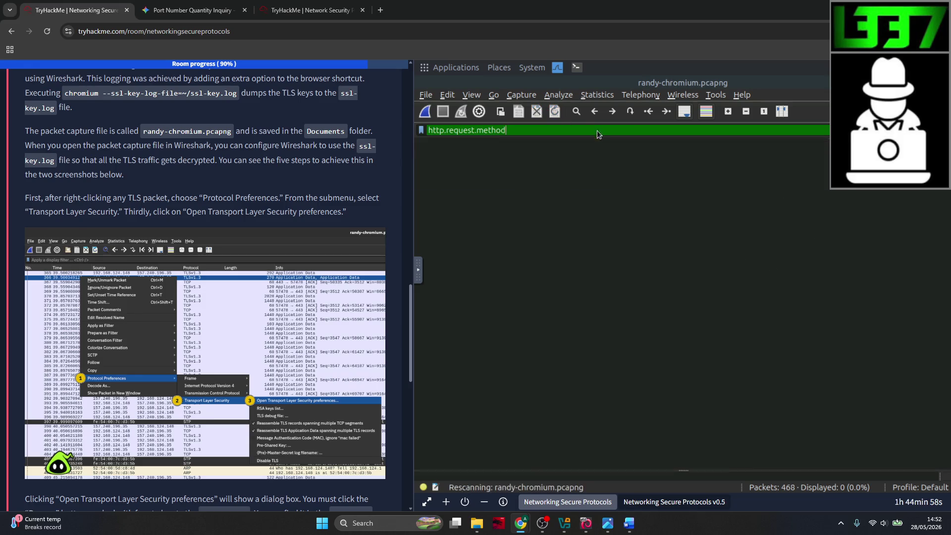
key("Return")
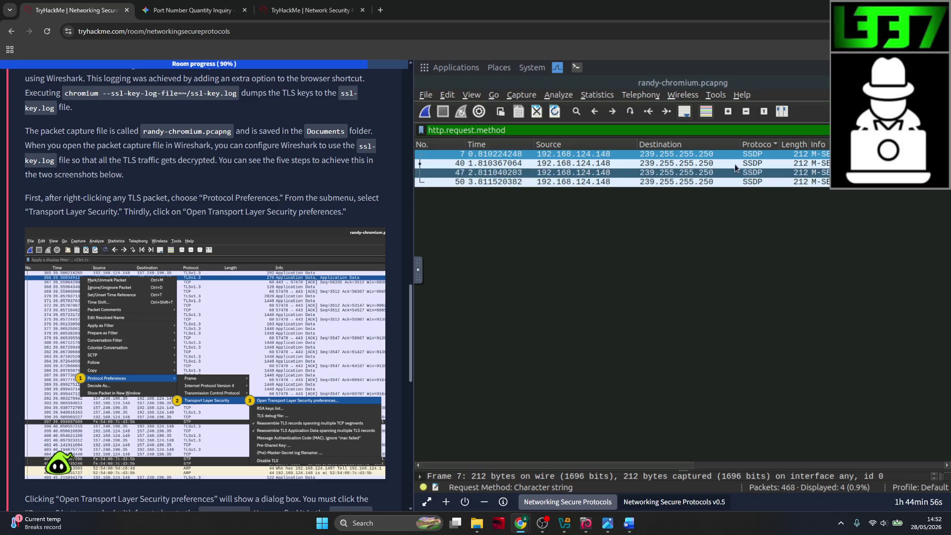
Open packet 40 and expand its Simple Service Discovery Protocol details, finding an SSDP M-SEARCH request
double_click(737, 163)
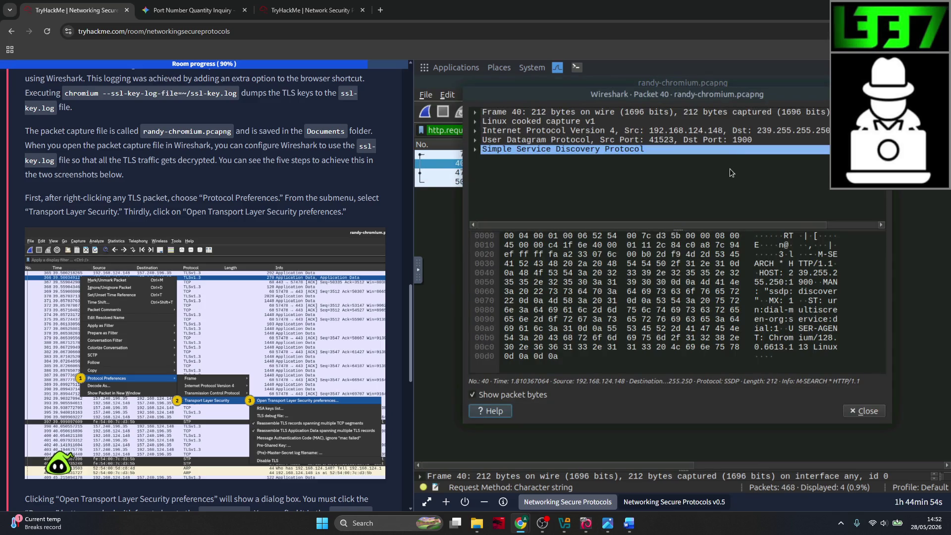
left_click(478, 151)
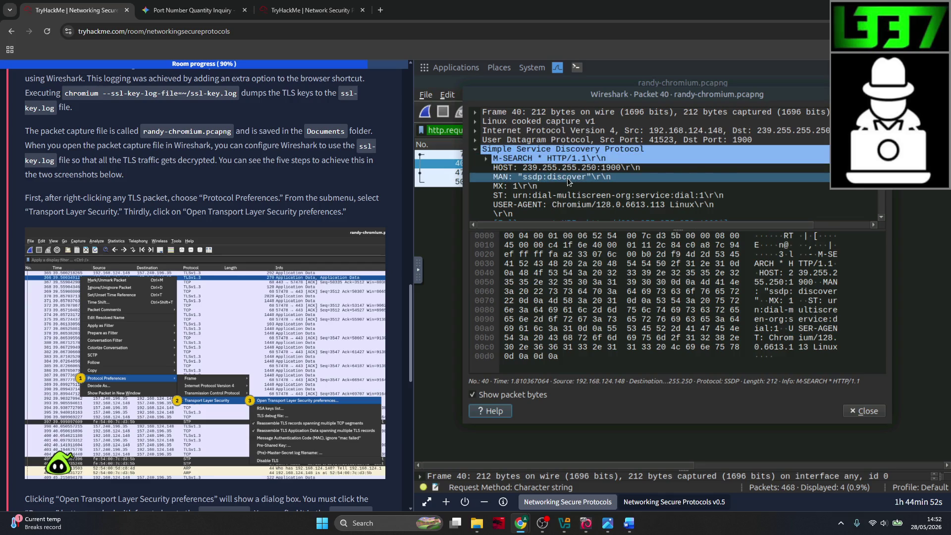
scroll(567, 177, "down", 1)
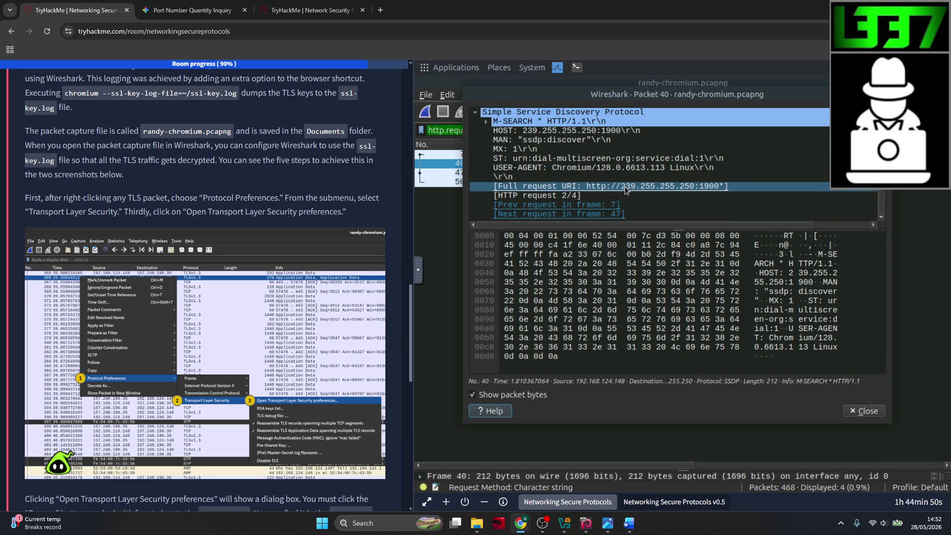
scroll(625, 187, "up", 1)
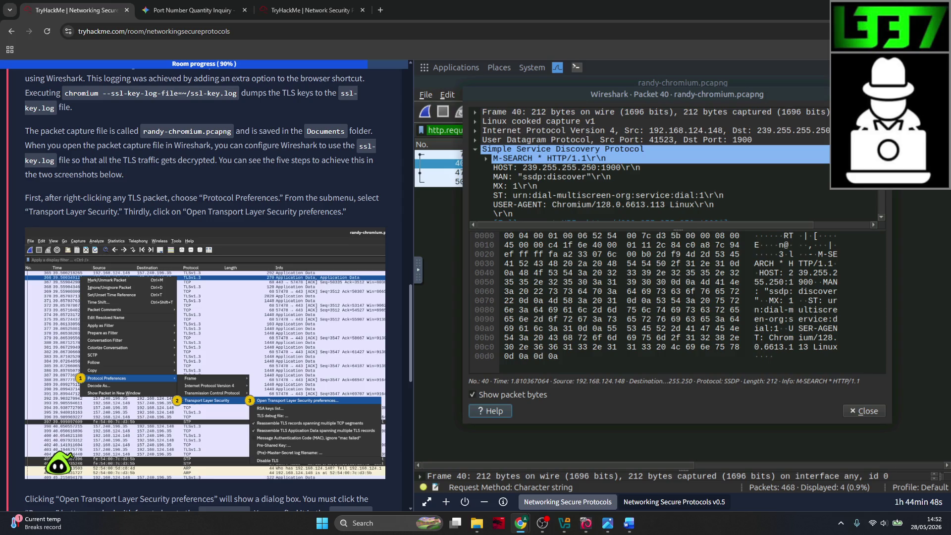
key("Escape")
left_click(232, 4)
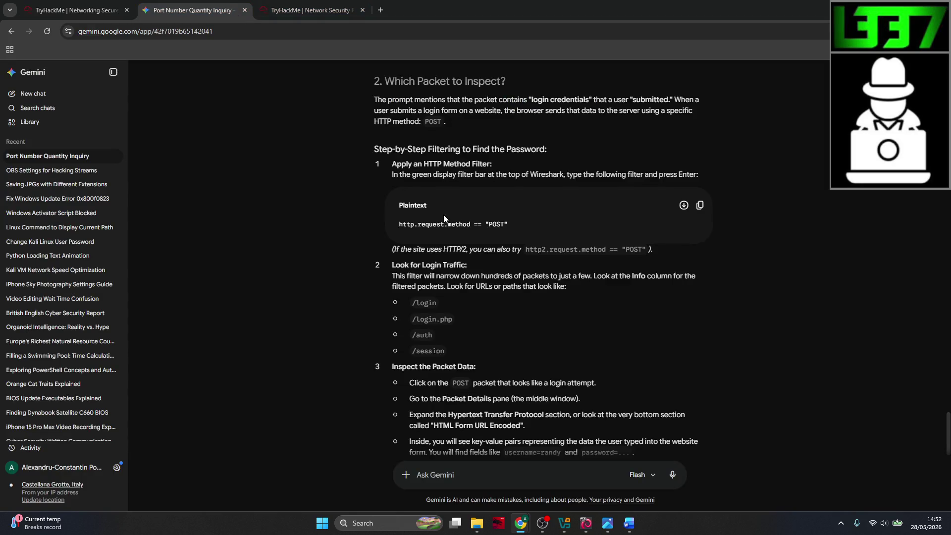
Scroll to Gemini's final step about the password= value, then return to the room page
scroll(444, 218, "down", 1)
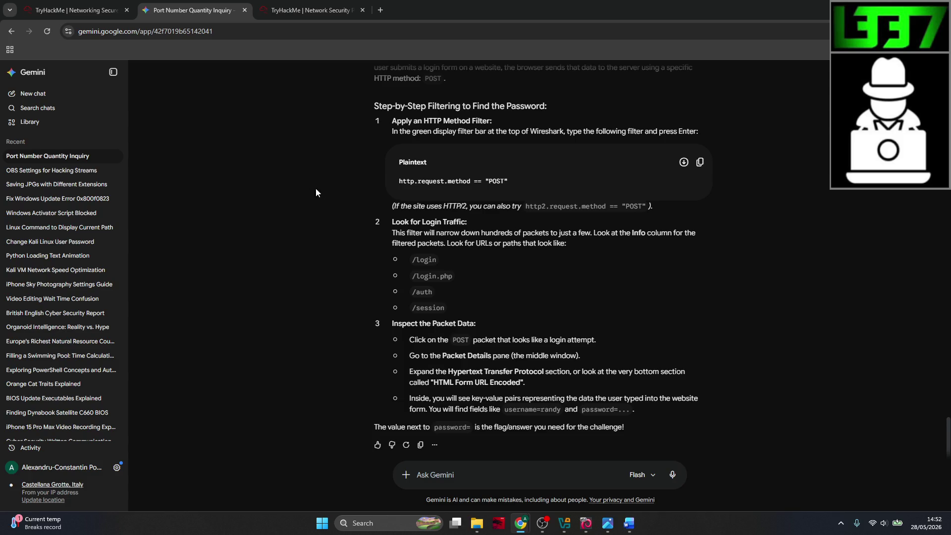
left_click(74, 10)
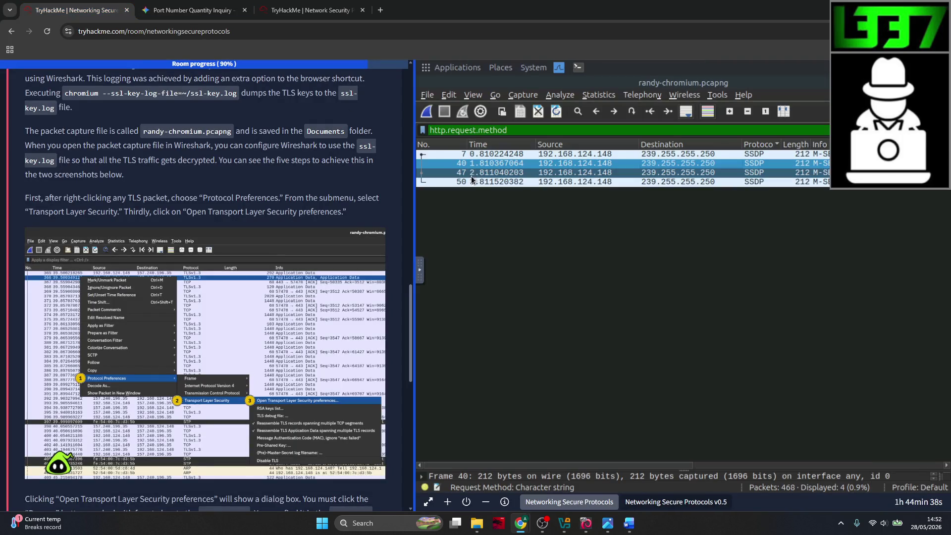
Widen the Wireshark view and replace the request-method filter with http2
left_click_drag(412, 194, 257, 195)
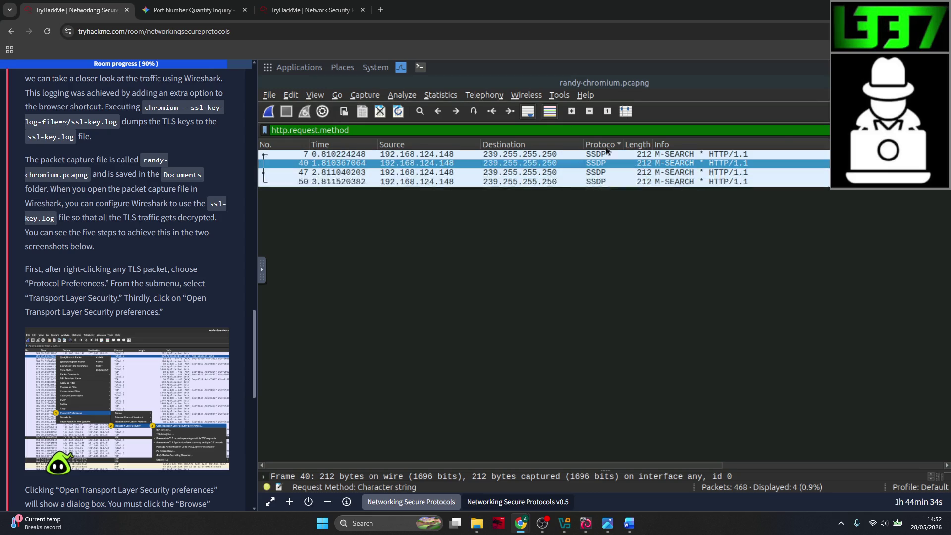
left_click(213, 6)
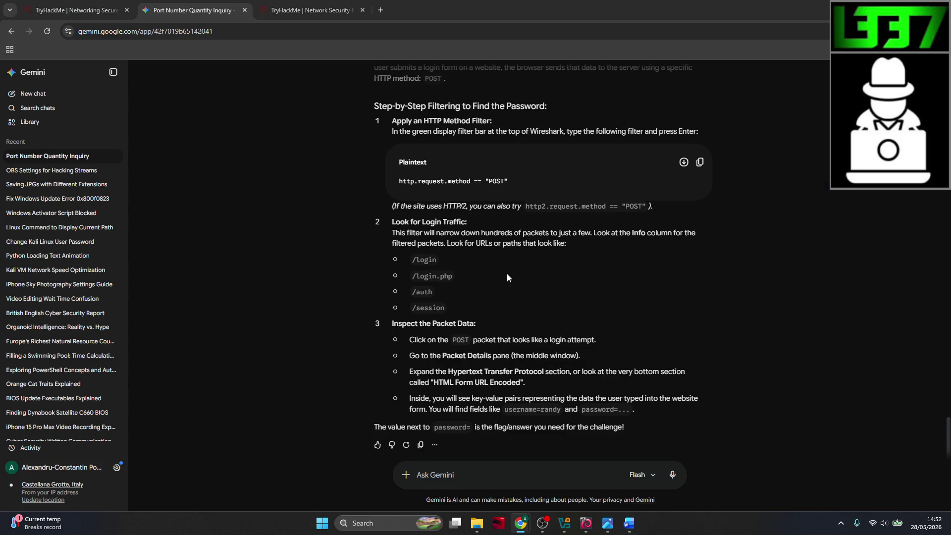
key("alt+Tab")
left_click(79, 10)
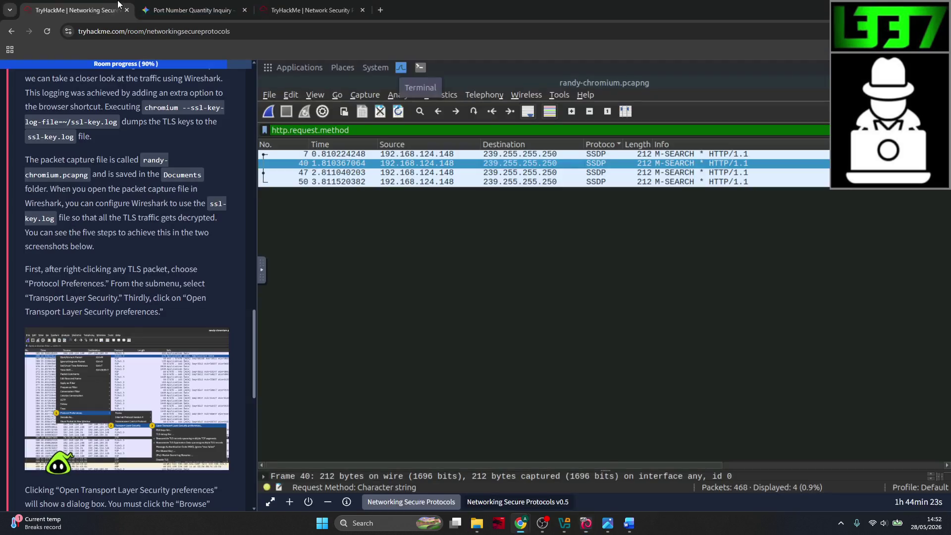
triple_click(367, 128)
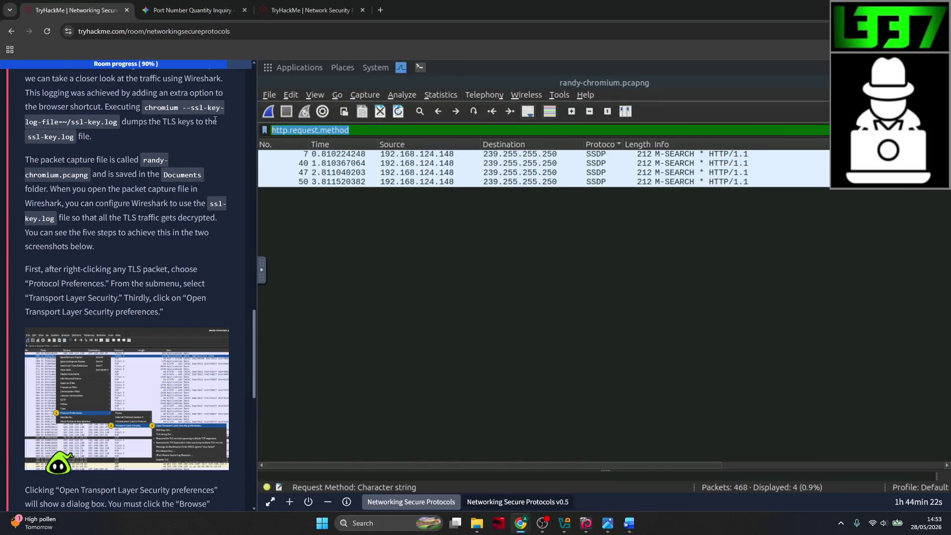
key("BackSpace")
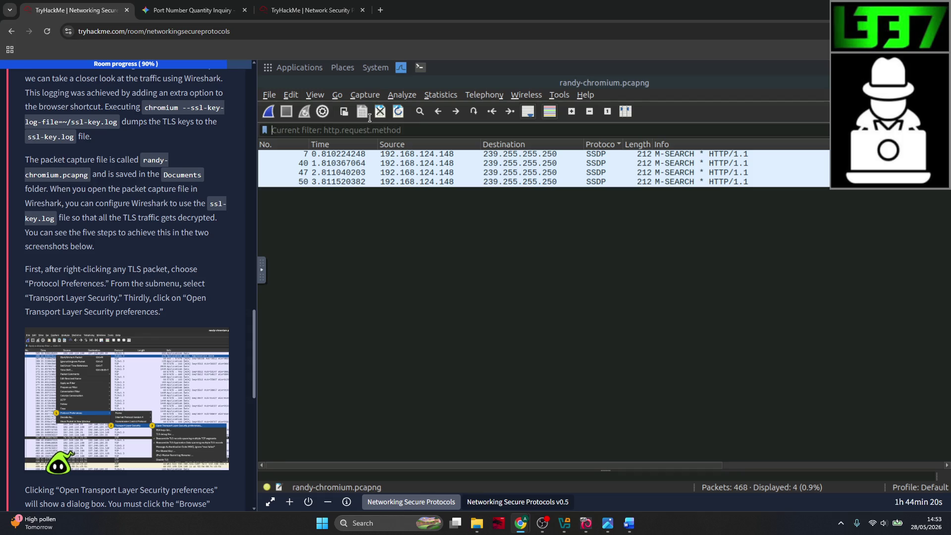
type("request")
key("BackSpace")
key("BackSpace")
key("BackSpace")
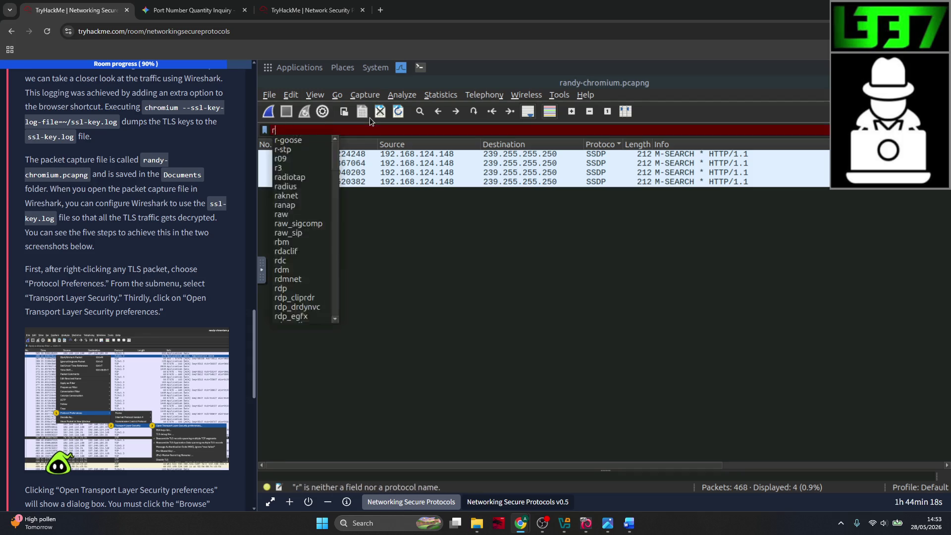
key("BackSpace")
type("http2")
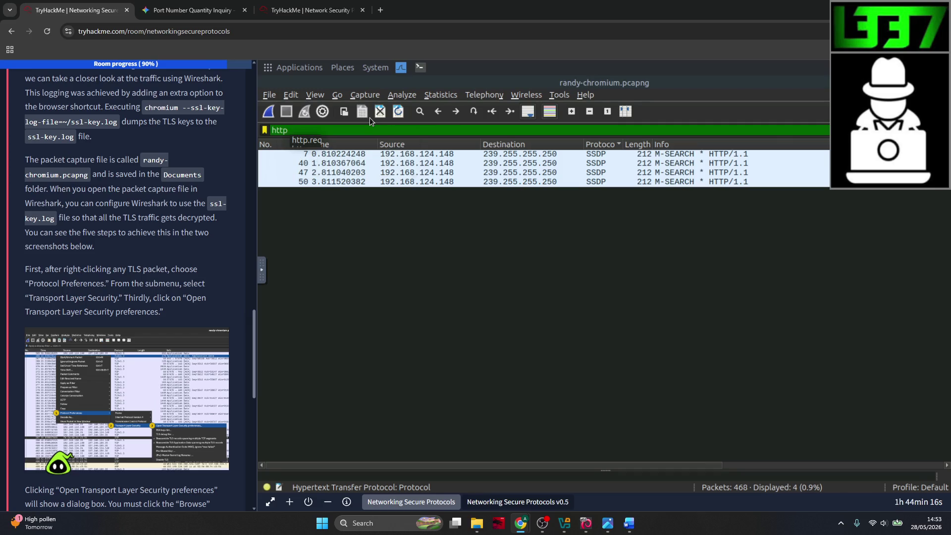
key("Return")
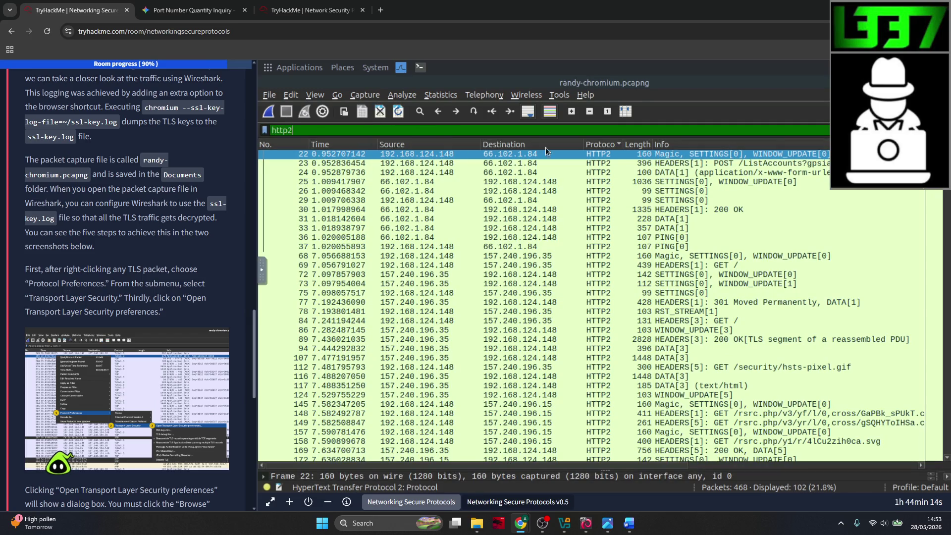
Try an invalid http2.request filter, then apply http.request.method instead
left_click(192, 7)
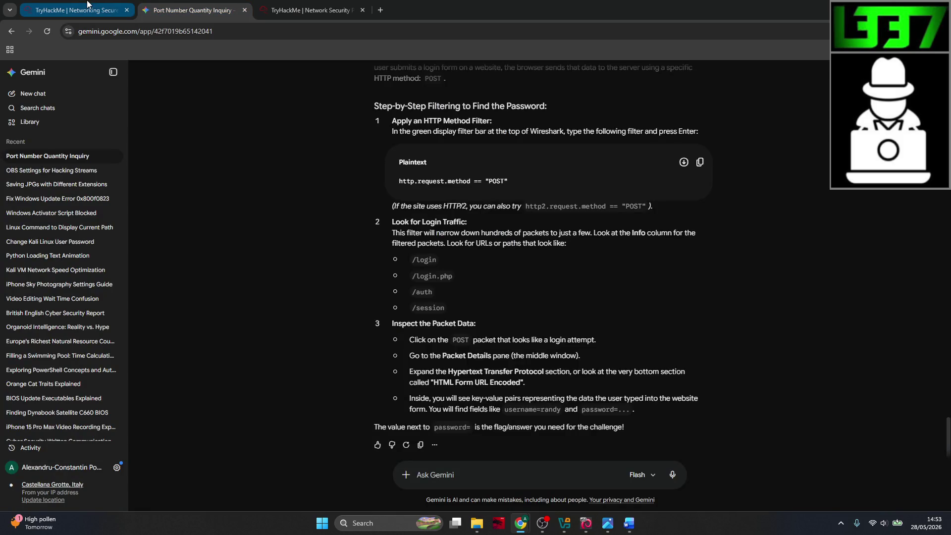
left_click(87, 4)
left_click(312, 130)
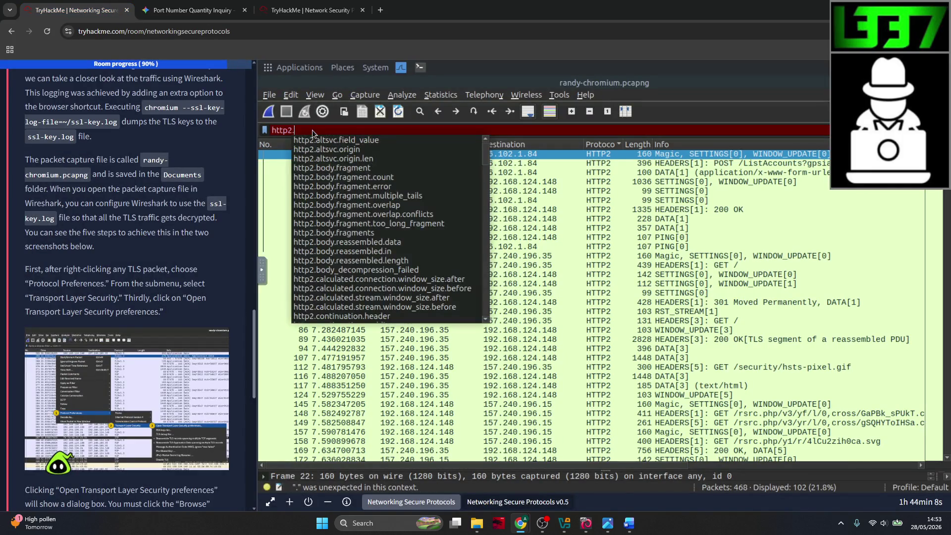
key("BackSpace")
type("2.re")
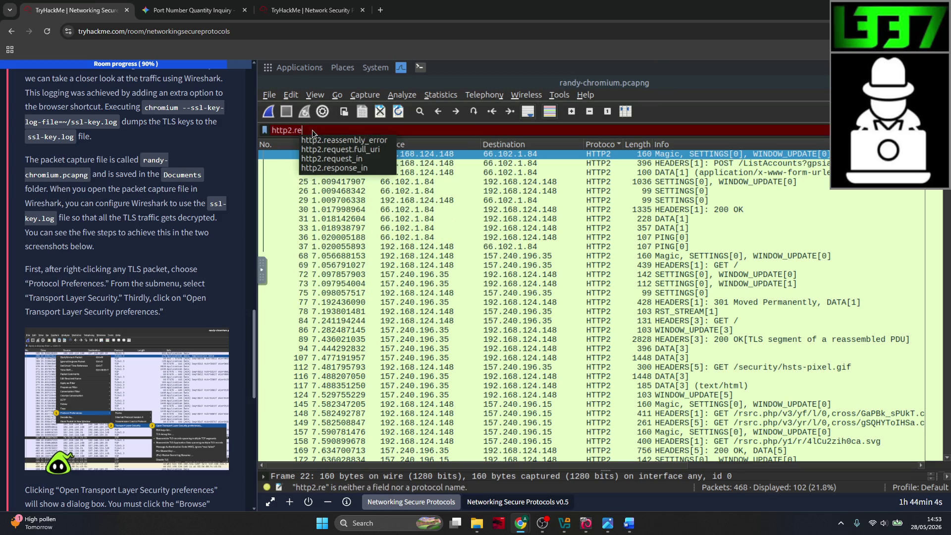
type("quest")
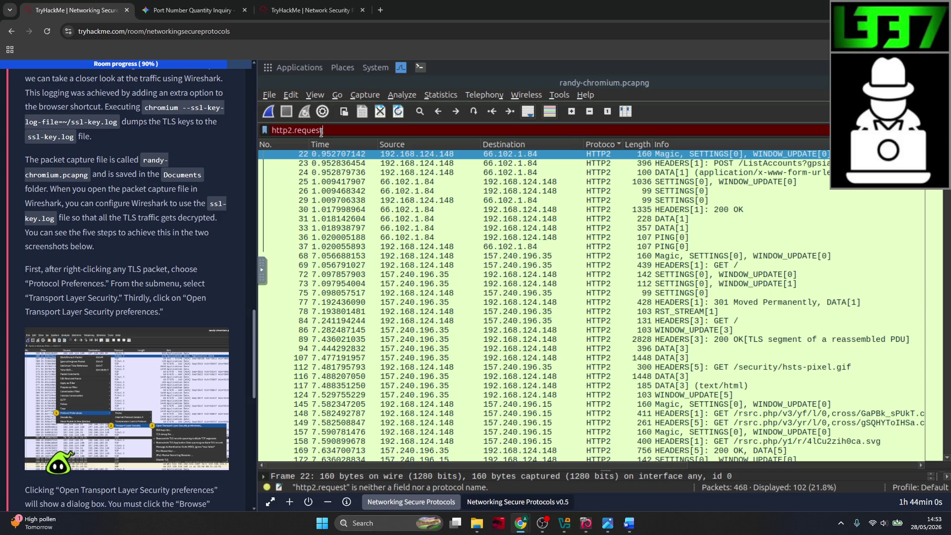
key("BackSpace")
key("BackSpace")
key("BackSpace")
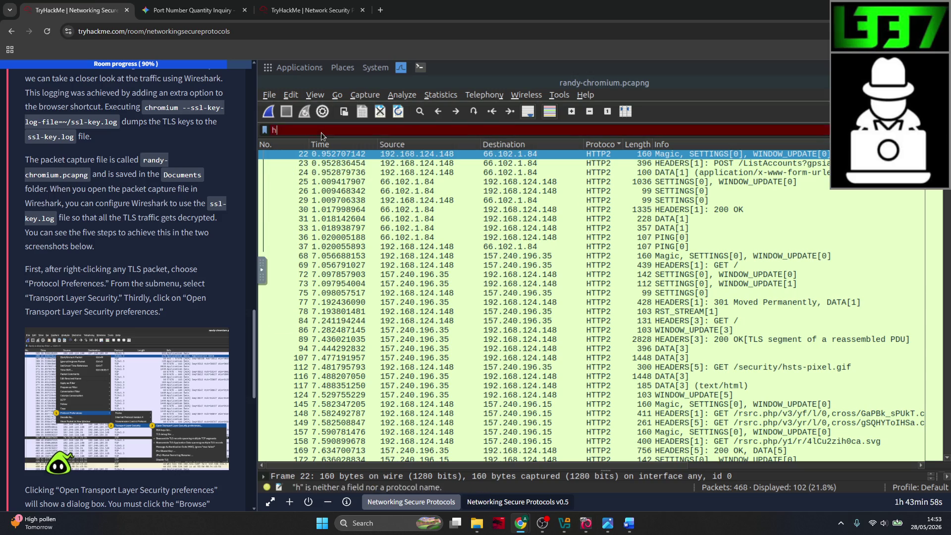
type("ttp.request")
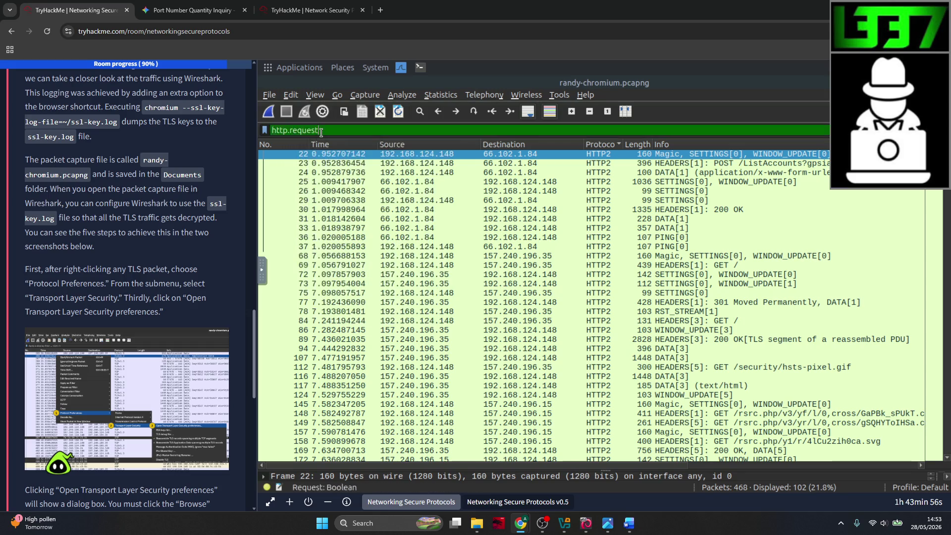
type(".m")
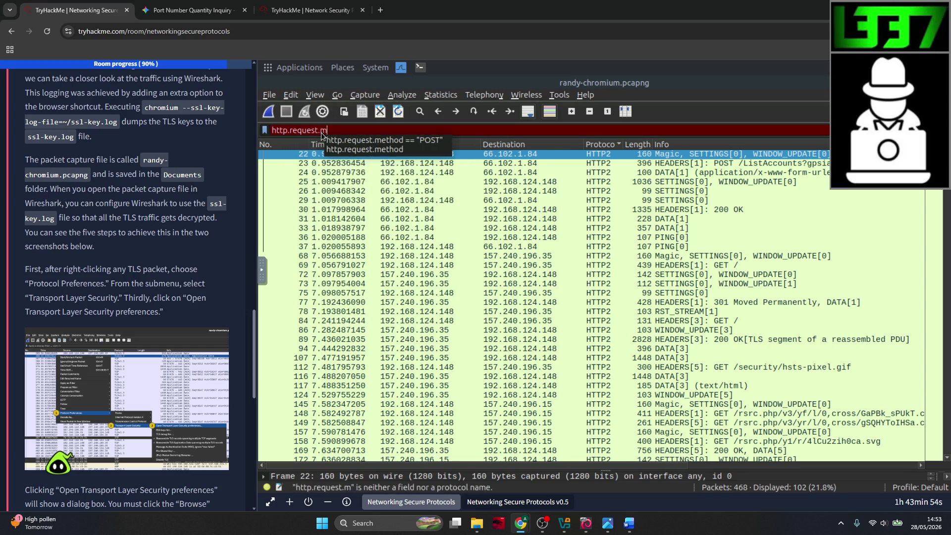
type("ethod")
key("Return")
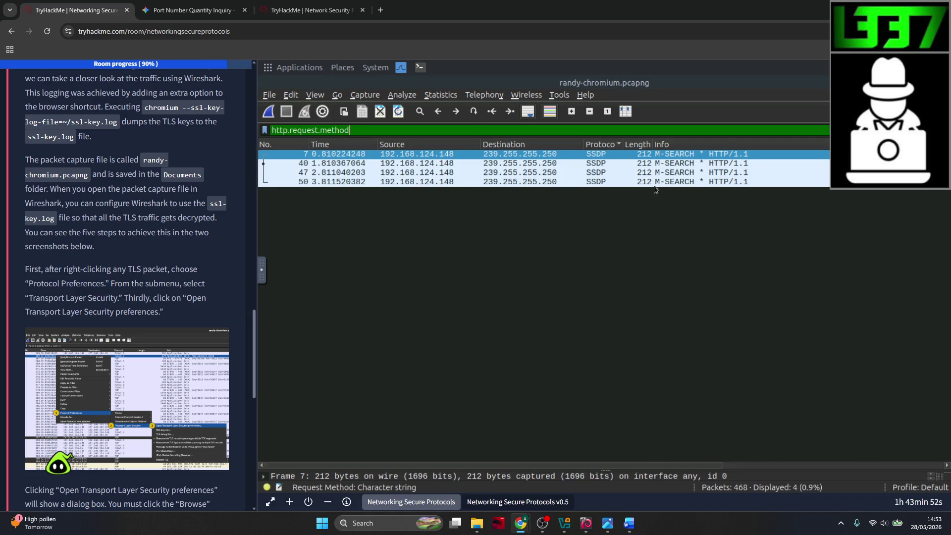
Clear the request-method filter and reapply http2, listing 102 of 468 packets
triple_click(370, 130)
key("BackSpace")
type("http2")
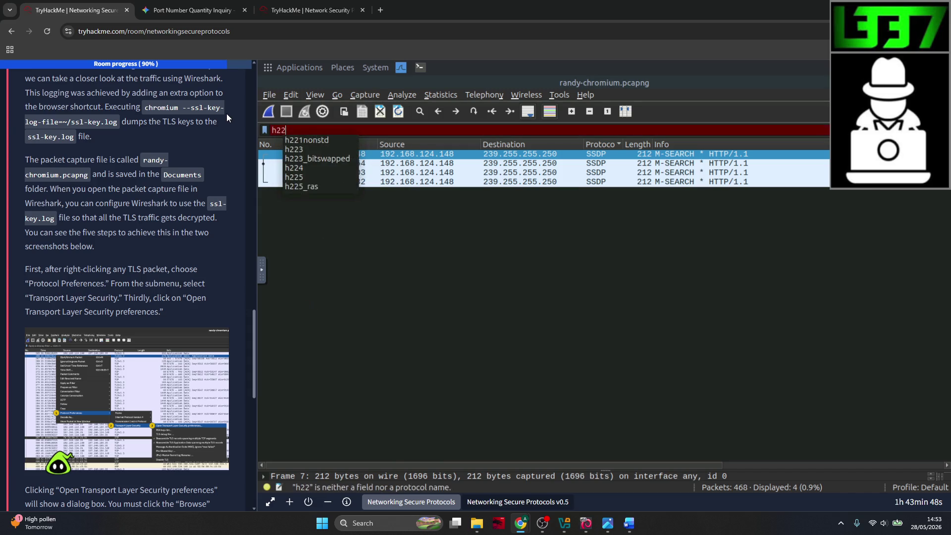
key("Return")
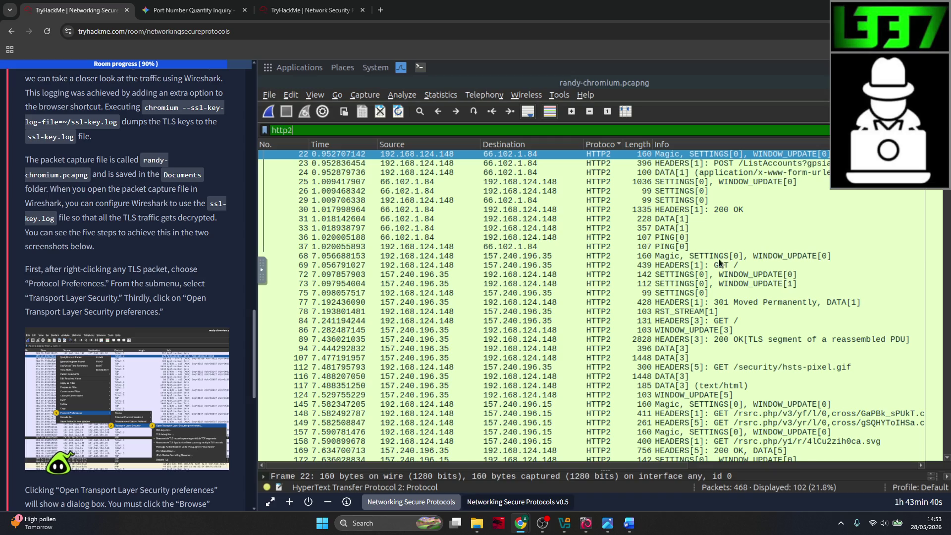
Browse HTTP2 packets 75, 124 and 94, then open packet 112 (GET /security/hsts-pixel.gif) in its own window
scroll(720, 253, "down", 2)
left_click(721, 238)
scroll(720, 241, "down", 1)
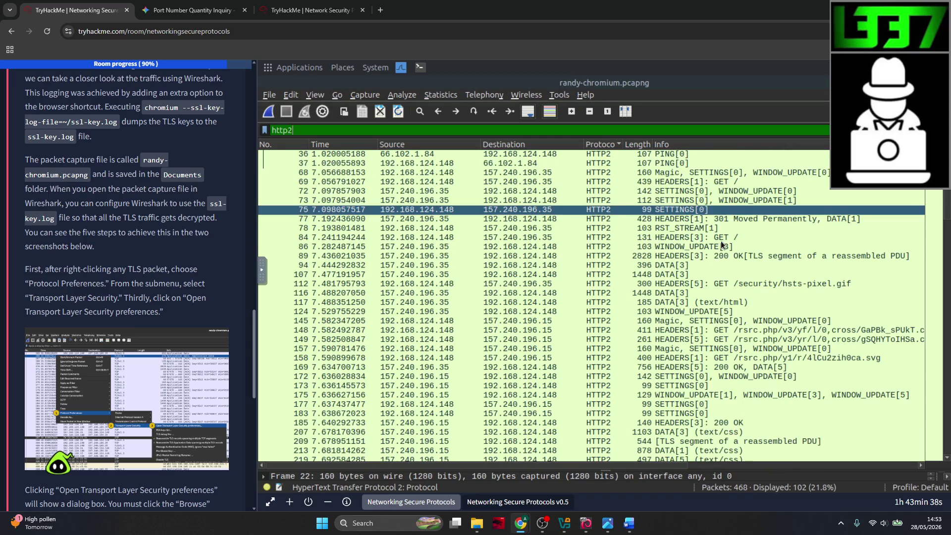
scroll(721, 241, "down", 2)
left_click(726, 256)
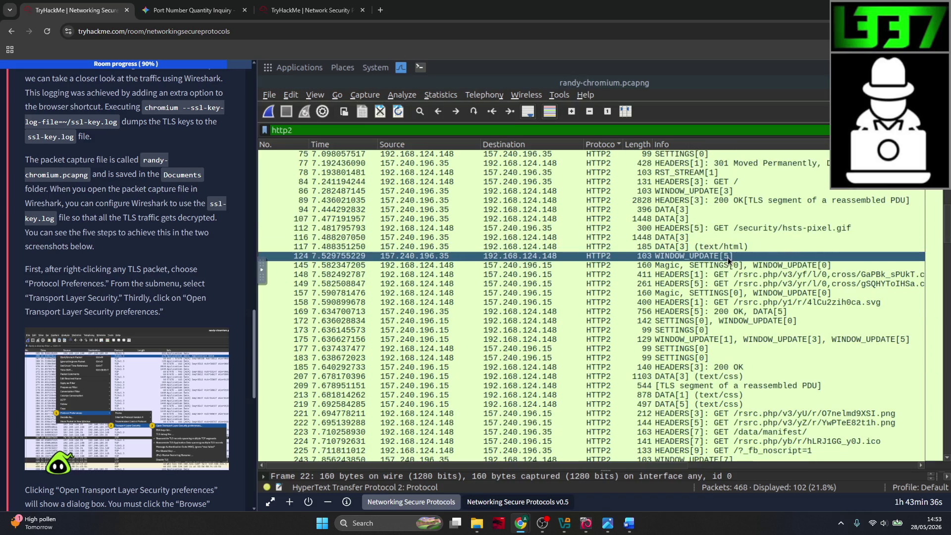
left_click(719, 213)
left_click(723, 227)
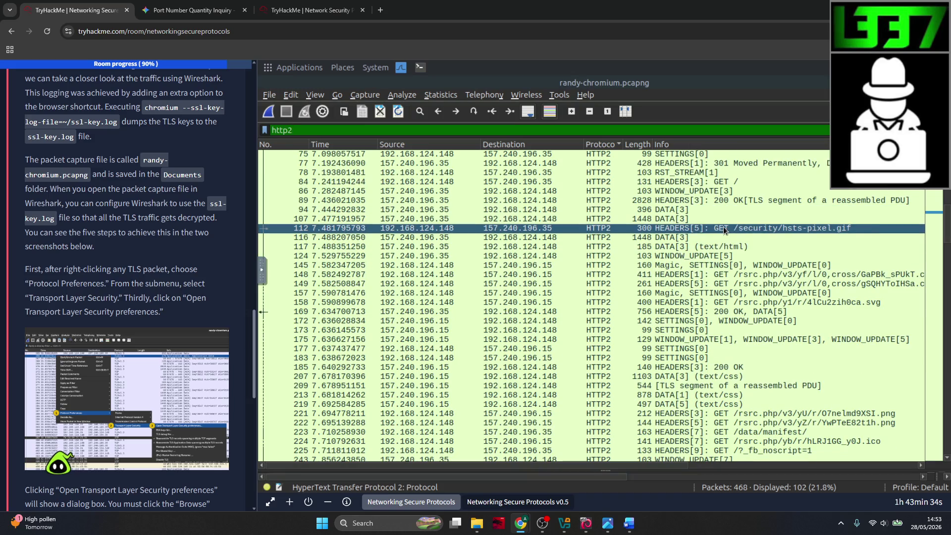
right_click(724, 227)
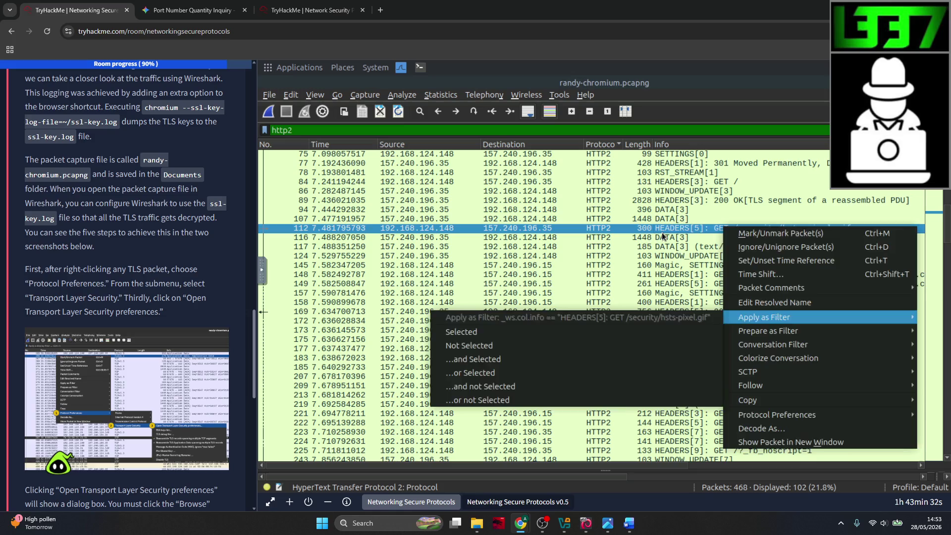
left_click(663, 230)
double_click(663, 231)
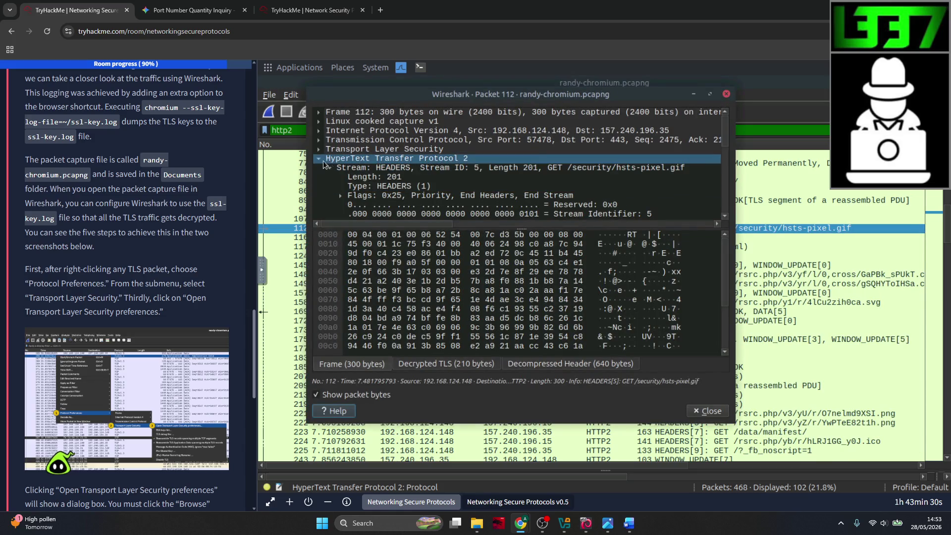
Inspect packet 112's IPv4 and TCP layers, noting TCP destination port 443
left_click(319, 159)
left_click(319, 130)
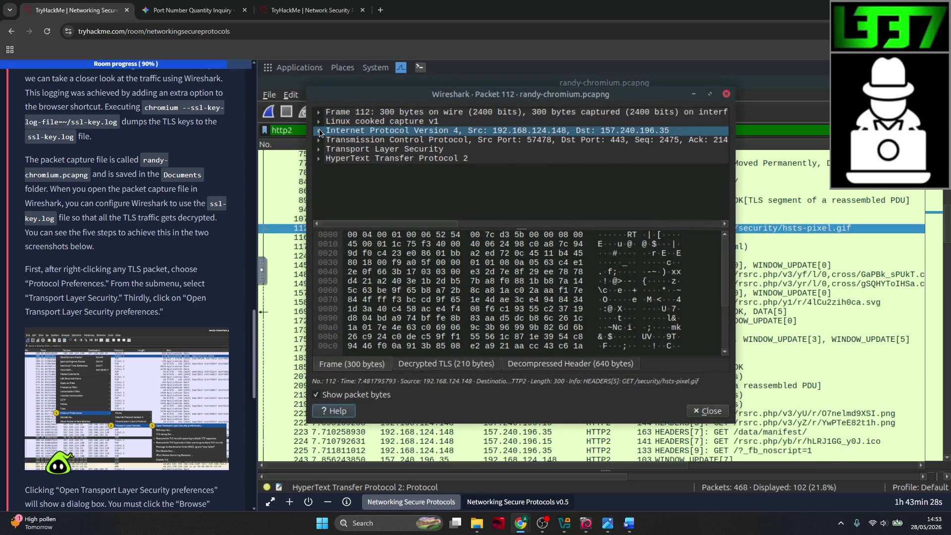
left_click(319, 130)
left_click(319, 131)
left_click(319, 140)
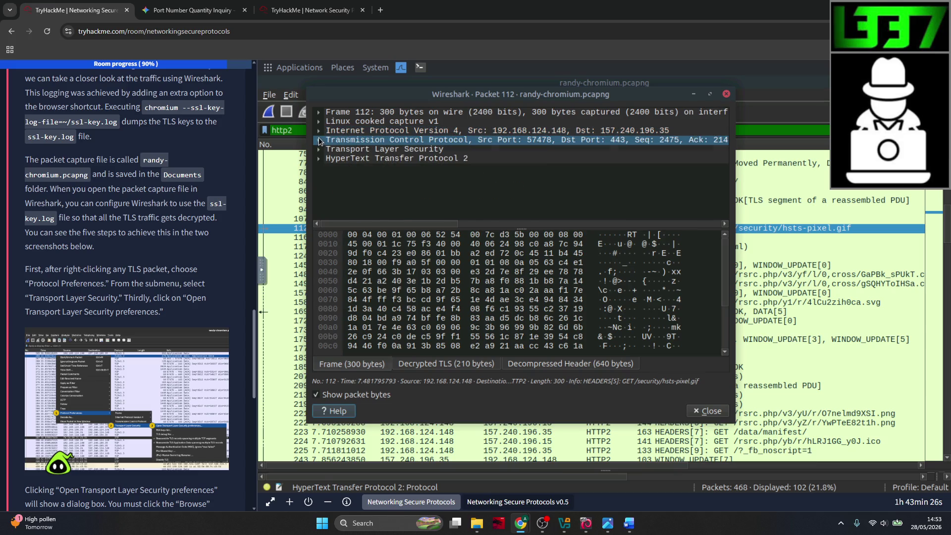
left_click(319, 140)
scroll(337, 160, "down", 1)
left_click(326, 133)
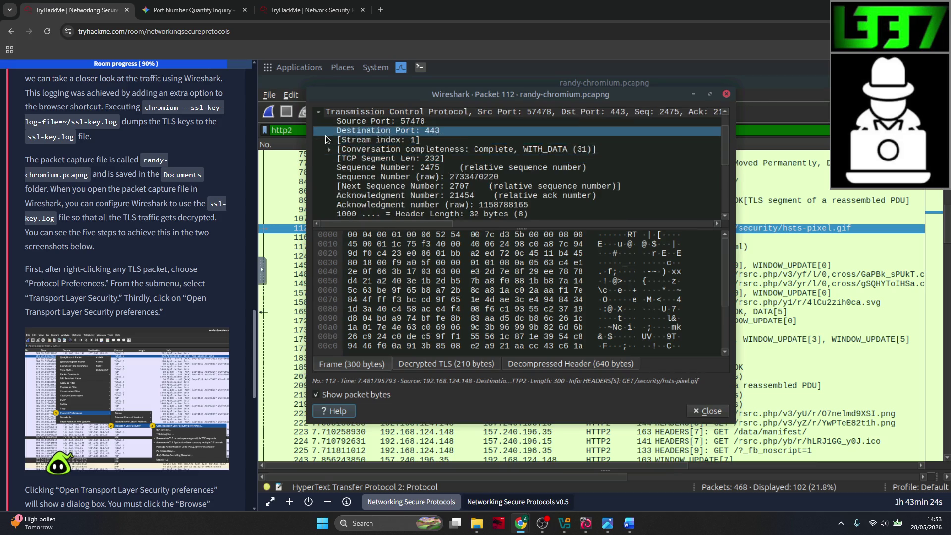
scroll(326, 135, "up", 1)
left_click(320, 140)
Review packet 112's HTTP2 headers such as :scheme https and sec-fetch-dest, then close its window
left_click(318, 159)
left_click(318, 158)
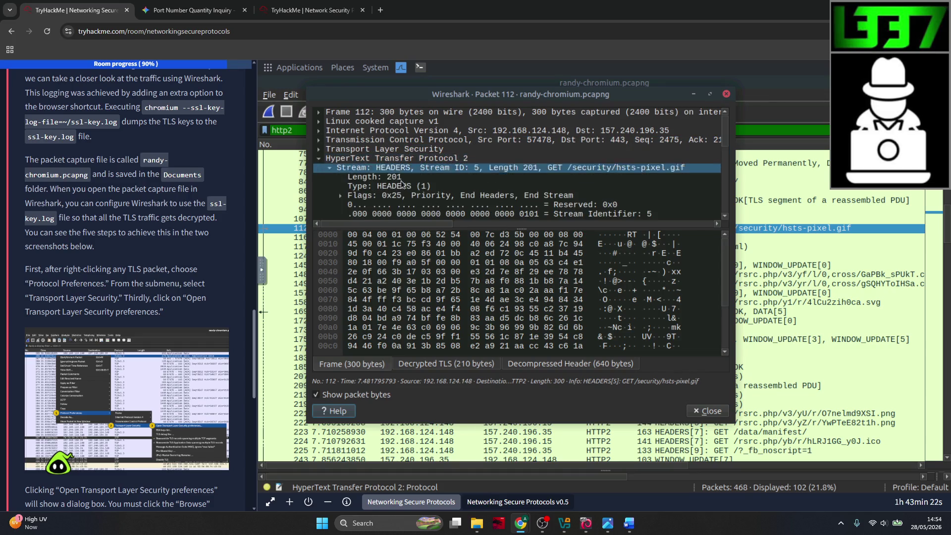
scroll(402, 184, "down", 5)
left_click(419, 178)
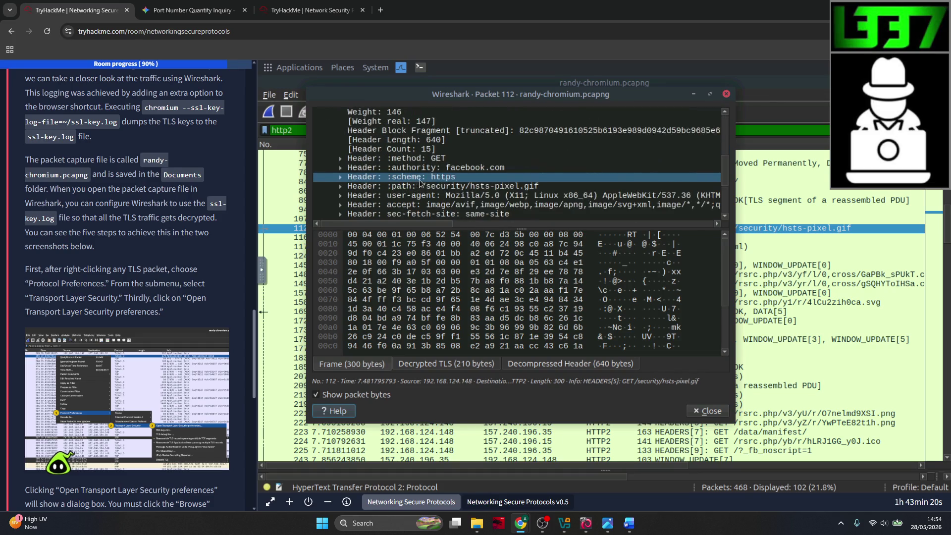
scroll(486, 179, "down", 2)
left_click(486, 178)
scroll(486, 178, "down", 1)
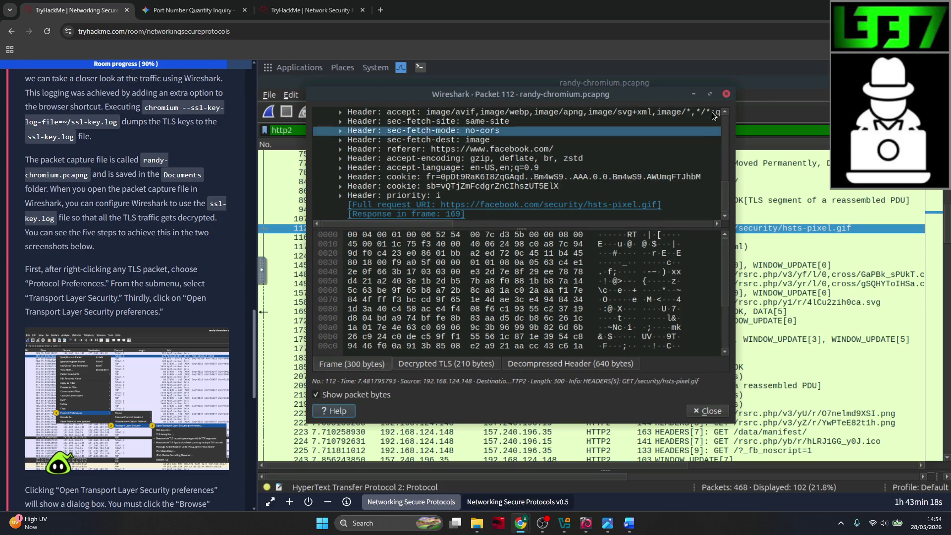
left_click(486, 131)
left_click(727, 93)
Scroll the http2 packet list down to packet 365's POST /login request
scroll(684, 214, "down", 1)
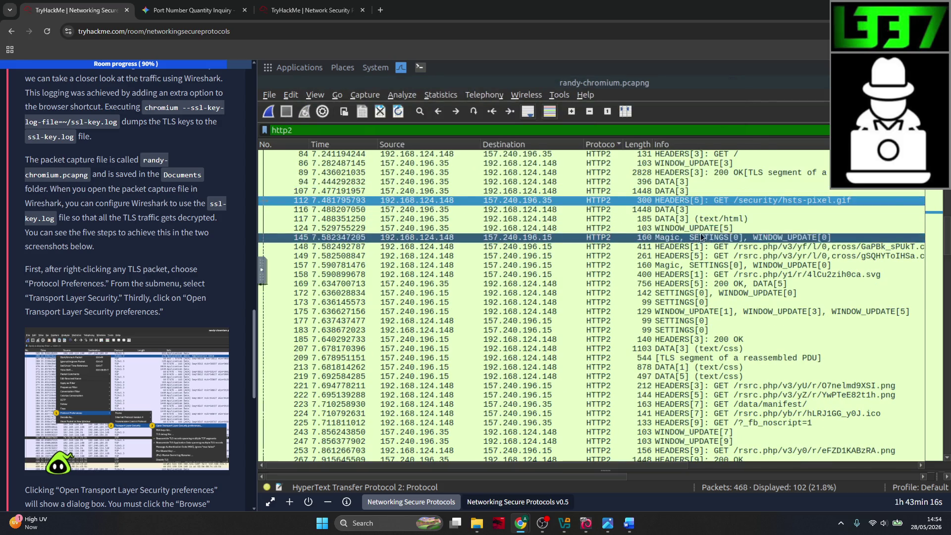
scroll(720, 218, "down", 2)
scroll(711, 242, "down", 3)
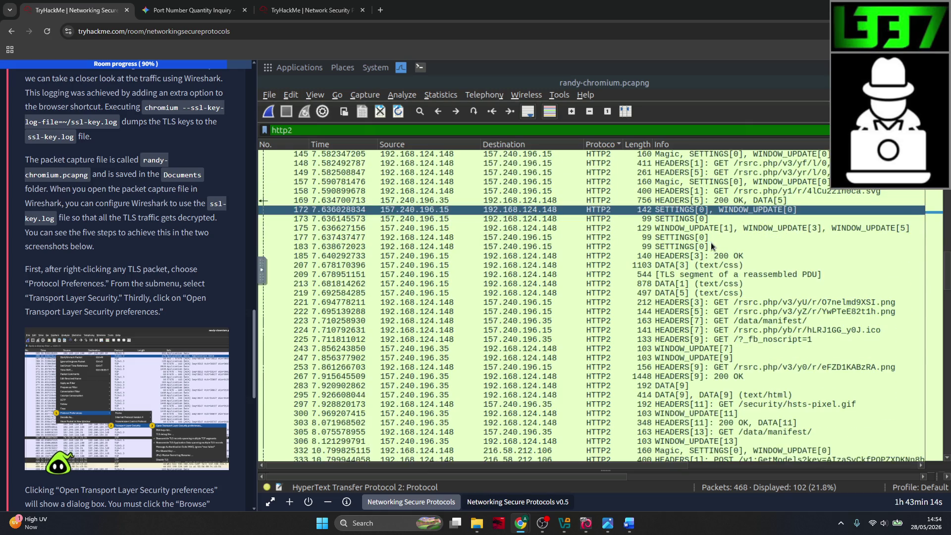
scroll(686, 208, "down", 1)
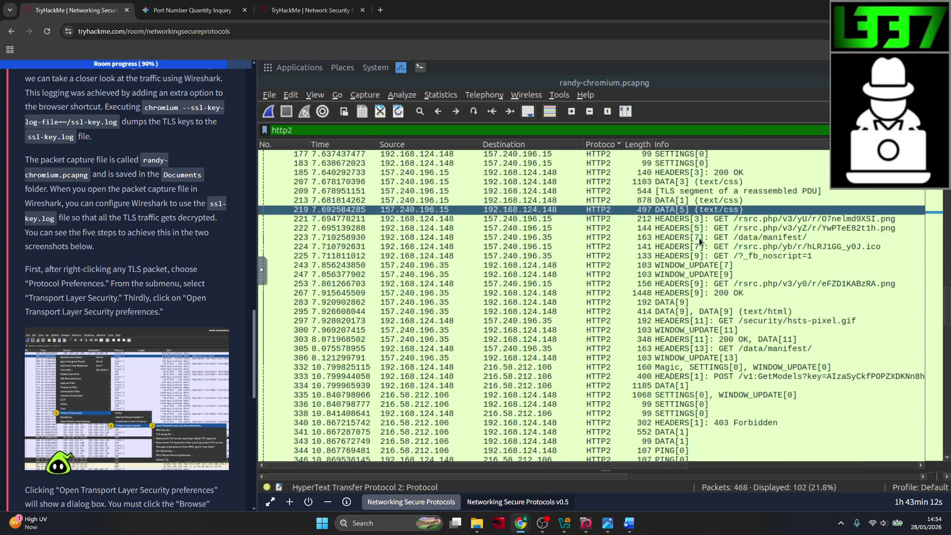
scroll(675, 233, "down", 1)
scroll(673, 239, "down", 1)
scroll(674, 238, "down", 1)
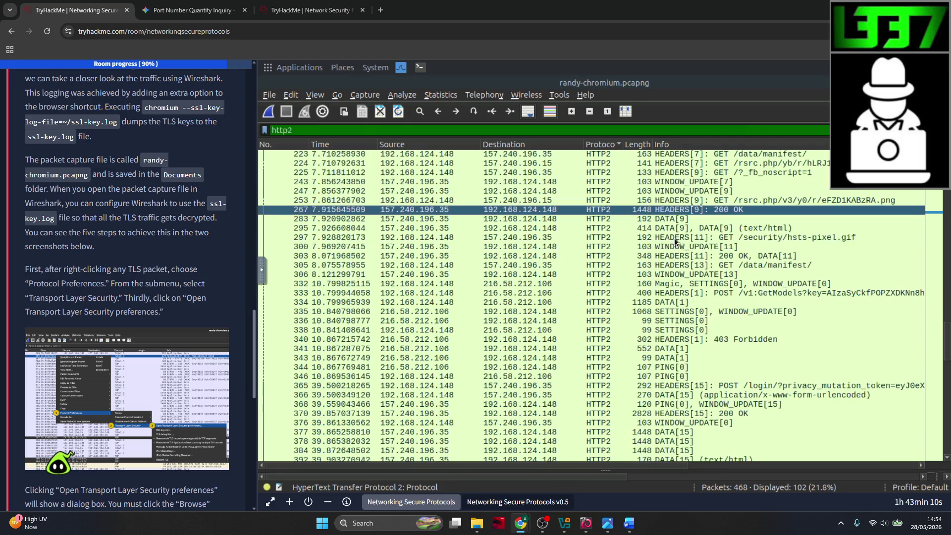
scroll(723, 240, "down", 1)
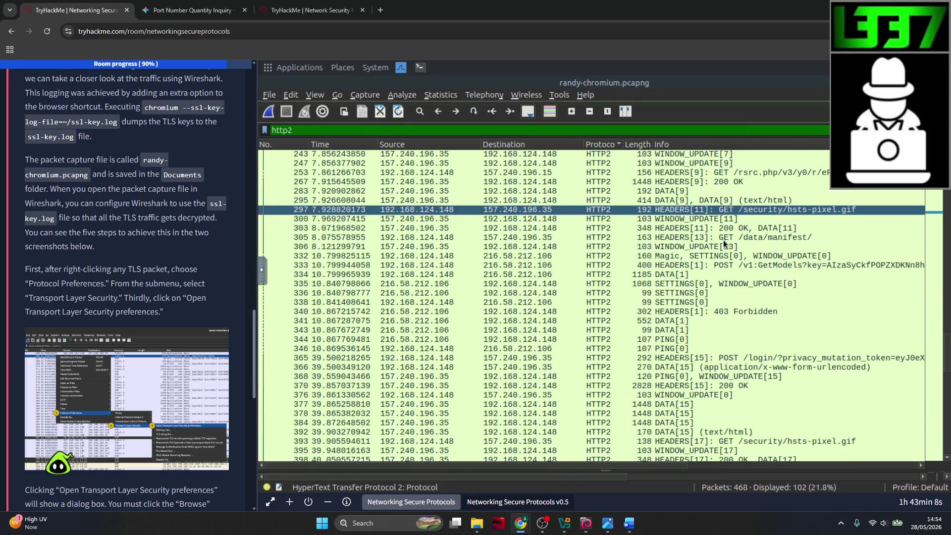
double_click(721, 265)
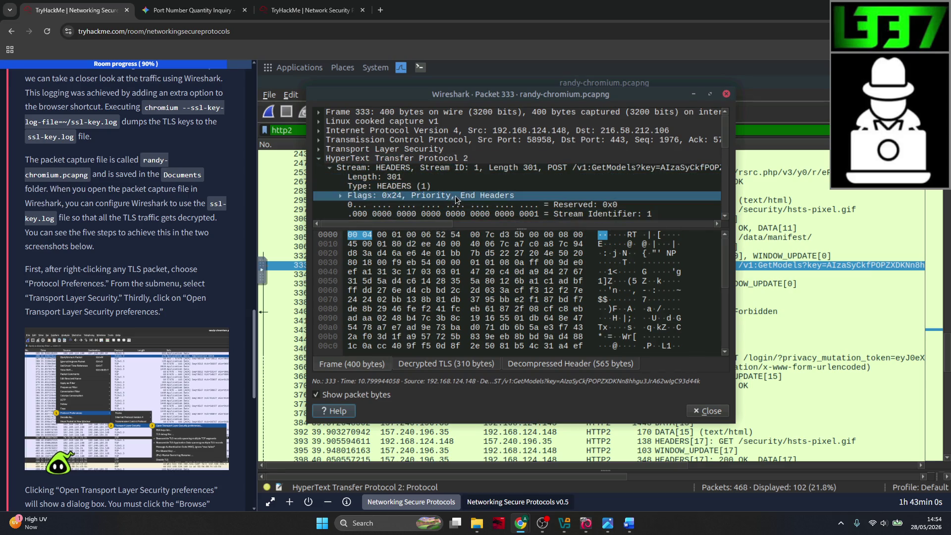
scroll(457, 195, "down", 6)
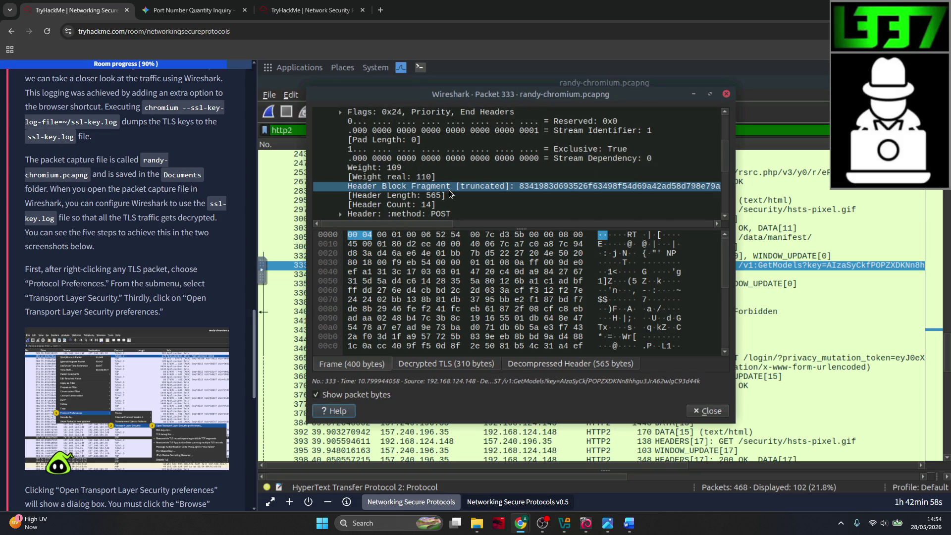
scroll(450, 190, "down", 2)
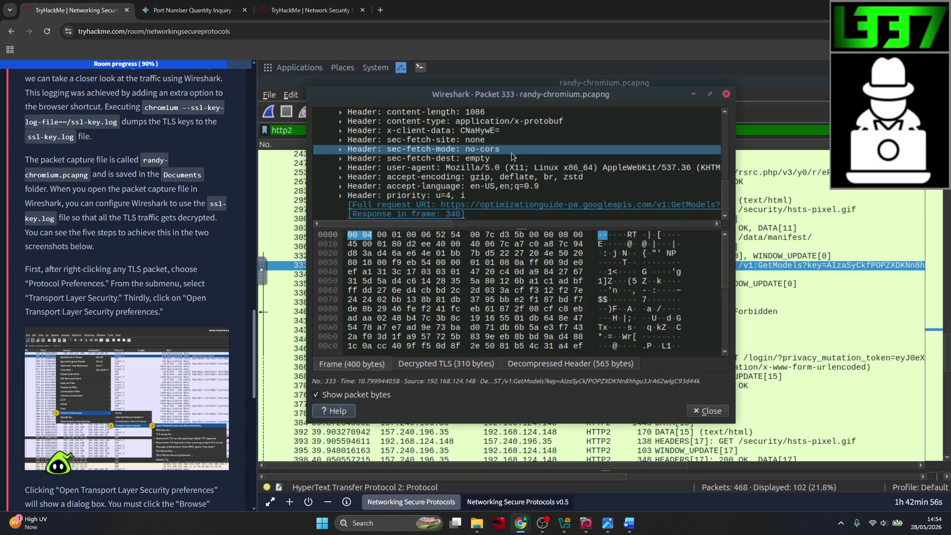
scroll(494, 159, "up", 4)
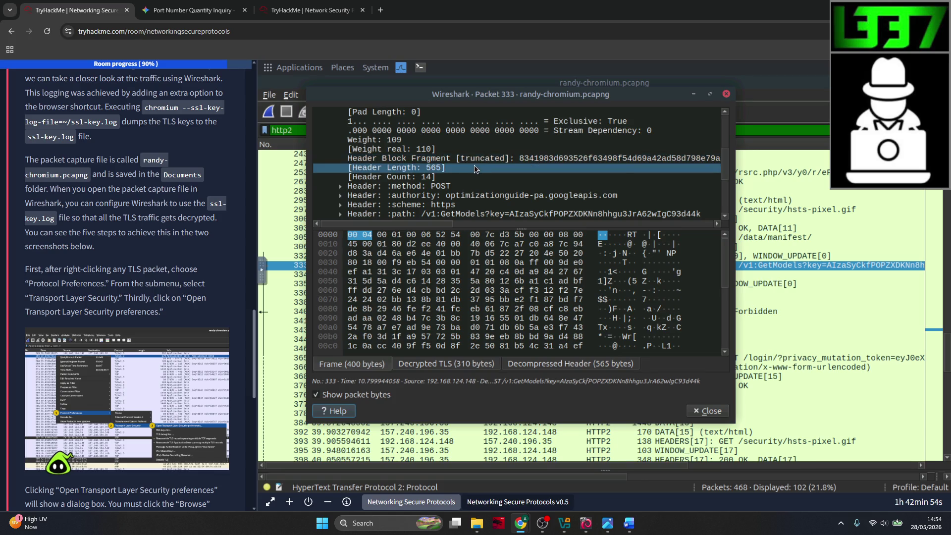
scroll(466, 167, "up", 5)
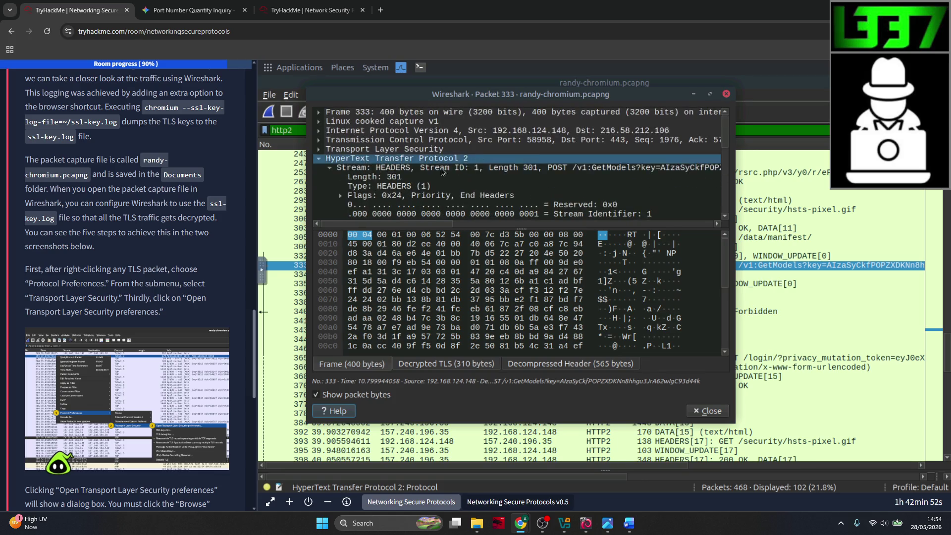
left_click(333, 171)
left_click(330, 168)
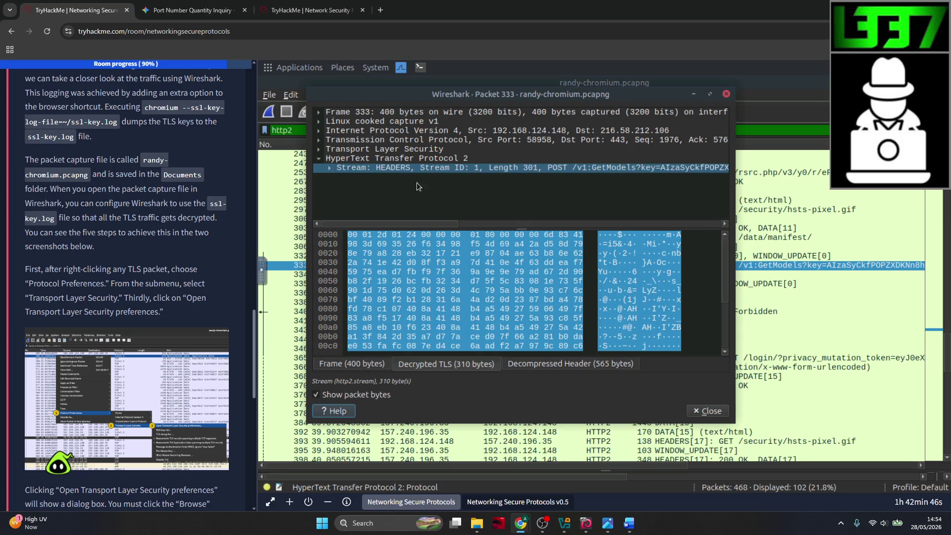
left_click(726, 93)
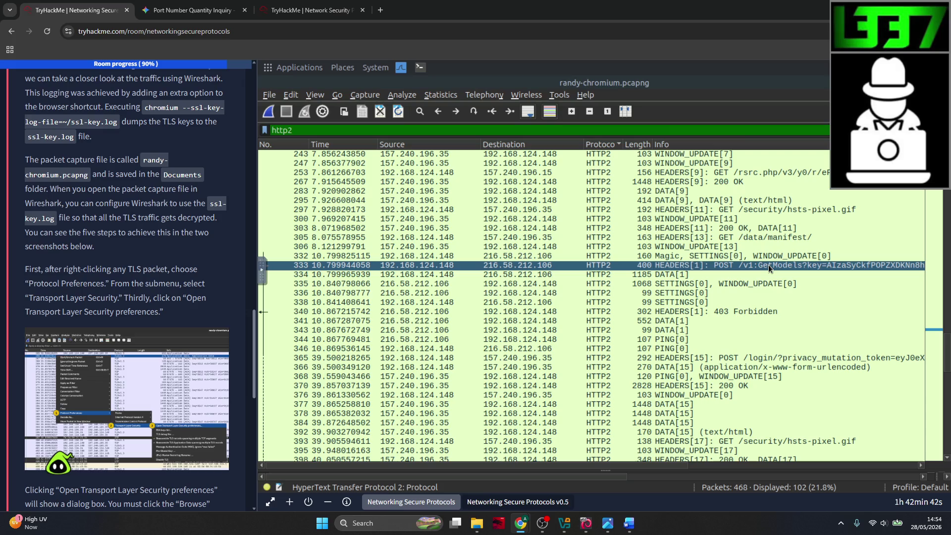
Filter the list to packet 365 (POST /login), then clear the filter to show all 468 packets
left_click(760, 357)
scroll(734, 279, "down", 1)
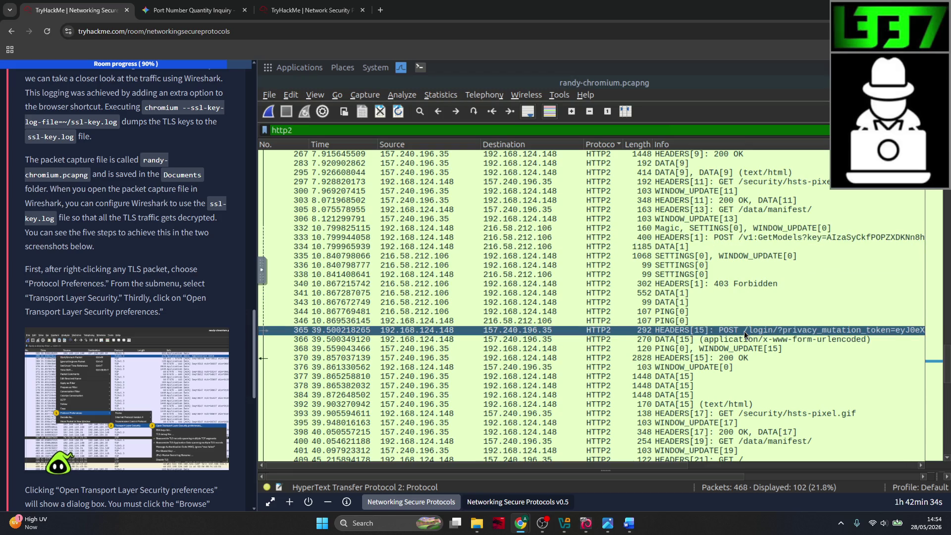
right_click(744, 331)
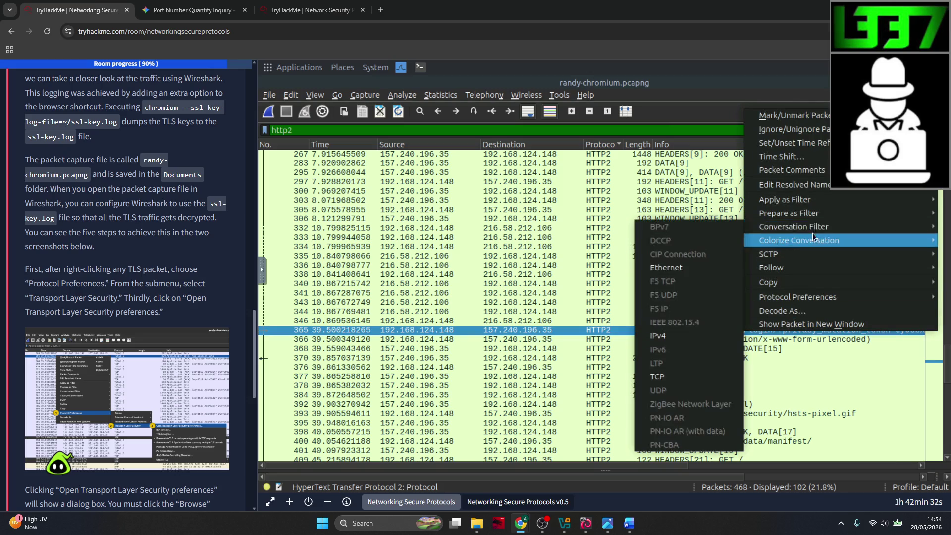
mouse_move(820, 207)
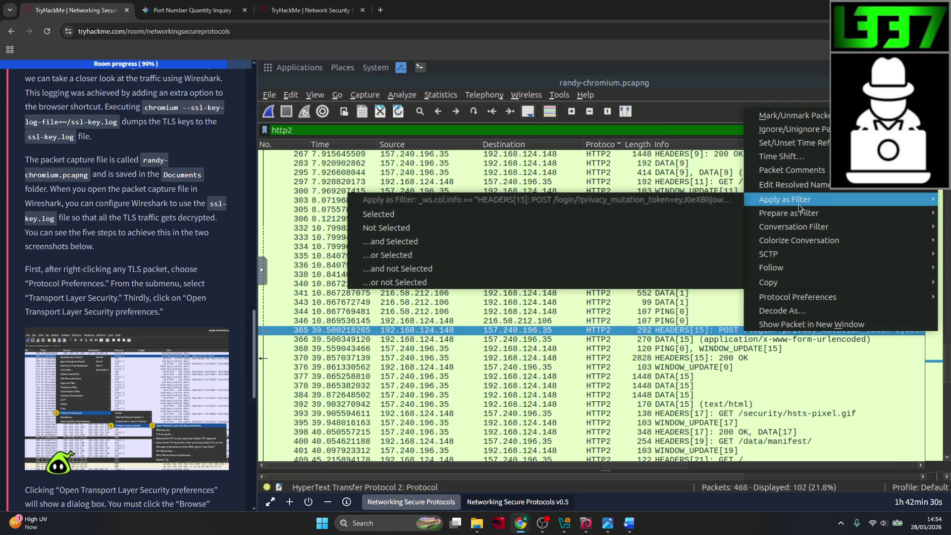
left_click(511, 221)
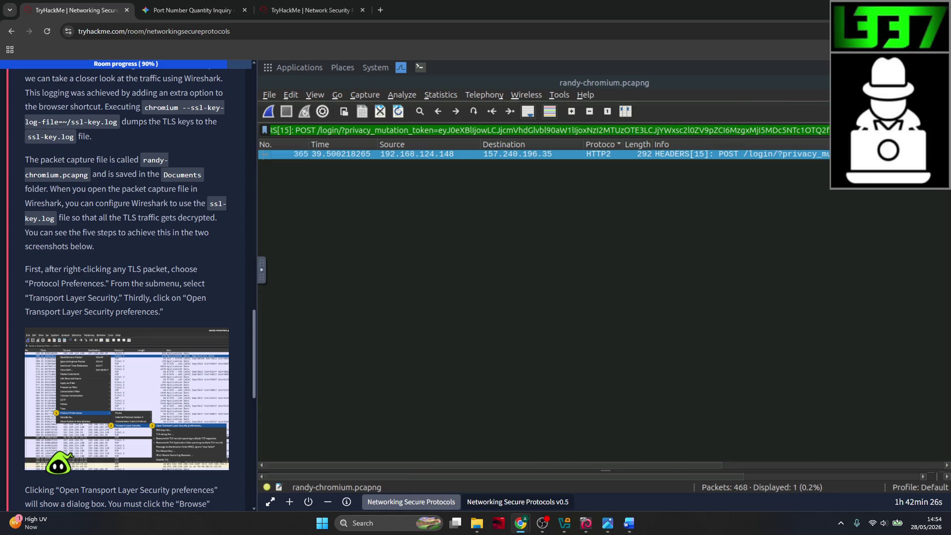
left_click(922, 130)
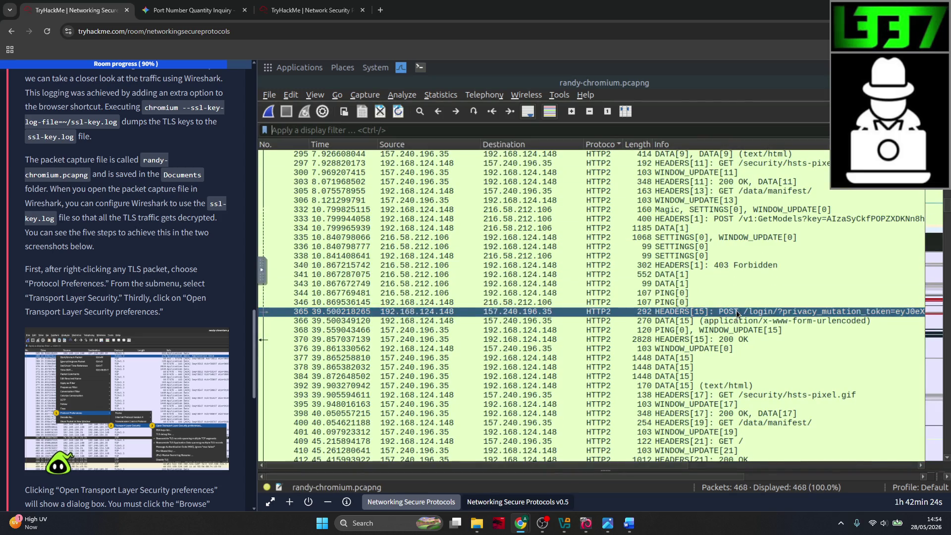
double_click(736, 310)
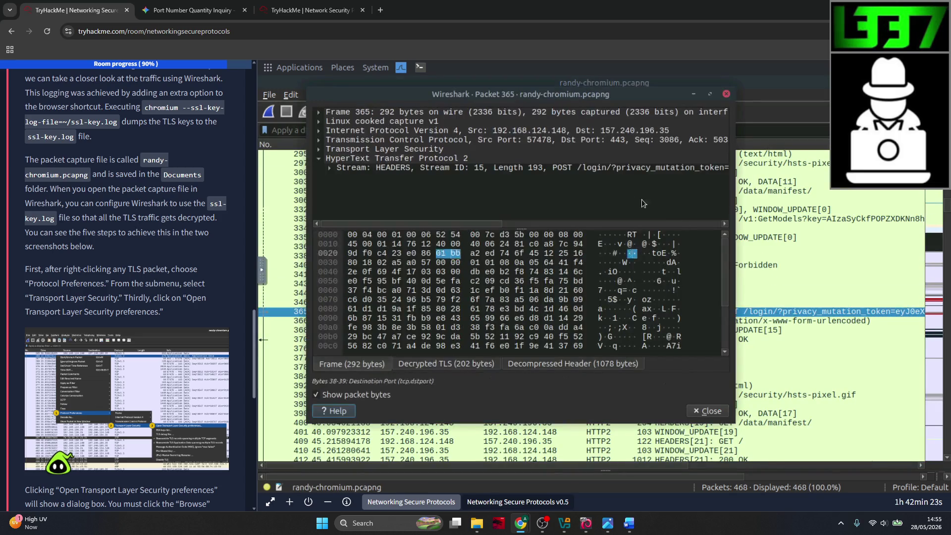
left_click(334, 169)
left_click(332, 170)
left_click(454, 189)
scroll(454, 189, "down", 3)
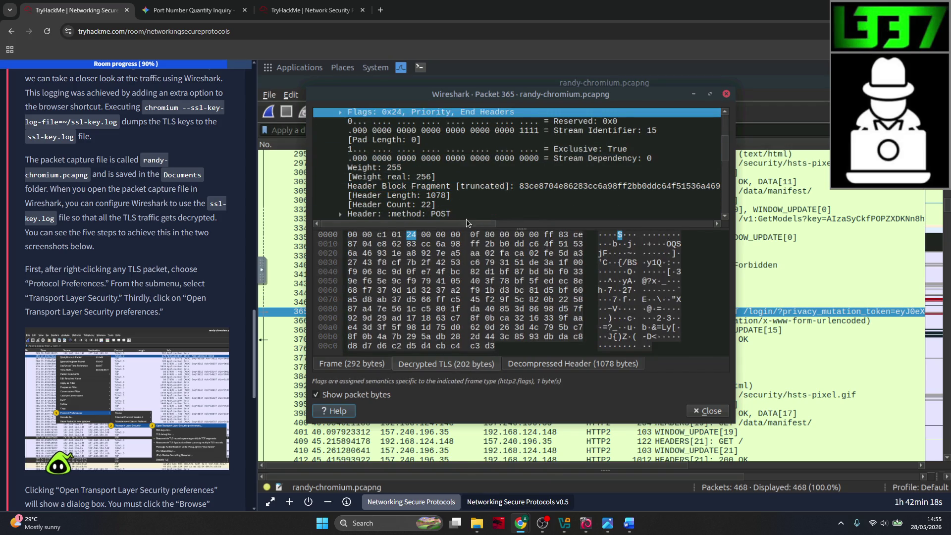
scroll(474, 195, "down", 2)
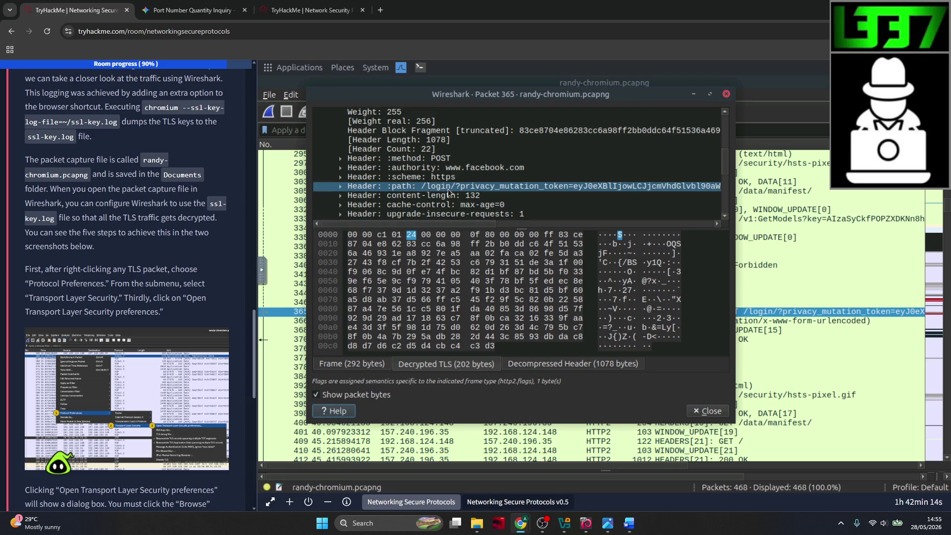
left_click_drag(469, 221, 580, 225)
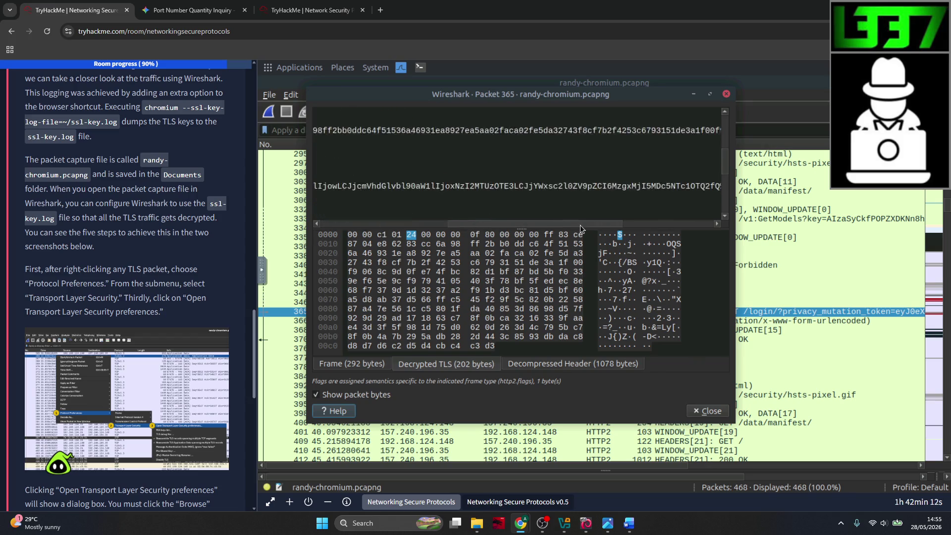
left_click(464, 216)
scroll(622, 213, "right", 5)
scroll(644, 215, "left", 5)
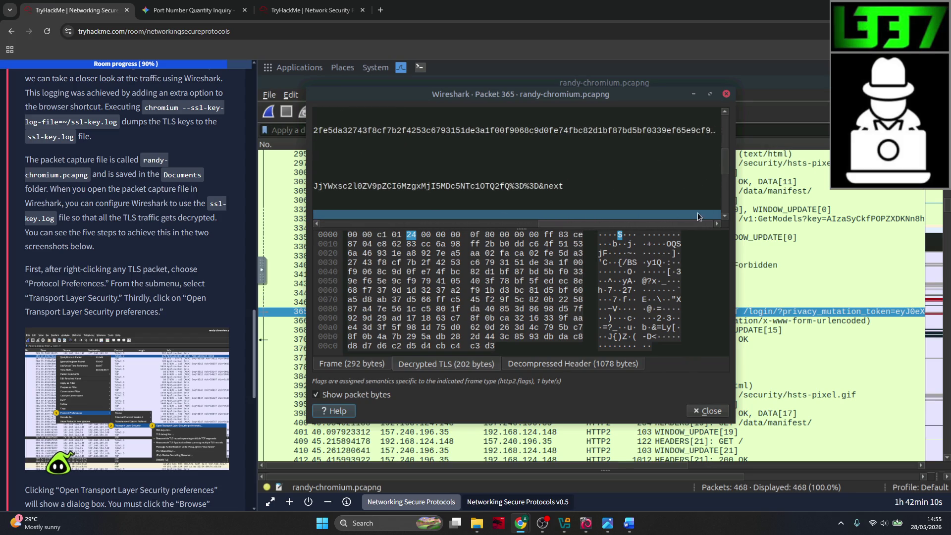
left_click(400, 203)
scroll(483, 157, "down", 2)
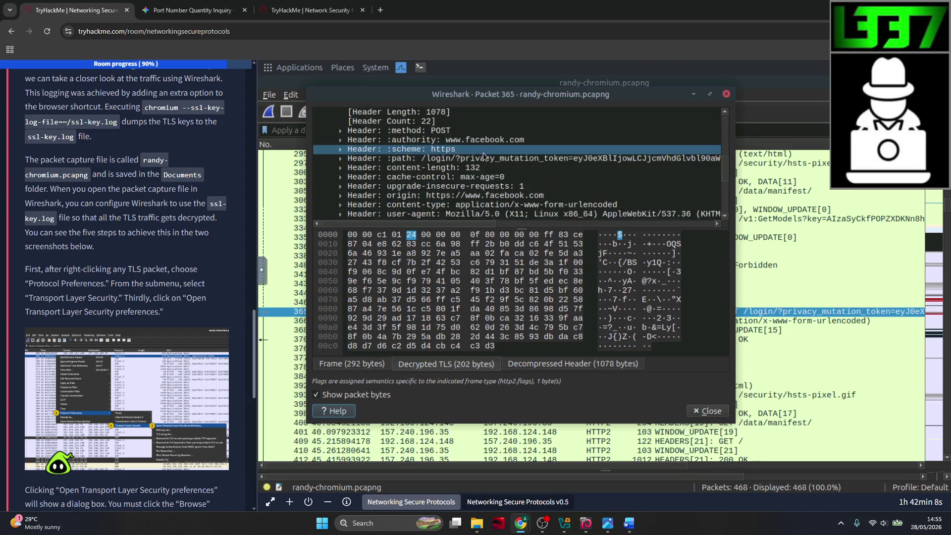
scroll(485, 158, "down", 3)
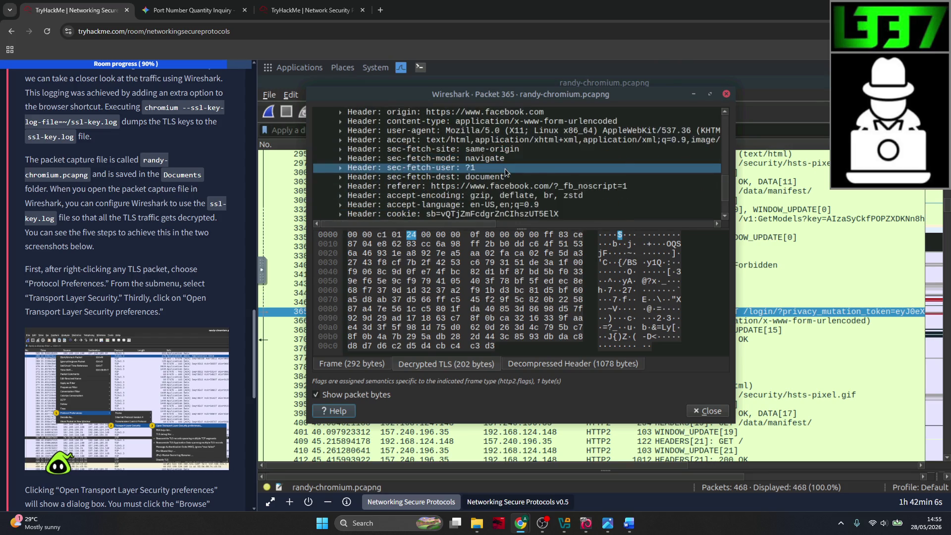
scroll(486, 196, "up", 3)
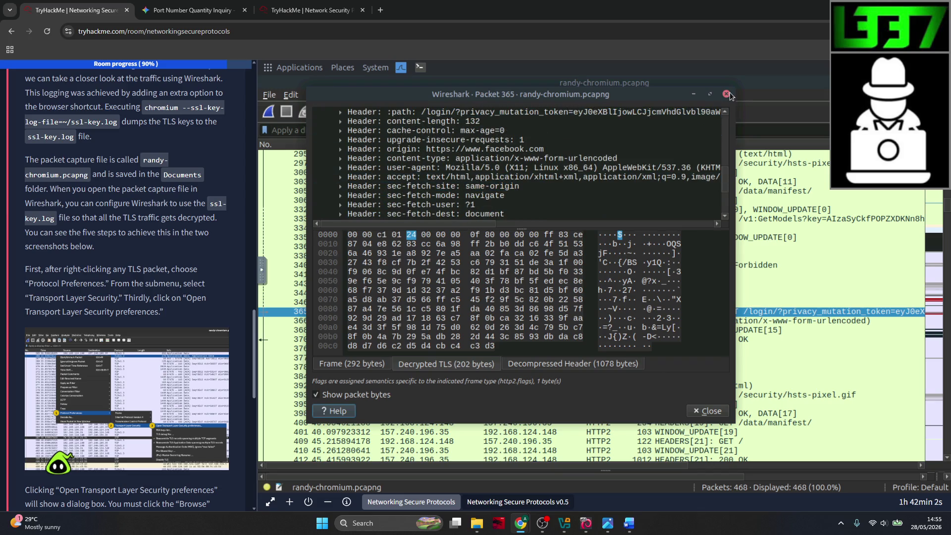
key("Escape")
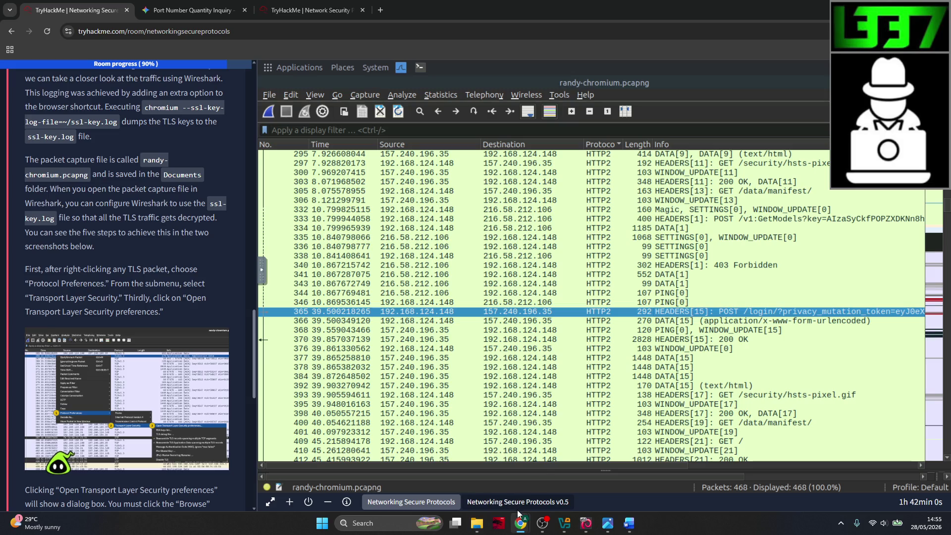
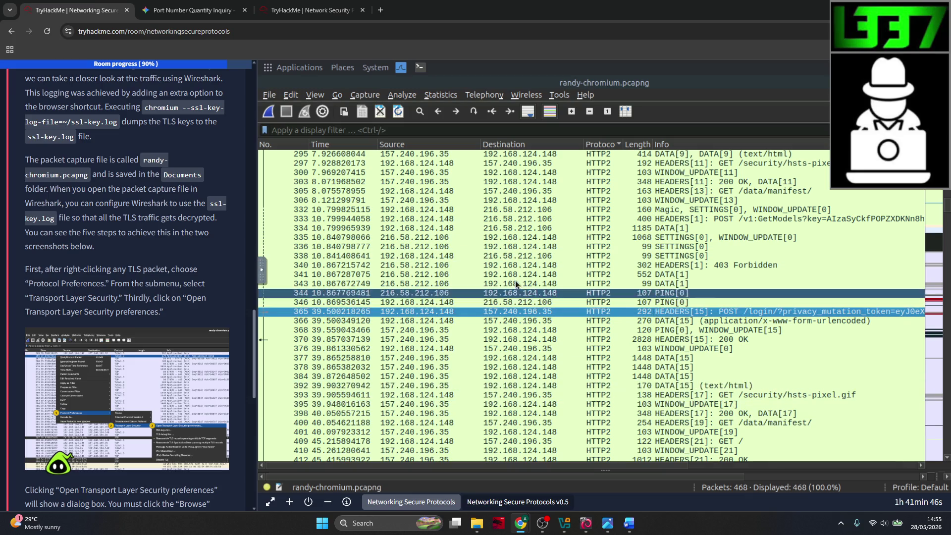
Scroll through the capture and check Gemini's filtering advice before returning to Wireshark
scroll(519, 271, "down", 1)
scroll(717, 299, "down", 1)
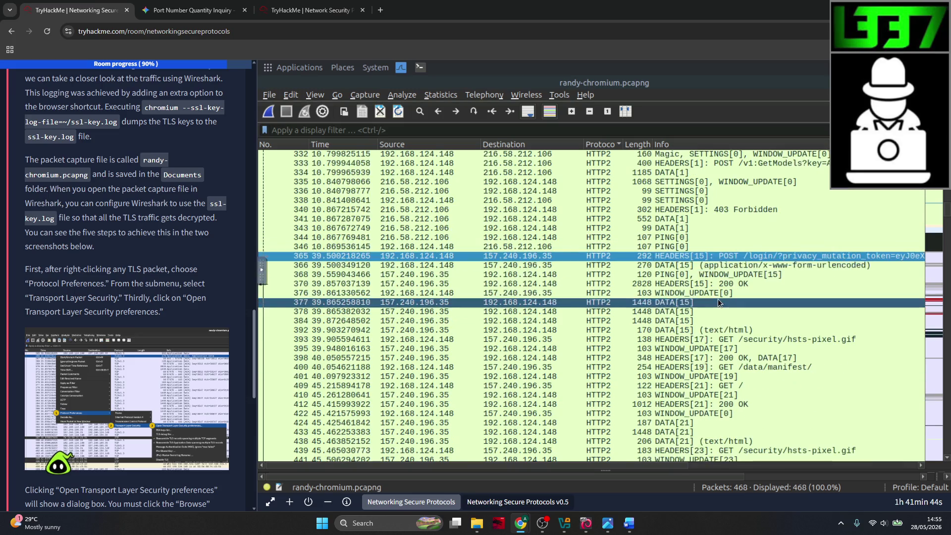
scroll(720, 292, "down", 1)
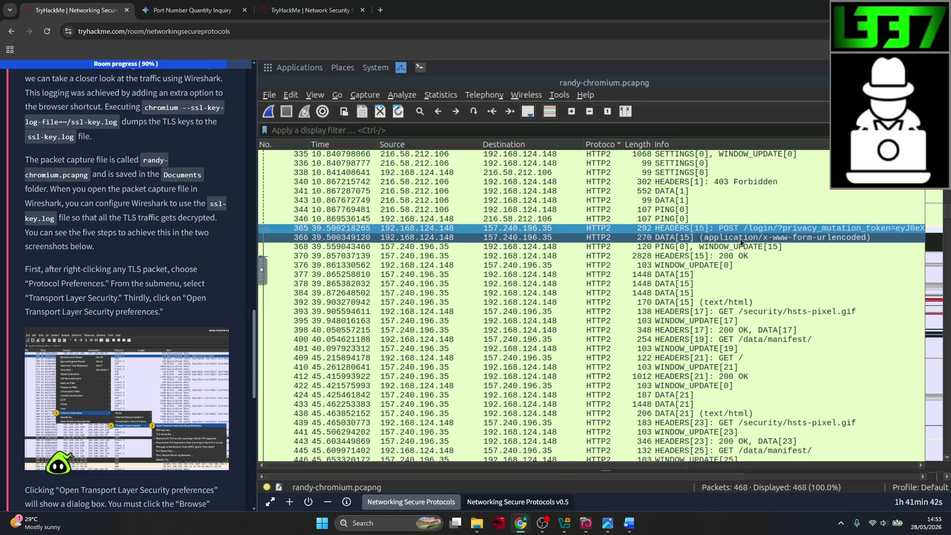
scroll(738, 260, "down", 1)
scroll(743, 267, "down", 1)
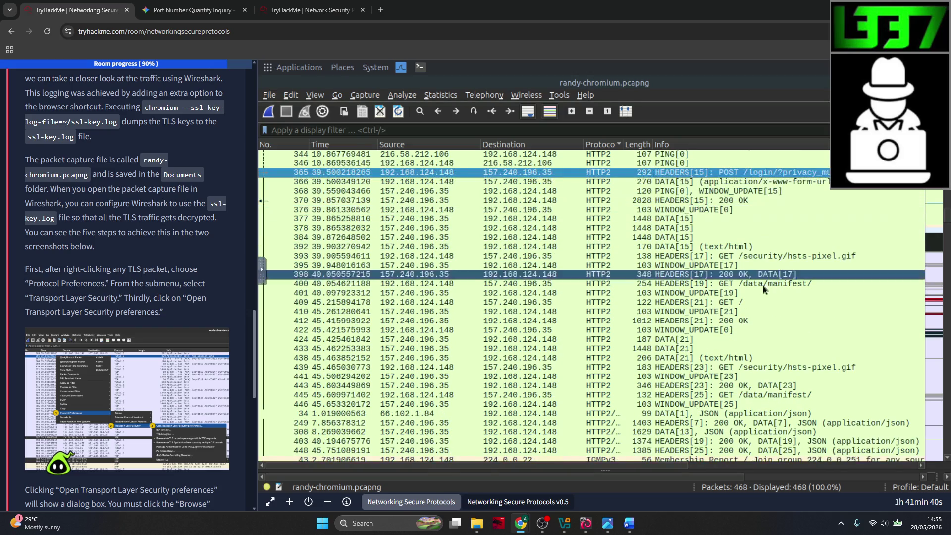
scroll(733, 267, "down", 2)
scroll(732, 297, "down", 1)
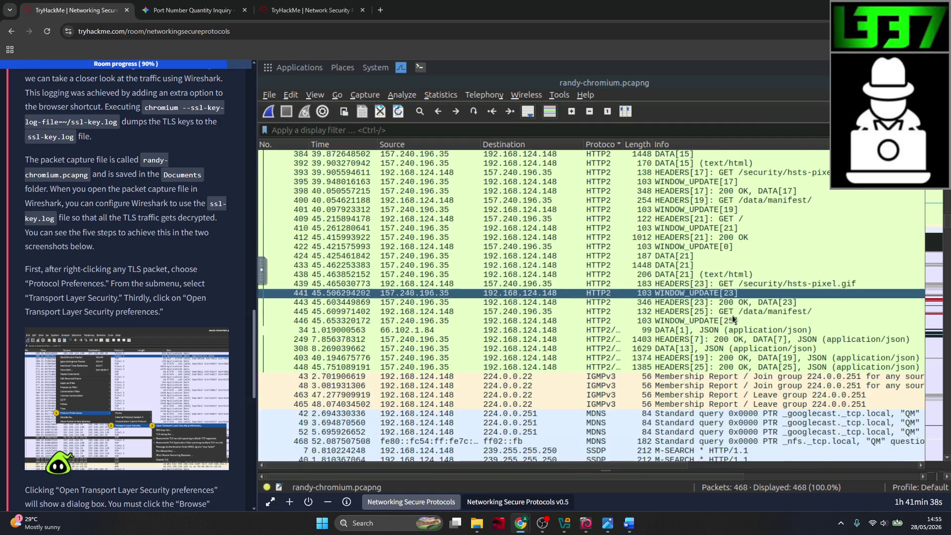
left_click(238, 11)
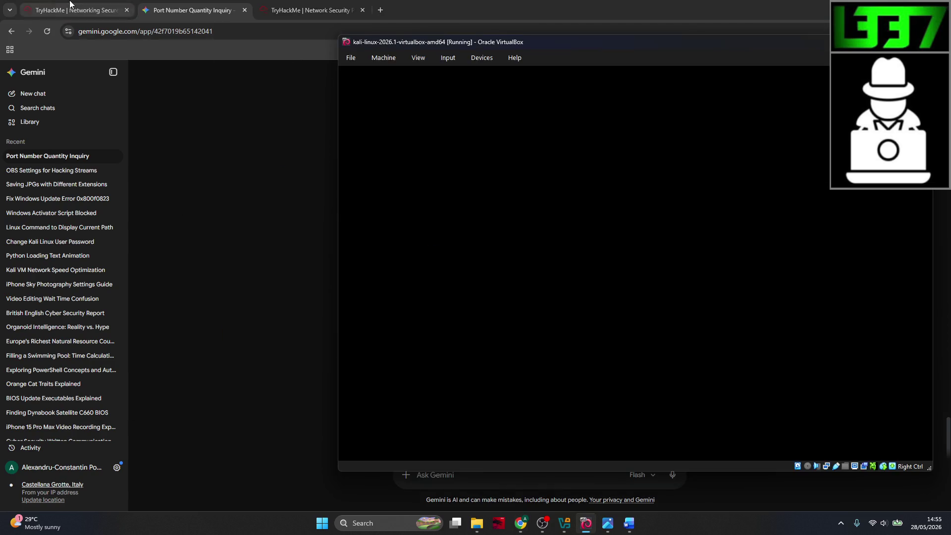
left_click(75, 10)
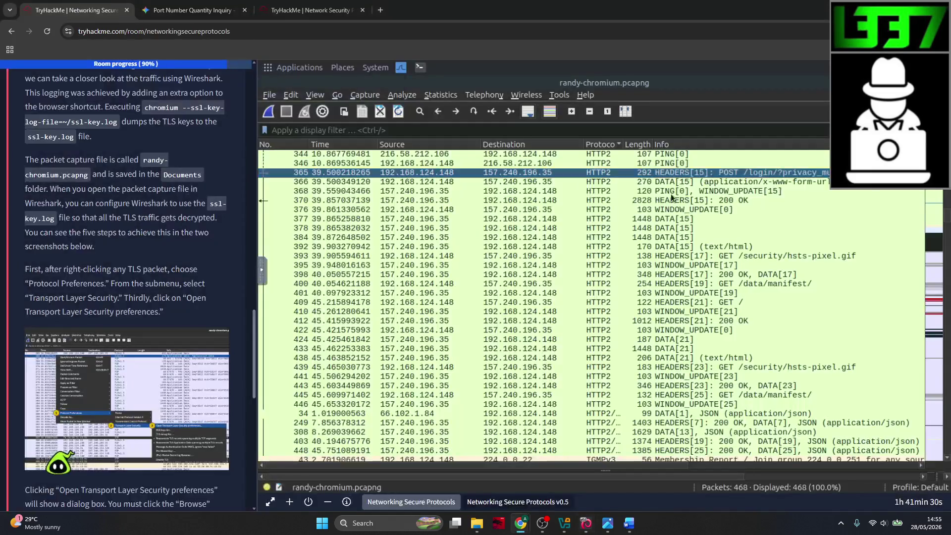
Open login POST packet 365 in its own window, look at its HTTP/2 section, and close it
double_click(754, 283)
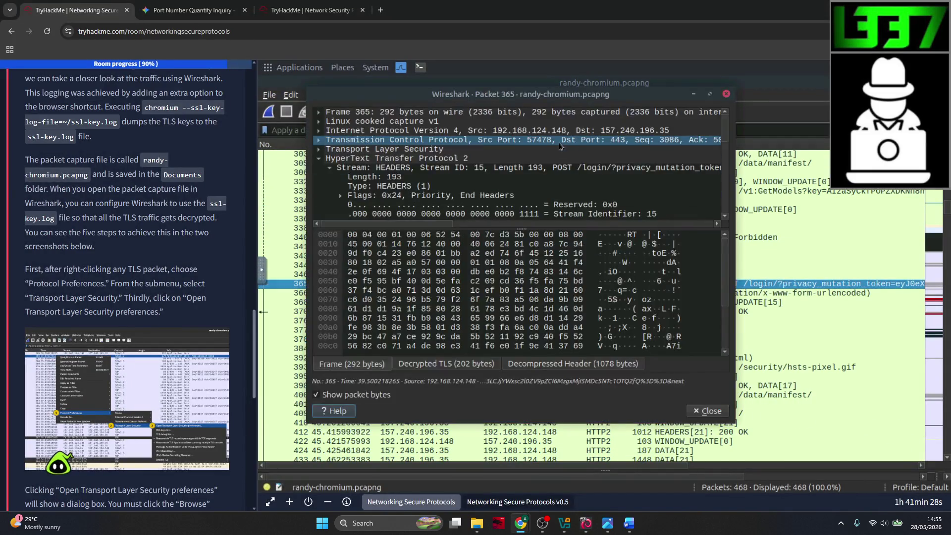
left_click_drag(464, 94, 532, 95)
left_click(395, 160)
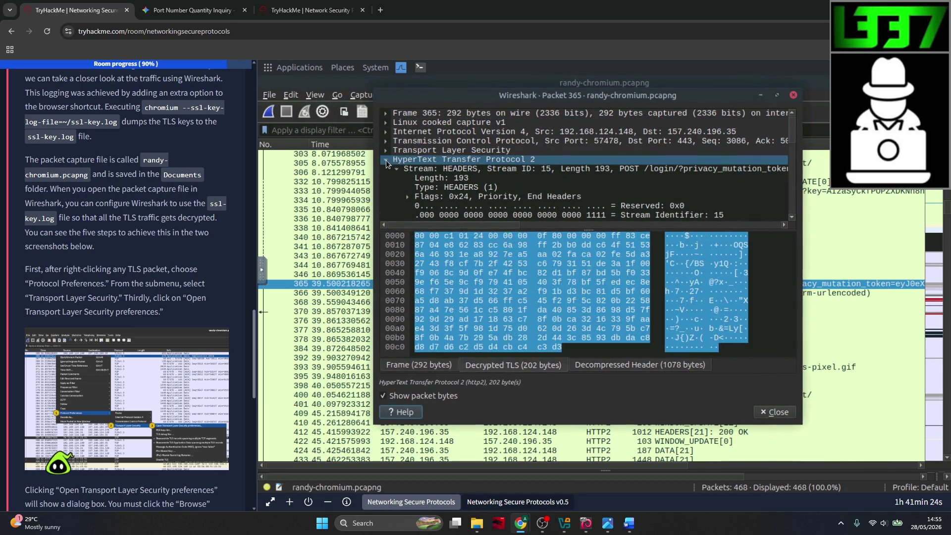
left_click(386, 160)
left_click(471, 186)
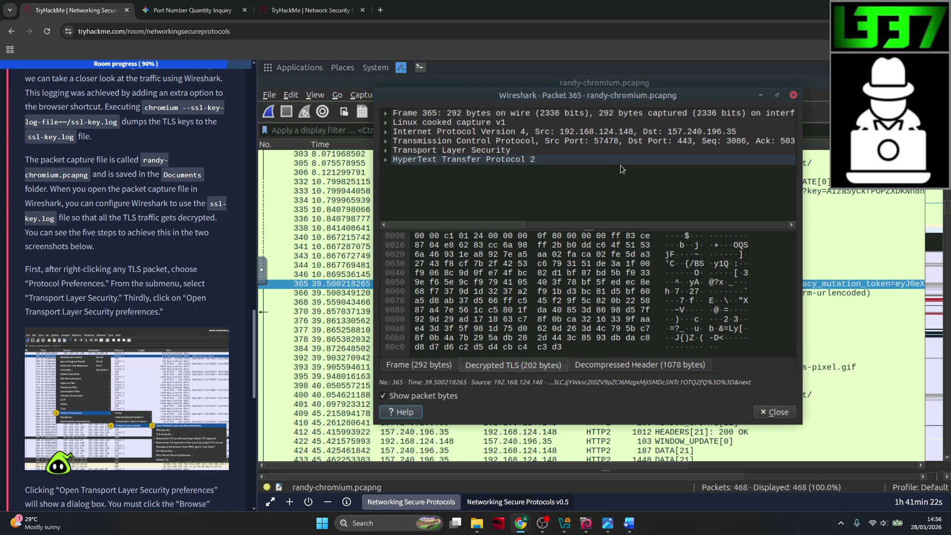
left_click(795, 95)
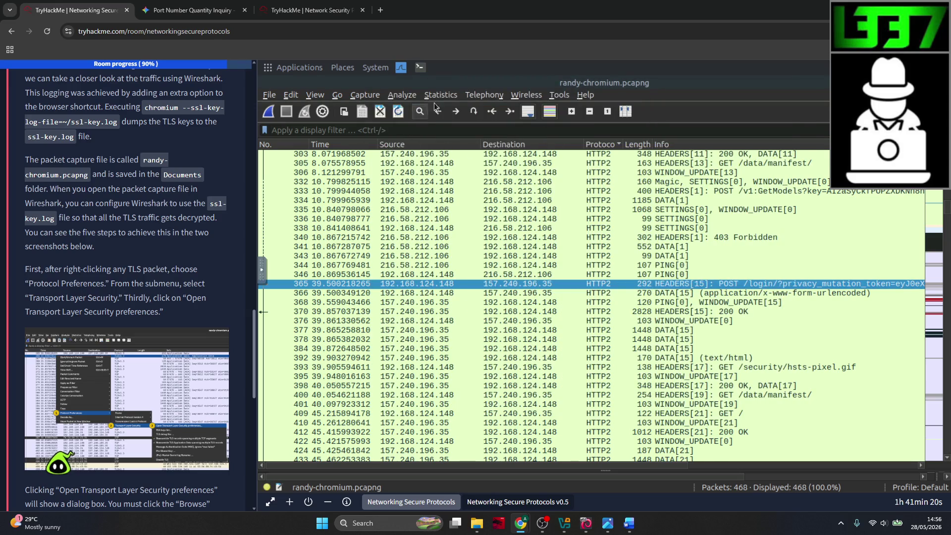
Follow the HTTP/2 stream of login POST packet 365
left_click(403, 95)
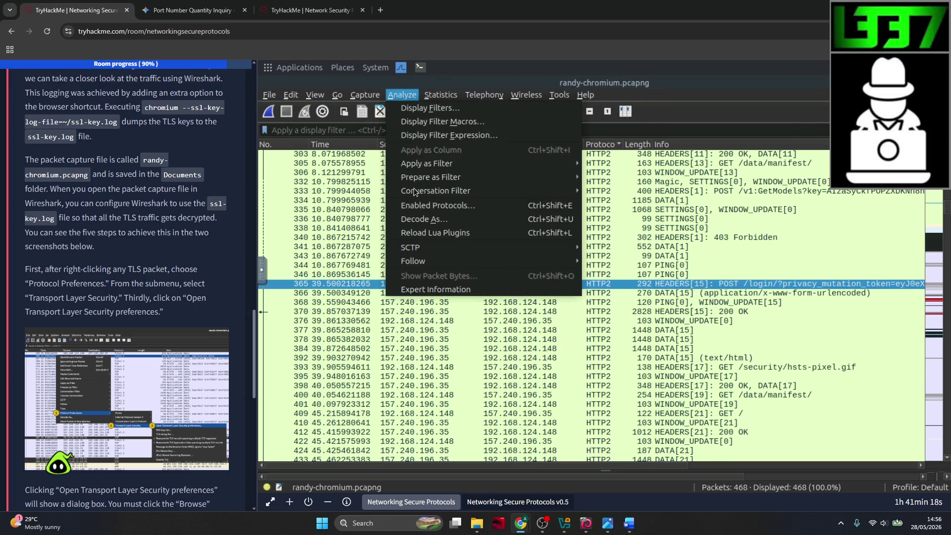
right_click(747, 284)
right_click(747, 284)
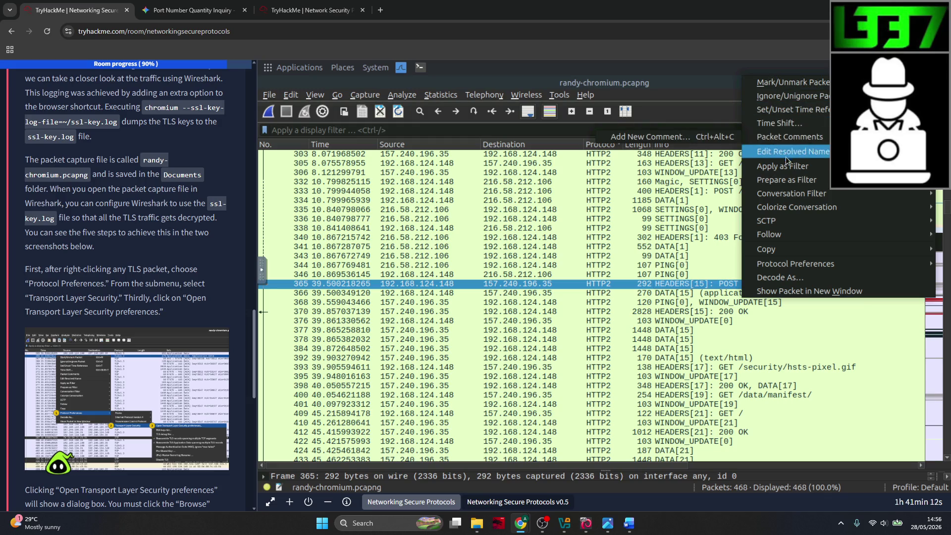
mouse_move(789, 181)
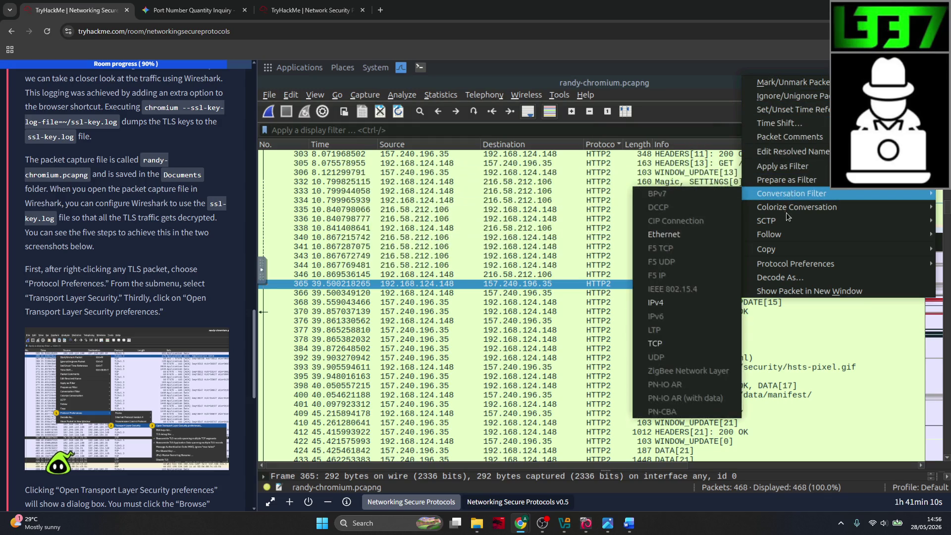
mouse_move(783, 235)
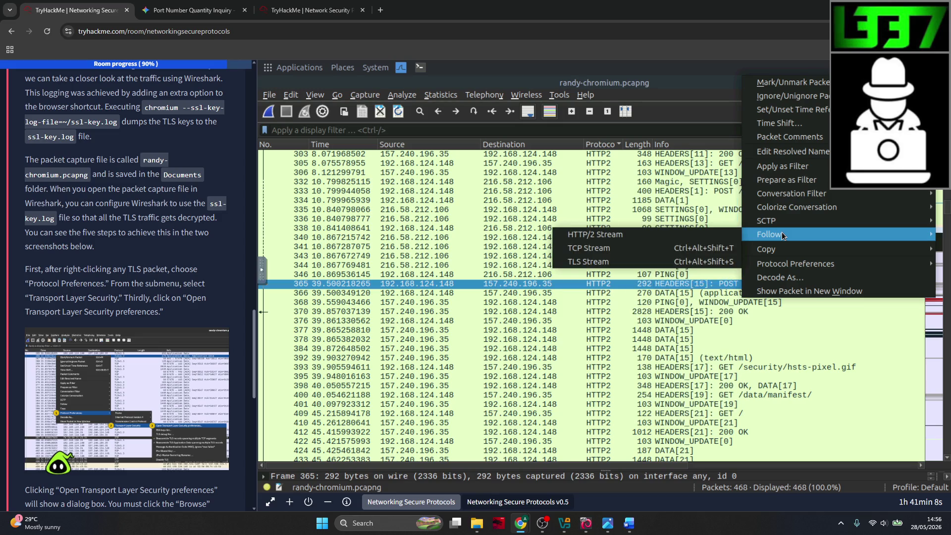
left_click(676, 238)
Review the decrypted login request in the stream window, then close it
scroll(522, 230, "down", 3)
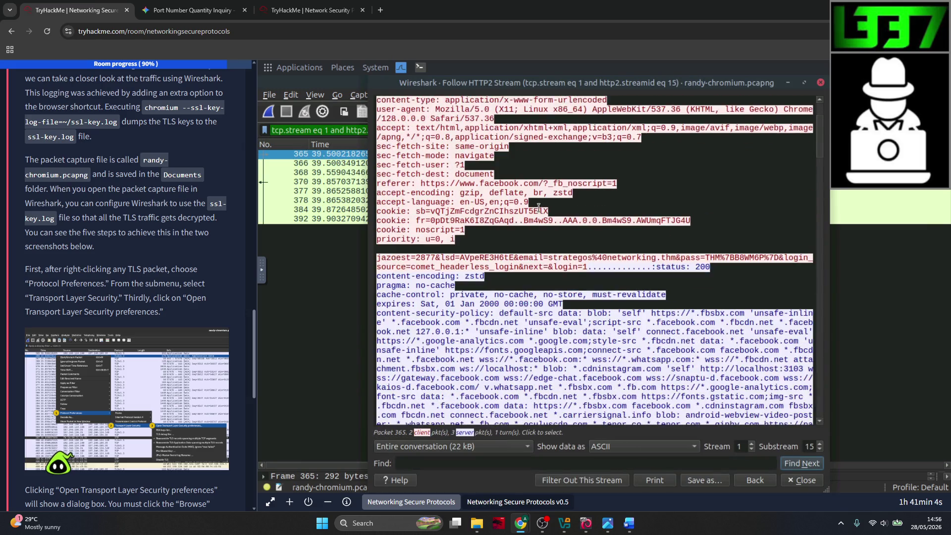
scroll(539, 211, "down", 5)
scroll(496, 278, "up", 8)
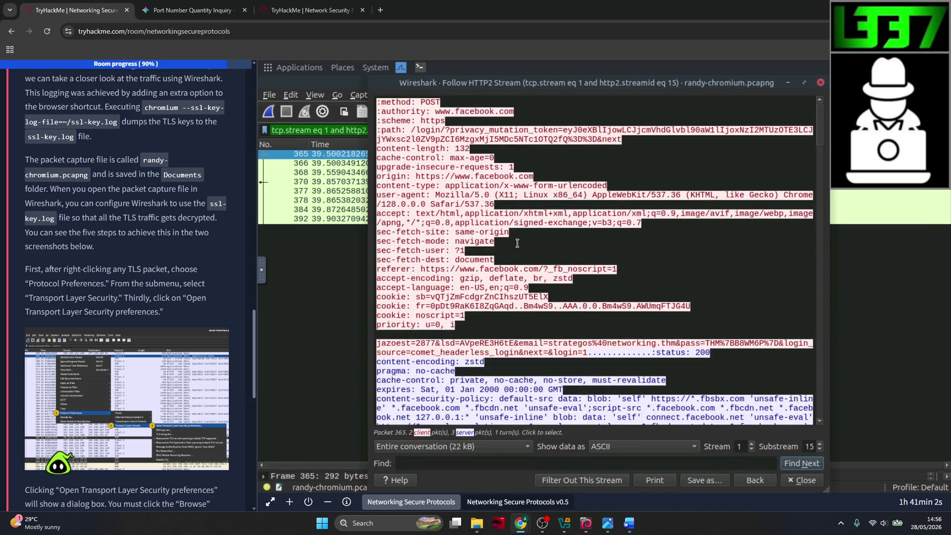
left_click_drag(714, 83, 577, 275)
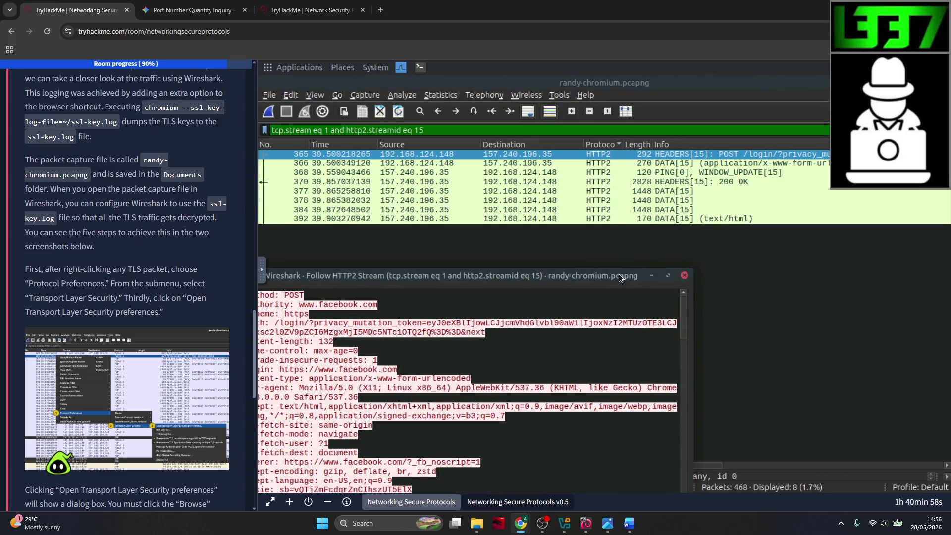
mouse_move(619, 274)
left_mouse_down()
mouse_move(644, 208)
mouse_move(663, 269)
left_mouse_up()
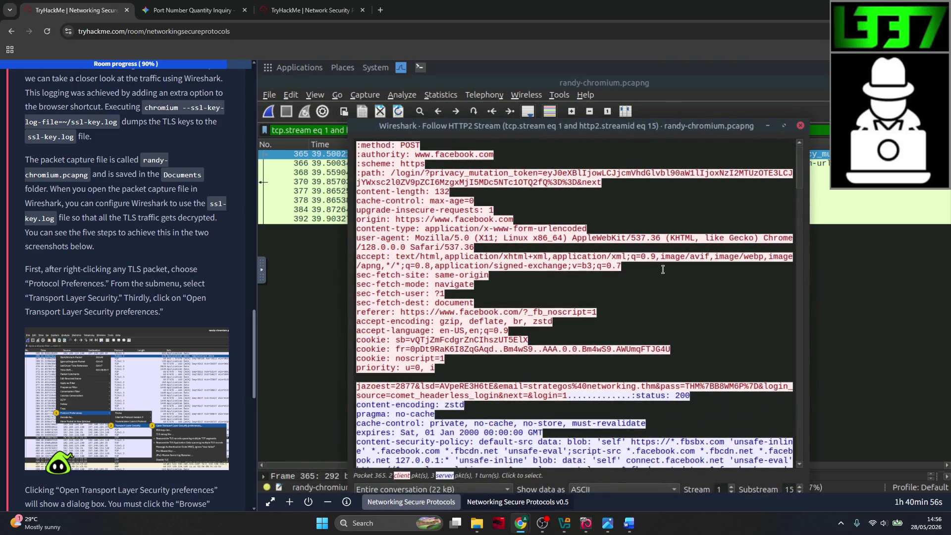
scroll(663, 269, "down", 15)
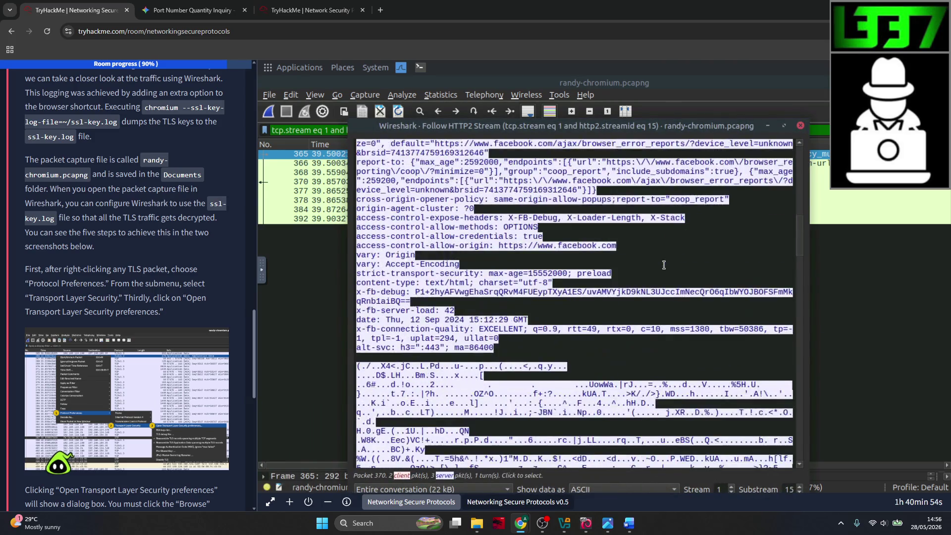
left_click(801, 125)
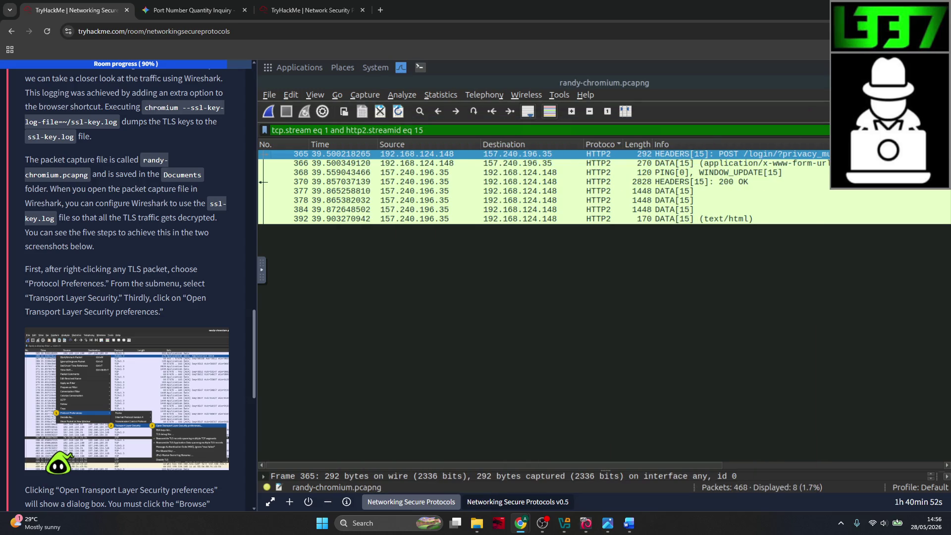
Clear the stream filter to list all packets and select GetModels POST packet 333
left_click(905, 130)
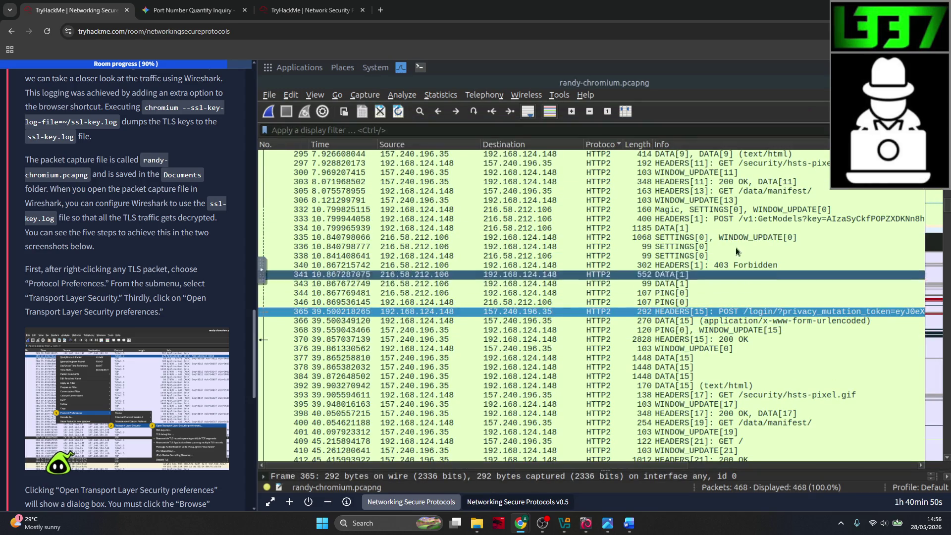
left_click(741, 217)
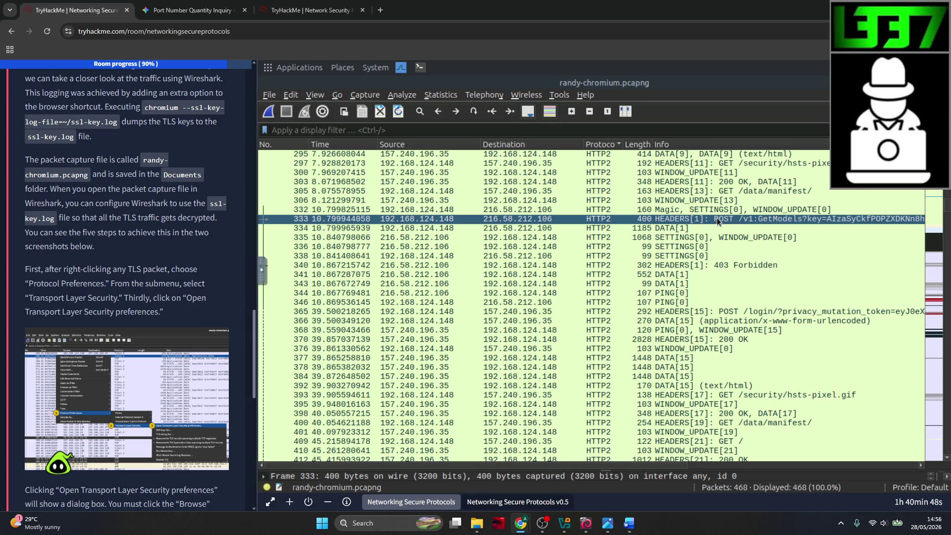
scroll(587, 256, "down", 1)
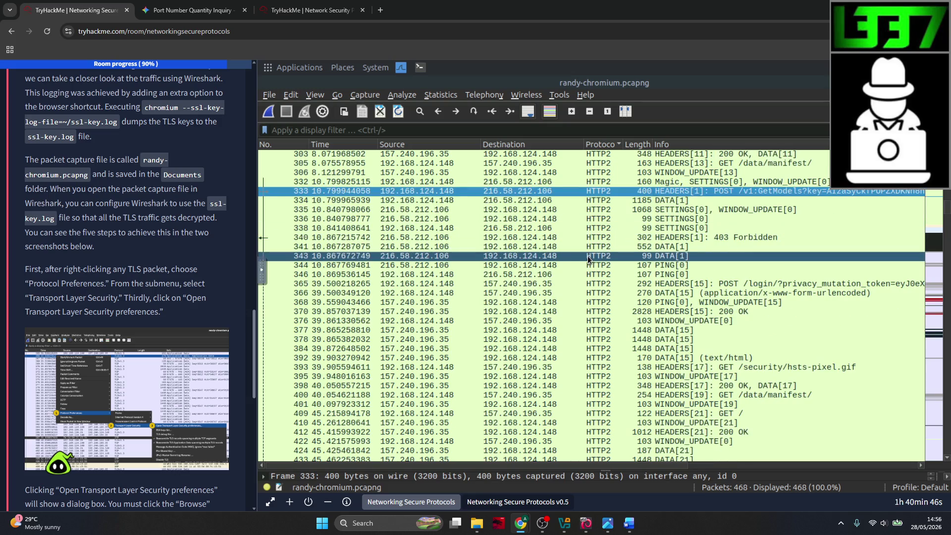
scroll(588, 256, "up", 1)
scroll(588, 256, "up", 5)
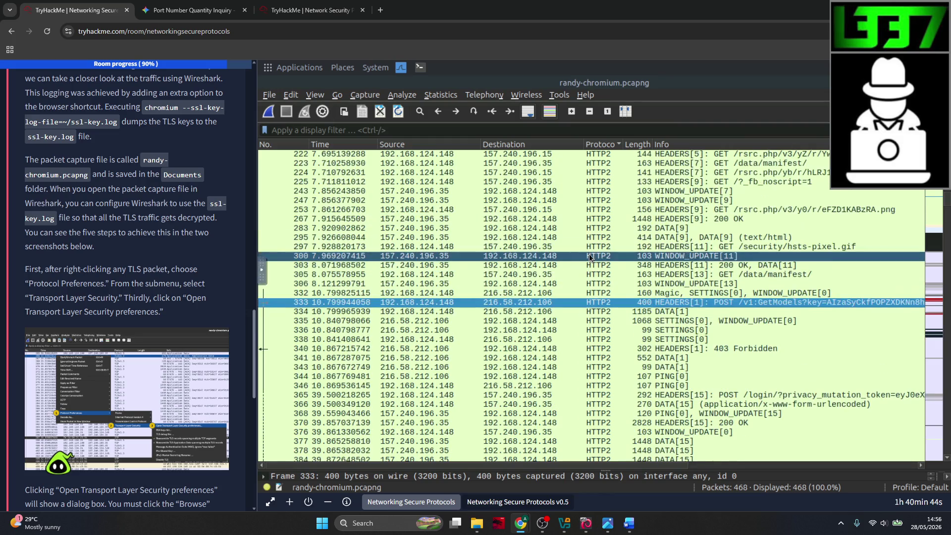
scroll(589, 256, "up", 4)
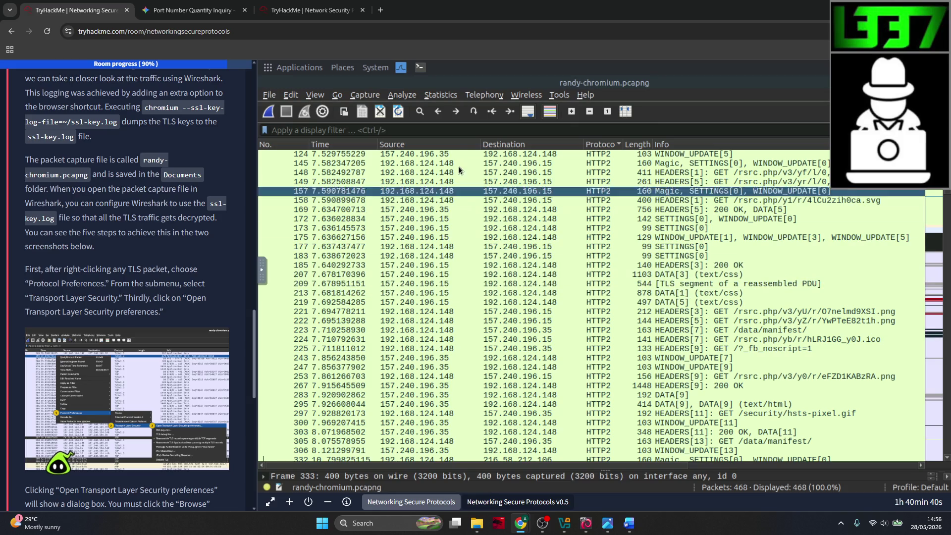
Try a 'log' display filter, then clear it to show all 468 packets again
left_click(443, 133)
type("/login")
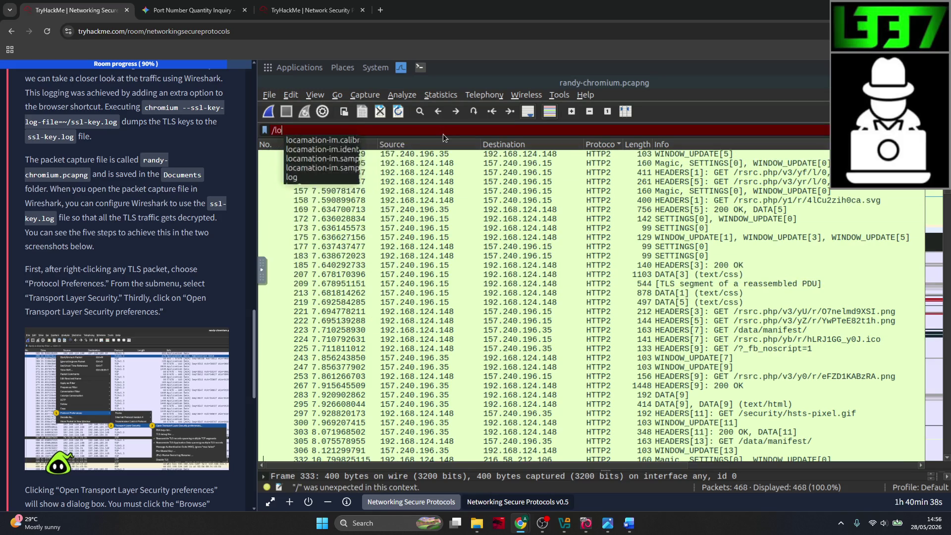
key("BackSpace")
key("BackSpace")
key("BackSpace")
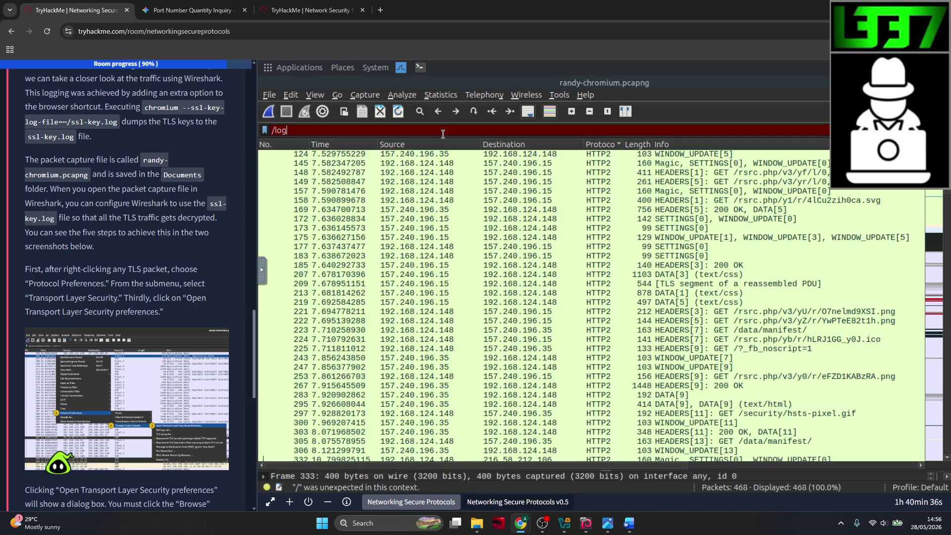
type("log")
key("Return")
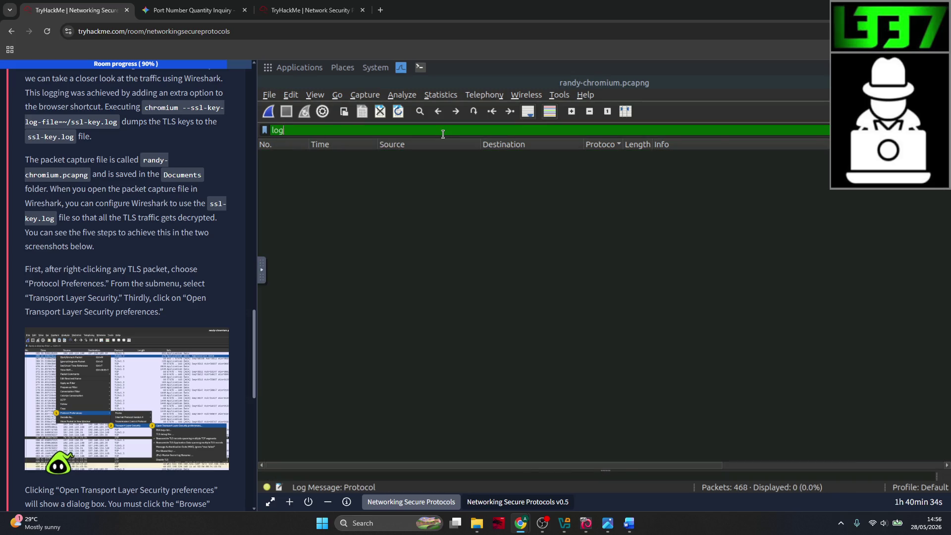
key("BackSpace")
key("BackSpace")
key("BackSpace")
key("Return")
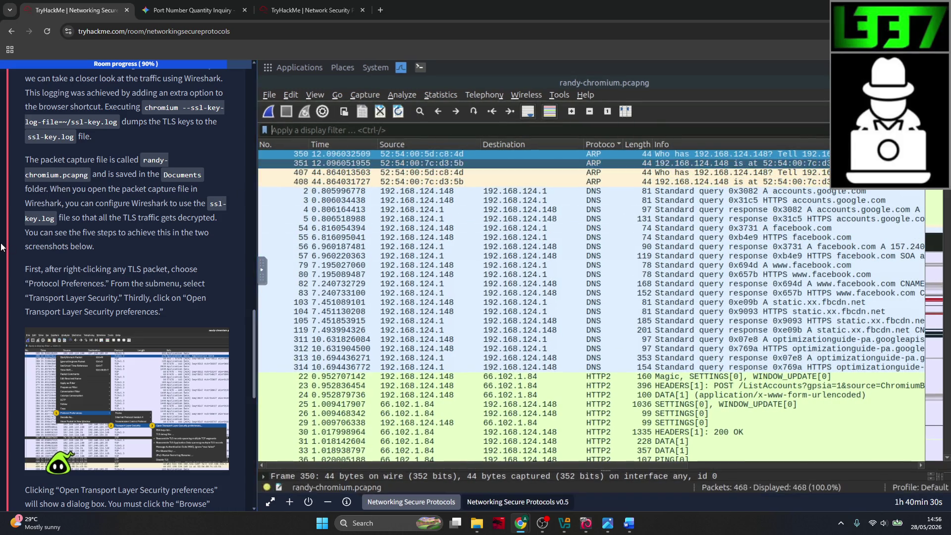
Reread Gemini's Hypertext Transfer Protocol advice, then return to the TryHackMe Wireshark tab
left_click(191, 5)
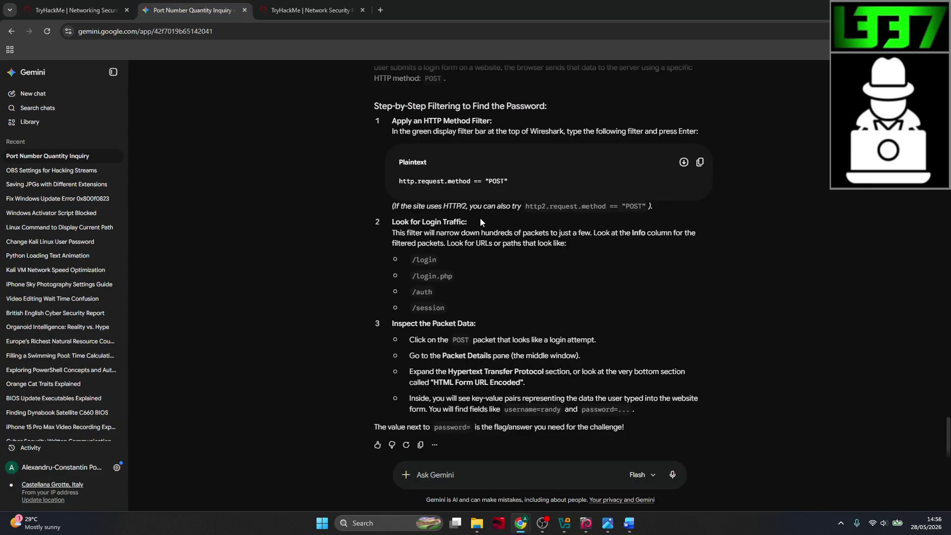
left_click_drag(464, 371, 480, 371)
left_click(507, 374)
key("alt+Tab")
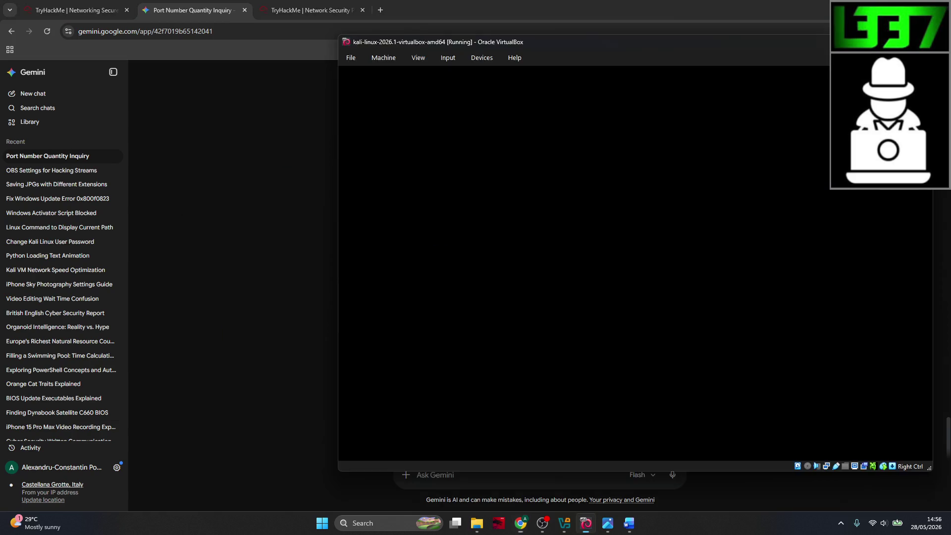
key("alt+Tab")
key("ctrl+shift+Tab")
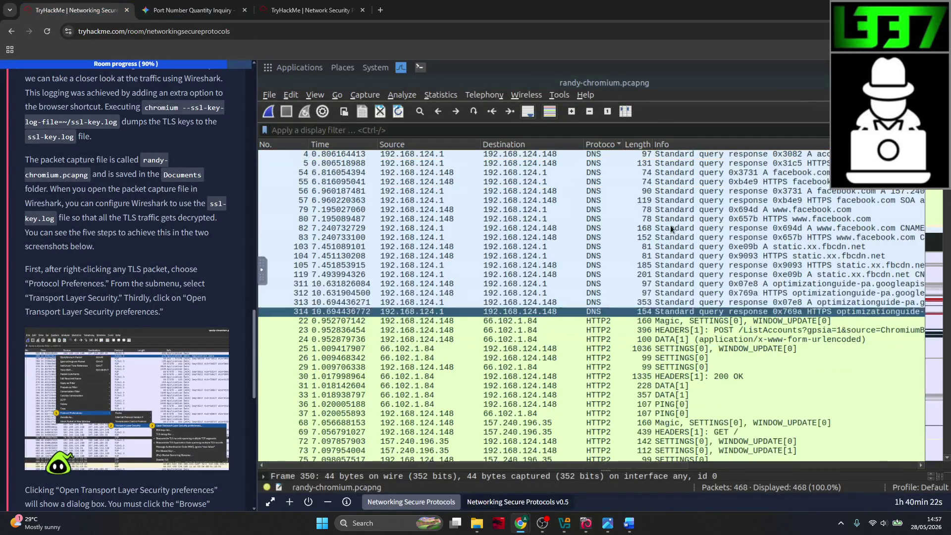
Apply the http2 display filter to the packet list
left_click(542, 130)
type("http2")
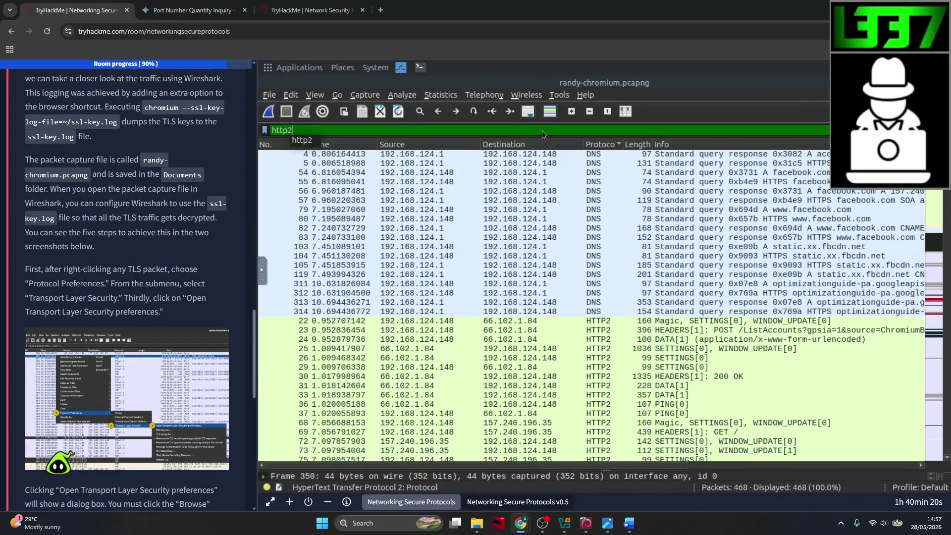
key("Return")
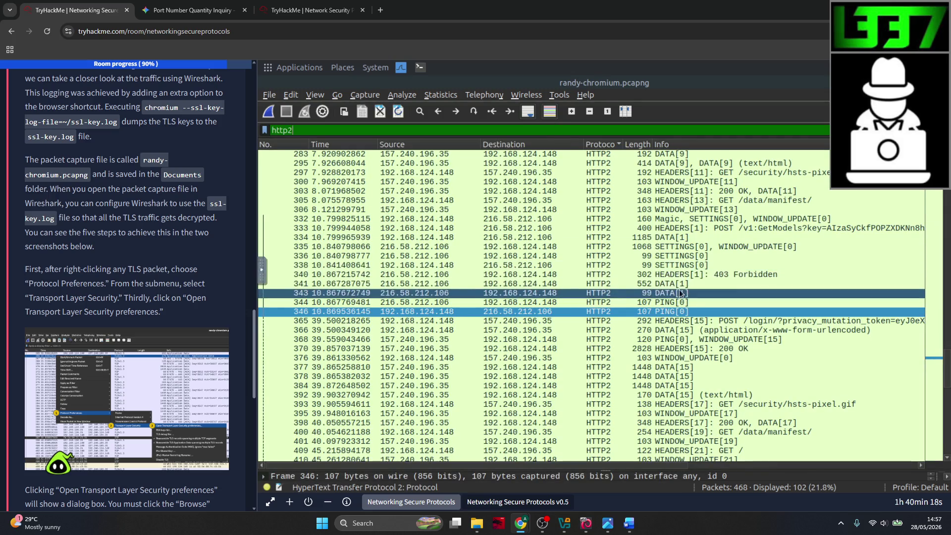
Open POST /login/ frame 365 in its own packet window, then switch to Gemini
scroll(693, 287, "up", 15)
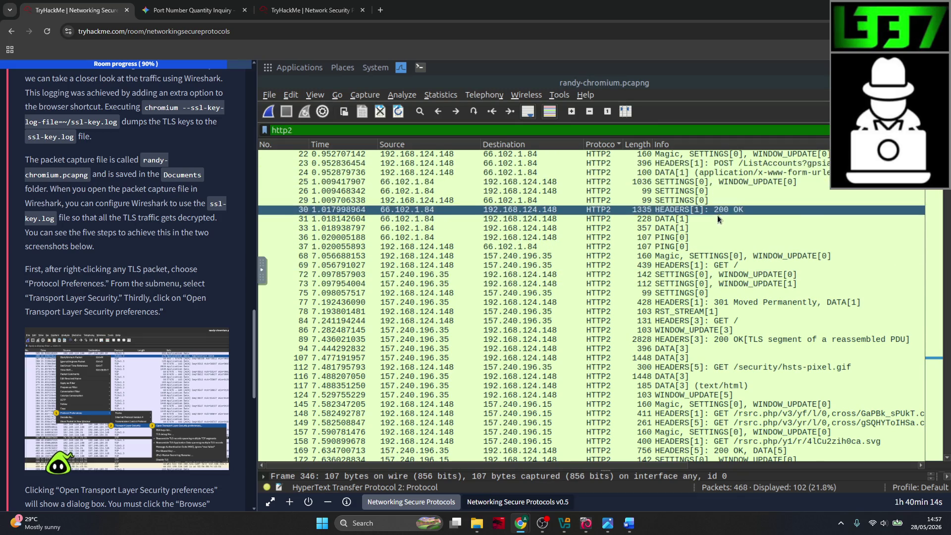
scroll(717, 215, "down", 3)
scroll(718, 215, "down", 4)
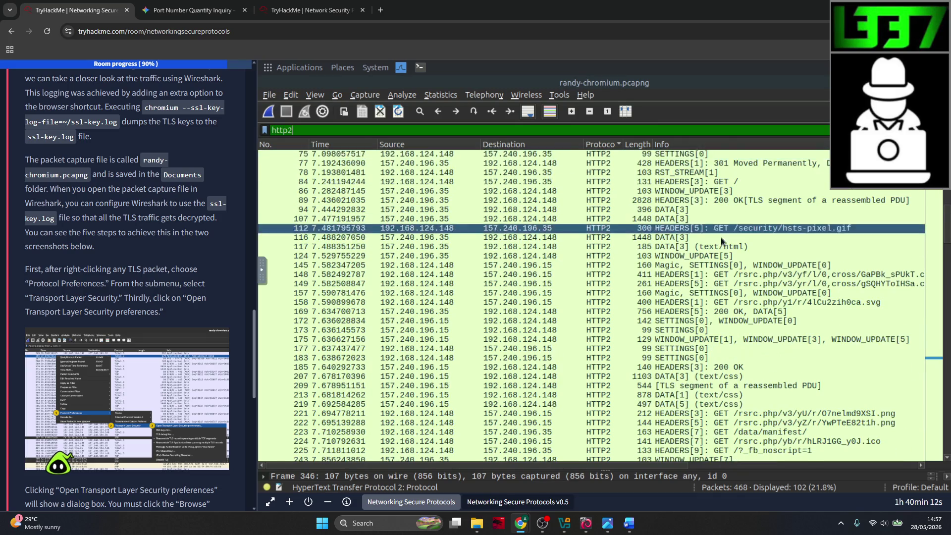
scroll(744, 313, "down", 5)
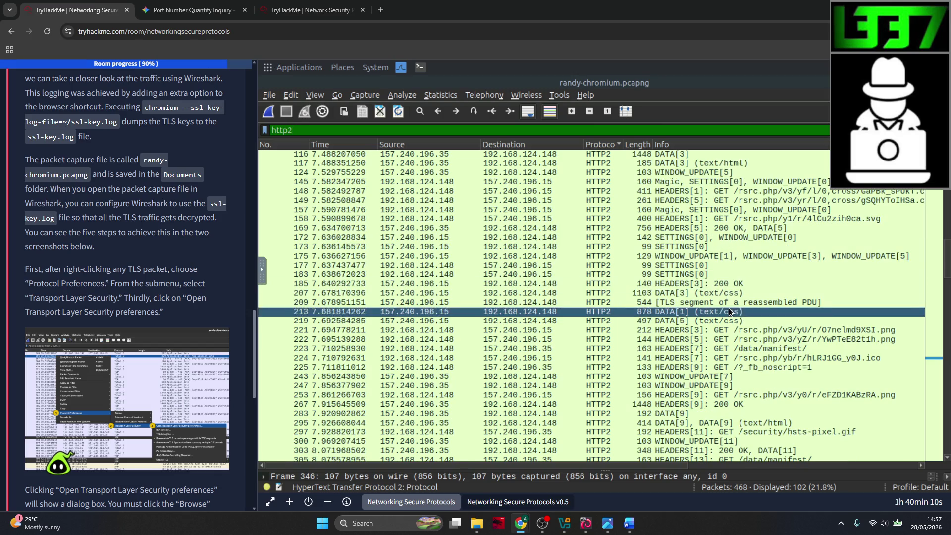
scroll(729, 311, "down", 5)
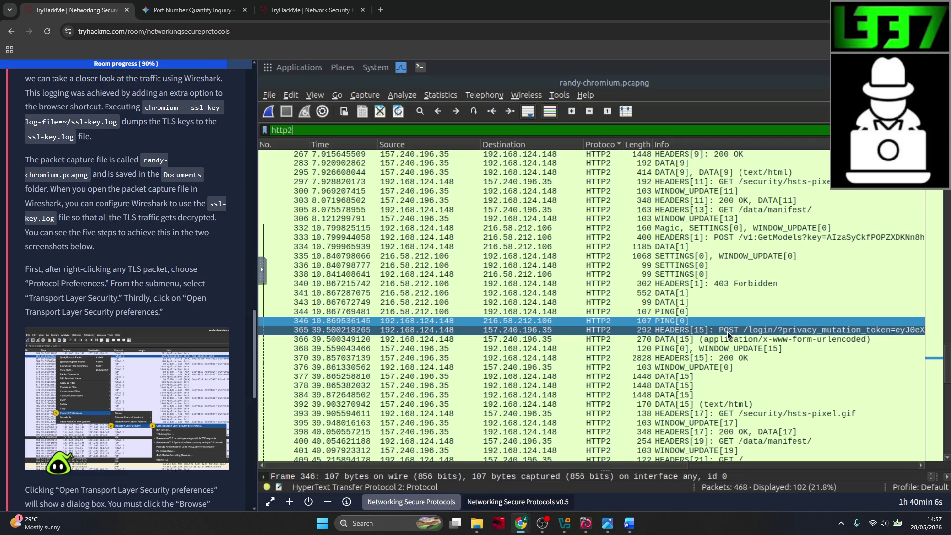
left_click(727, 332)
double_click(727, 328)
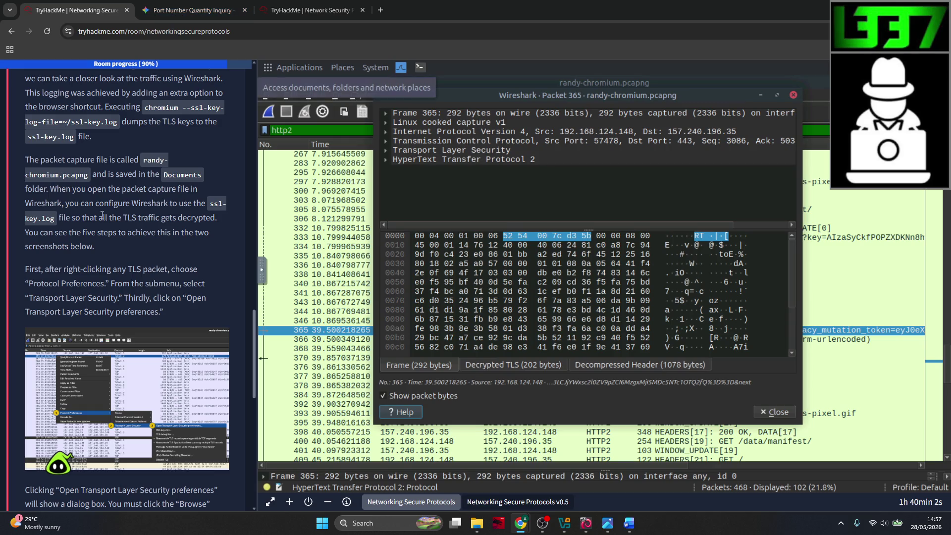
left_click(189, 10)
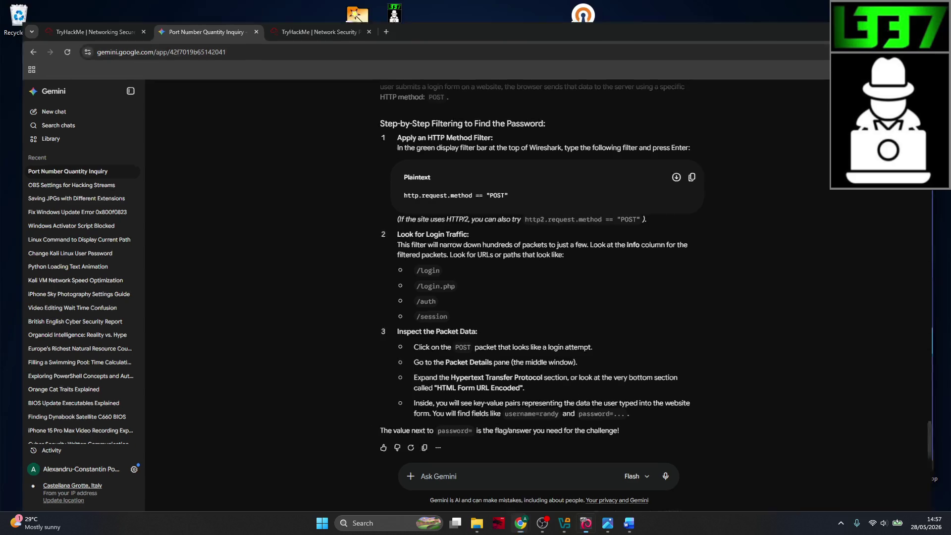
Minimize Chrome and restore the TryHackMe tab showing Wireshark's frame 365 window
left_click(521, 524)
mouse_move(521, 525)
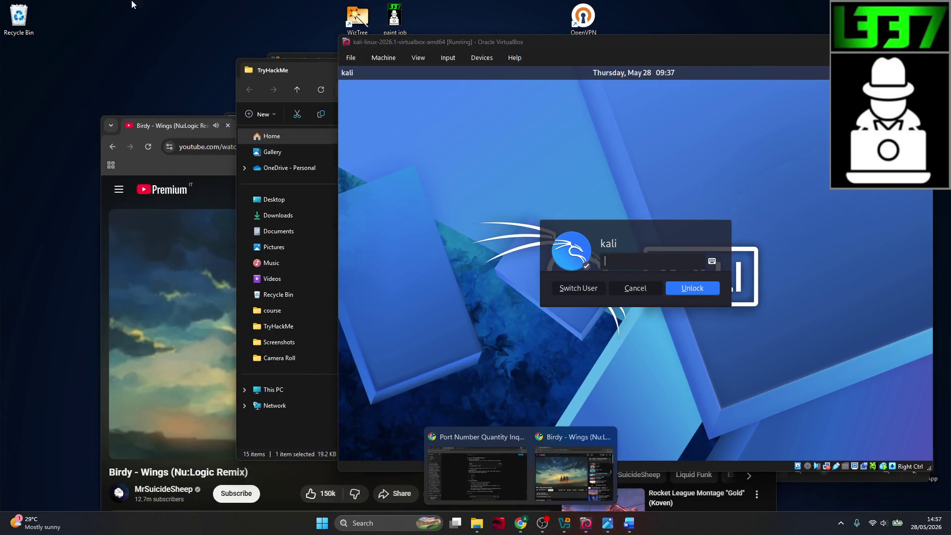
left_click(466, 464)
left_click(126, 13)
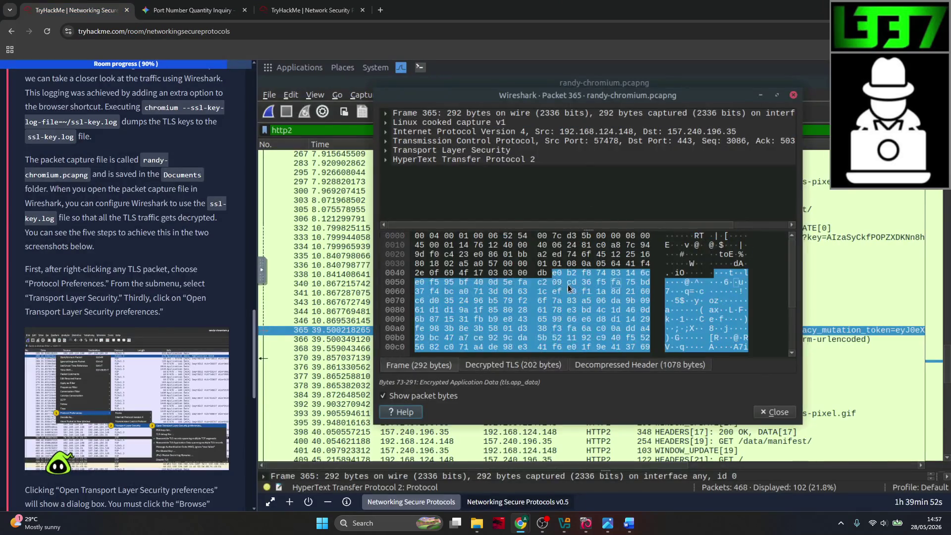
Expand frame 365's HyperText Transfer Protocol 2 section and inspect the :path and fr cookie headers
left_click(396, 159)
left_click(385, 159)
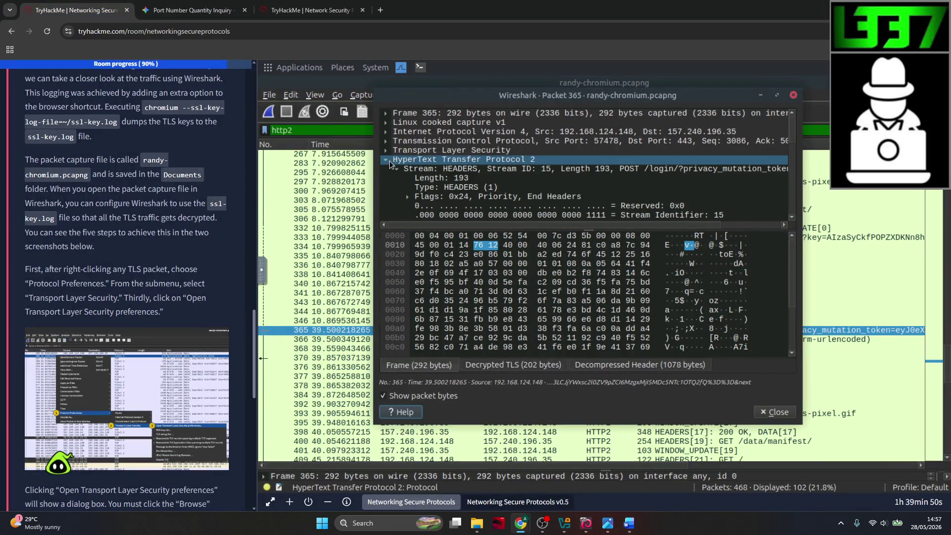
scroll(467, 189, "down", 6)
left_click(467, 189)
scroll(468, 189, "down", 6)
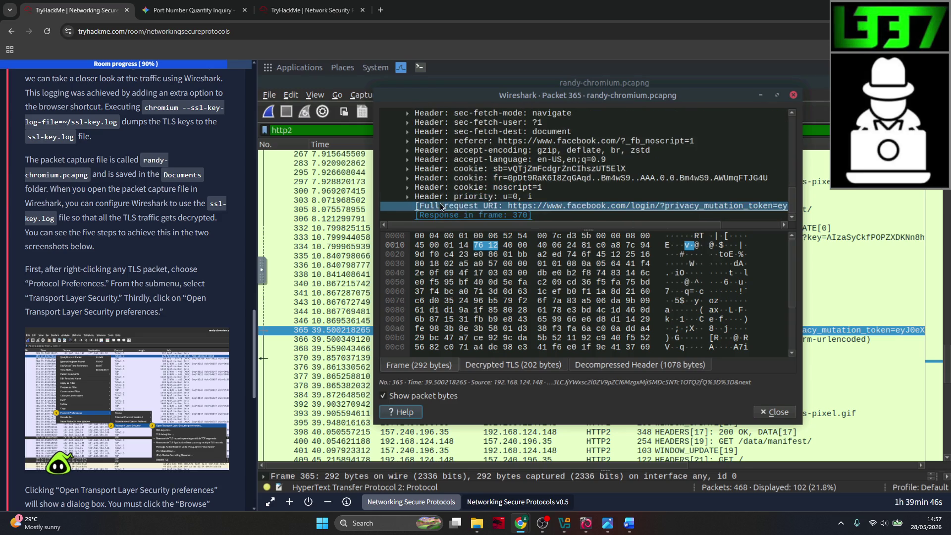
left_click(479, 182)
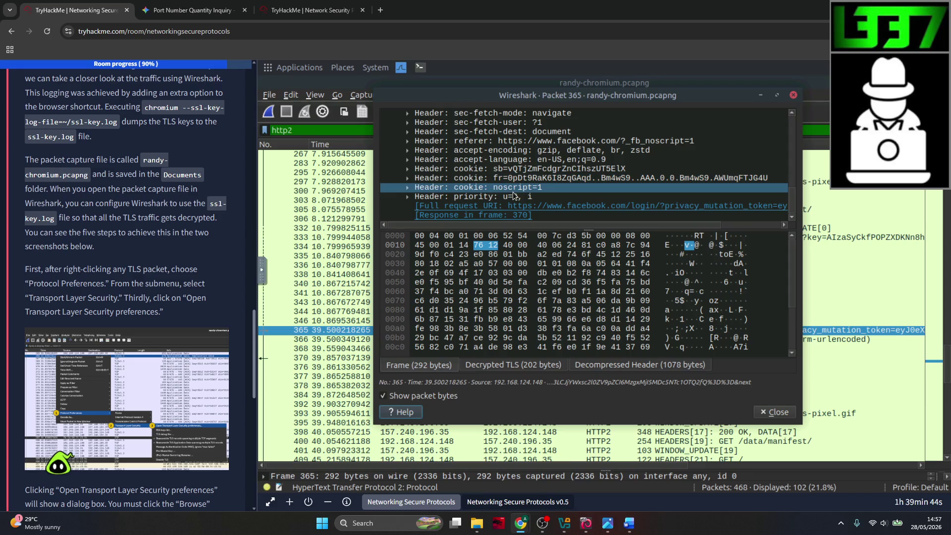
Recheck Gemini's advice on the Hypertext Transfer Protocol section, then return to Wireshark
left_click(193, 10)
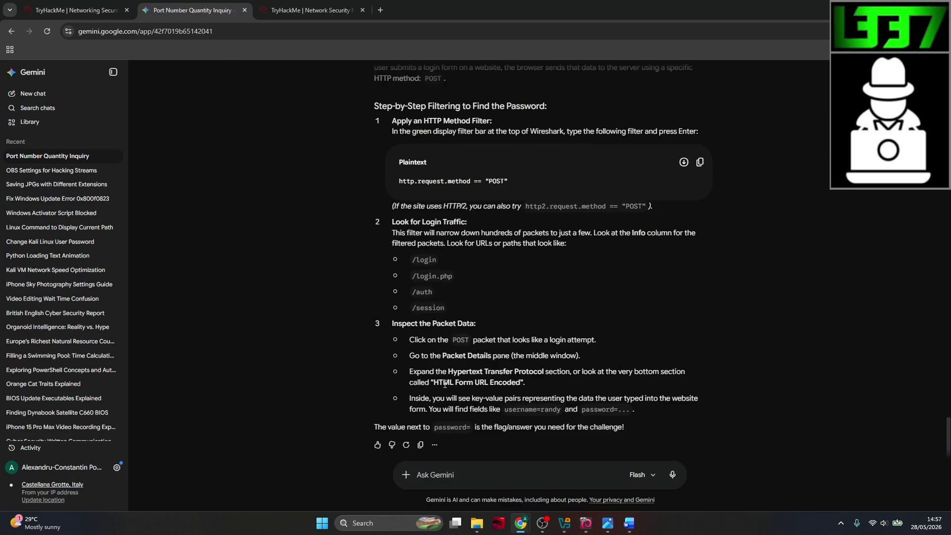
left_click_drag(476, 374, 572, 375)
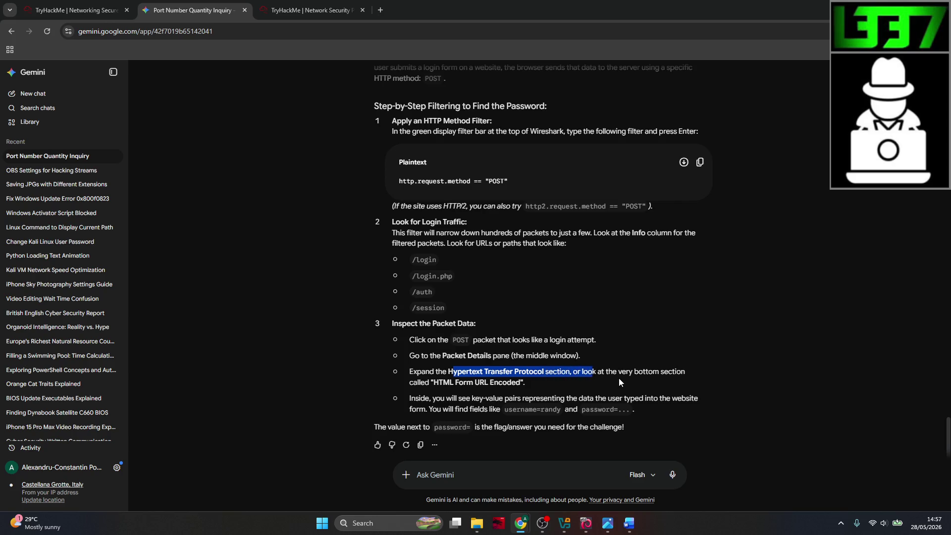
left_click(619, 378)
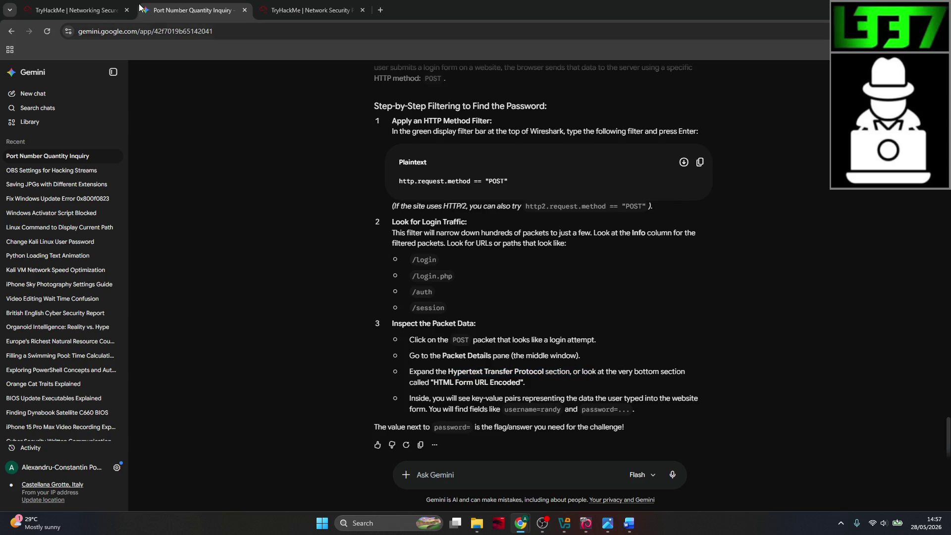
left_click(80, 5)
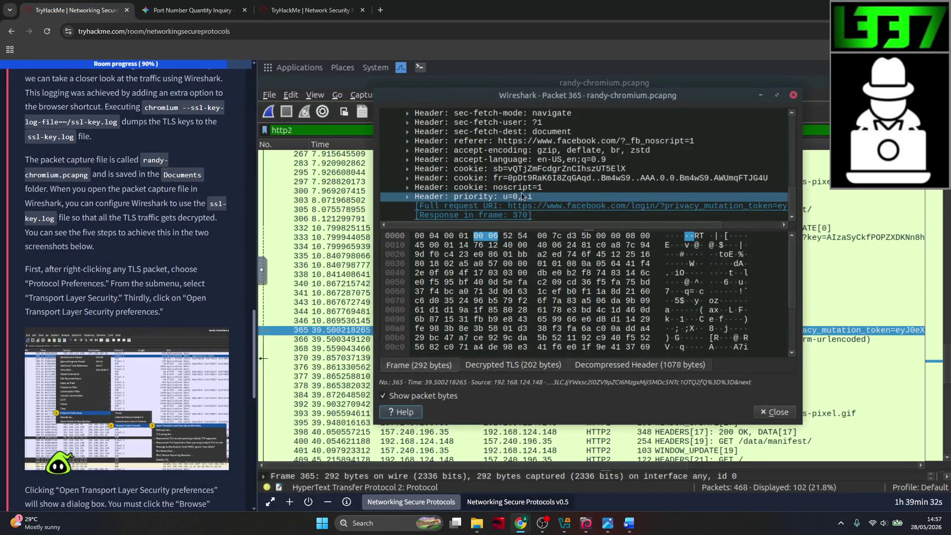
Select the Full request URI line and show the 202-byte Decrypted TLS data
left_click_drag(620, 225, 706, 232)
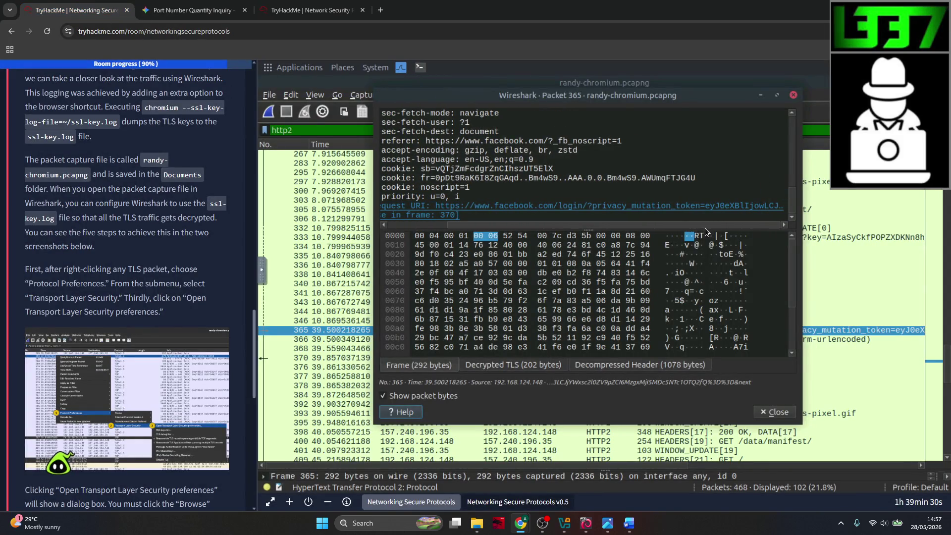
left_click(725, 207)
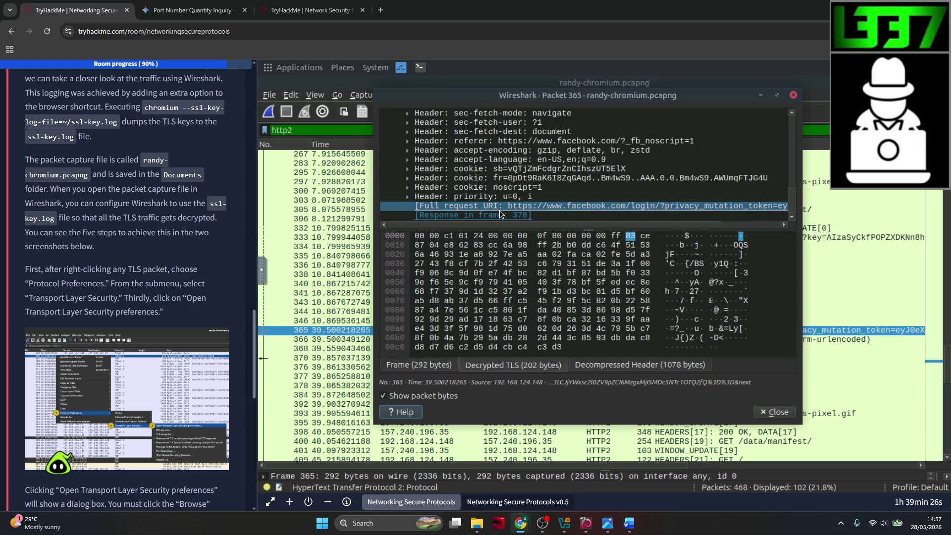
left_click(604, 366)
left_click(533, 367)
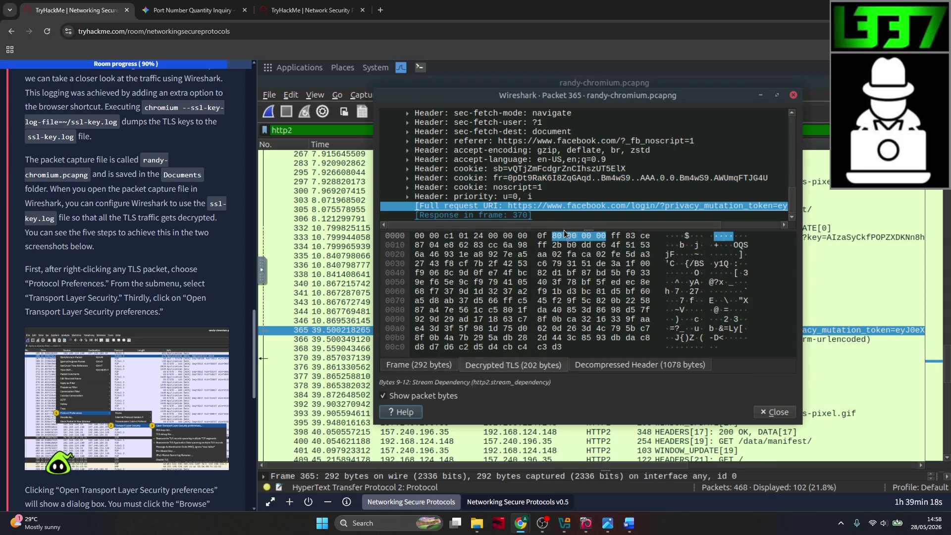
left_click_drag(564, 222, 636, 221)
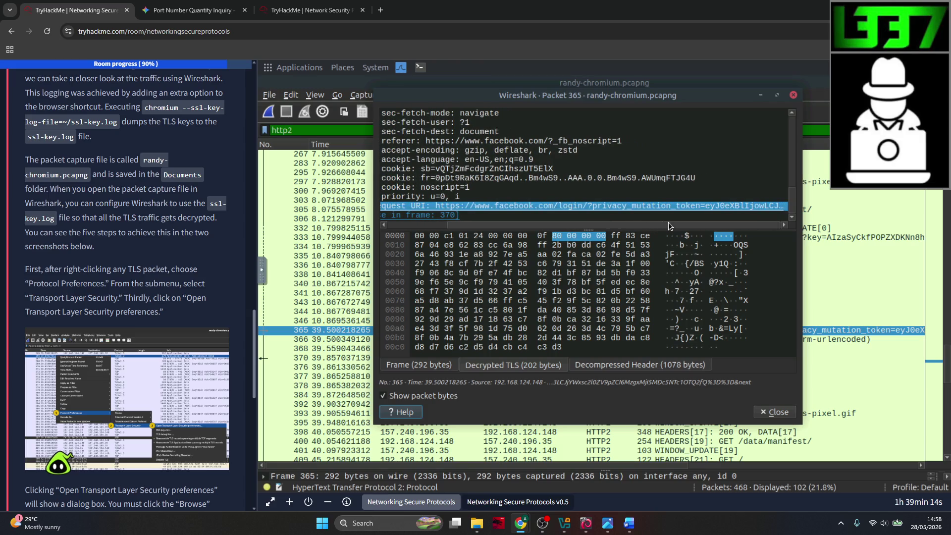
scroll(168, 247, "down", 9)
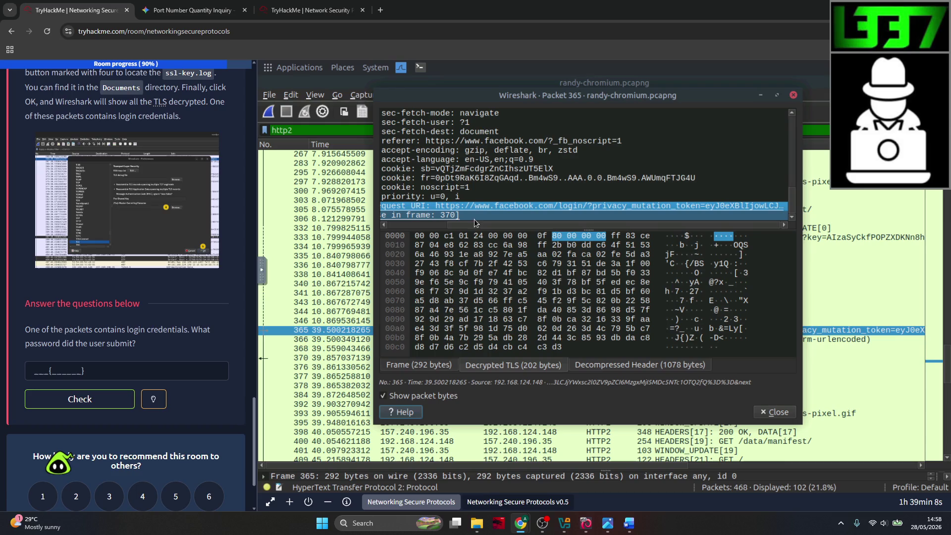
scroll(493, 225, "left", 3)
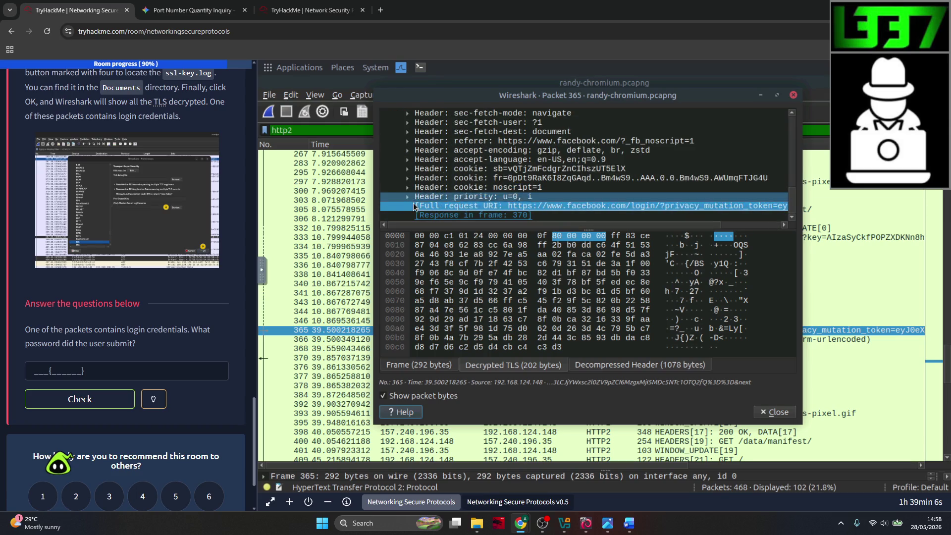
left_click(409, 196)
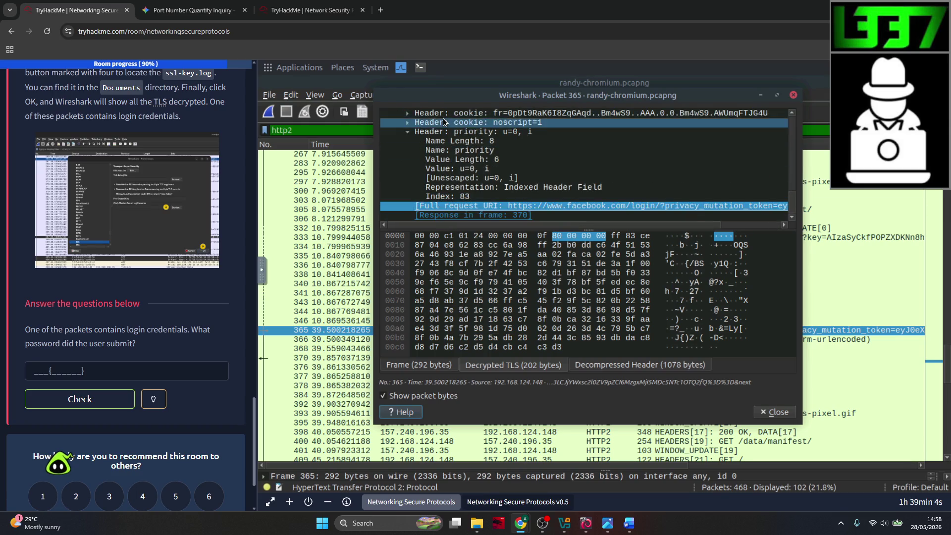
left_click(407, 131)
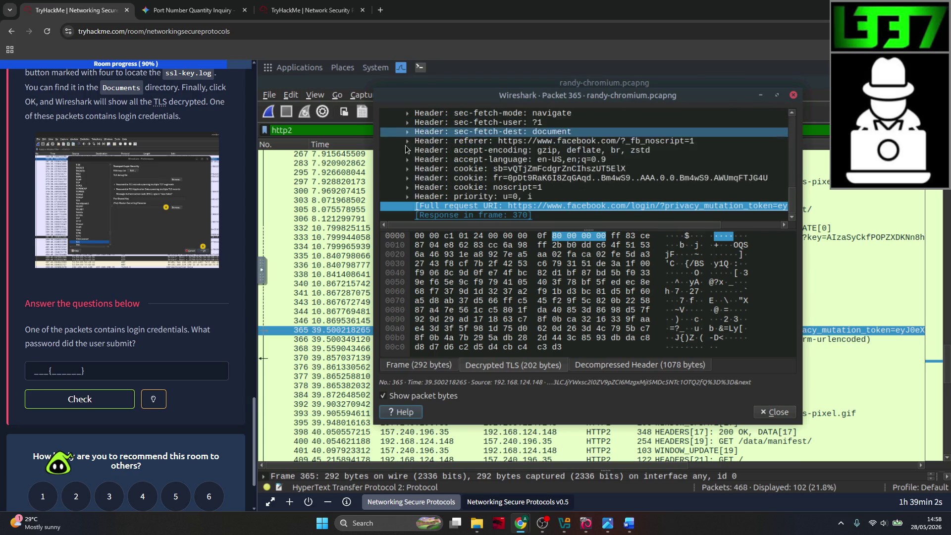
scroll(405, 149, "up", 7)
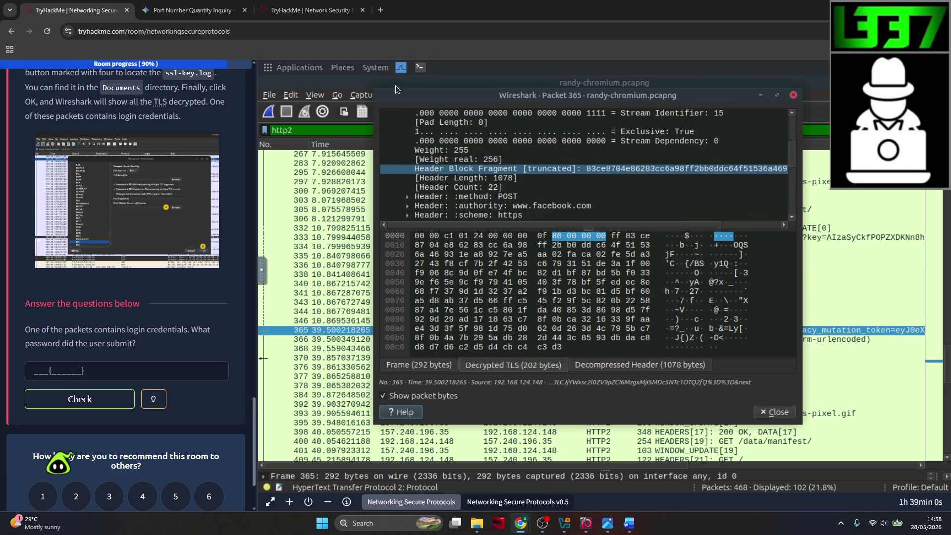
scroll(441, 160, "down", 1)
left_click(441, 187)
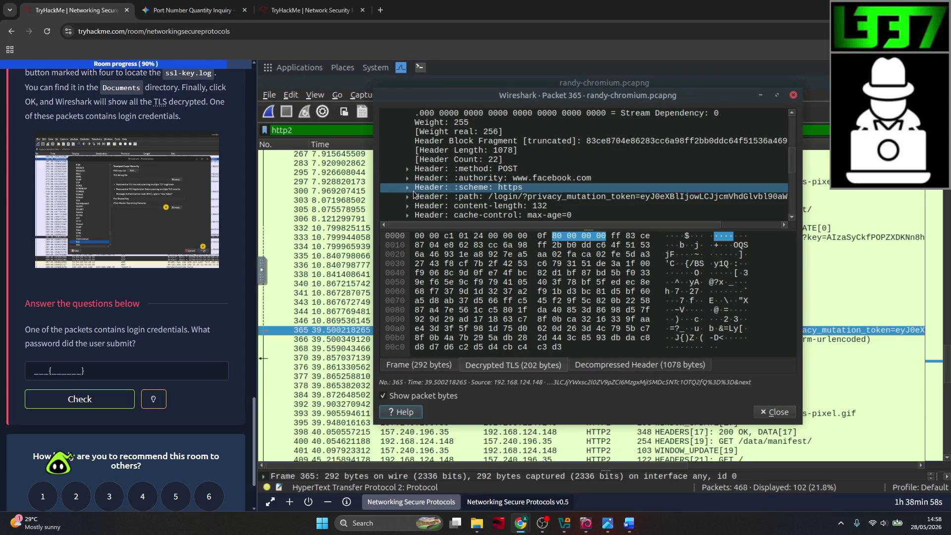
left_click(415, 196)
left_click(407, 196)
scroll(446, 178, "down", 2)
left_click(468, 178)
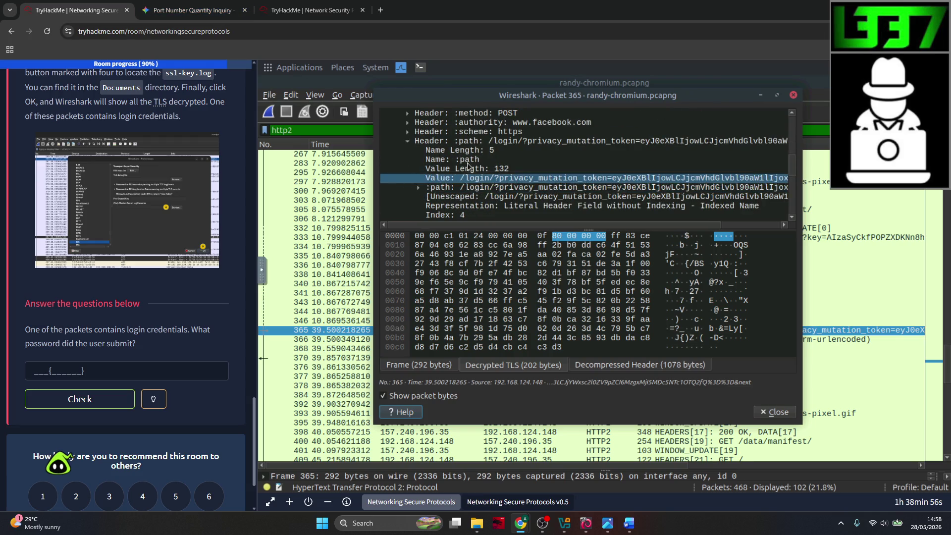
scroll(495, 173, "down", 1)
left_click(525, 196)
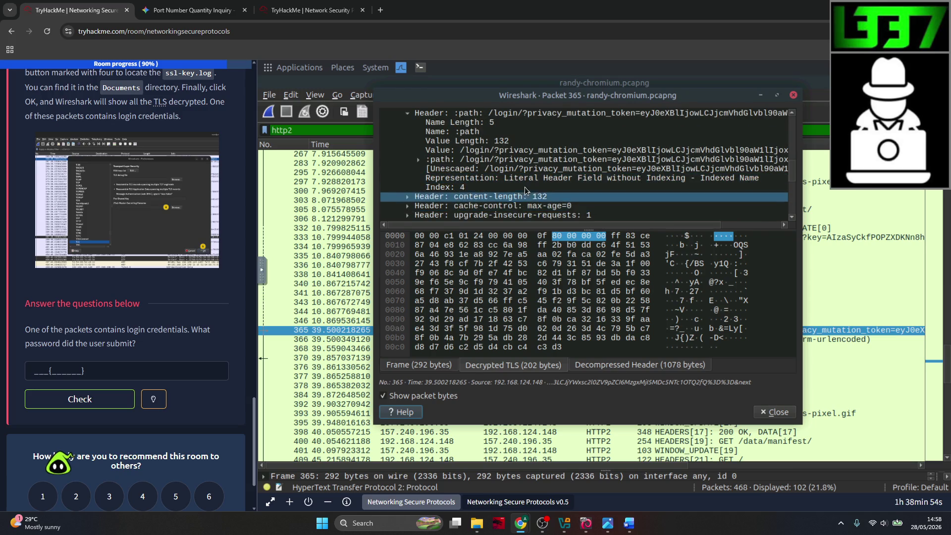
scroll(526, 190, "up", 1)
left_click(413, 143)
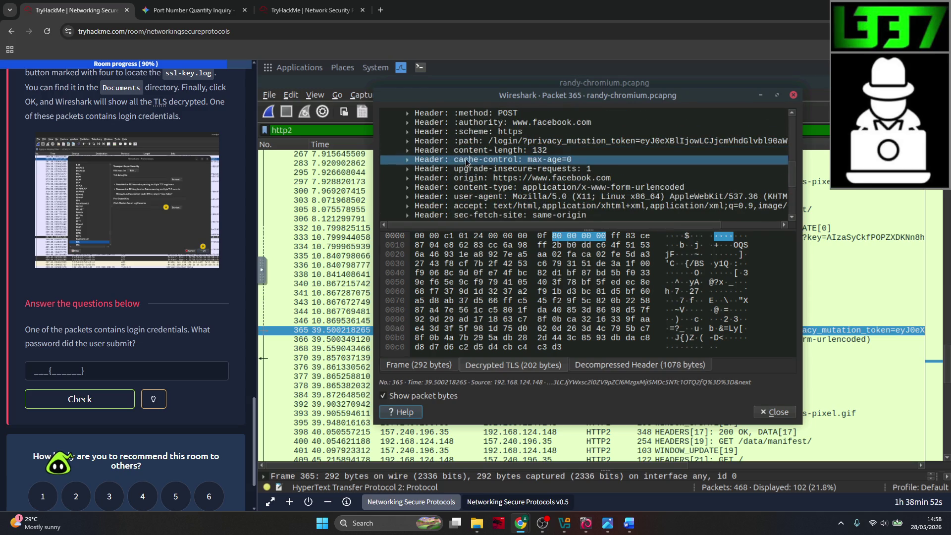
scroll(495, 174, "down", 3)
left_click(508, 179)
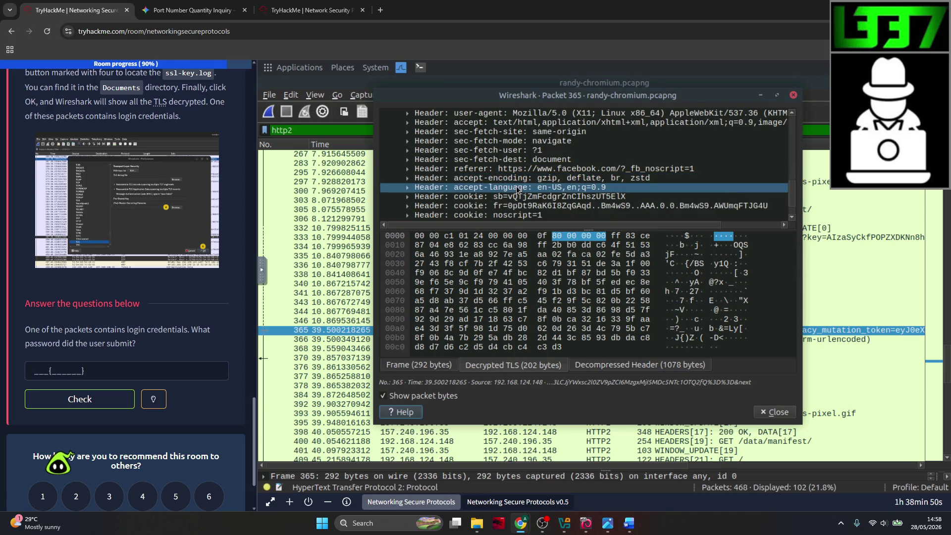
left_click(502, 143)
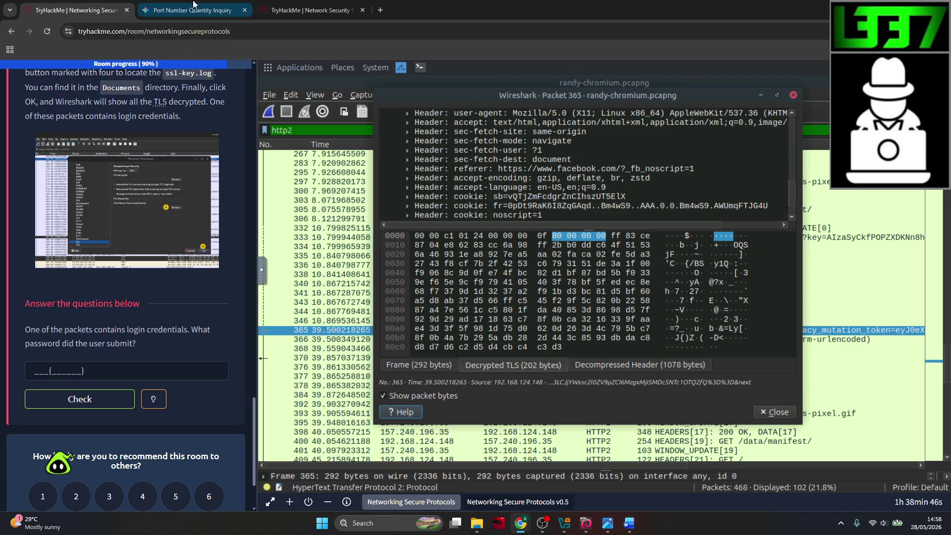
left_click(204, 18)
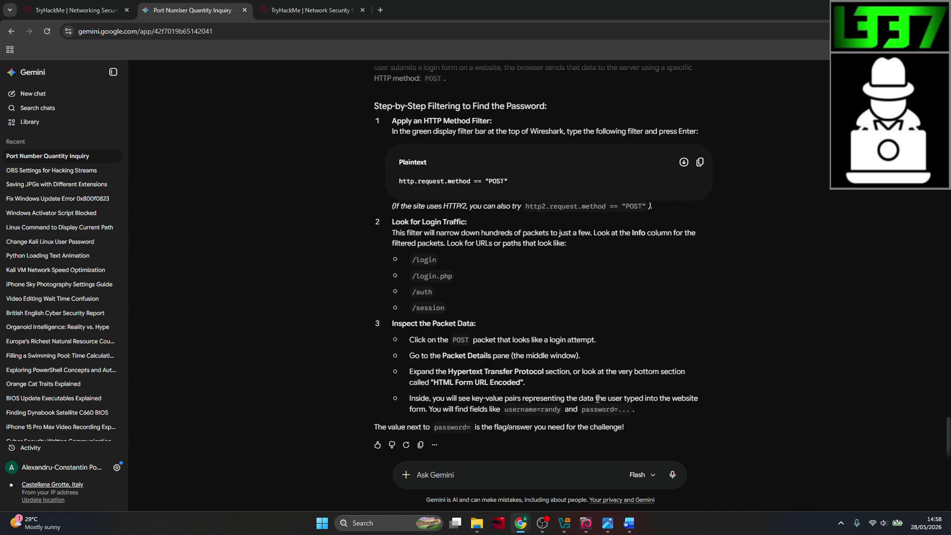
key("alt+Tab")
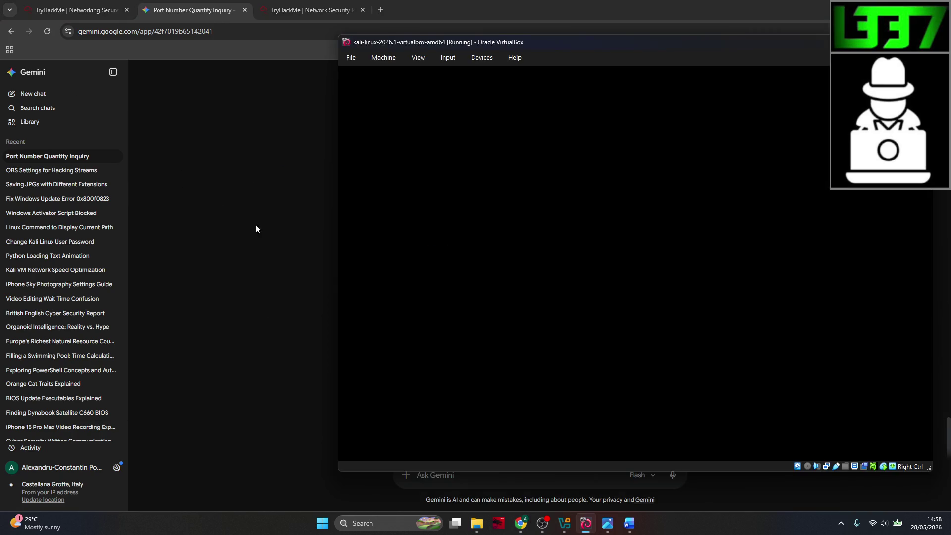
left_click(256, 229)
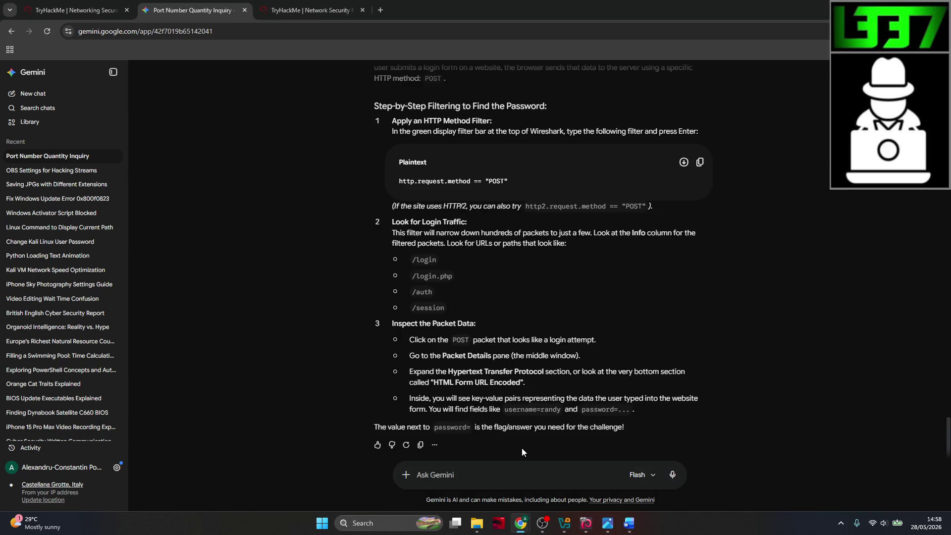
key("alt+Tab")
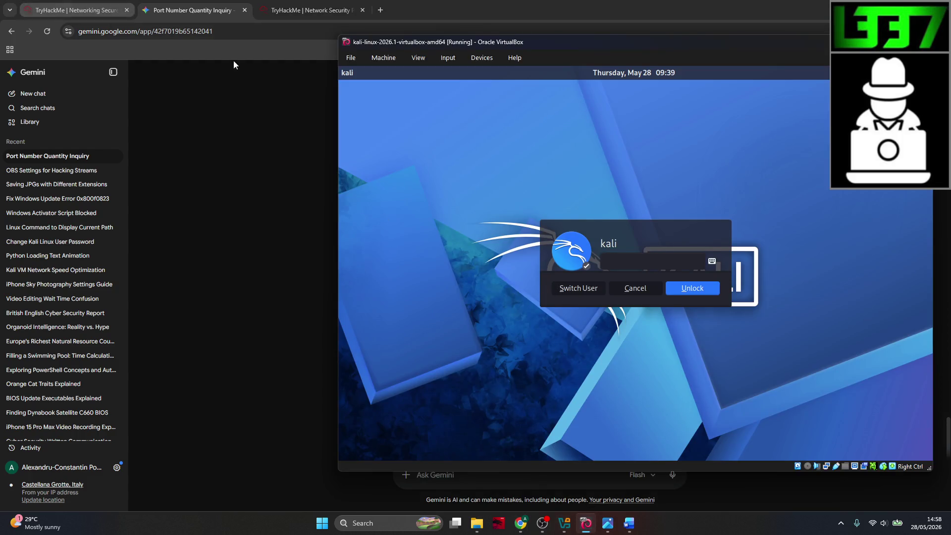
left_click(82, 6)
scroll(575, 167, "up", 10)
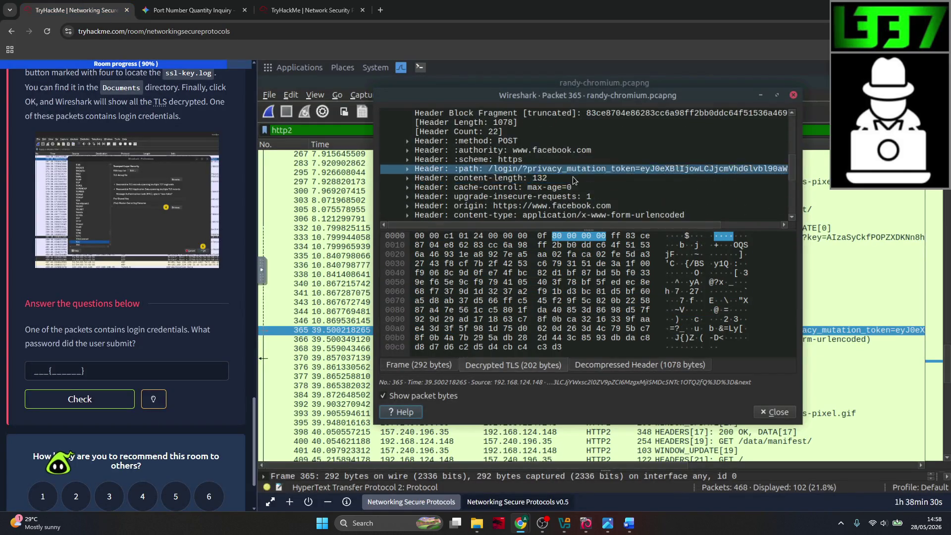
Inspect the HTTP/2 HEADERS stream fields: Length, Reserved 0x0 and stream weight
left_click(427, 152)
scroll(401, 154, "up", 1)
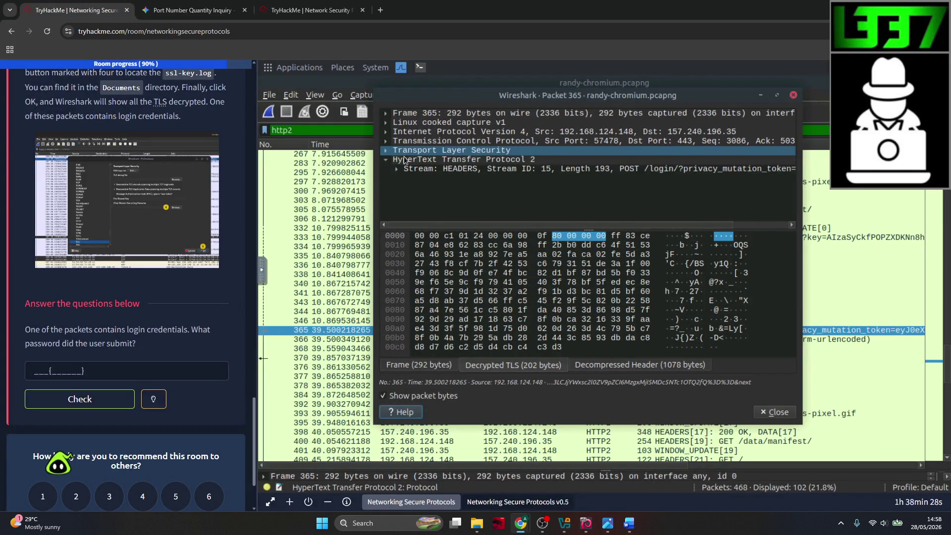
key("Down")
left_click(597, 191)
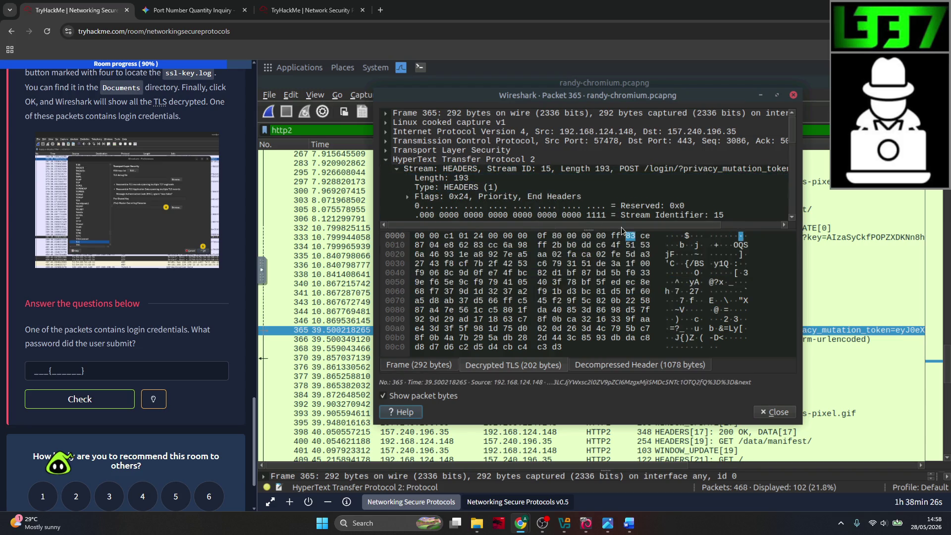
scroll(644, 198, "right", 3)
left_click(702, 206)
scroll(727, 221, "left", 3)
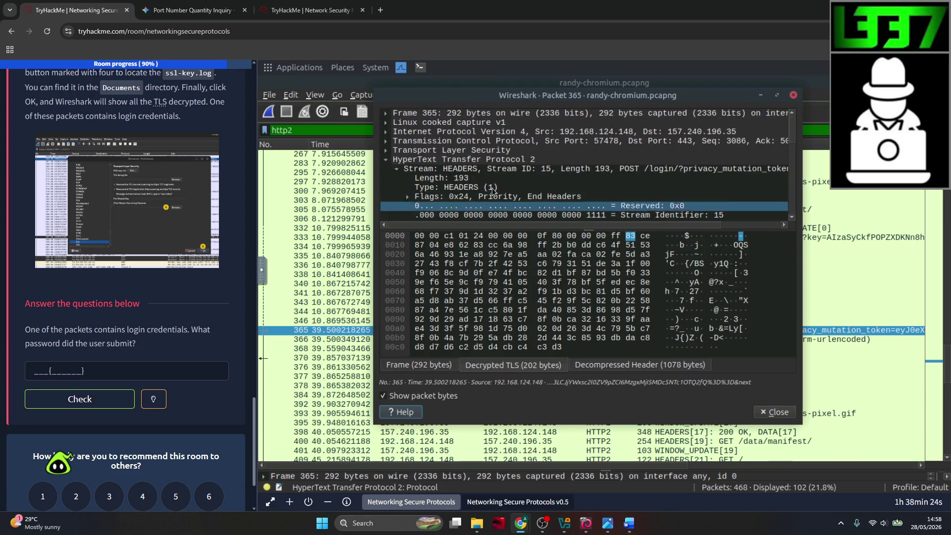
scroll(493, 181, "down", 3)
left_click(493, 180)
scroll(493, 181, "down", 8)
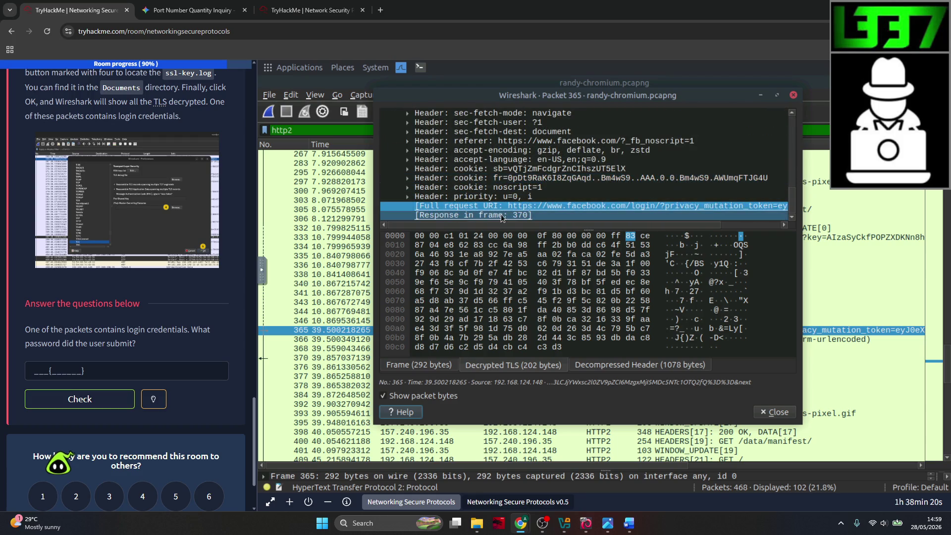
After rechecking Gemini, inspect the header block bytes and noscript cookie, then close Packet 365
left_click(212, 10)
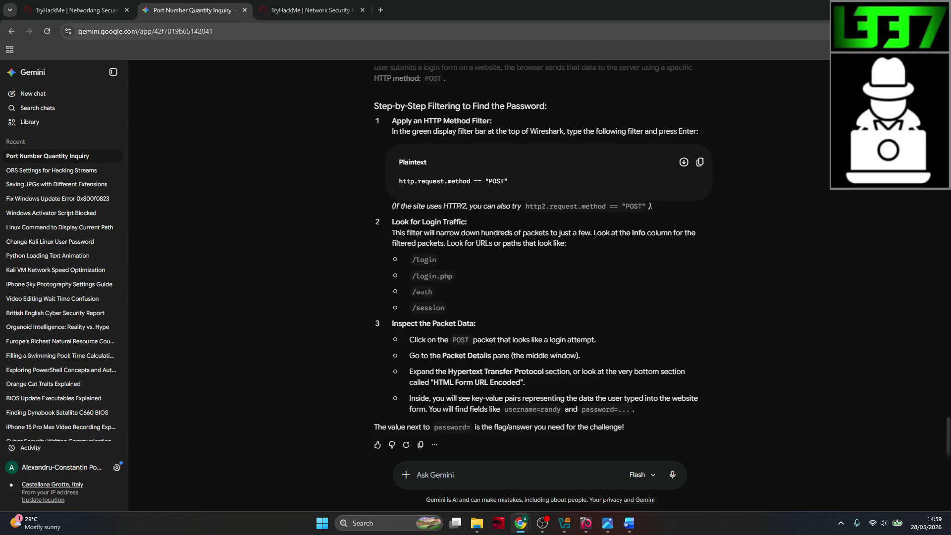
left_click(74, 10)
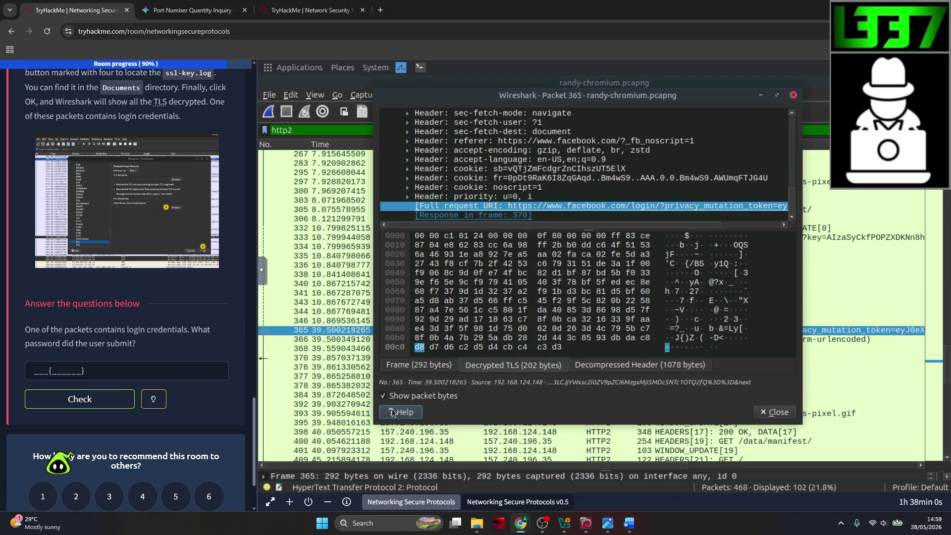
left_click(469, 266)
scroll(590, 169, "up", 2)
scroll(591, 169, "up", 1)
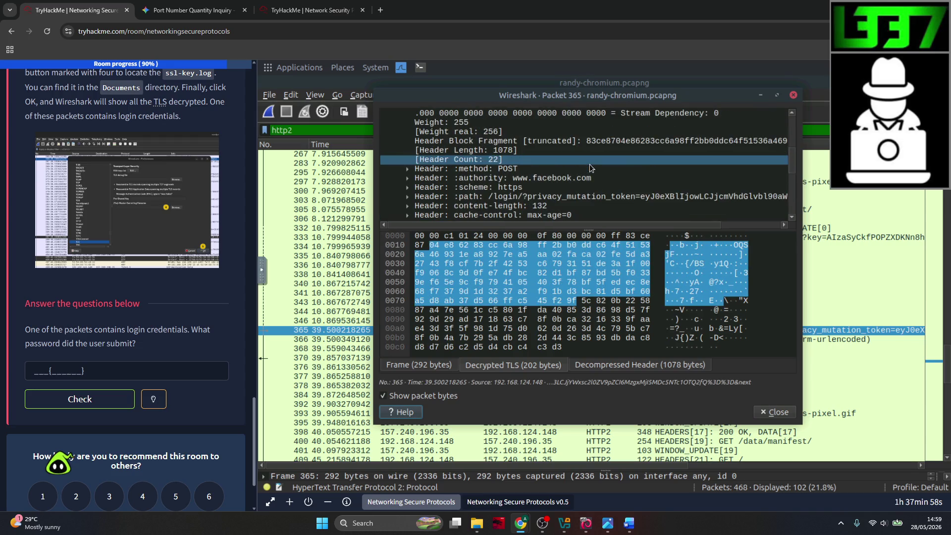
scroll(591, 168, "up", 4)
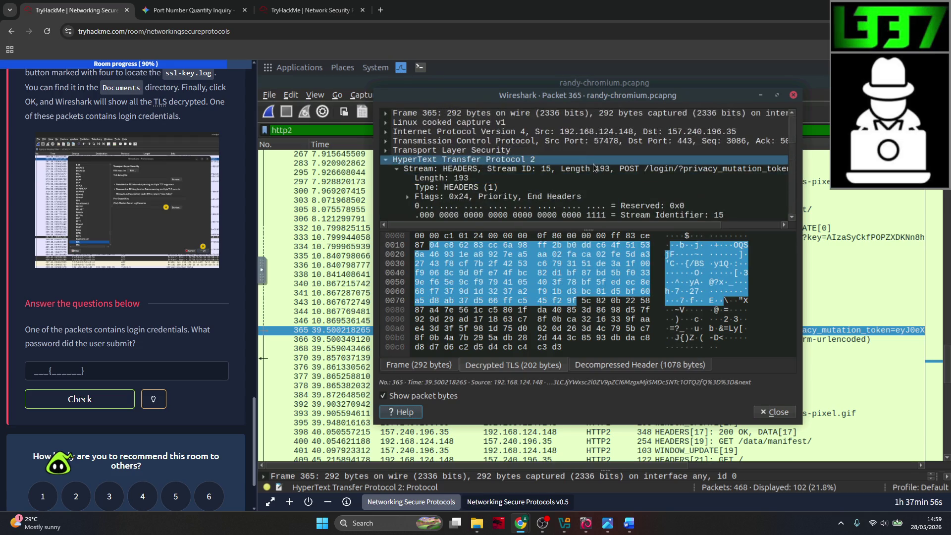
scroll(595, 169, "down", 10)
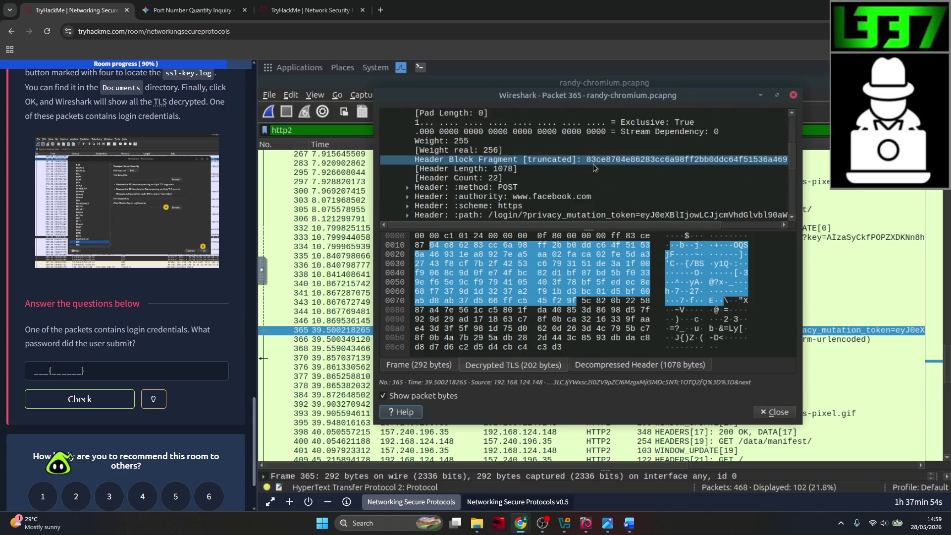
left_click(594, 178)
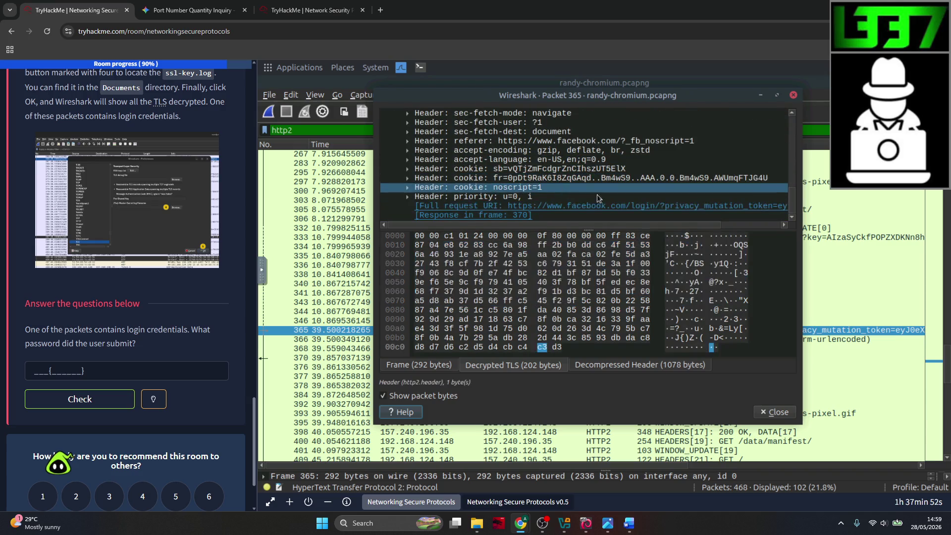
key("Escape")
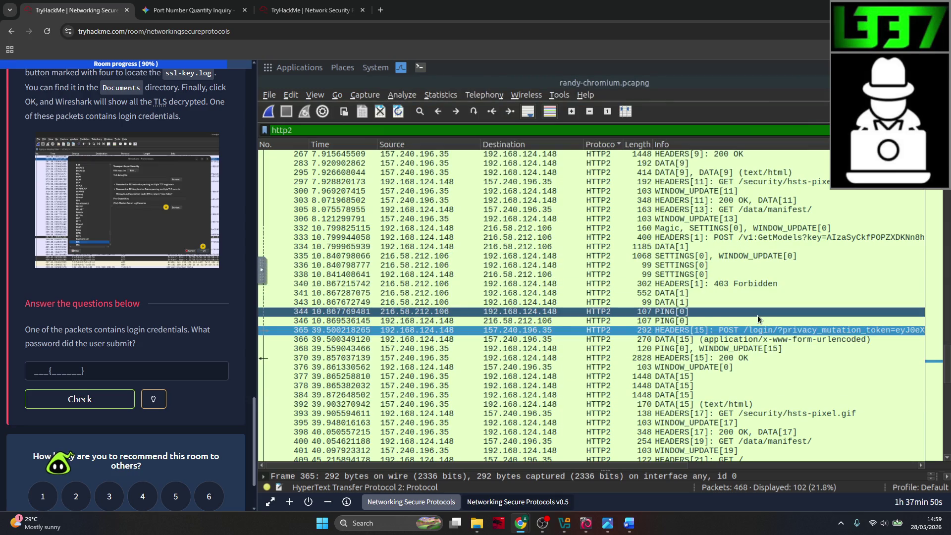
left_click(748, 310)
scroll(739, 286, "up", 3)
left_click_drag(738, 283, 740, 268)
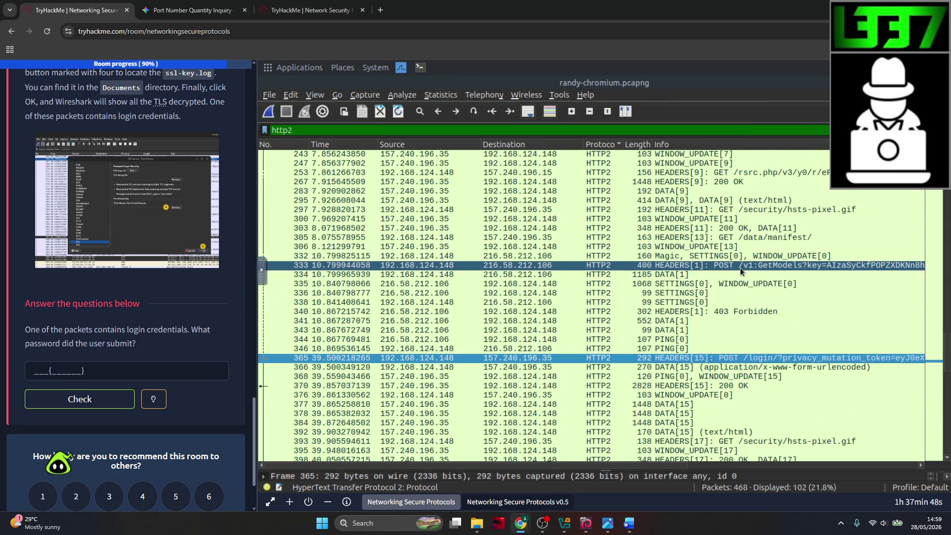
double_click(740, 268)
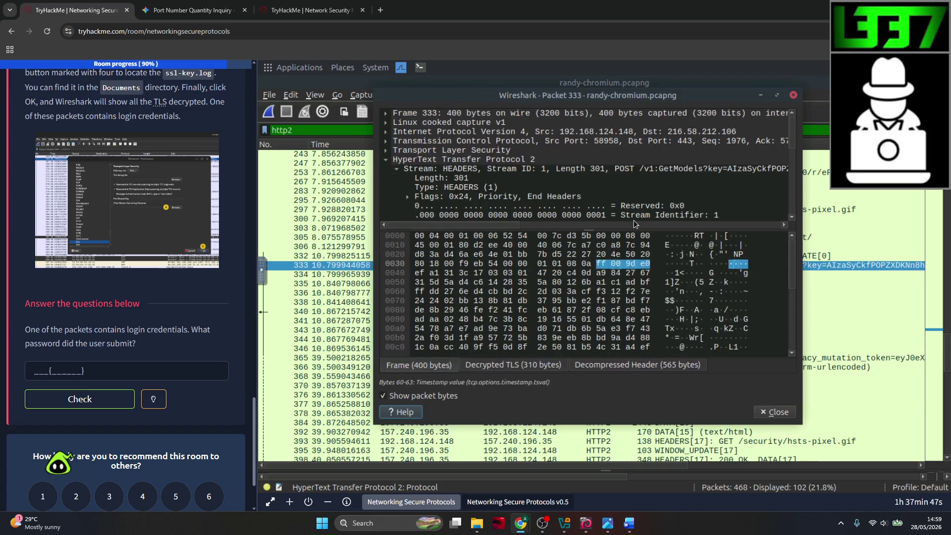
left_click(437, 172)
scroll(446, 179, "down", 8)
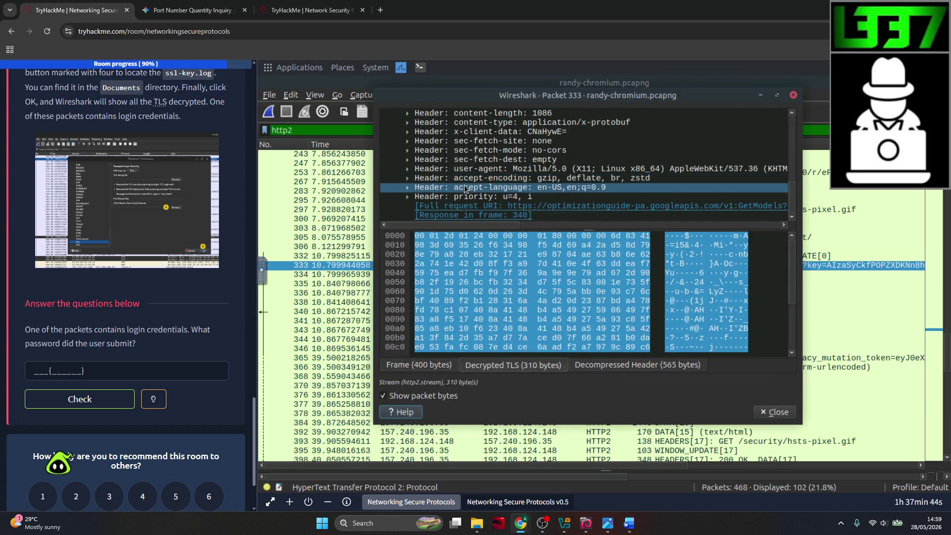
mouse_move(517, 226)
left_mouse_down()
mouse_move(619, 233)
mouse_move(388, 223)
left_mouse_up()
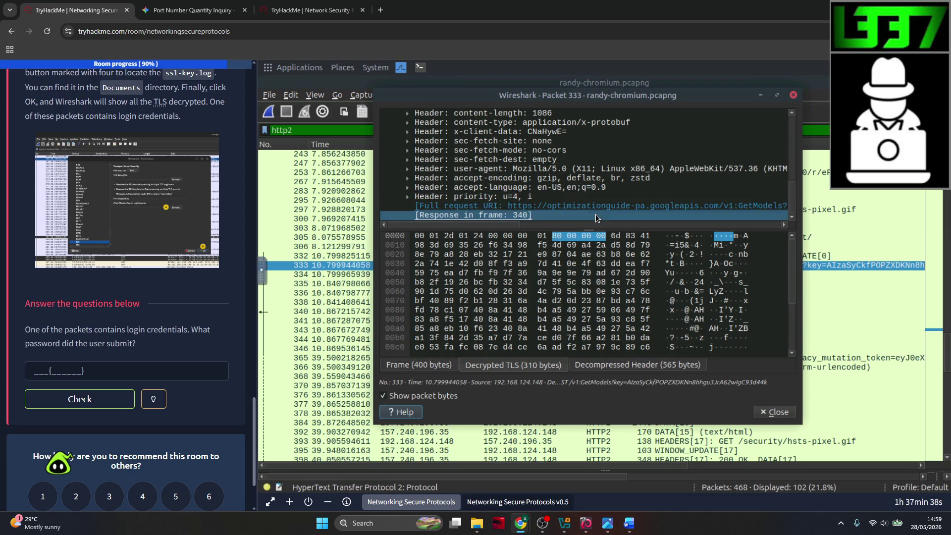
mouse_move(505, 225)
left_mouse_down()
mouse_move(624, 228)
mouse_move(506, 226)
left_mouse_up()
left_click(484, 219)
scroll(535, 180, "up", 3)
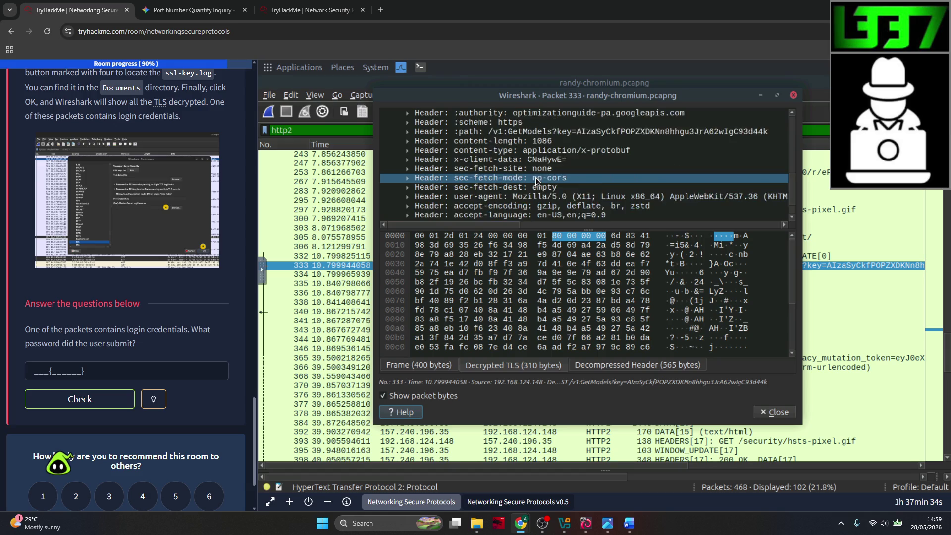
left_click(535, 178)
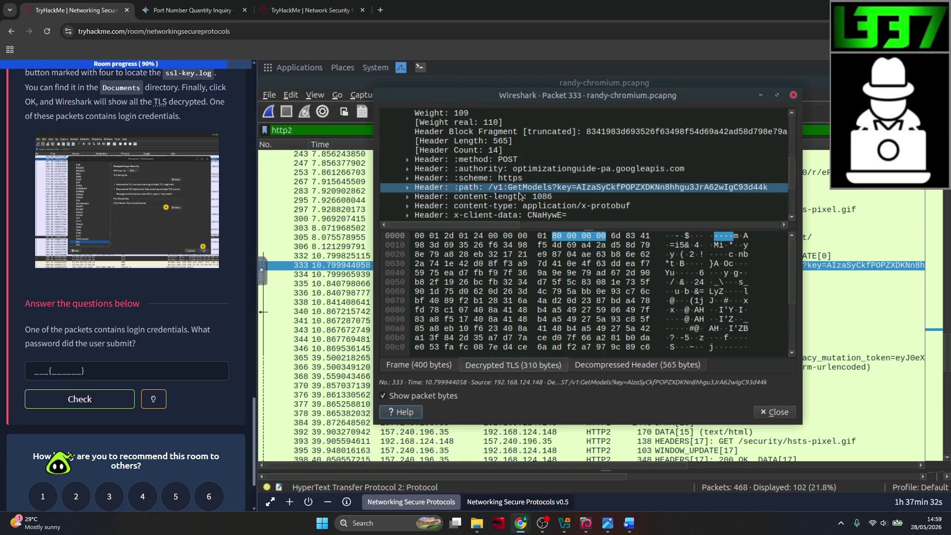
left_click(795, 98)
scroll(752, 270, "down", 2)
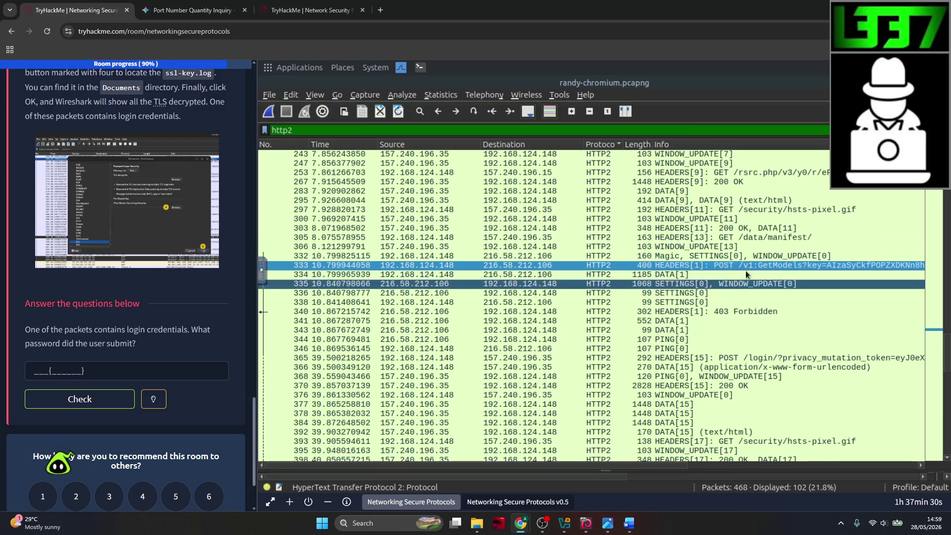
Scroll to the earliest http2 rows and open packet 23, POST /ListAccounts, in its own window
scroll(752, 271, "down", 2)
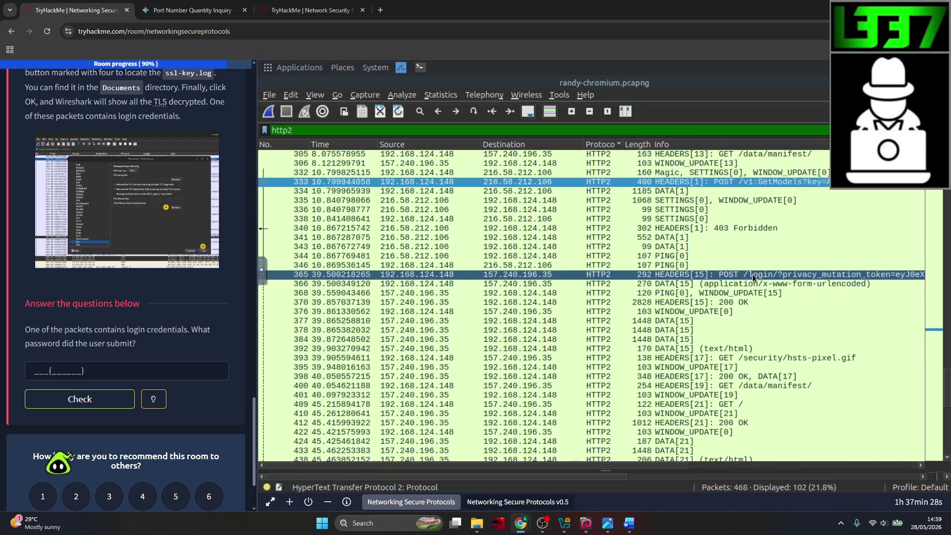
left_click(753, 246)
scroll(753, 277, "down", 3)
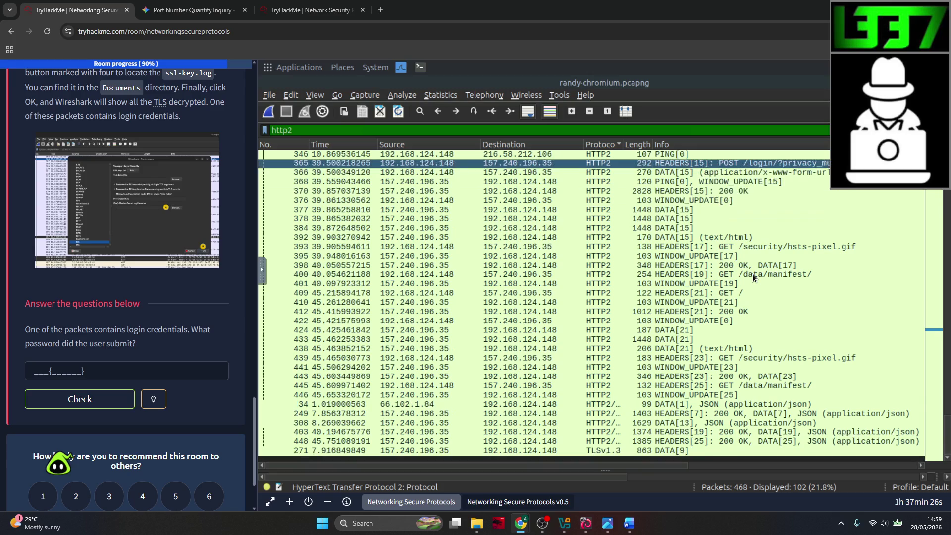
left_click(752, 386)
left_click_drag(752, 385, 725, 448)
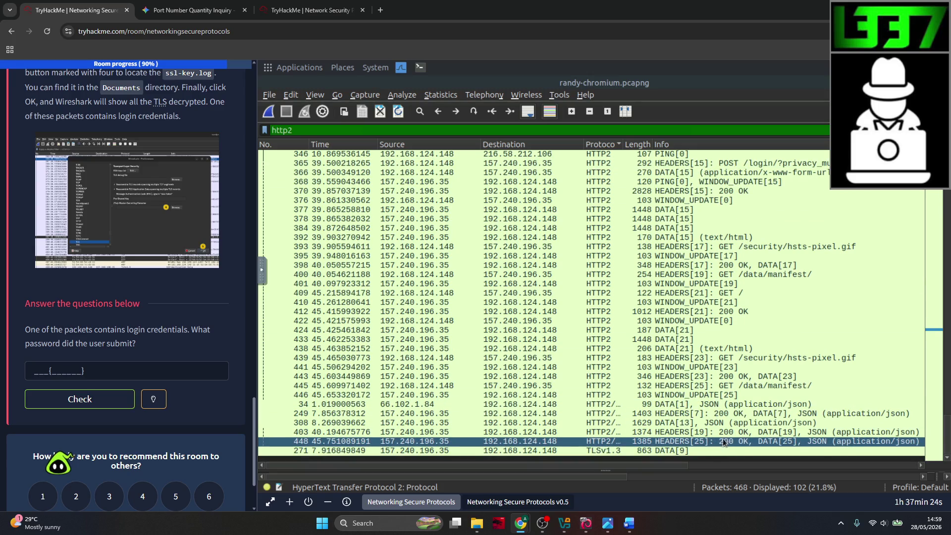
scroll(724, 426, "up", 9)
scroll(724, 425, "up", 15)
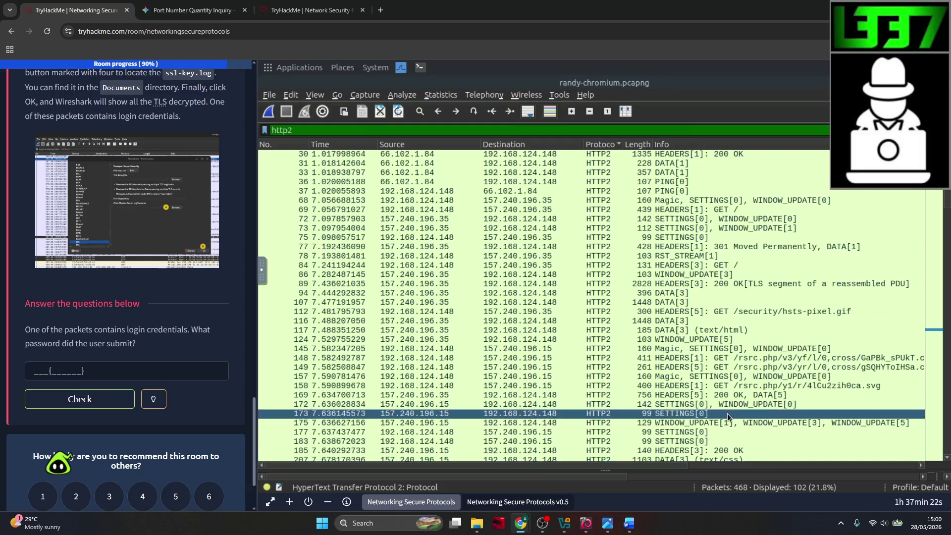
left_click(728, 376)
mouse_move(728, 345)
left_mouse_down()
mouse_move(752, 155)
mouse_move(754, 165)
left_mouse_up()
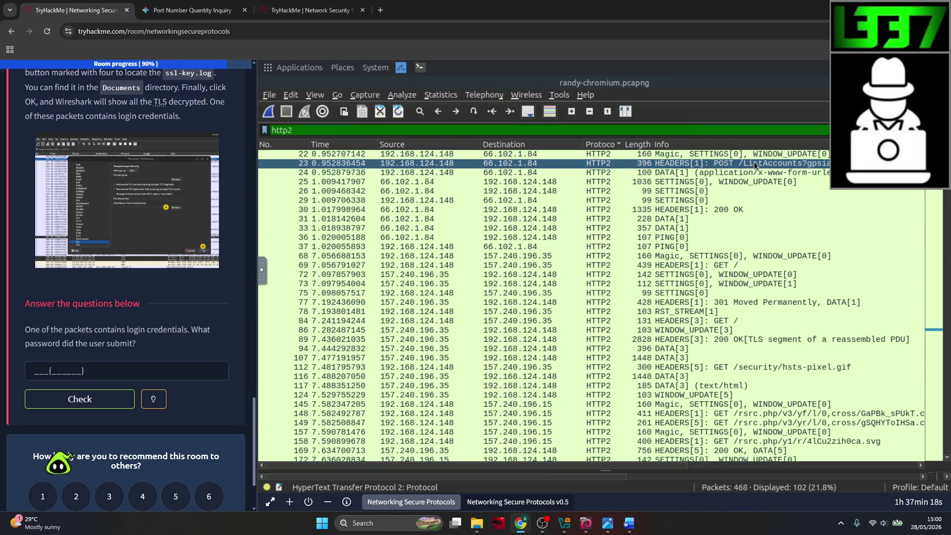
double_click(754, 165)
Inspect packet 23's HTTP2 frame, its response frame link and the sec-fetch-site header
left_click(480, 178)
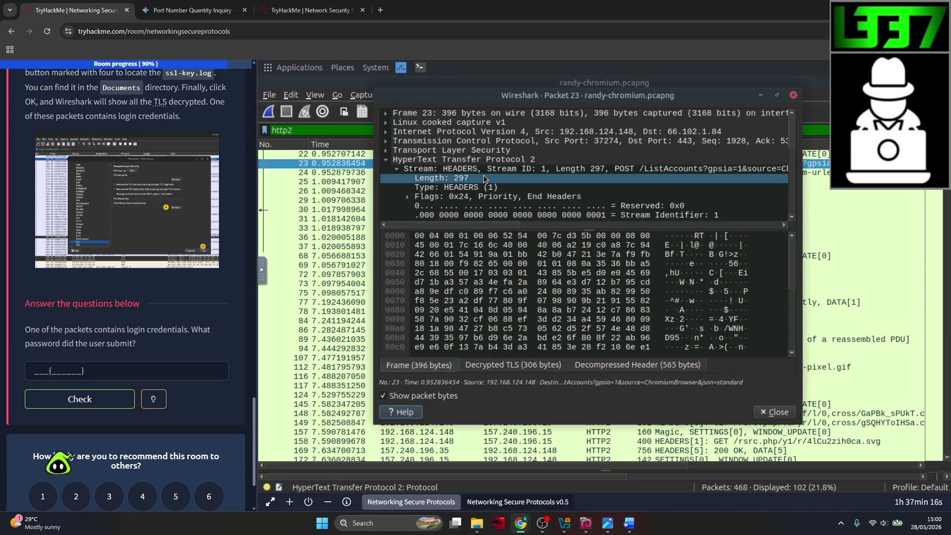
scroll(485, 181, "down", 8)
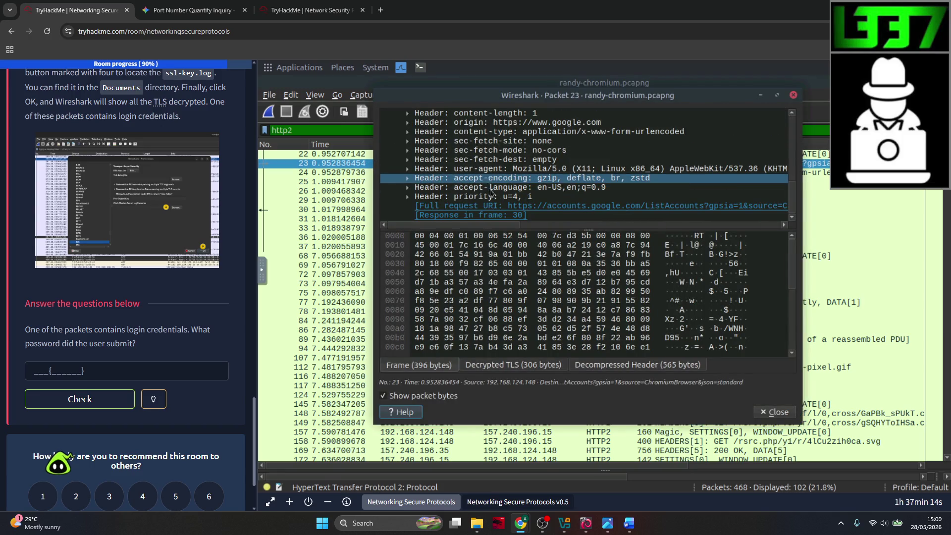
left_click_drag(497, 225, 554, 224)
left_click(452, 218)
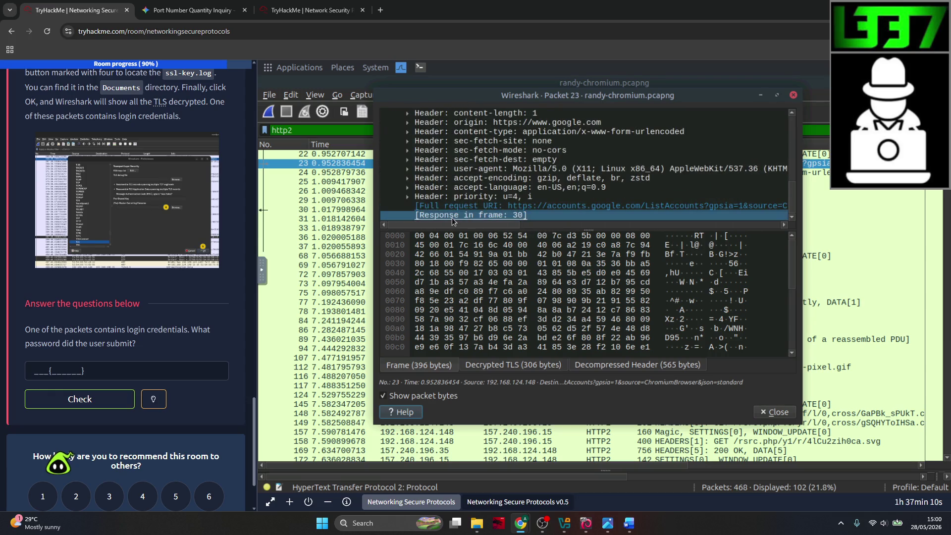
scroll(447, 197, "up", 2)
left_click(447, 196)
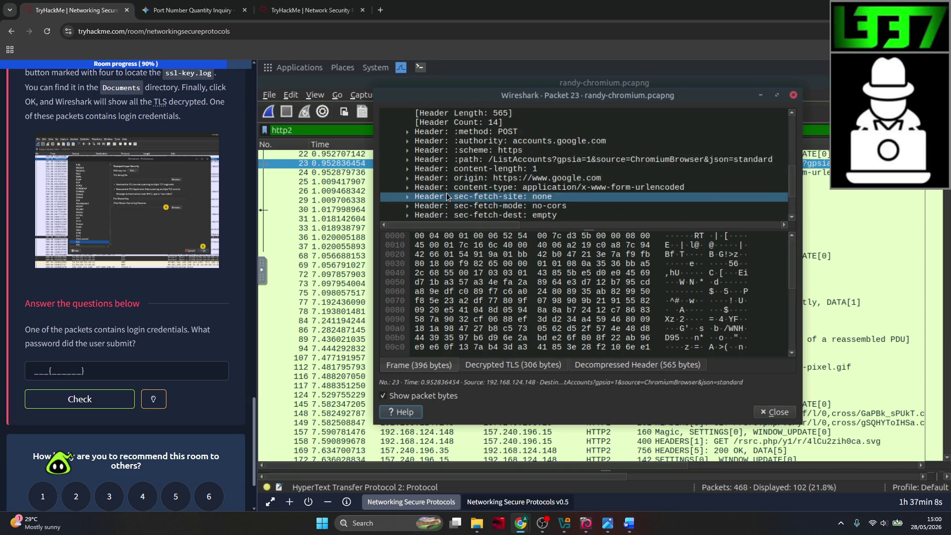
scroll(447, 196, "up", 1)
left_click(450, 189)
Expand the :method POST and :authority accounts.google.com headers and inspect their subfields
left_click(461, 170)
left_click(410, 161)
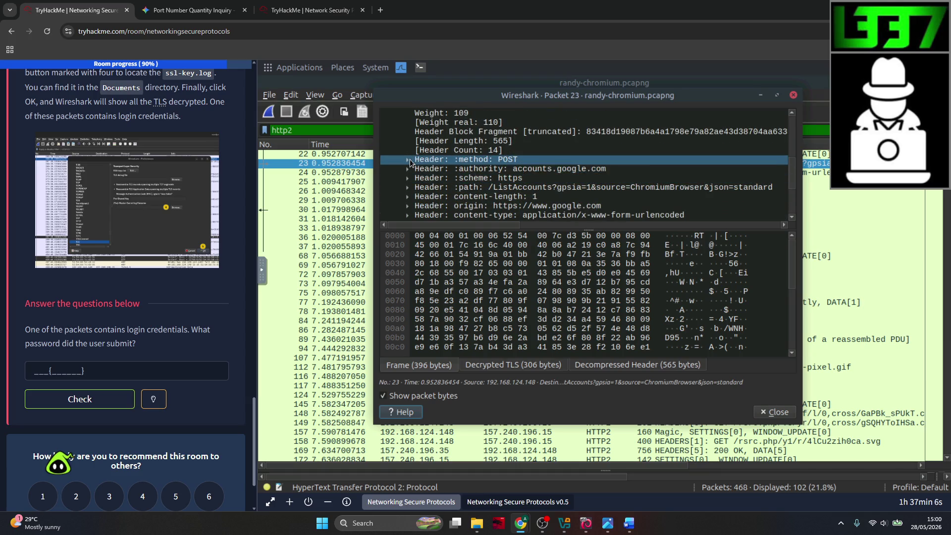
left_click(410, 161)
left_click(410, 161)
double_click(419, 170)
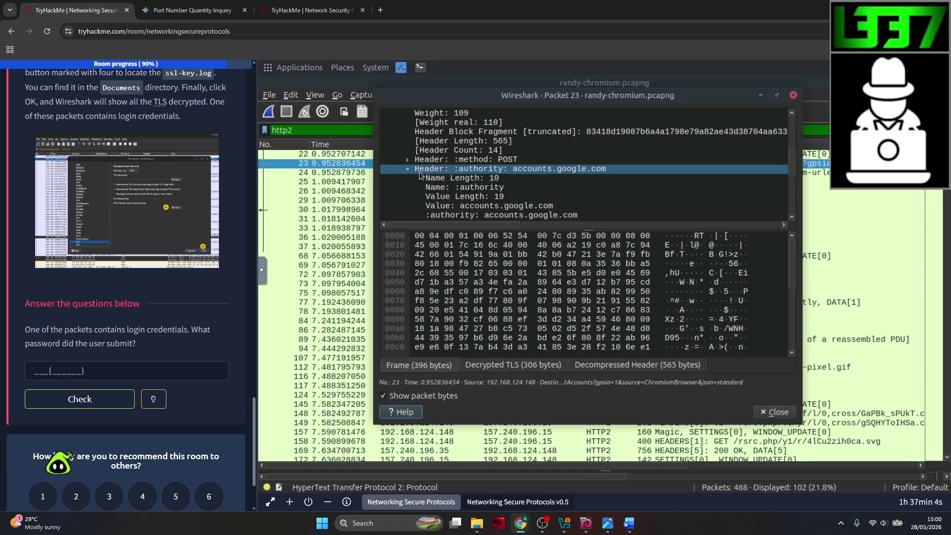
scroll(538, 190, "down", 1)
left_click(539, 189)
left_click(528, 201)
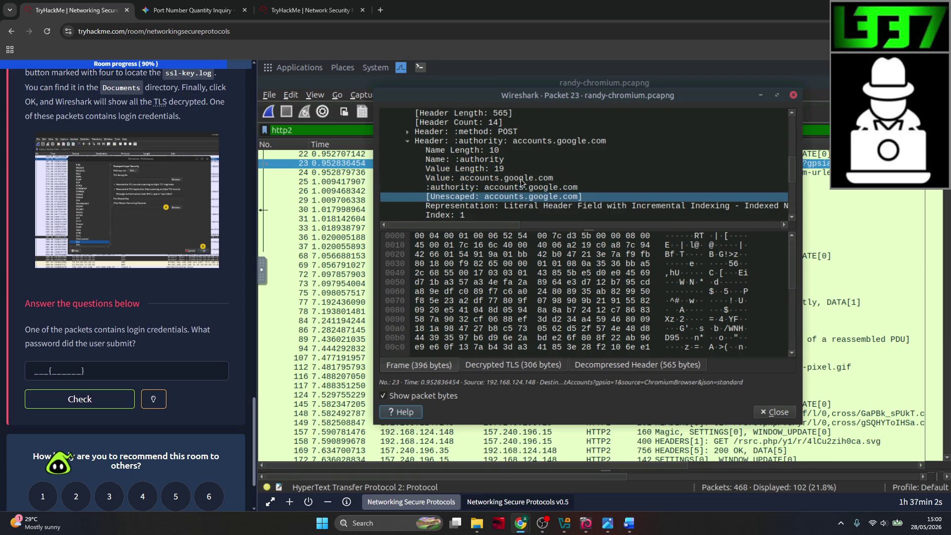
left_click(523, 180)
left_click(503, 188)
left_click(503, 206)
key("Down")
key("Down")
key("Down")
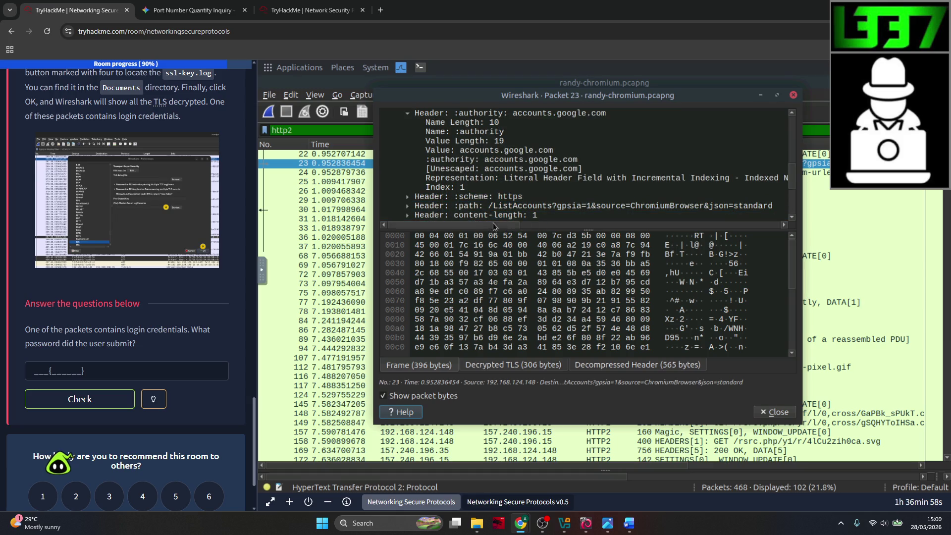
Check the :path /ListAccounts header and the Flags bits, then close packet 23's window
scroll(456, 182, "down", 1)
left_click(455, 179)
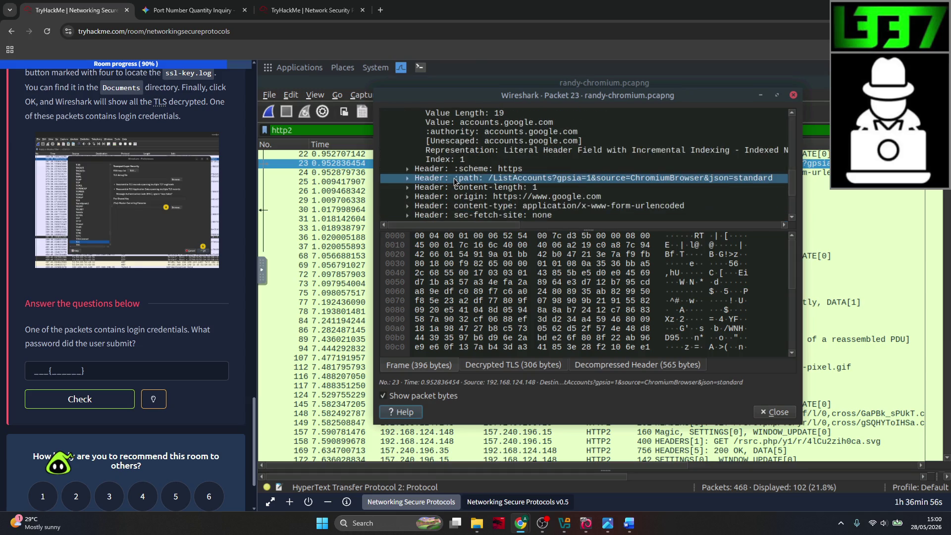
scroll(455, 181, "up", 8)
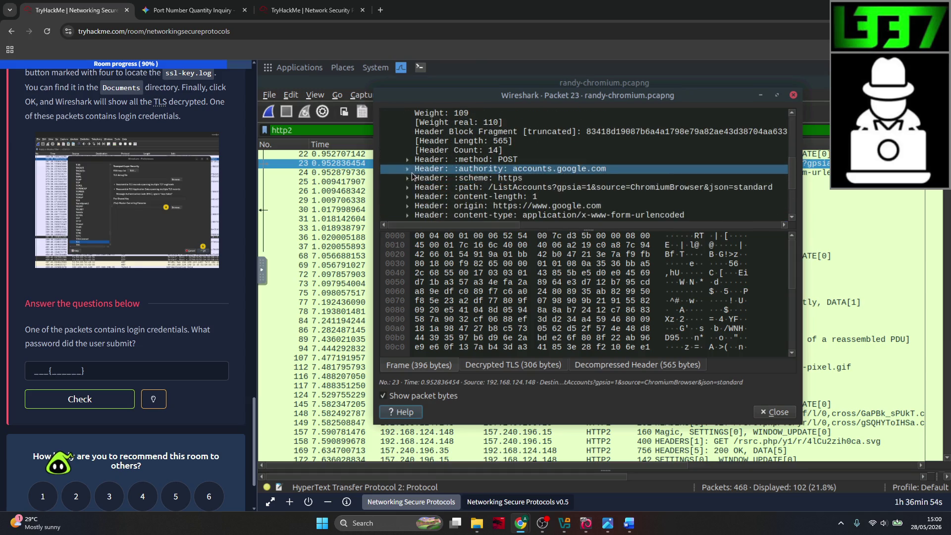
scroll(453, 170, "up", 2)
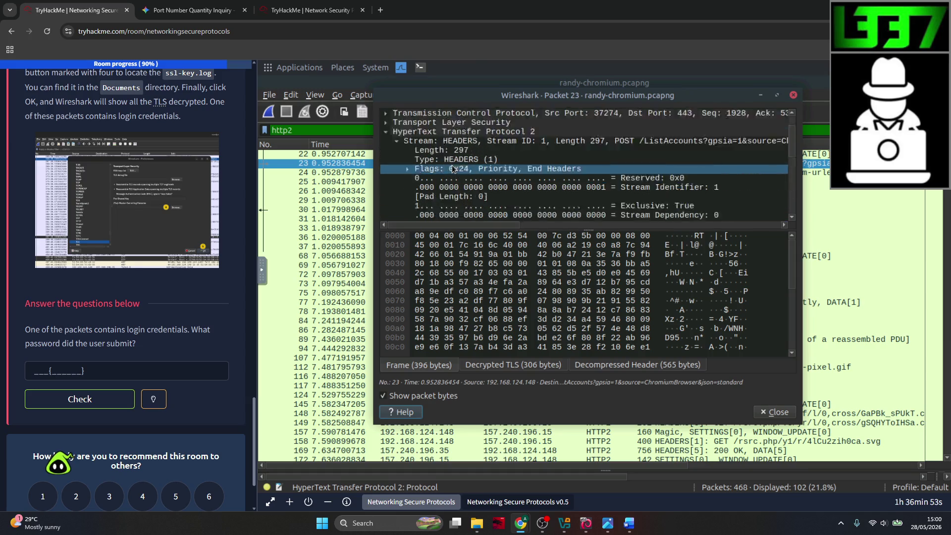
left_click(408, 169)
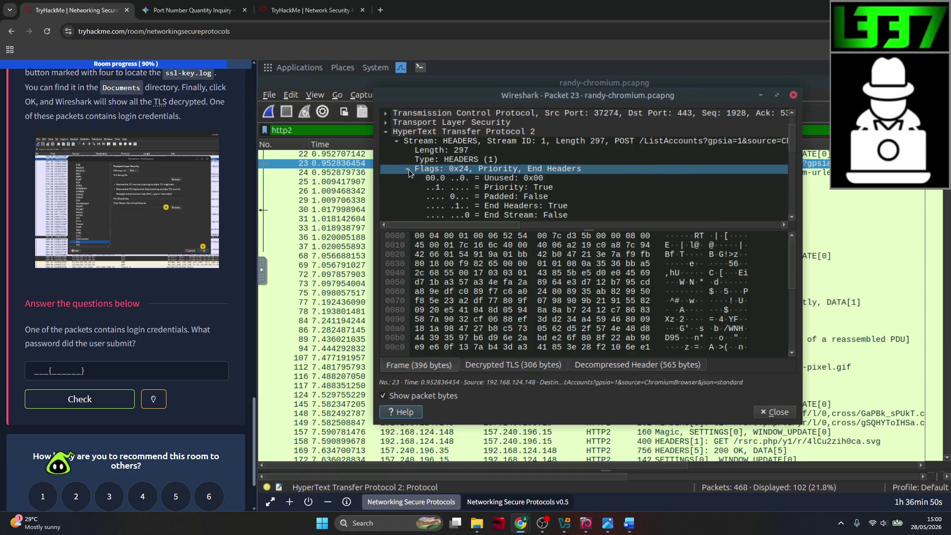
left_click(411, 172)
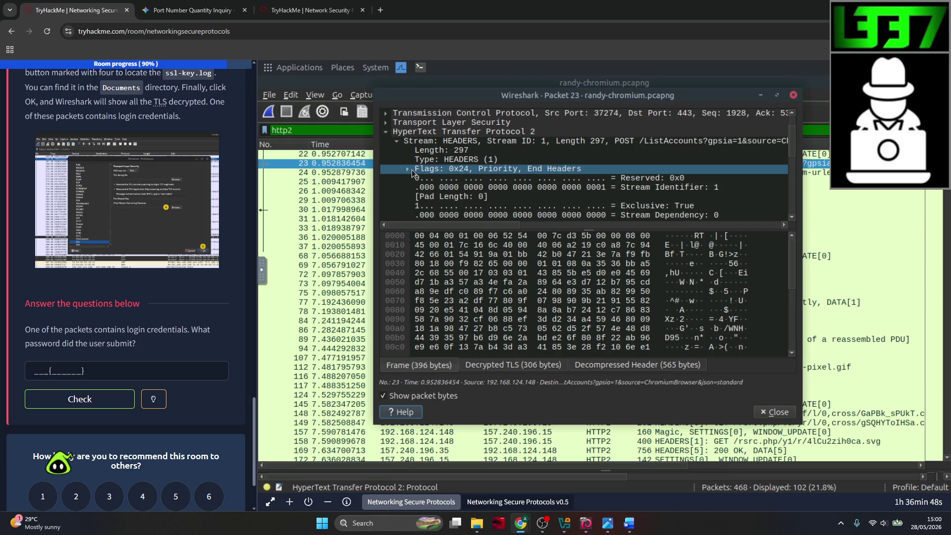
left_click(794, 97)
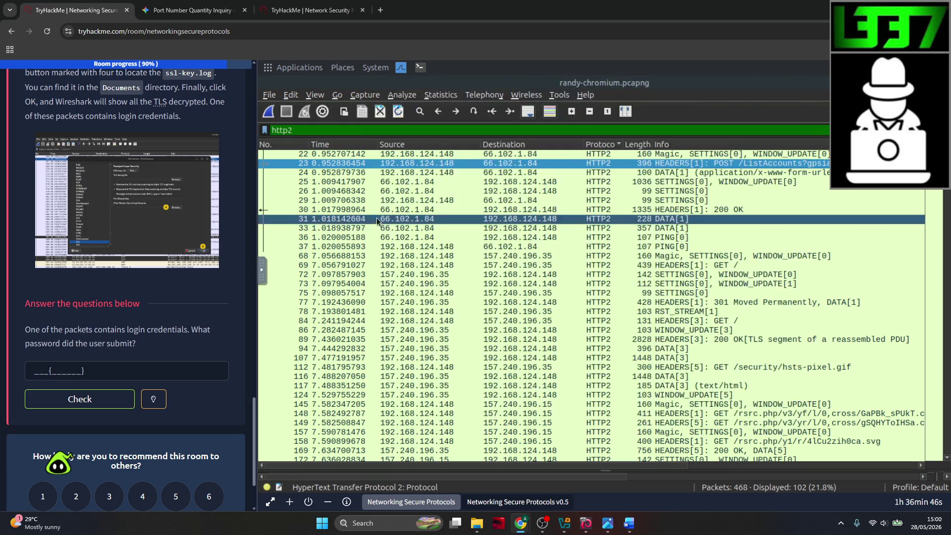
Scroll the TryHackMe page up and switch to the Gemini 'Port Number Quantity Inquiry' tab
scroll(124, 289, "up", 2)
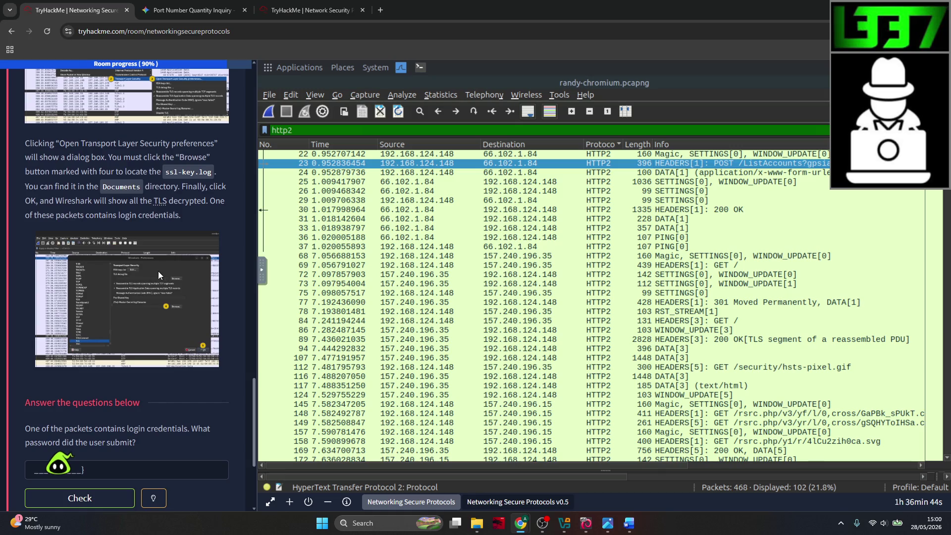
left_click(231, 5)
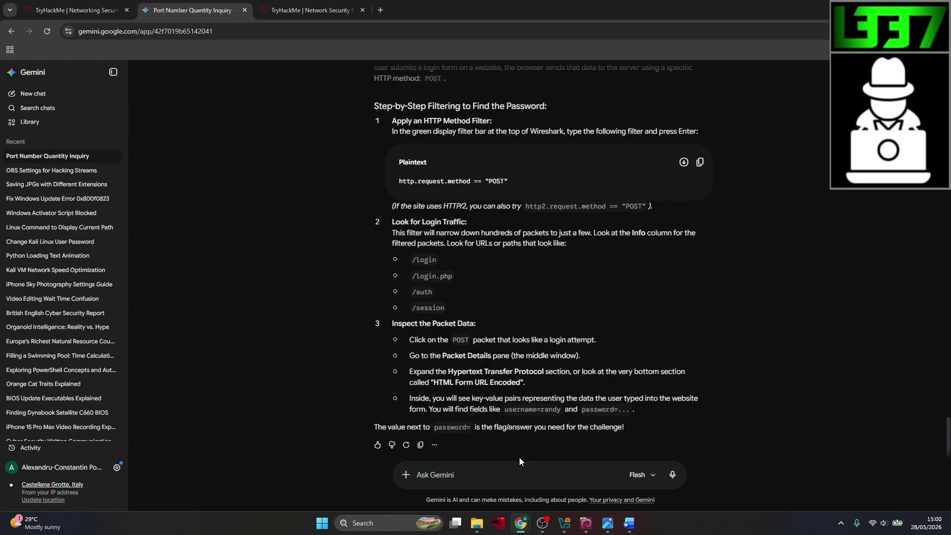
Ask Gemini why the flag still can't be found and whether the right packets are highlighted
type("still unable to find the flag , unsure if ")
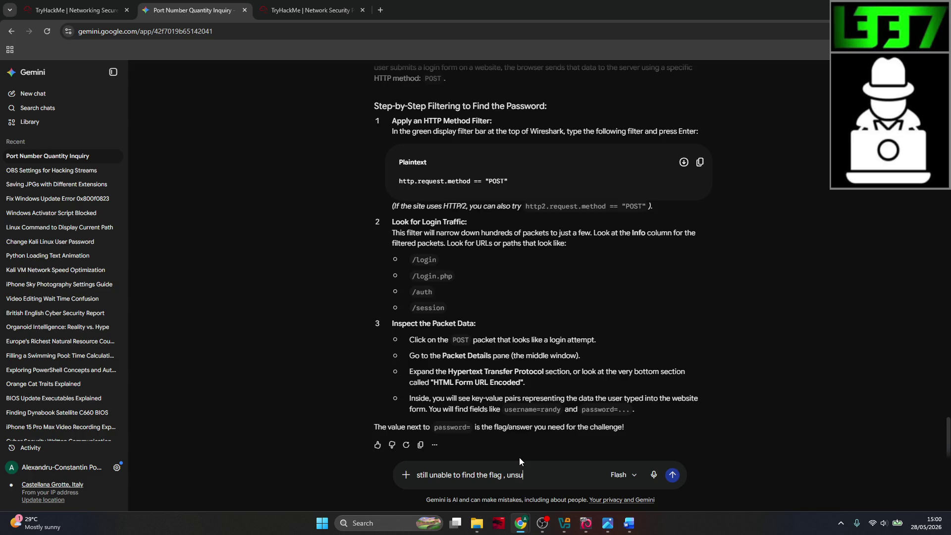
type("I have highlighted the right packets by a")
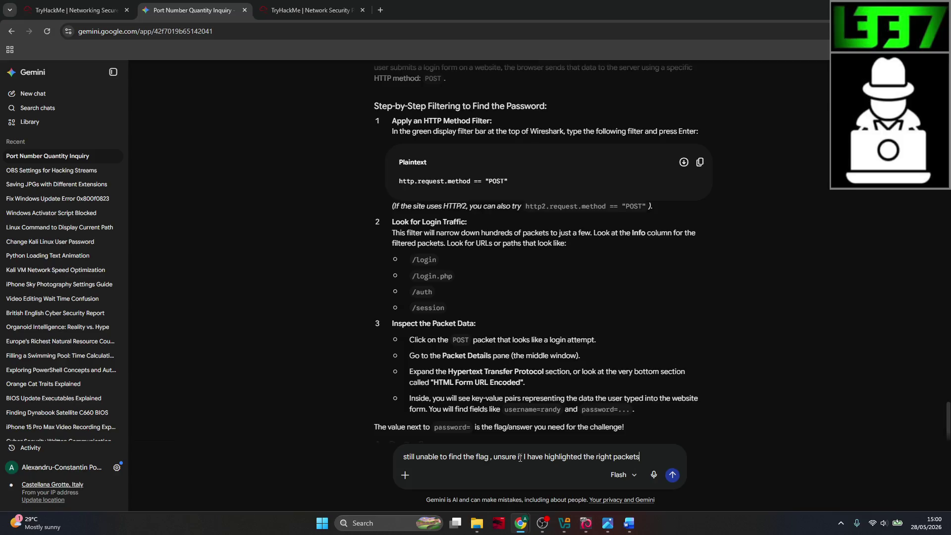
type("pplyaing")
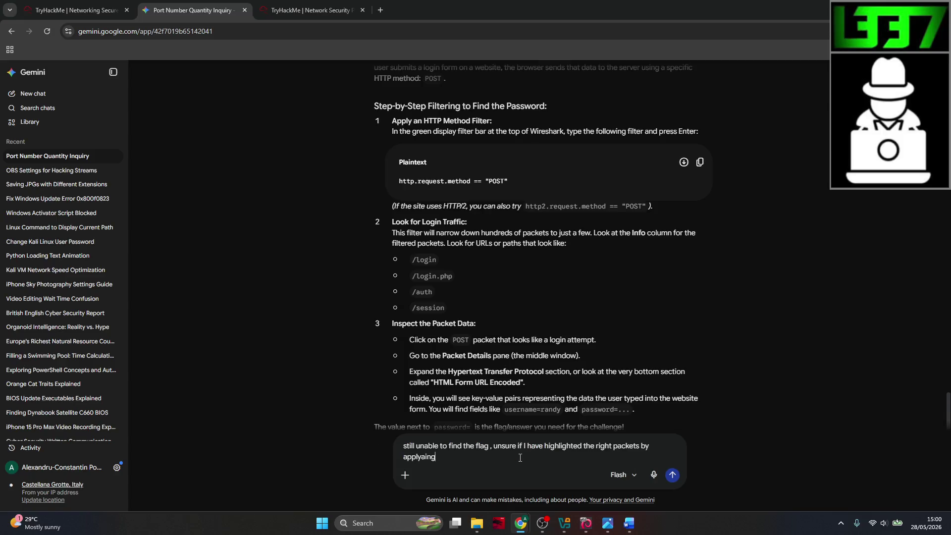
key("BackSpace")
key("BackSpace")
key("BackSpace")
type("i")
key("Return")
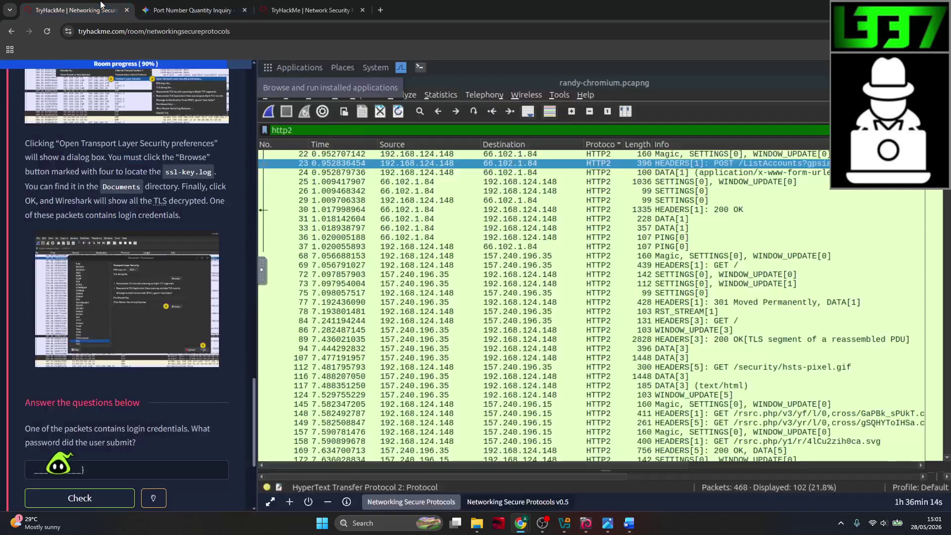
Select packet 26, then read Gemini's reply recommending the http2.headers.method == "POST" filter
left_click(74, 10)
left_click(527, 192)
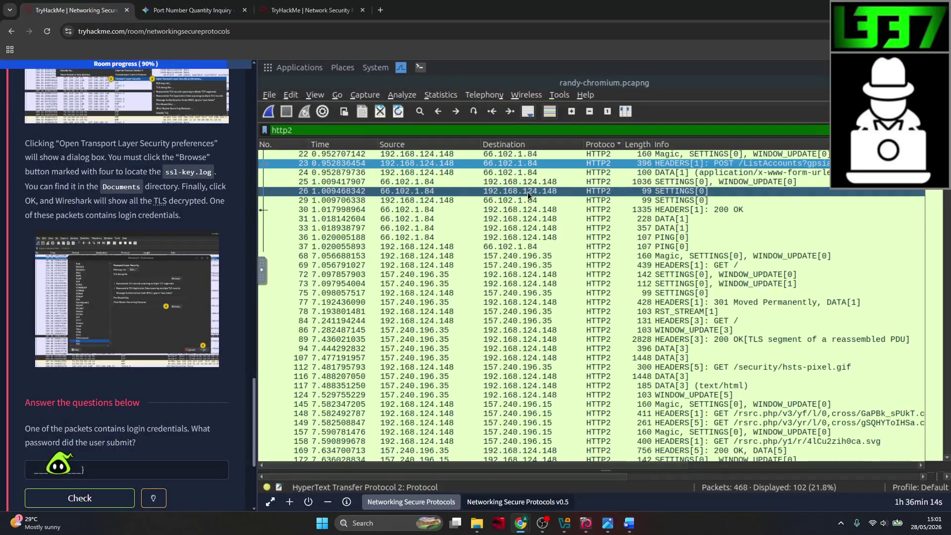
left_click(193, 10)
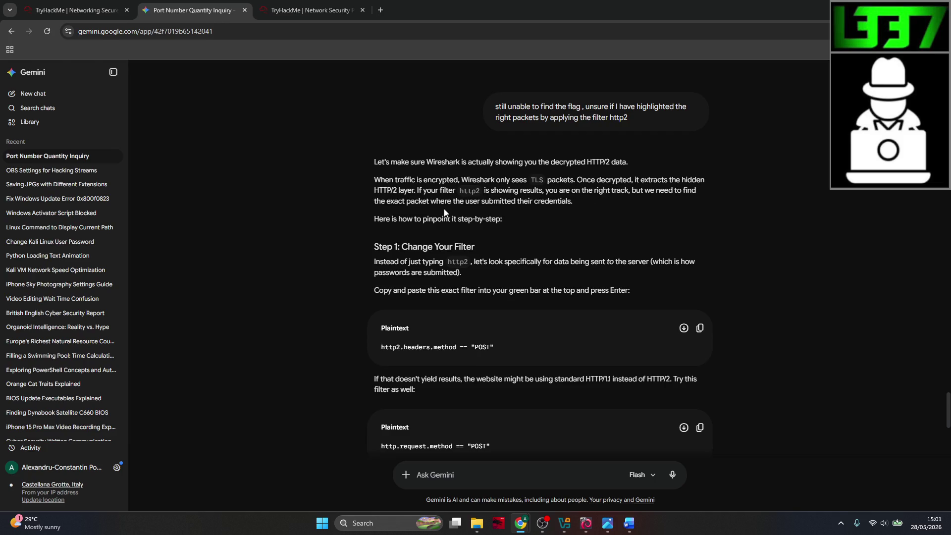
scroll(474, 205, "down", 1)
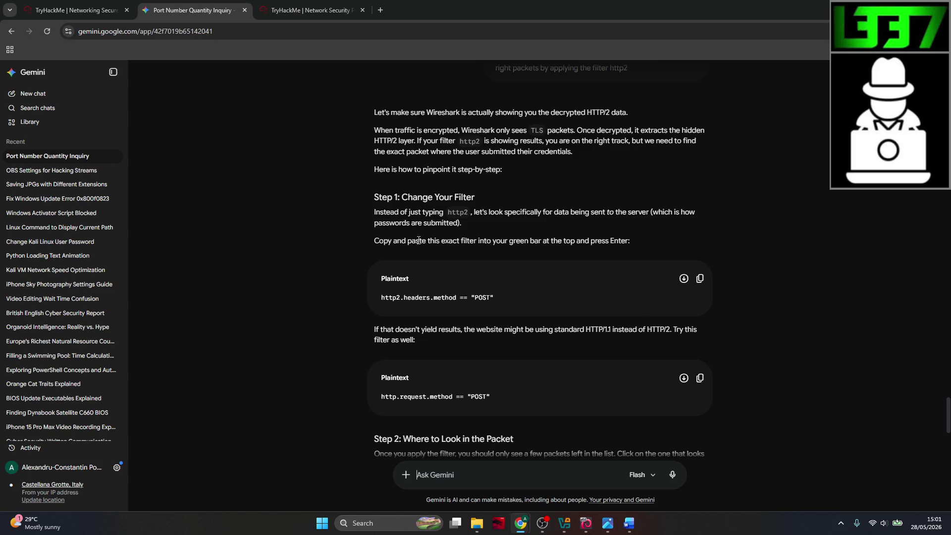
scroll(418, 240, "down", 1)
key("ctrl+shift+Tab")
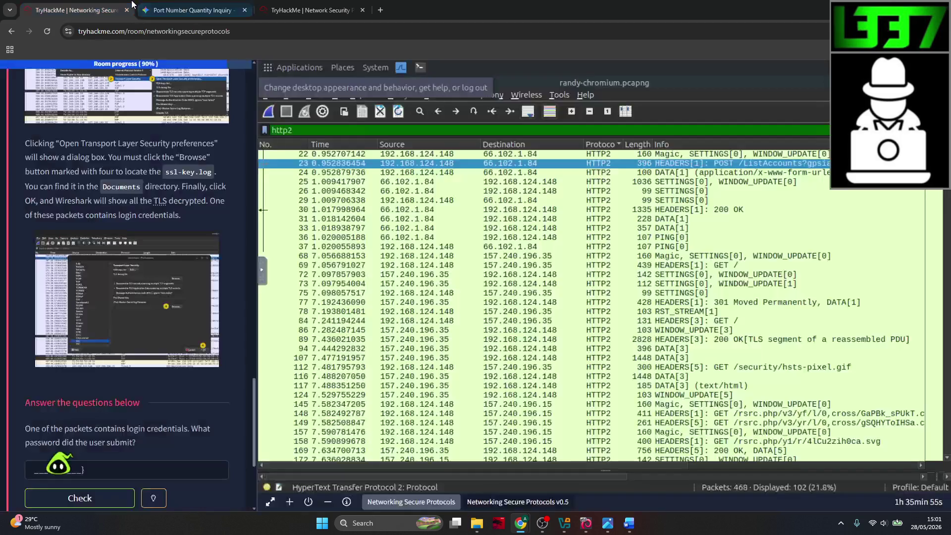
Refine the display filter to http2.headers.method == "POST", leaving 3 packets, then reread Gemini's advice
type(".header")
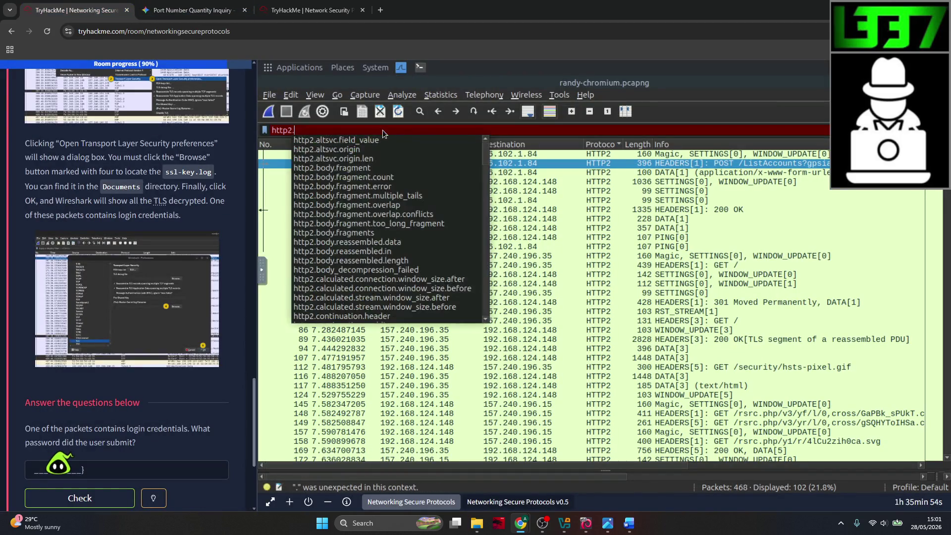
type("s")
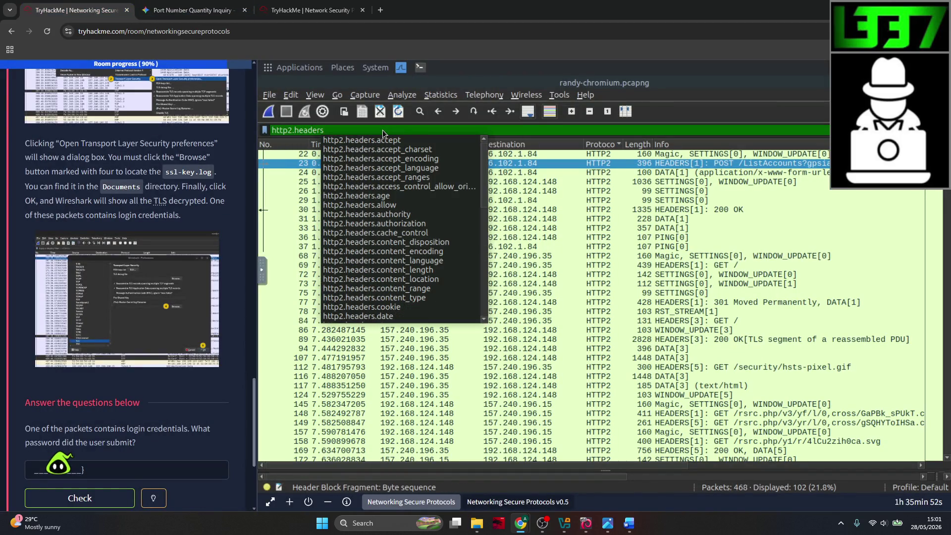
type(".me")
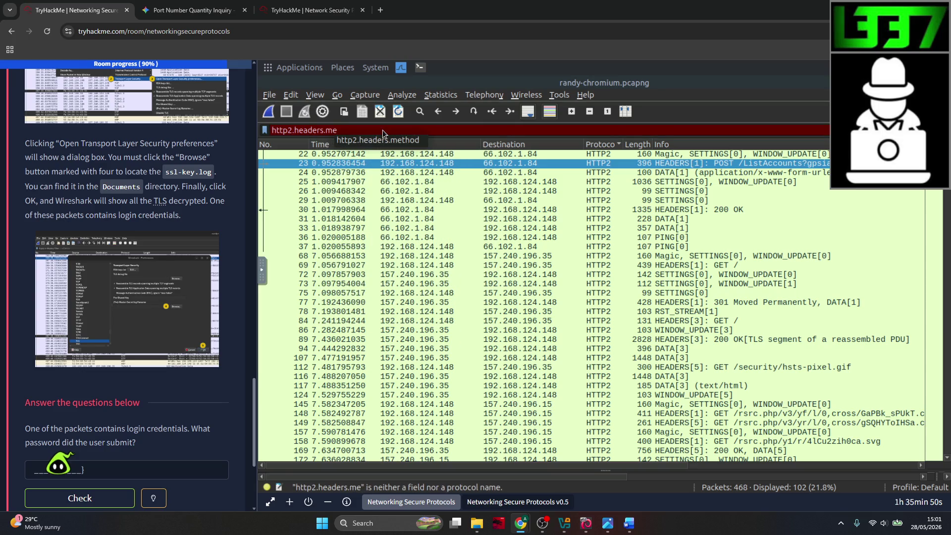
type("thod")
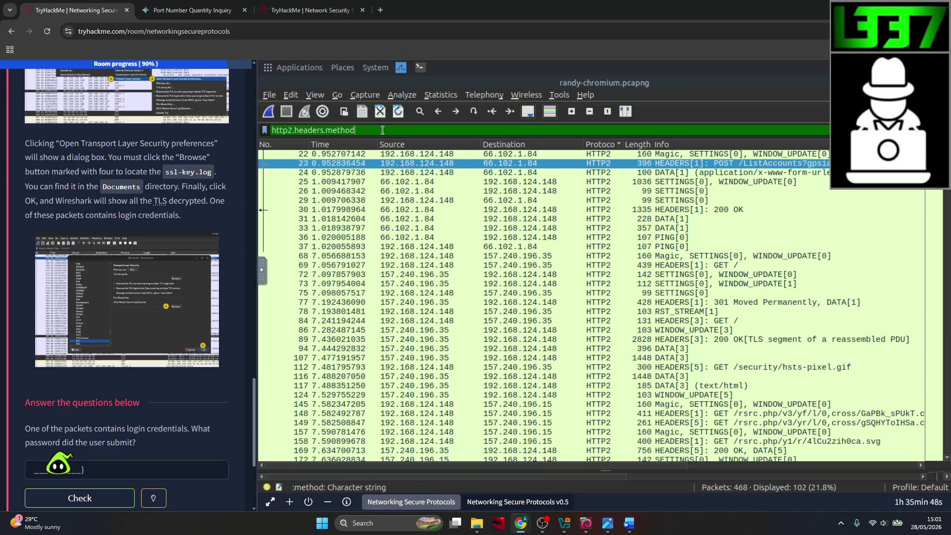
key("Return")
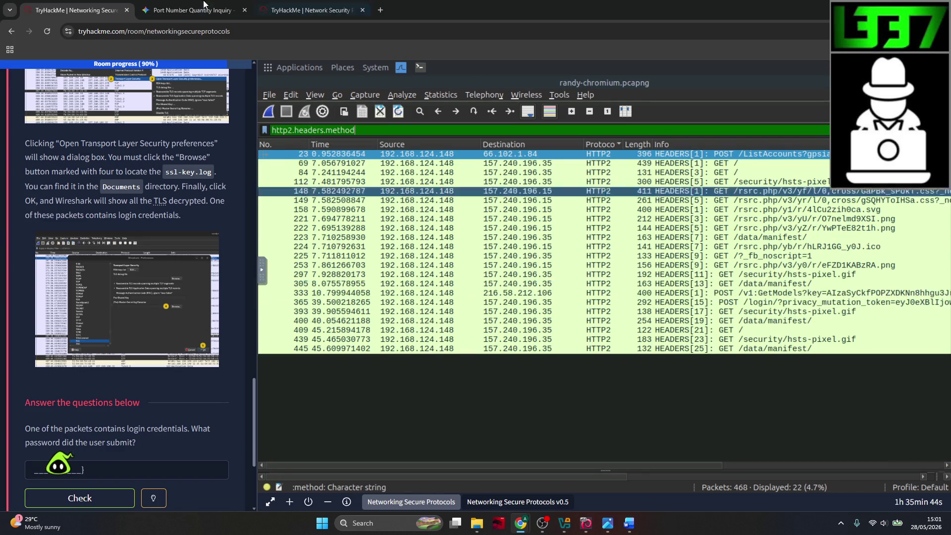
left_click(148, 5)
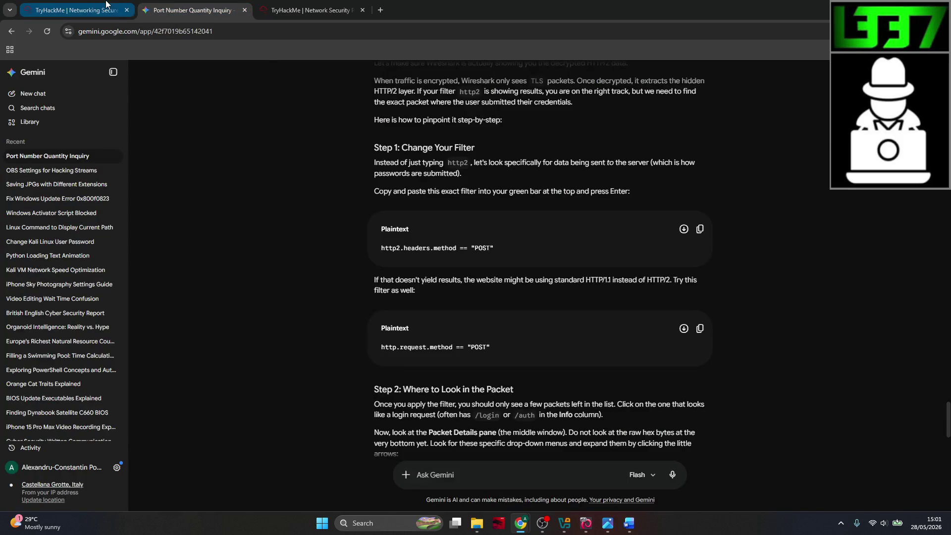
left_click(93, 5)
type("== \"")
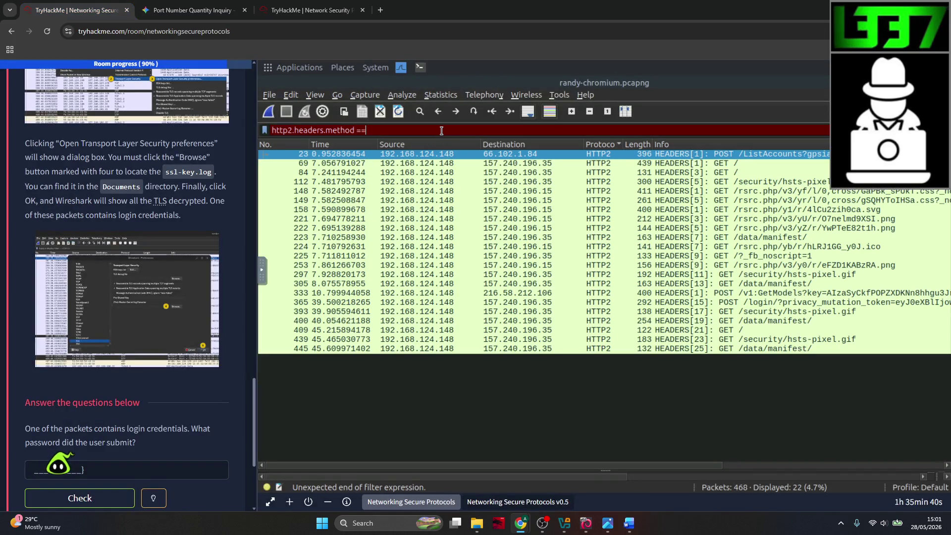
type("POST\"")
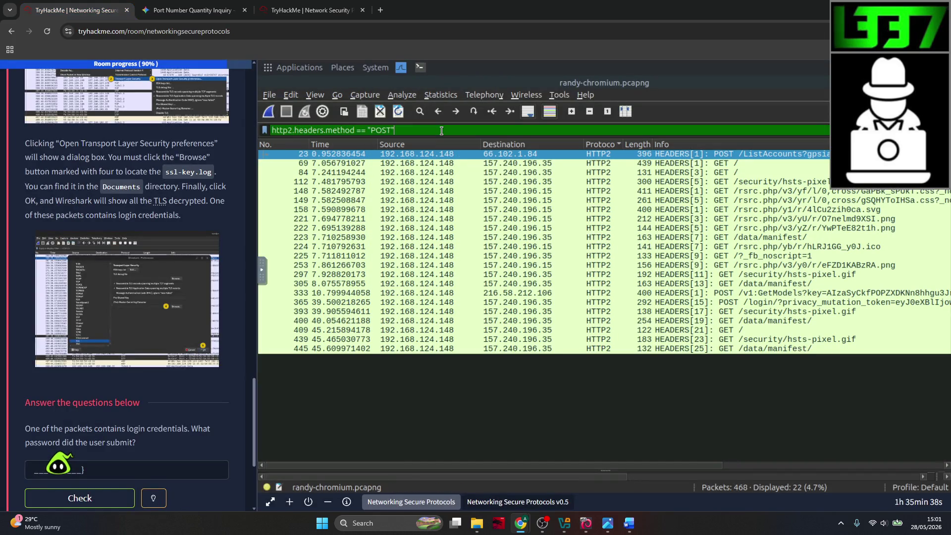
key("Return")
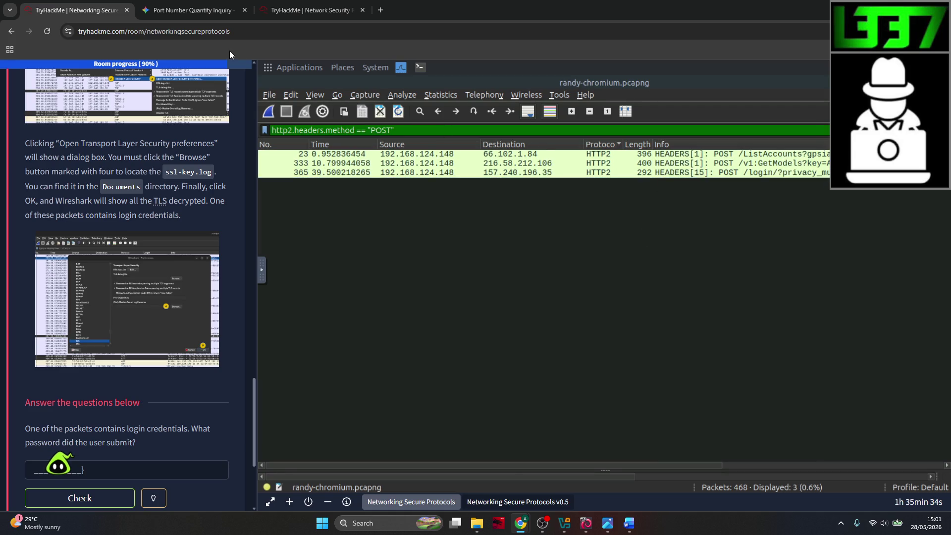
left_click(198, 10)
scroll(426, 217, "down", 1)
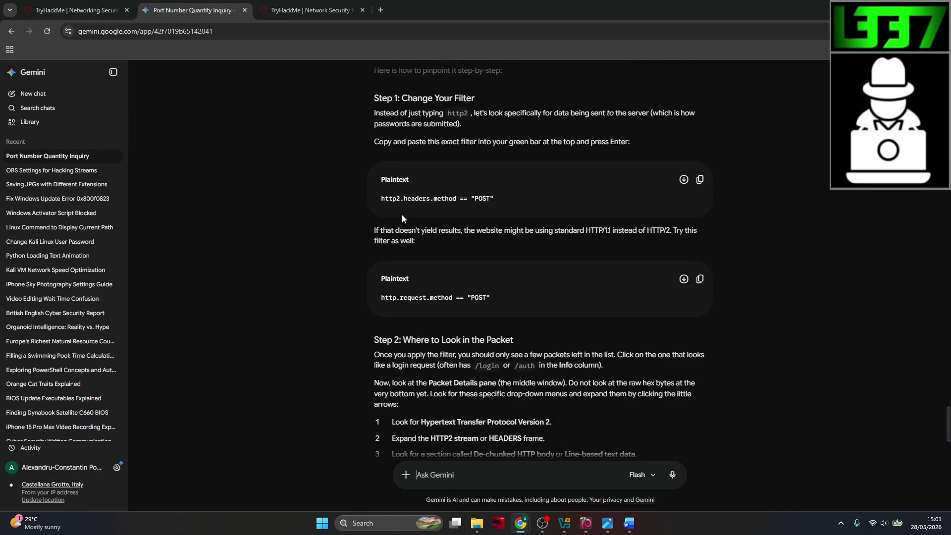
Read Gemini's Step 2 and Step 3 advice, then select POST packets 365 and 333
scroll(399, 215, "down", 3)
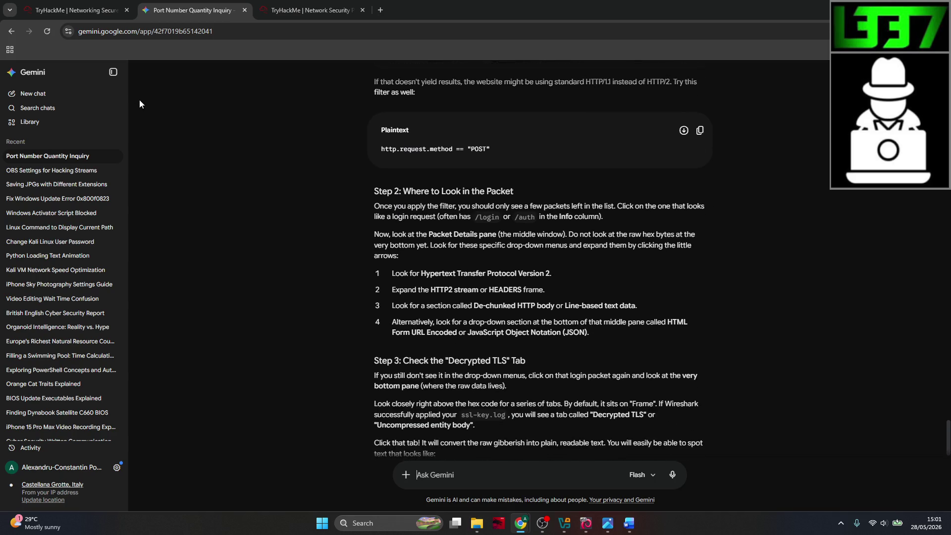
left_click(77, 10)
left_click(704, 173)
left_click(714, 164)
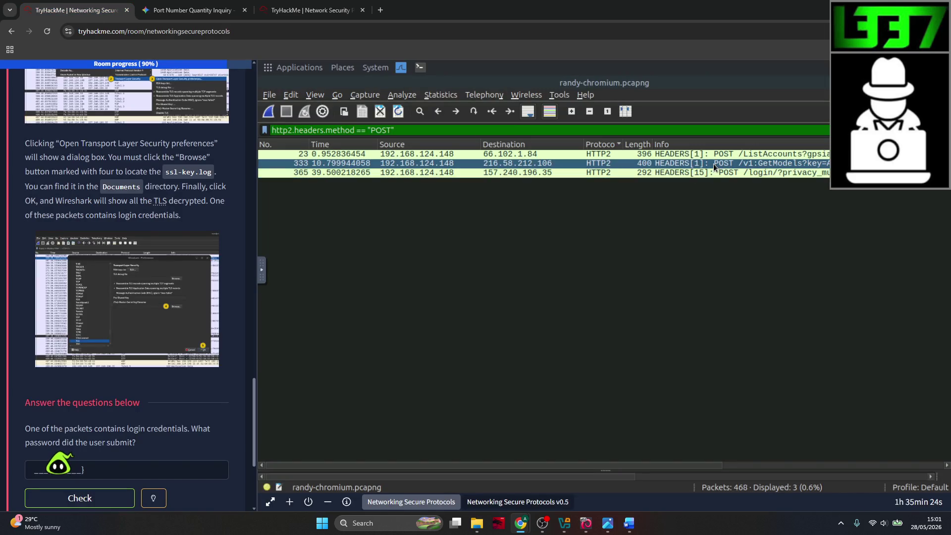
Sort the POST packets by length and open the /login POST packet 365 in its own window
left_click(721, 155)
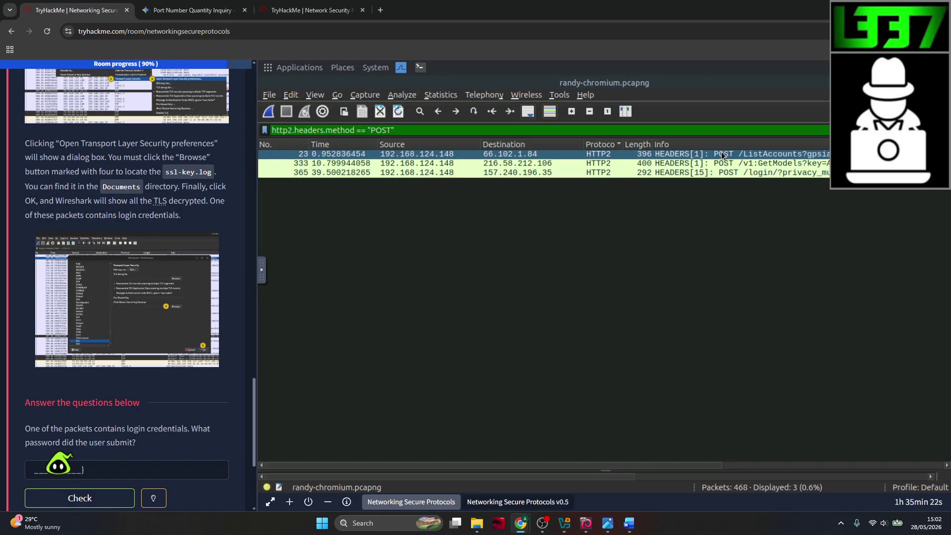
left_click(704, 173)
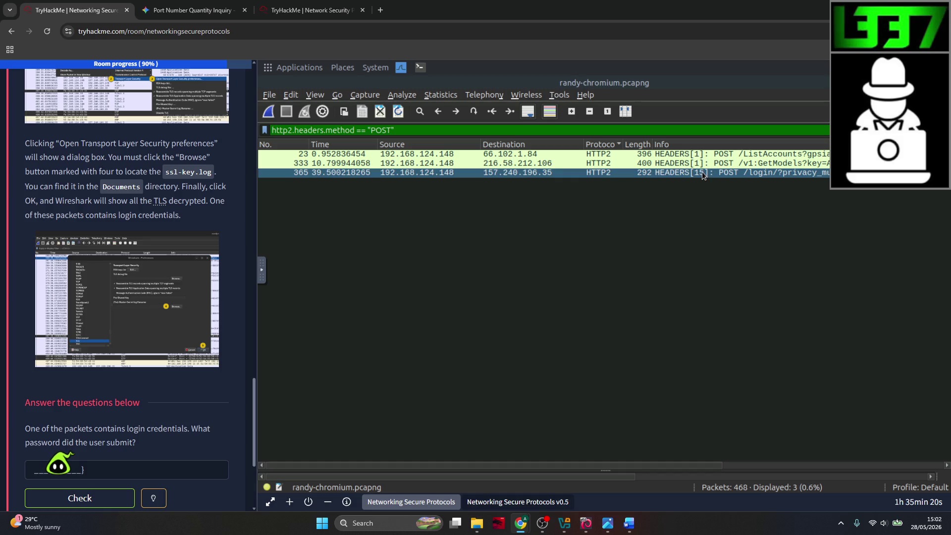
left_click_drag(702, 171, 705, 149)
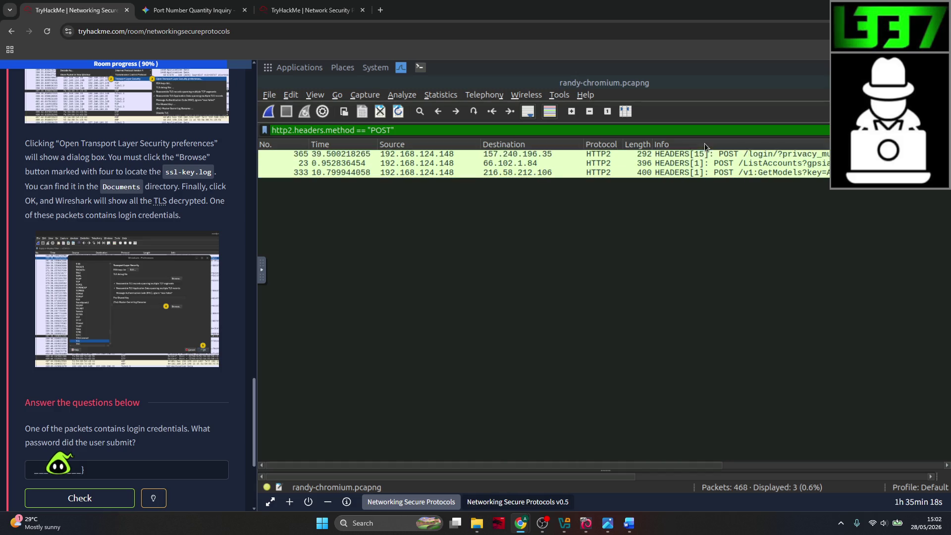
double_click(705, 153)
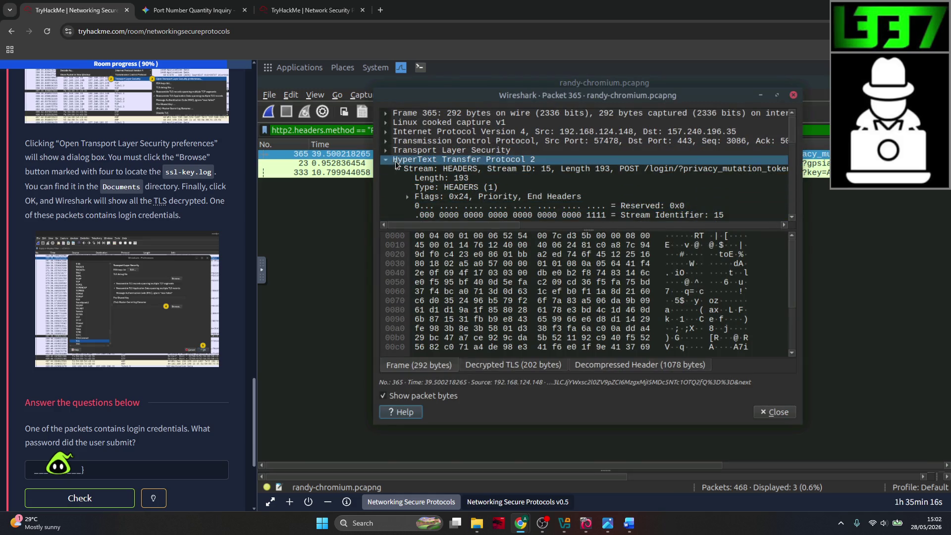
Check Gemini's steps, then expand packet 365's HTTP/2 Stream: HEADERS entry
left_click(179, 5)
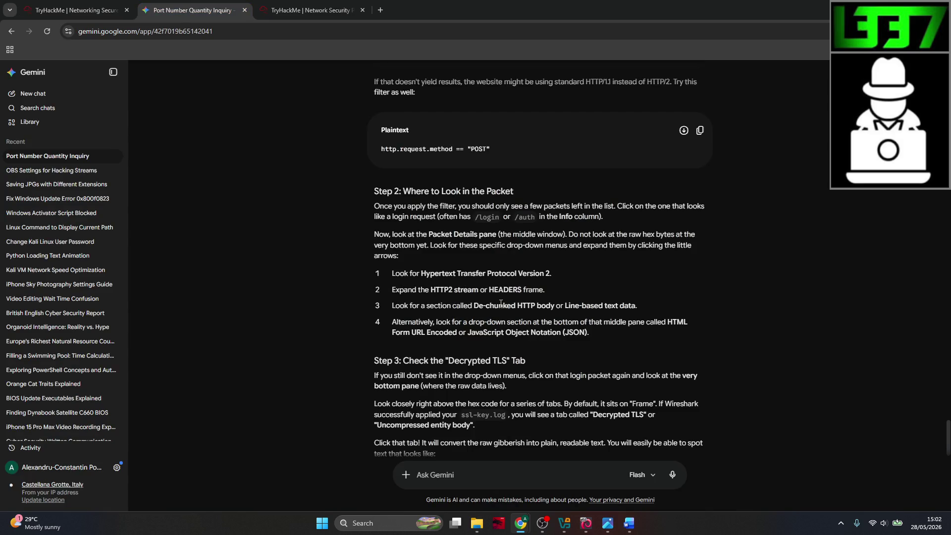
key("alt+Tab")
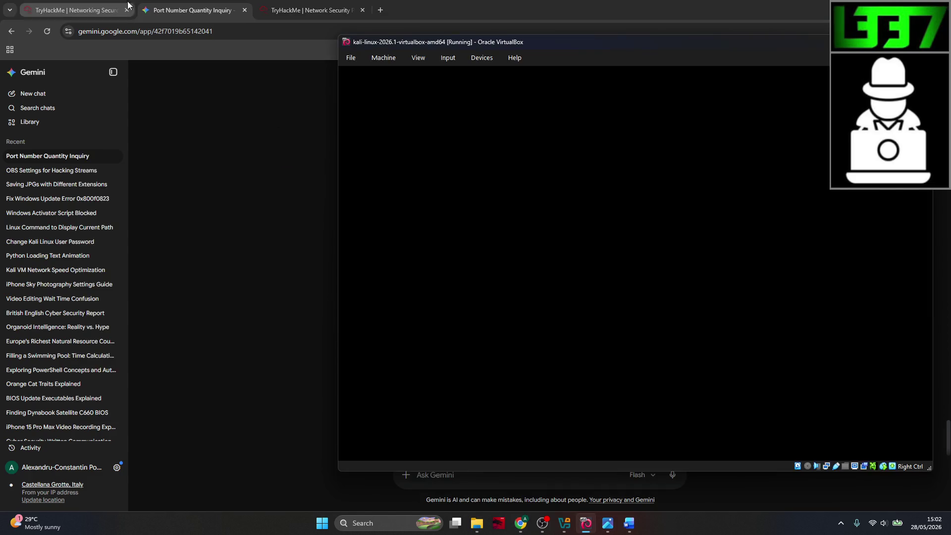
key("alt+Tab")
left_click(95, 6)
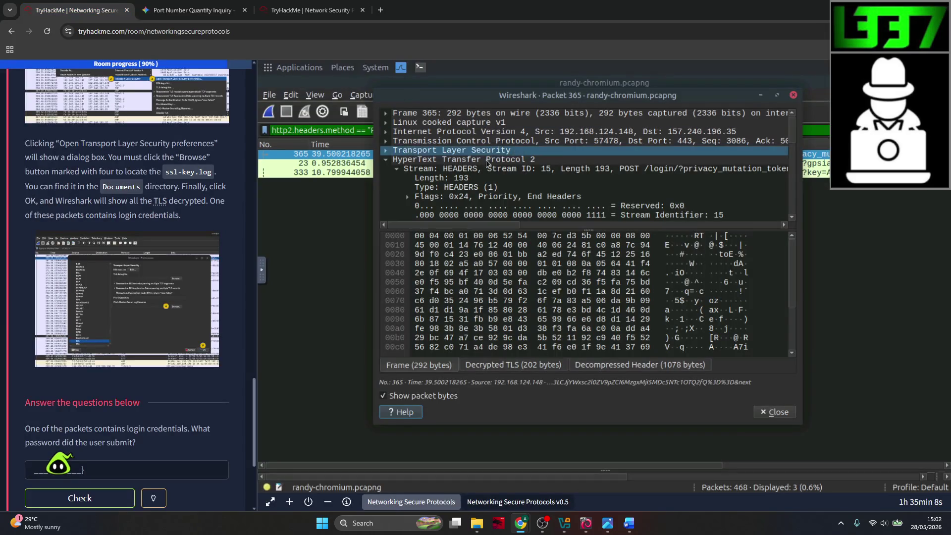
left_click(405, 170)
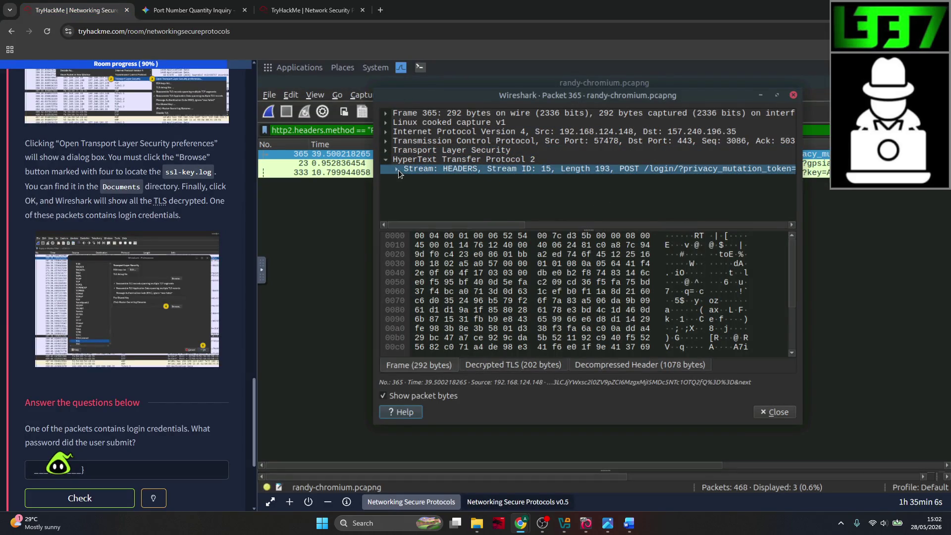
left_click(475, 197)
left_click(160, 6)
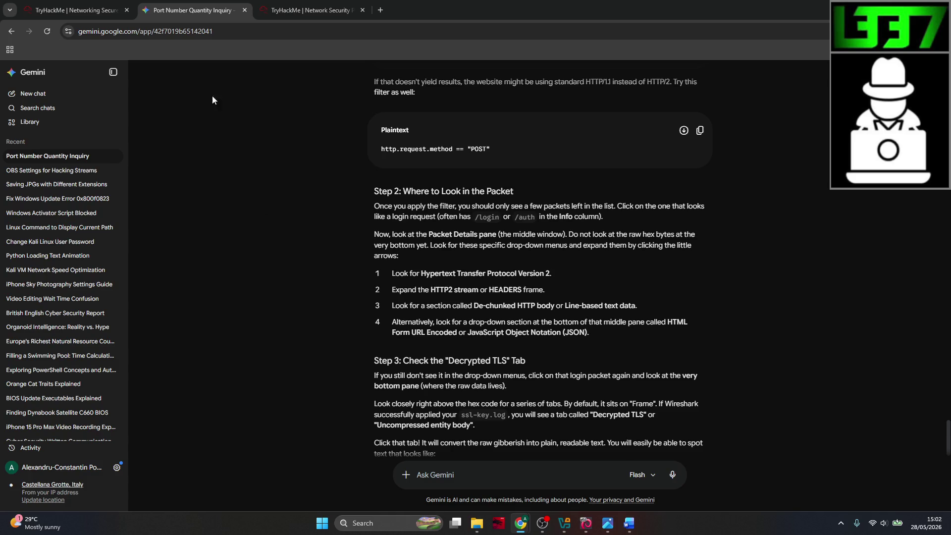
left_click(77, 9)
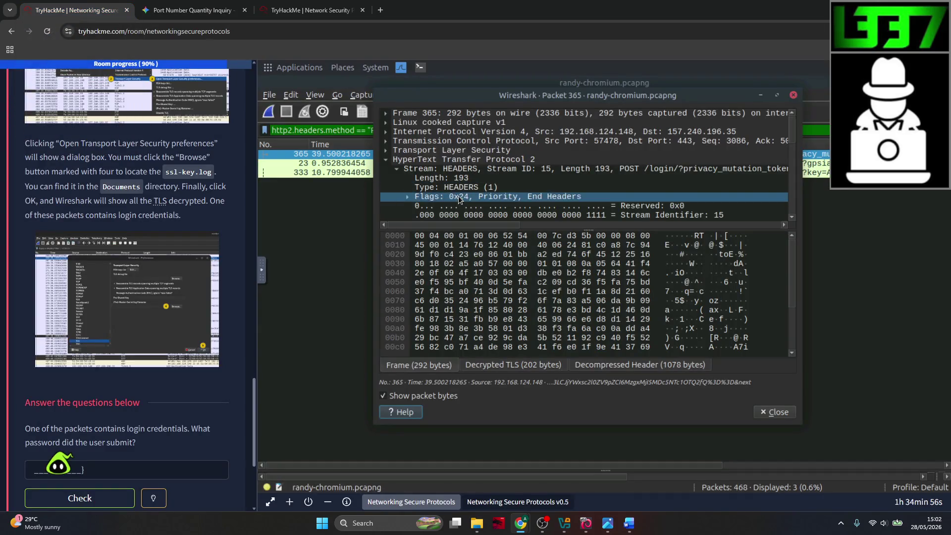
Browse the origin, cookie, Full request URI, sec-fetch-user and Header Count entries, plus the encrypted bytes
scroll(471, 184, "down", 3)
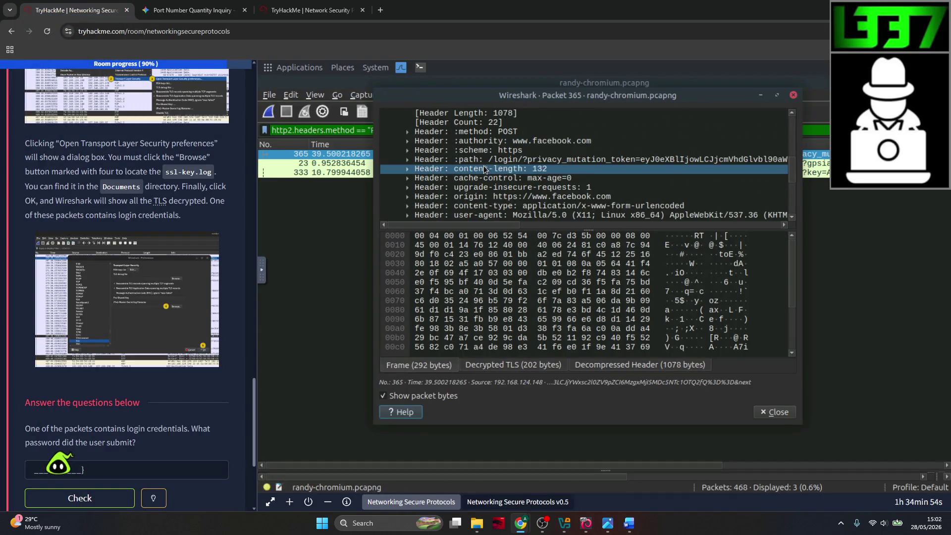
left_click(485, 169)
scroll(484, 169, "down", 4)
left_click(485, 169)
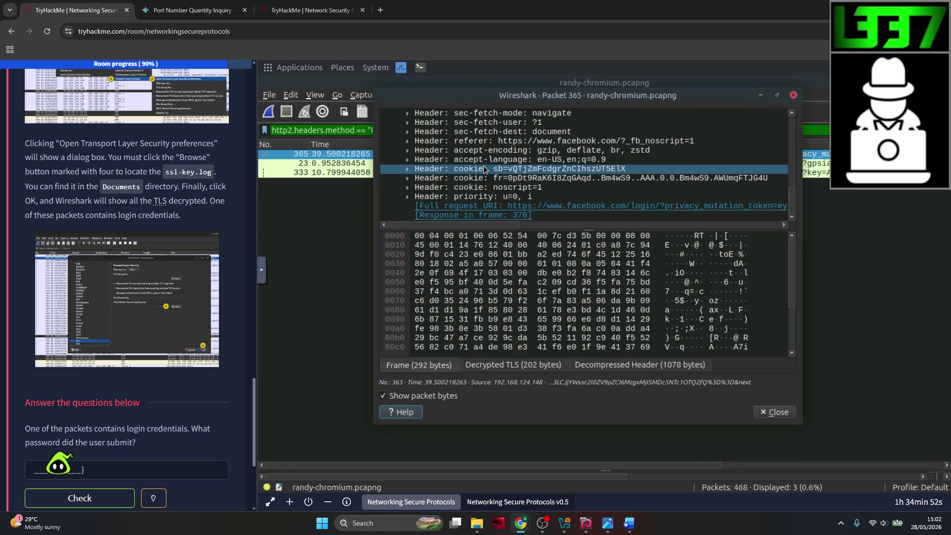
mouse_move(484, 169)
left_mouse_down()
mouse_move(479, 207)
mouse_move(469, 186)
mouse_move(549, 195)
mouse_move(557, 218)
mouse_move(545, 227)
mouse_move(714, 224)
mouse_move(508, 225)
left_mouse_up()
left_click(538, 180)
scroll(538, 184, "up", 3)
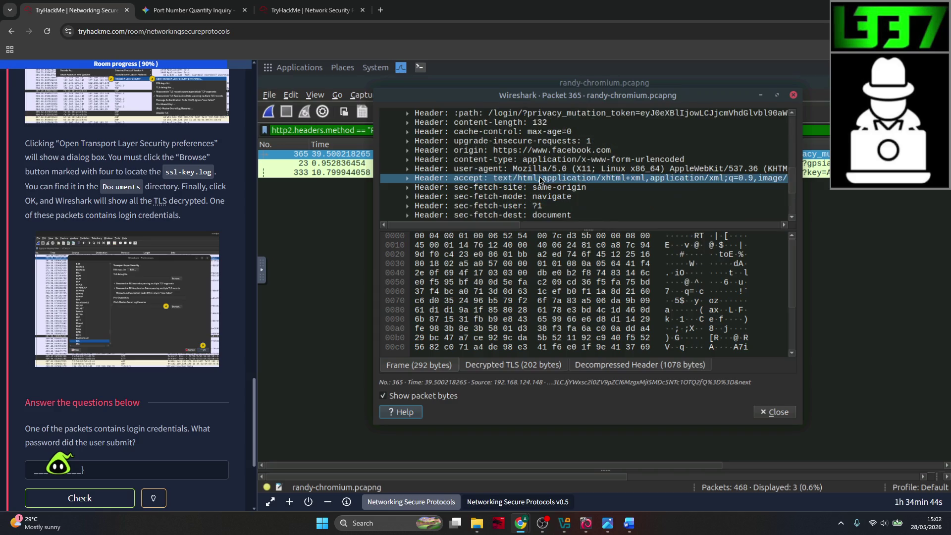
left_click(495, 131)
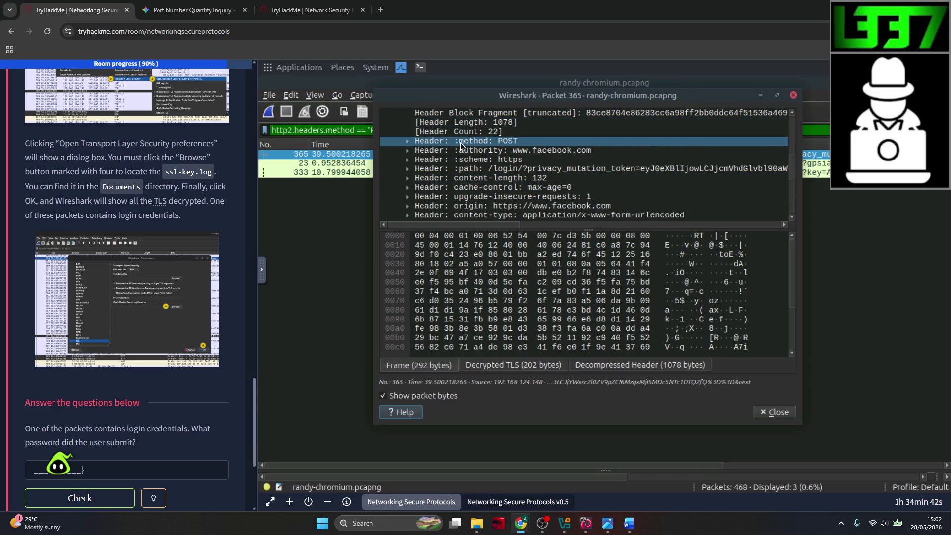
left_click(619, 298)
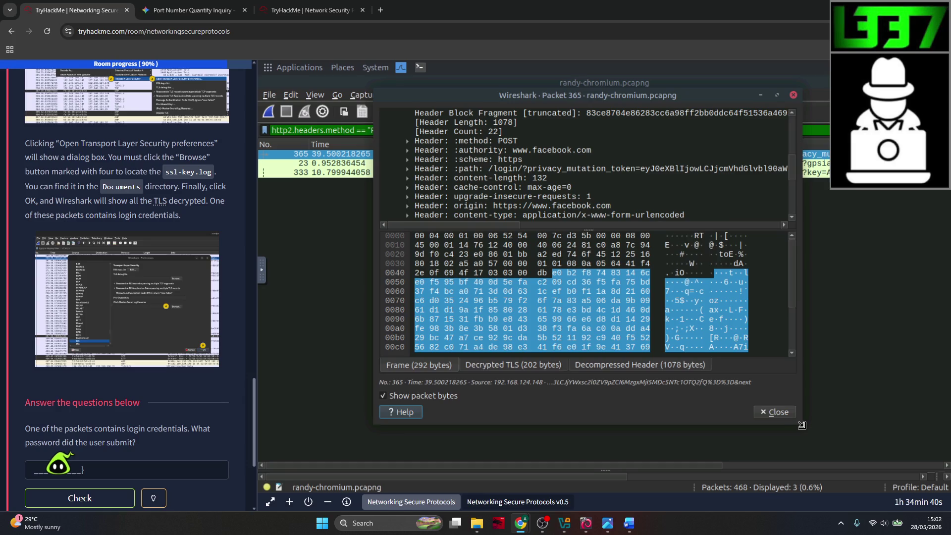
Enlarge and reposition packet 365's window, highlighting the encrypted payload bytes and the Exclusive flag
left_click_drag(801, 425, 900, 458)
left_click(523, 289)
left_click_drag(524, 92, 461, 79)
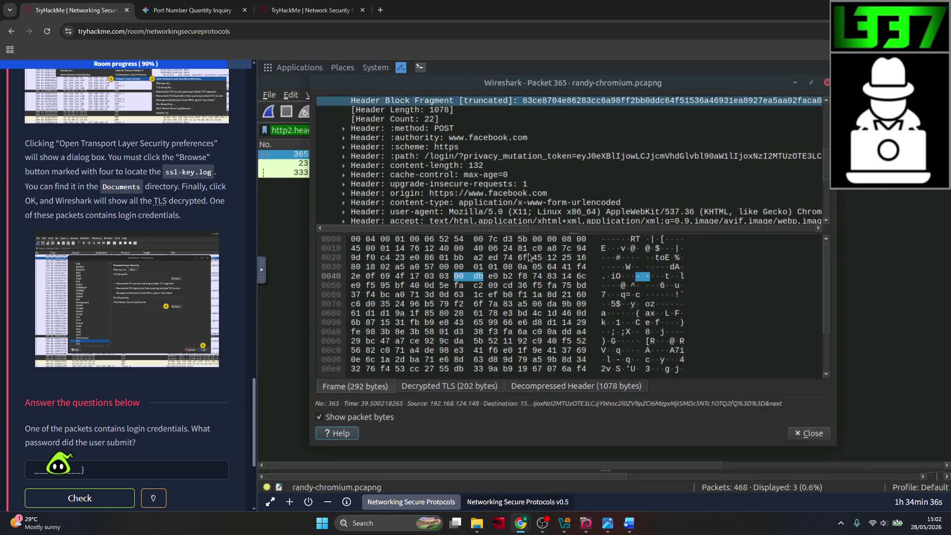
left_click(525, 286)
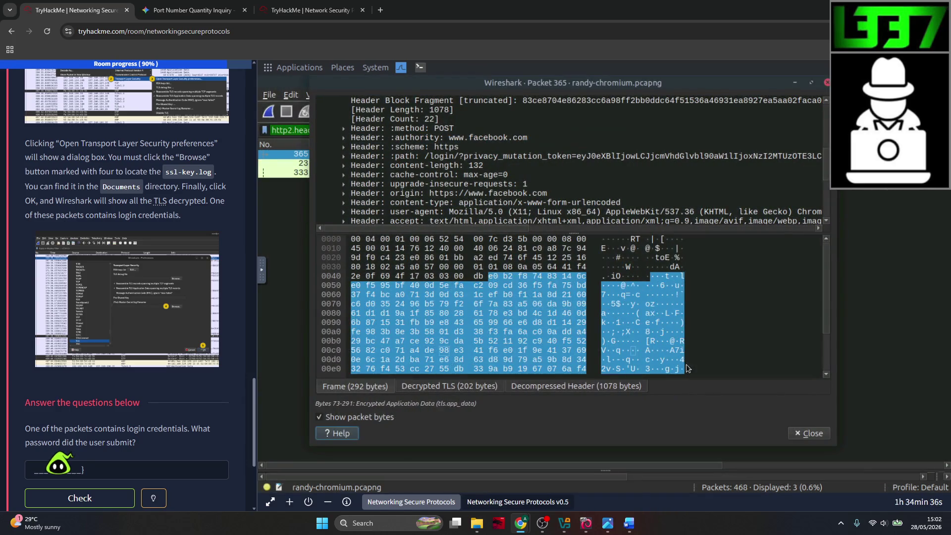
left_click_drag(837, 448, 933, 475)
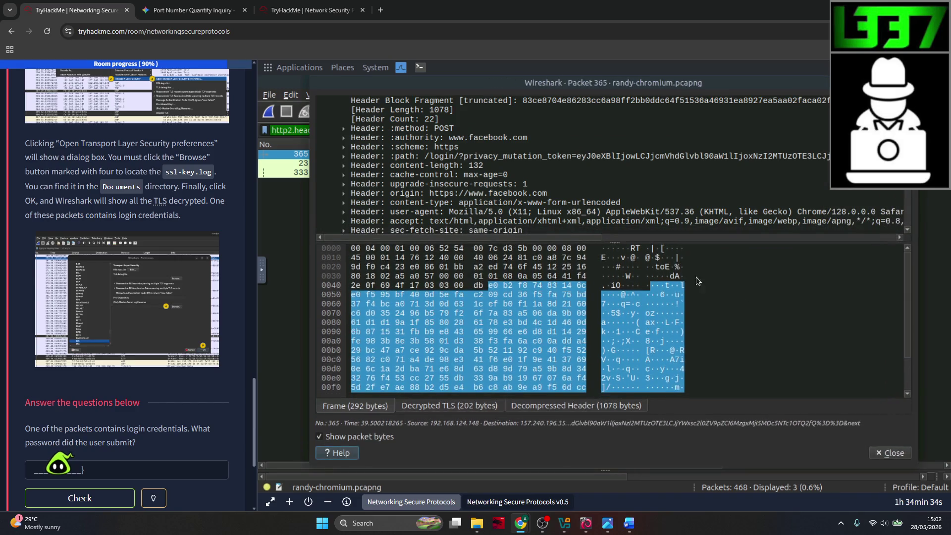
left_click(516, 168)
scroll(516, 168, "up", 5)
scroll(515, 181, "down", 2)
scroll(514, 181, "down", 2)
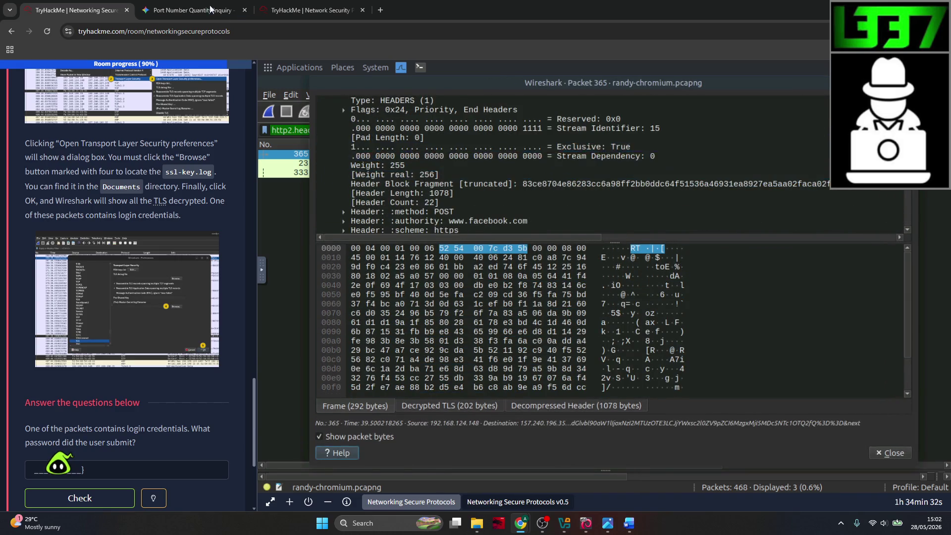
After a look at Gemini, expand the HEADERS stream's Flags field to show its bits
key("ctrl+Tab")
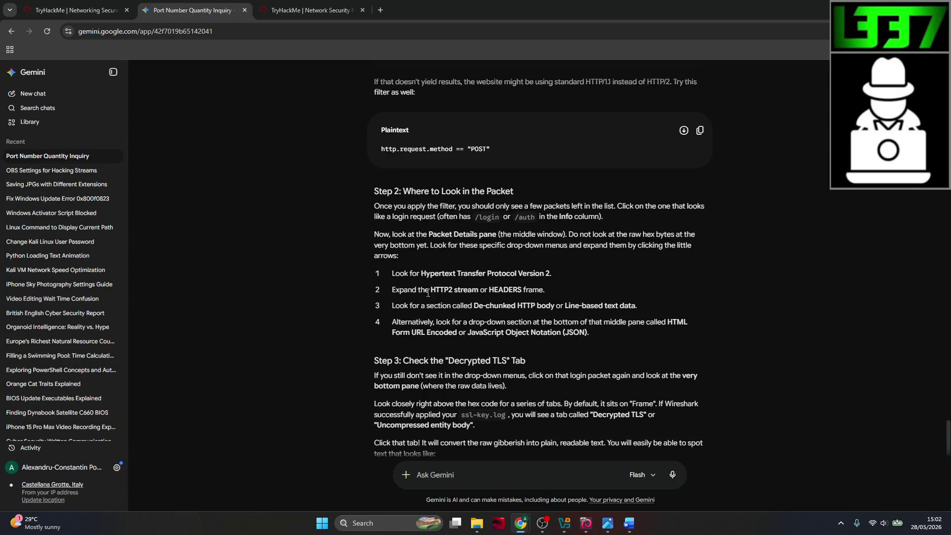
left_click(74, 10)
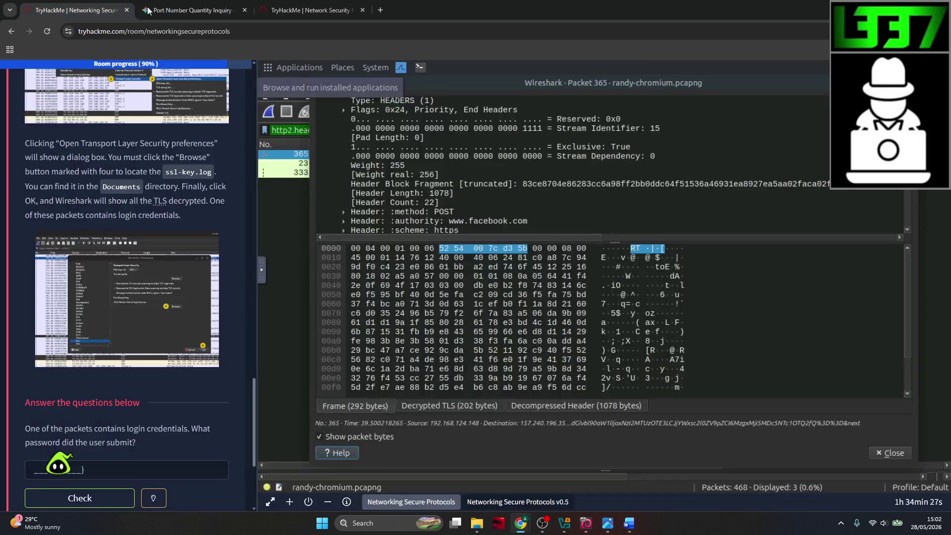
scroll(388, 159, "up", 5)
left_click(388, 158)
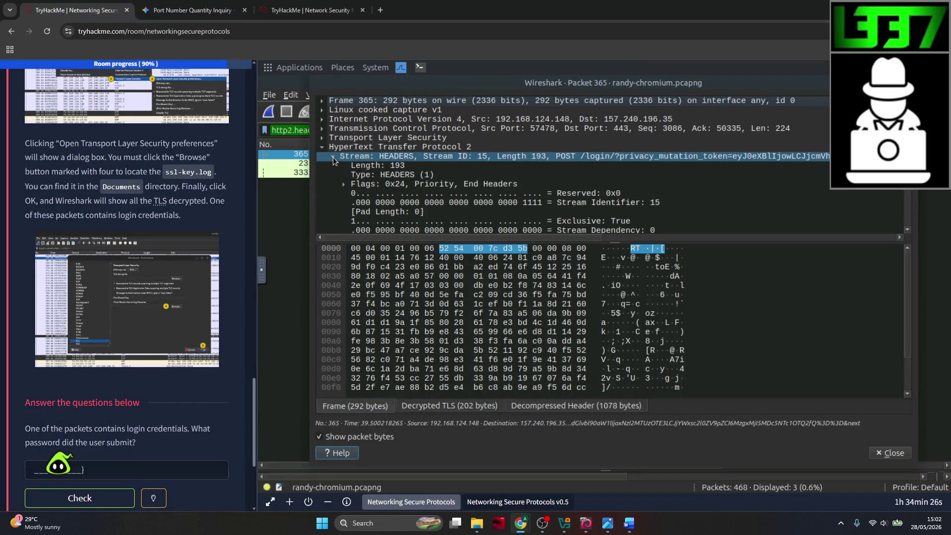
left_click(333, 157)
left_click(332, 158)
left_click(344, 183)
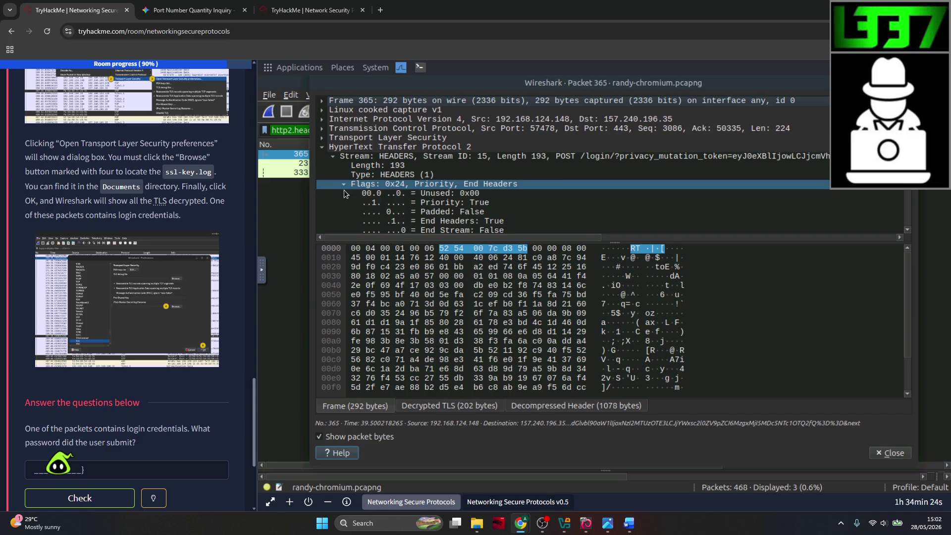
left_click(344, 184)
left_click(344, 183)
scroll(357, 180, "down", 1)
Inspect the Priority: True flag and HEADERS frame type, then collapse the Flags field
left_click(358, 178)
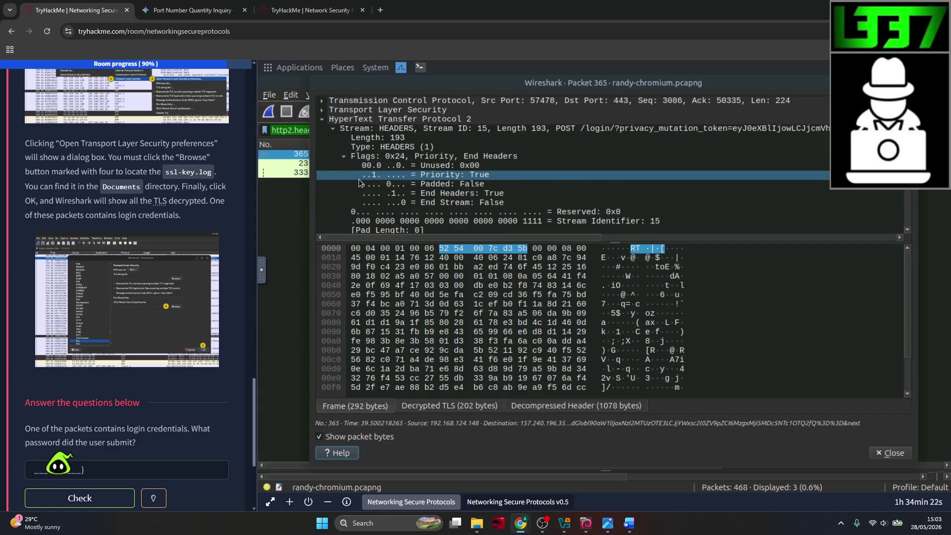
scroll(358, 179, "down", 1)
scroll(359, 179, "up", 2)
left_click(349, 176)
left_click(344, 184)
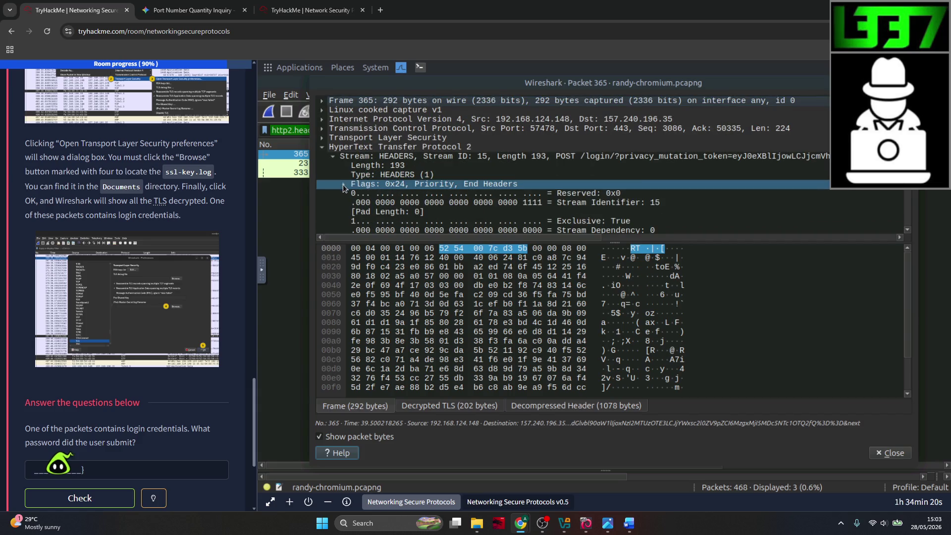
left_click(218, 10)
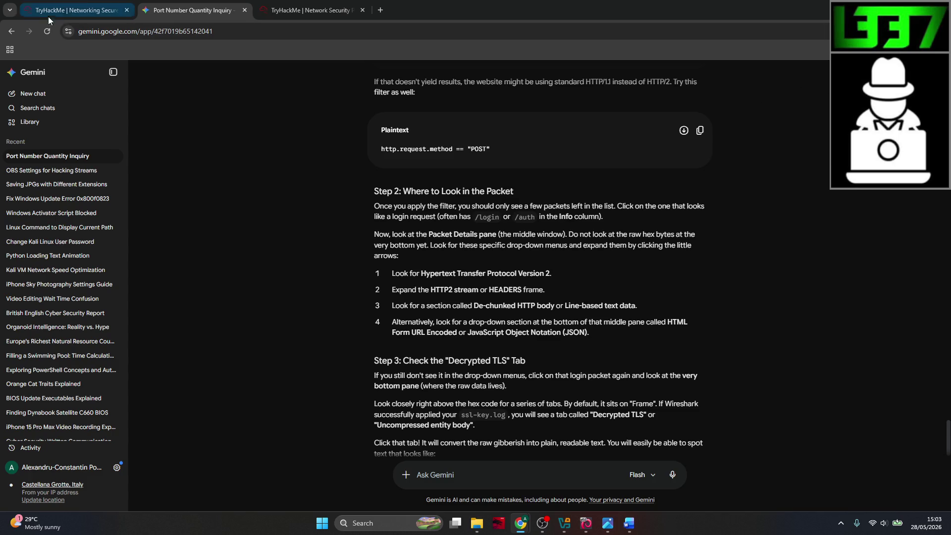
Re-expand packet 365's HEADERS stream and step through :path, Stream Dependency, weight and header count
left_click(74, 10)
left_click(386, 165)
left_click(337, 156)
left_click(334, 156)
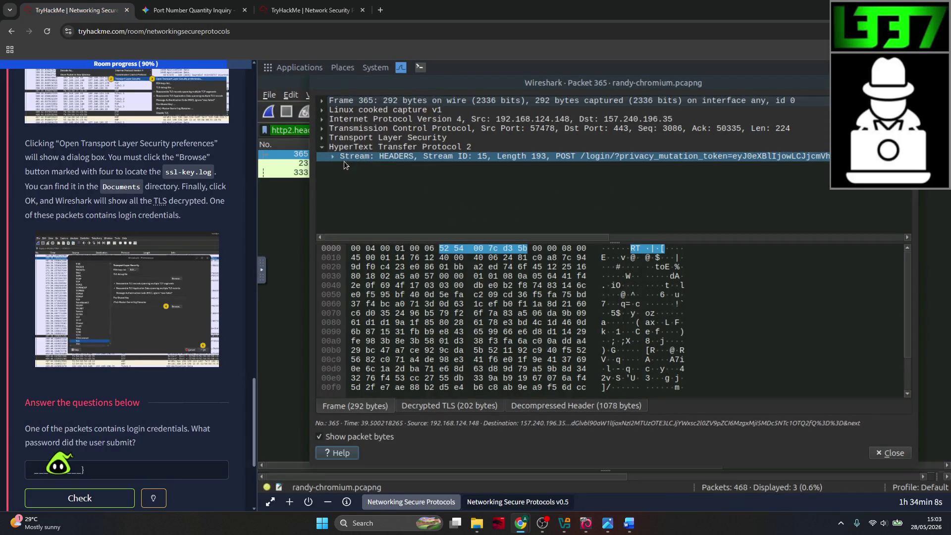
left_click(334, 158)
scroll(346, 164, "down", 3)
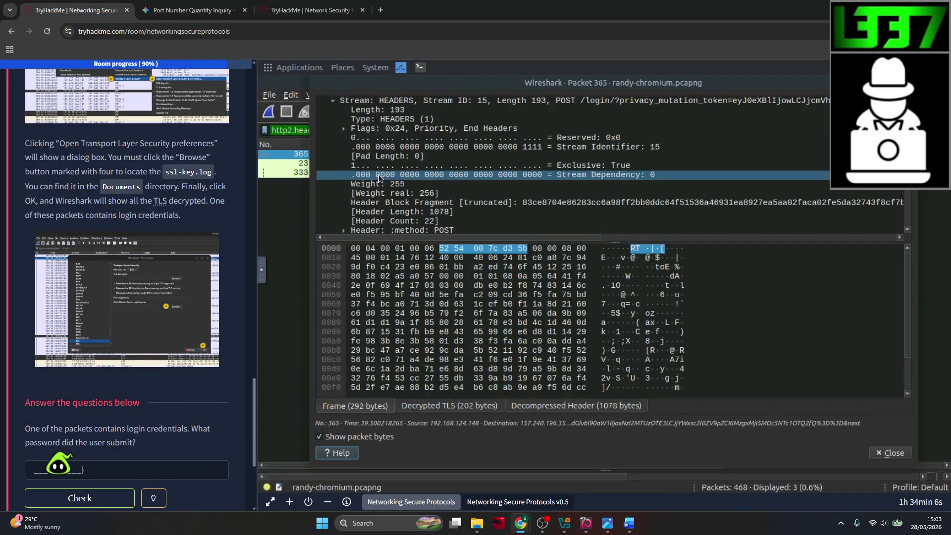
left_click(380, 175)
scroll(381, 174, "up", 2)
left_click(380, 175)
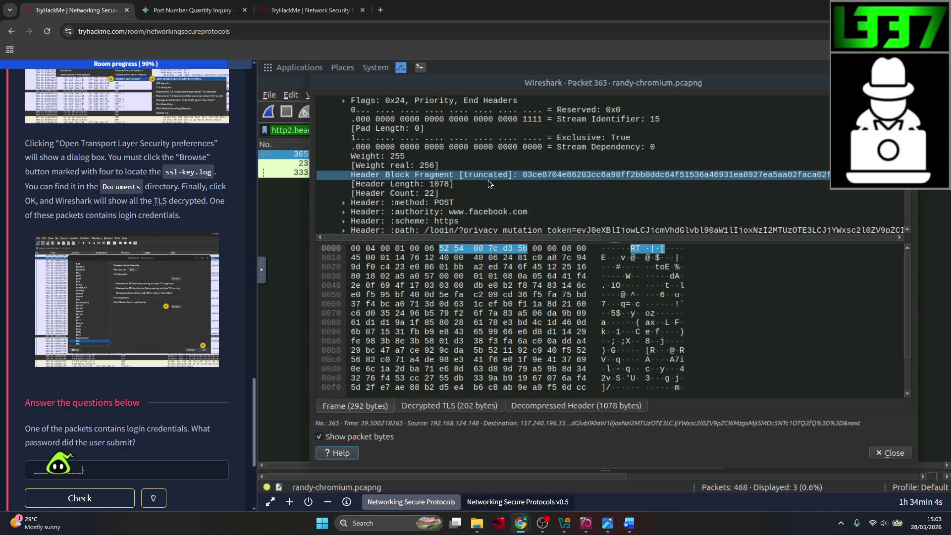
left_click(459, 147)
mouse_move(449, 161)
left_mouse_down()
mouse_move(527, 236)
mouse_move(869, 236)
mouse_move(422, 239)
mouse_move(489, 174)
left_mouse_up()
Review the Stream Dependency 0, Reserved 0x0, Flags 0x24, Weight 256 and cache-control fields
scroll(487, 177, "up", 1)
left_click(487, 177)
left_click(468, 166)
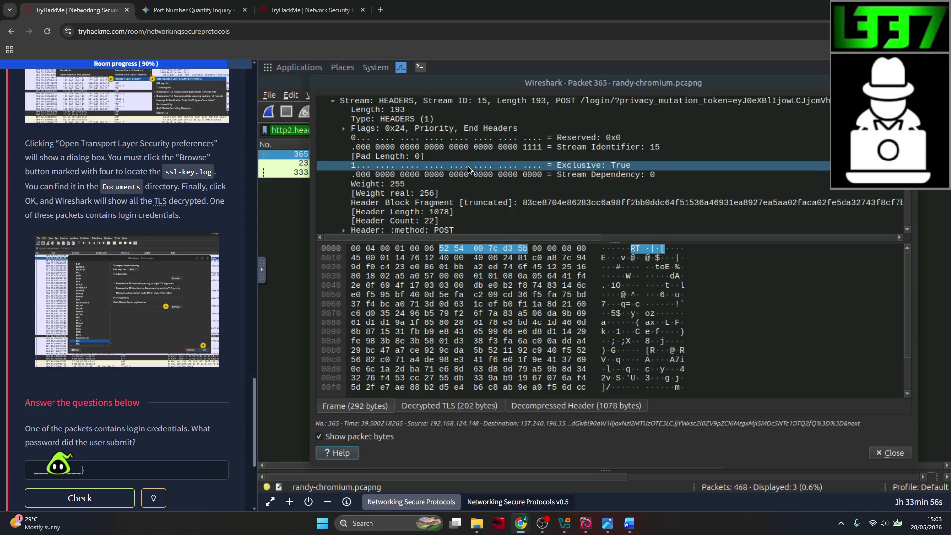
scroll(468, 166, "up", 1)
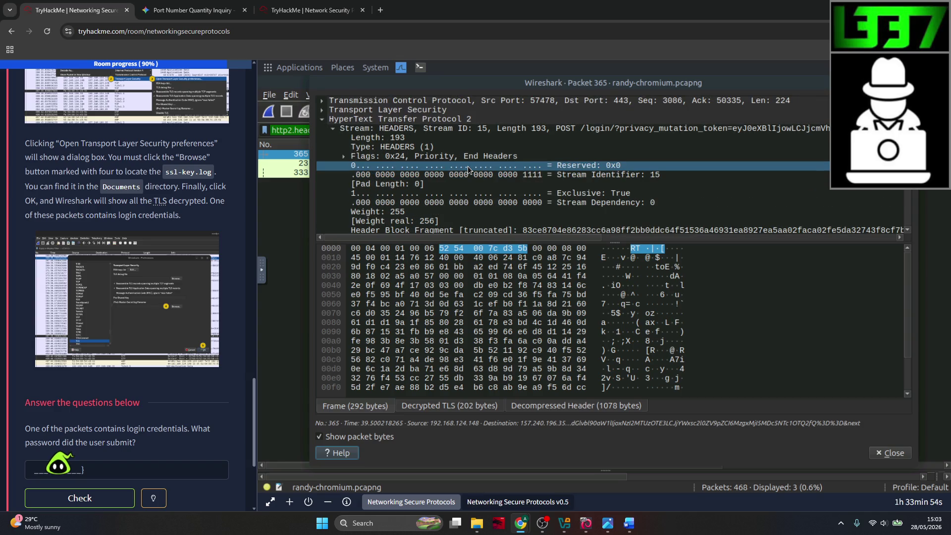
left_click(362, 156)
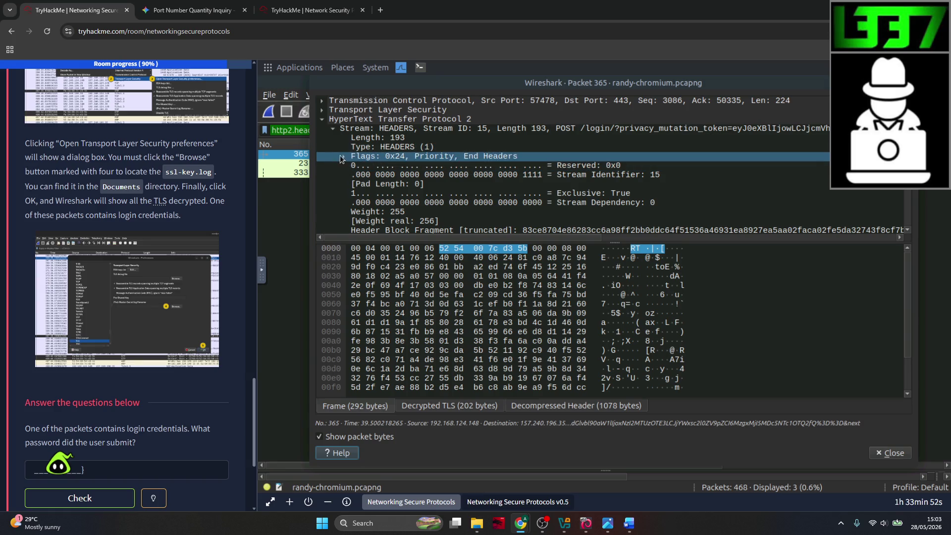
scroll(342, 156, "down", 2)
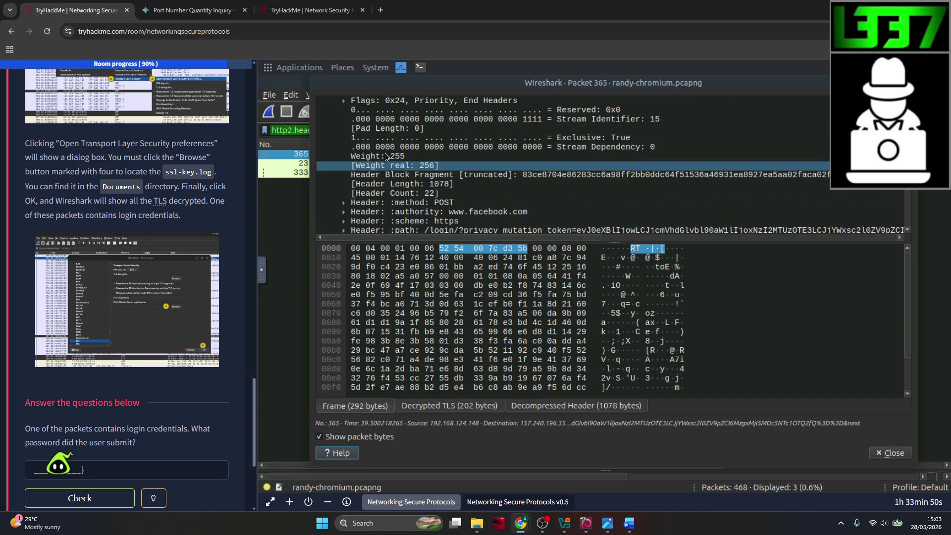
left_click(386, 165)
scroll(386, 167, "down", 3)
left_click(387, 168)
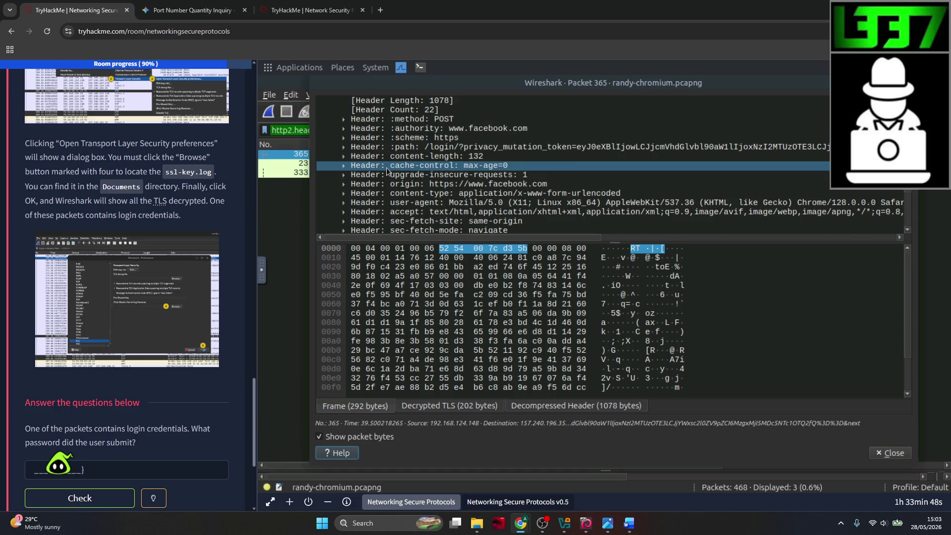
Scroll further down packet 365's headers while consulting Gemini's Wireshark instructions
left_click(170, 6)
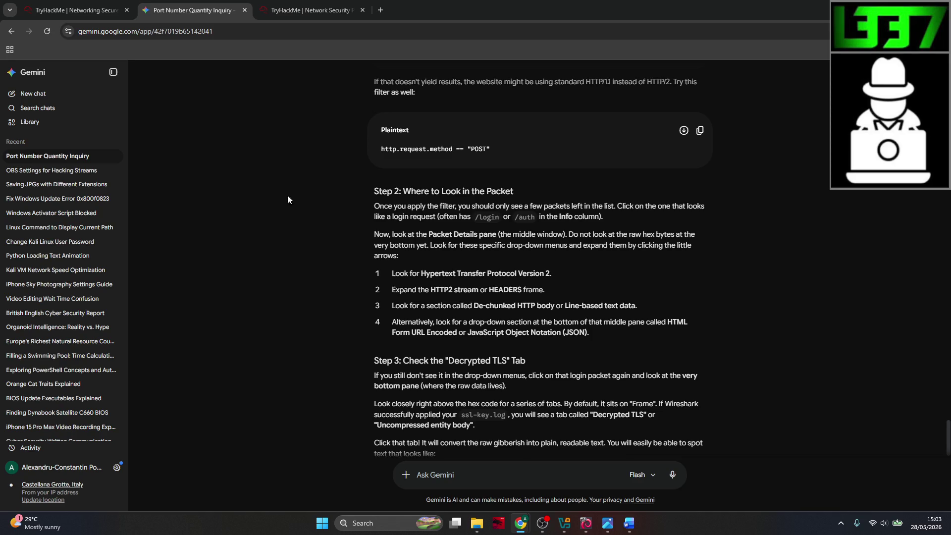
left_click(97, 5)
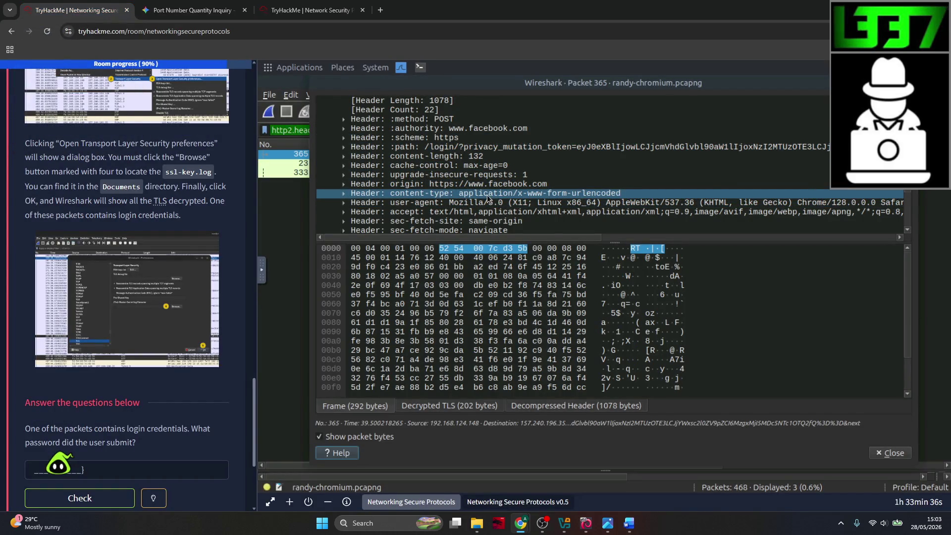
scroll(488, 198, "down", 2)
scroll(488, 198, "down", 1)
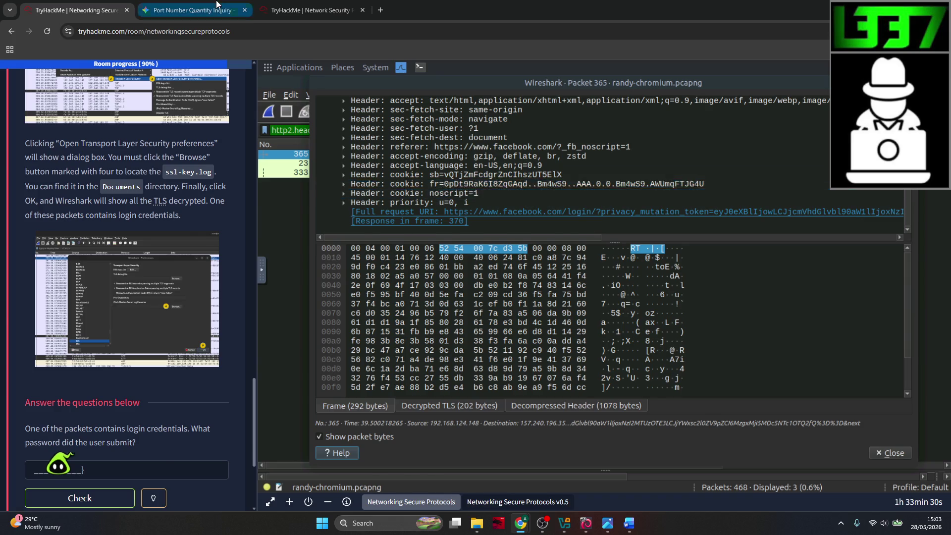
left_click(193, 10)
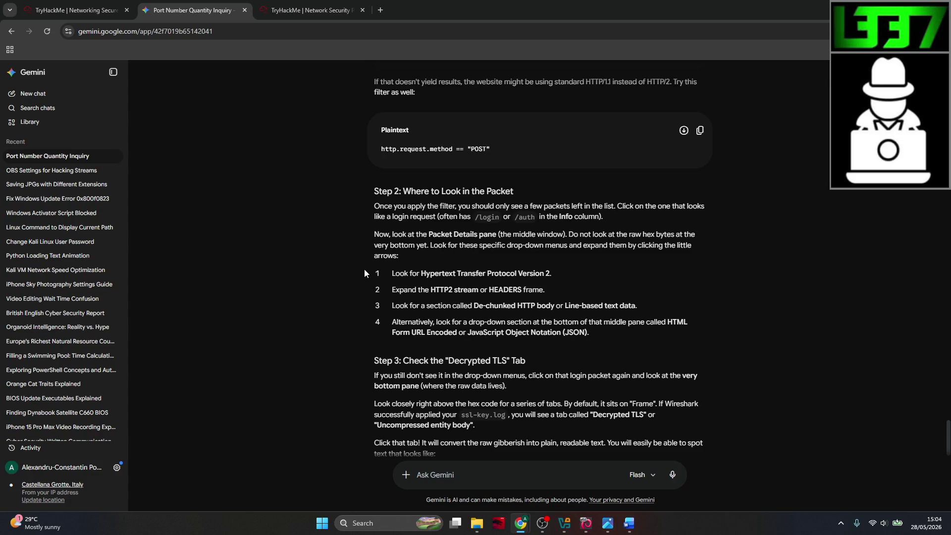
key("alt+Tab")
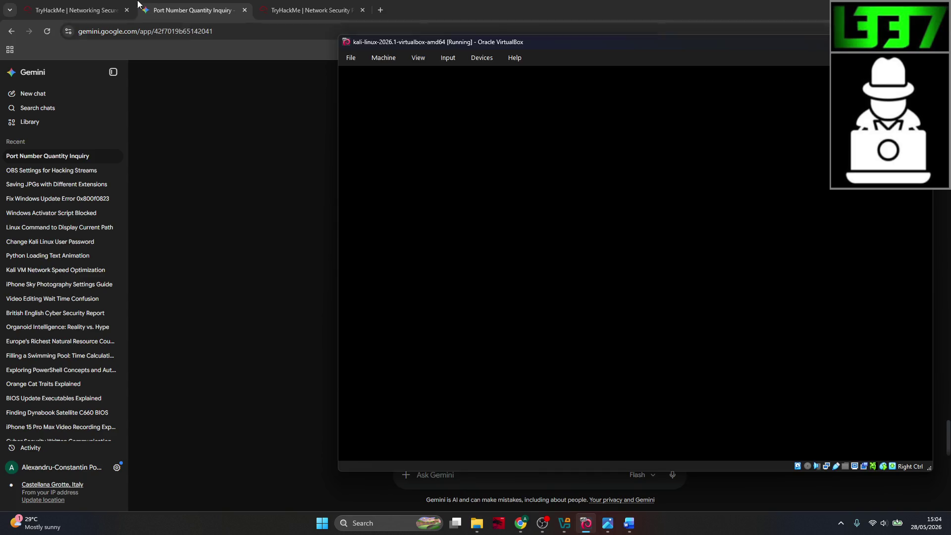
left_click(95, 6)
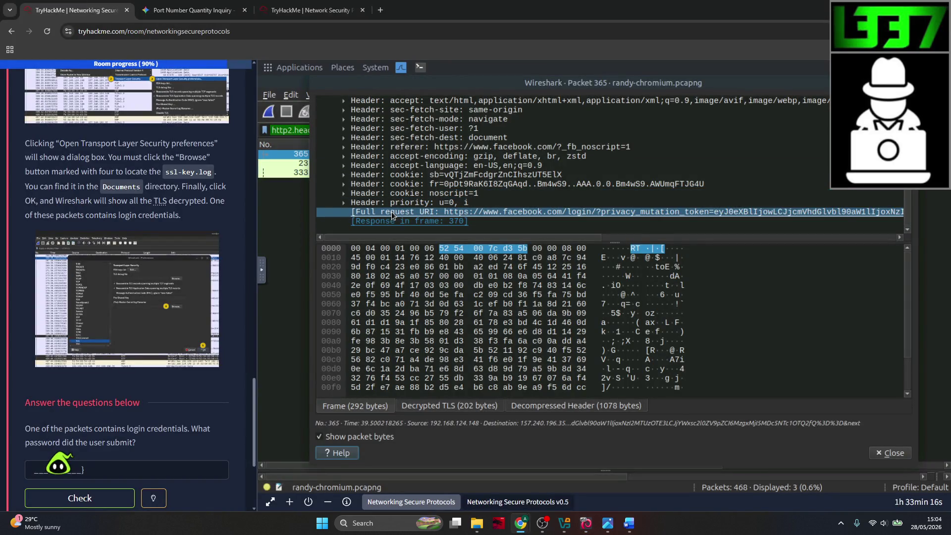
Inspect the priority, cookie: noscript=1 and form-urlencoded content-type headers in the decrypted TLS bytes
left_click(359, 204)
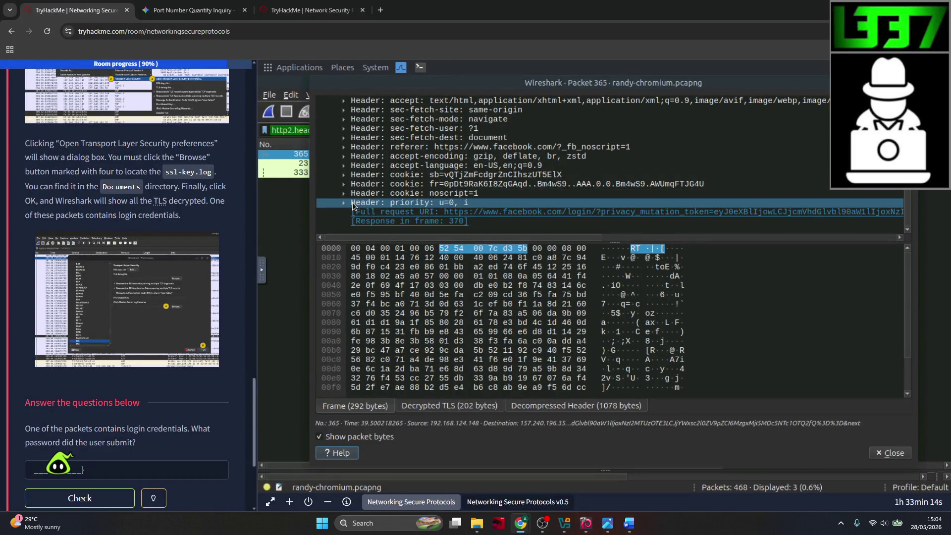
left_click(344, 204)
left_click(344, 204)
left_click(345, 197)
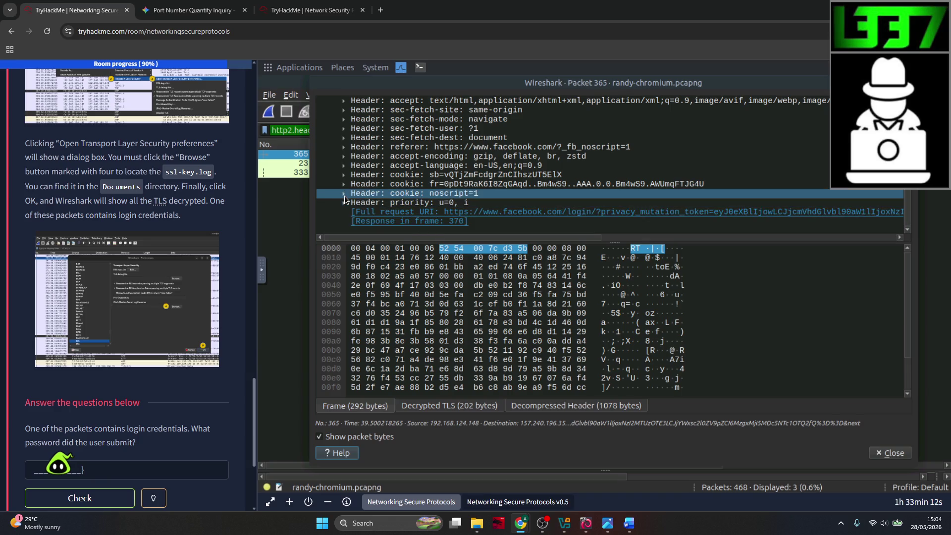
scroll(377, 164, "up", 2)
left_click(402, 156)
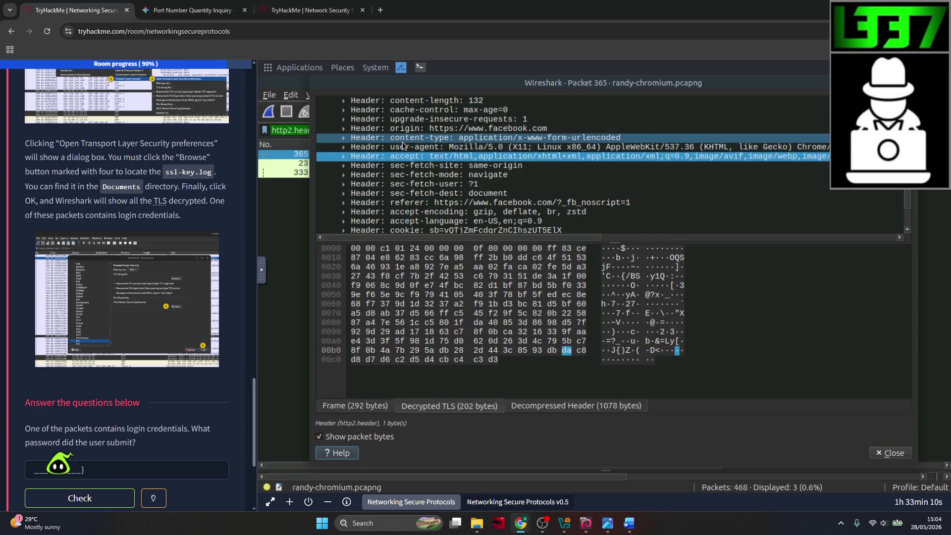
left_click(402, 142)
scroll(400, 148, "up", 1)
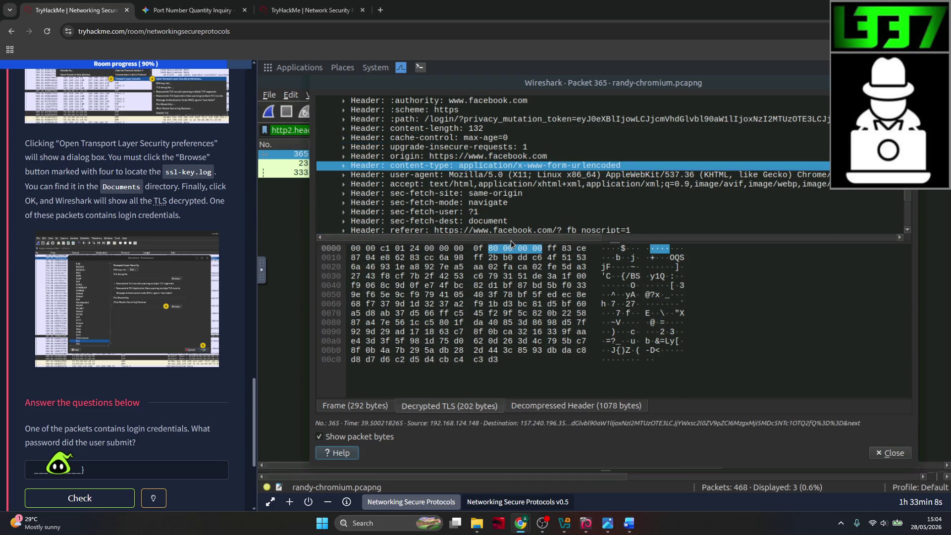
left_click_drag(511, 242, 529, 372)
Check Gemini once more, drag the pane splitter down, then close packet 365's window
left_click(194, 10)
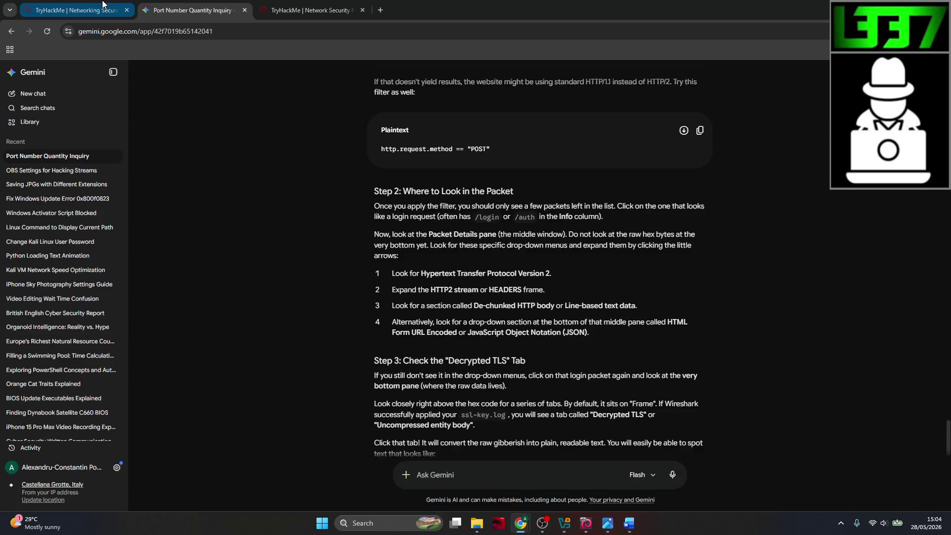
left_click(74, 10)
scroll(454, 201, "up", 2)
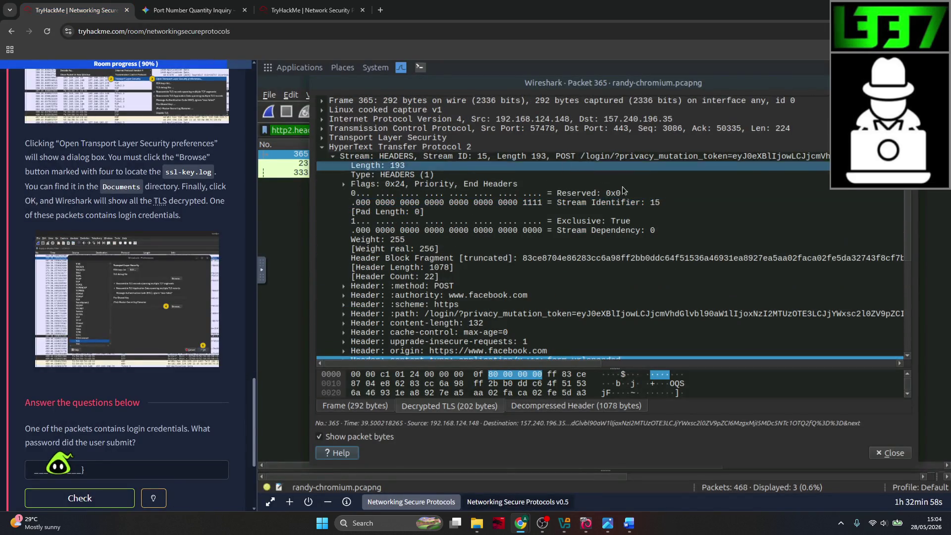
mouse_move(587, 367)
left_mouse_down()
mouse_move(872, 344)
mouse_move(483, 332)
left_mouse_up()
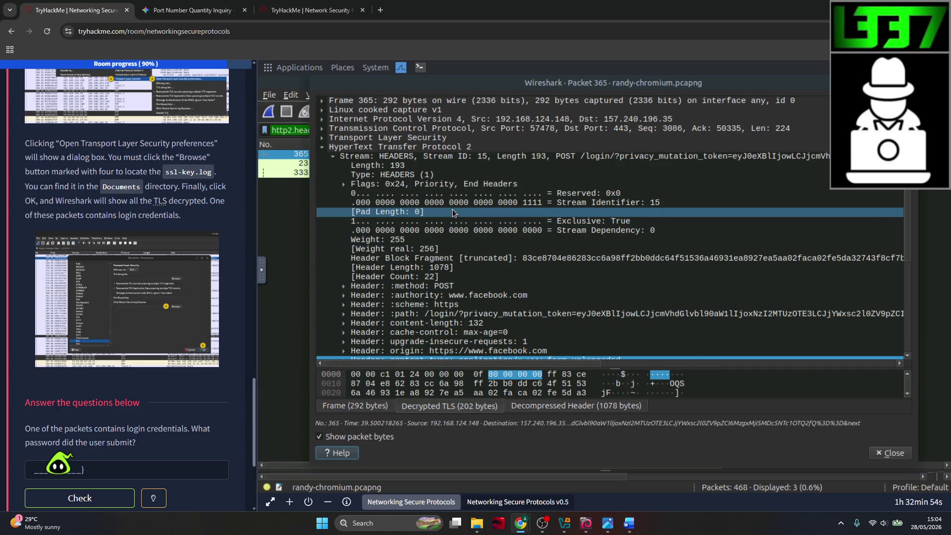
scroll(478, 198, "down", 2)
scroll(479, 201, "down", 3)
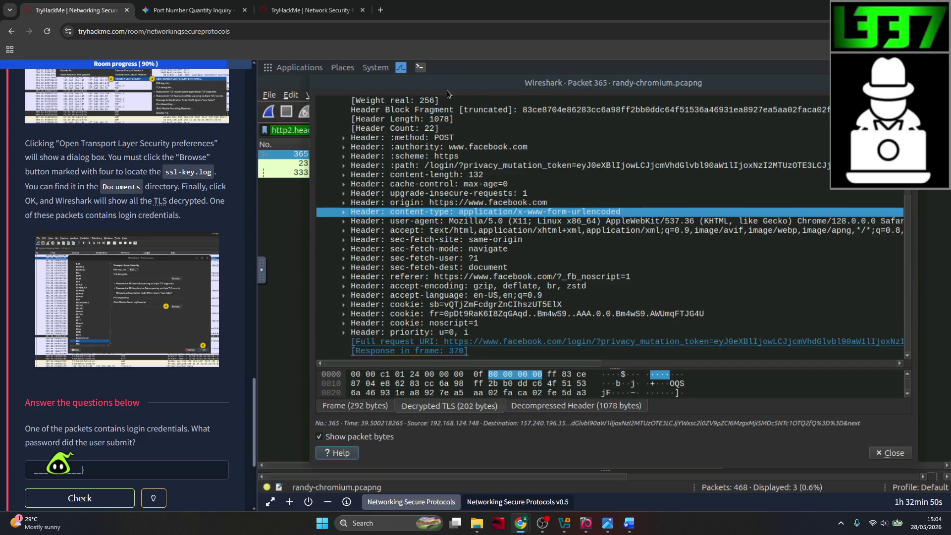
left_click_drag(713, 83, 683, 110)
key("Escape")
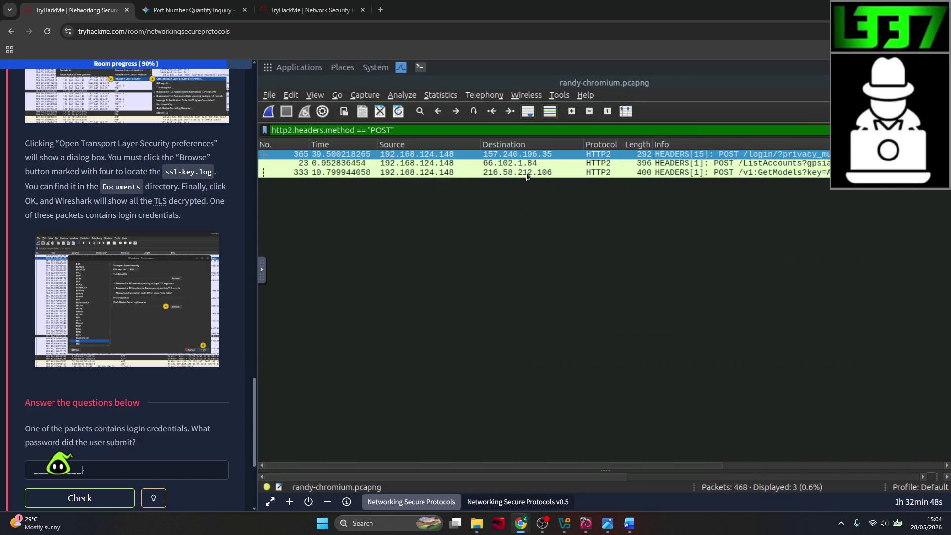
Open packet 23, the accounts.google.com POST /ListAccounts request, and scroll down to its Full request URI
double_click(550, 164)
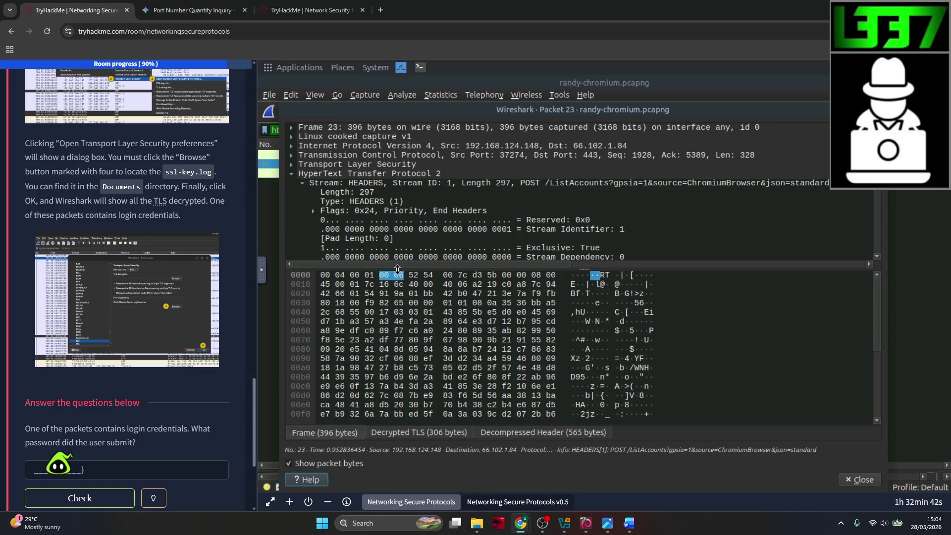
left_click_drag(405, 267, 404, 355)
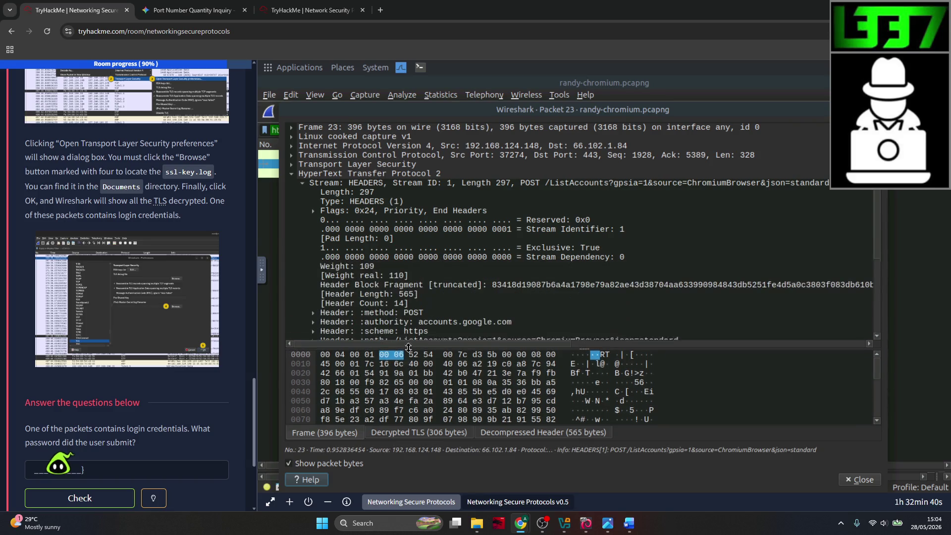
left_click(431, 229)
scroll(433, 206, "down", 2)
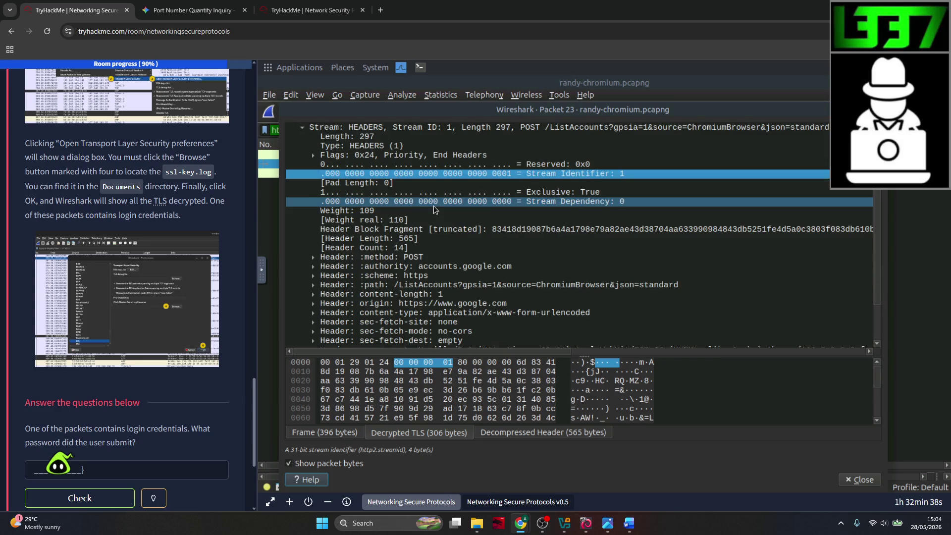
scroll(433, 206, "down", 1)
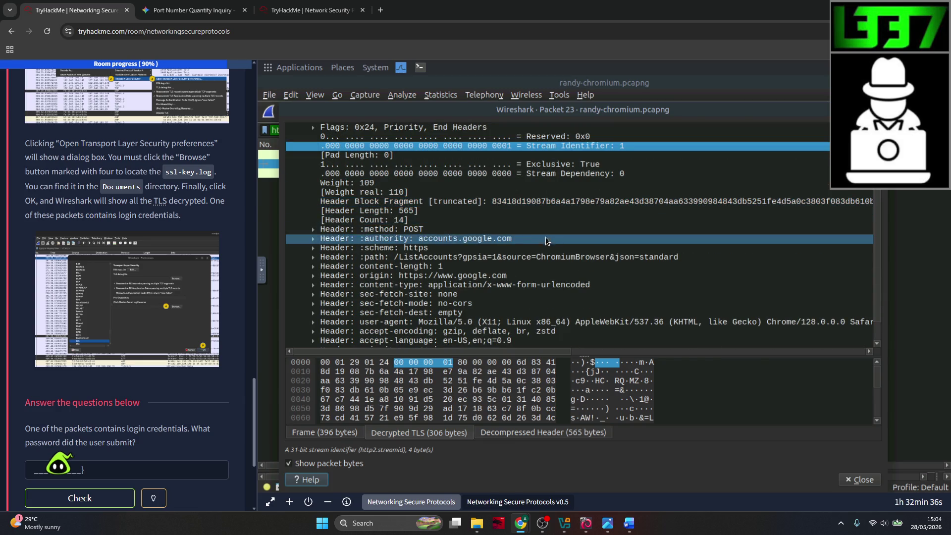
scroll(526, 228, "down", 1)
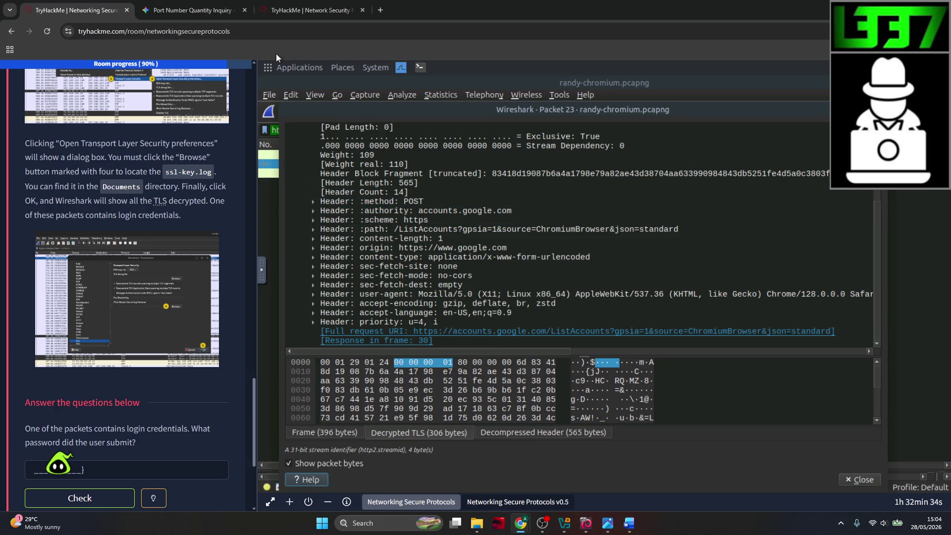
left_click(184, 5)
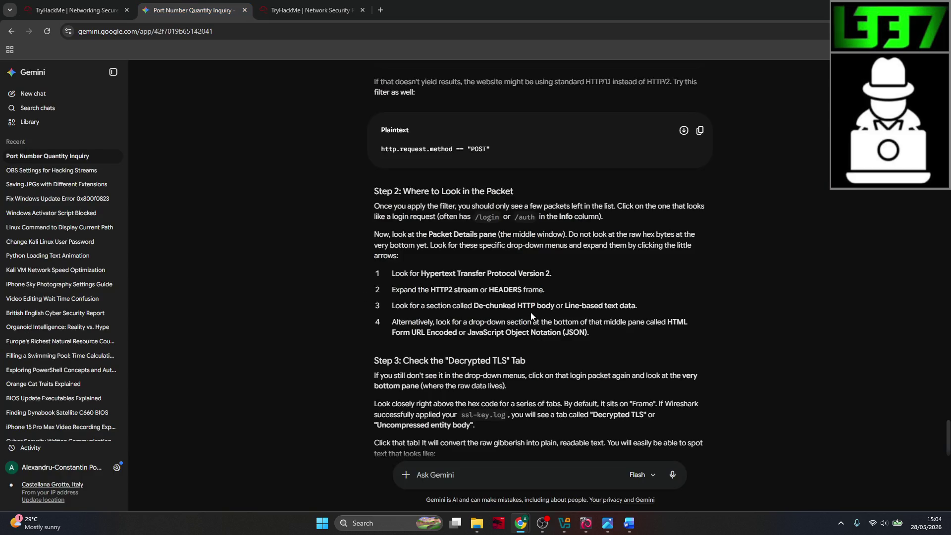
Highlight Gemini's 'De-chunked HTTP body or Line-based text data' advice and read the rest of the reply
left_click_drag(475, 306, 635, 307)
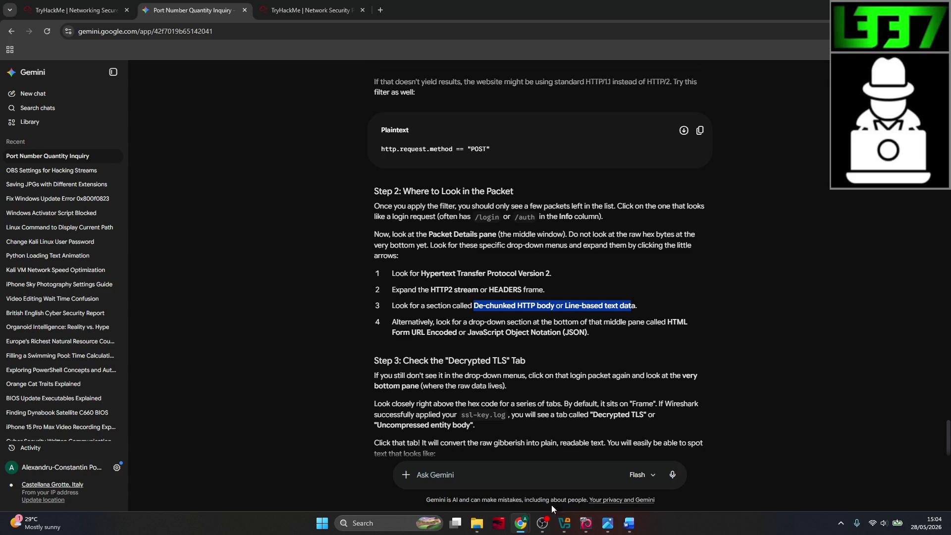
scroll(511, 341, "down", 1)
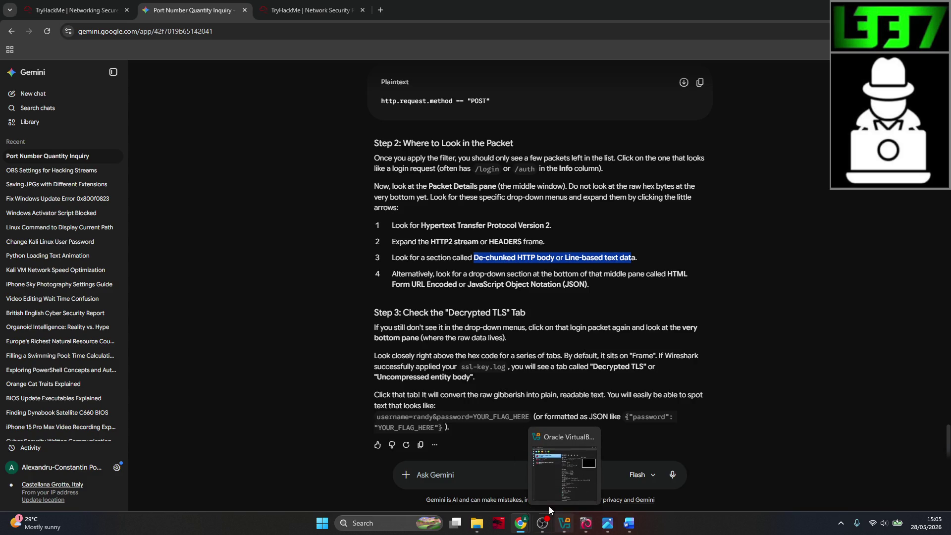
key("ctrl+1")
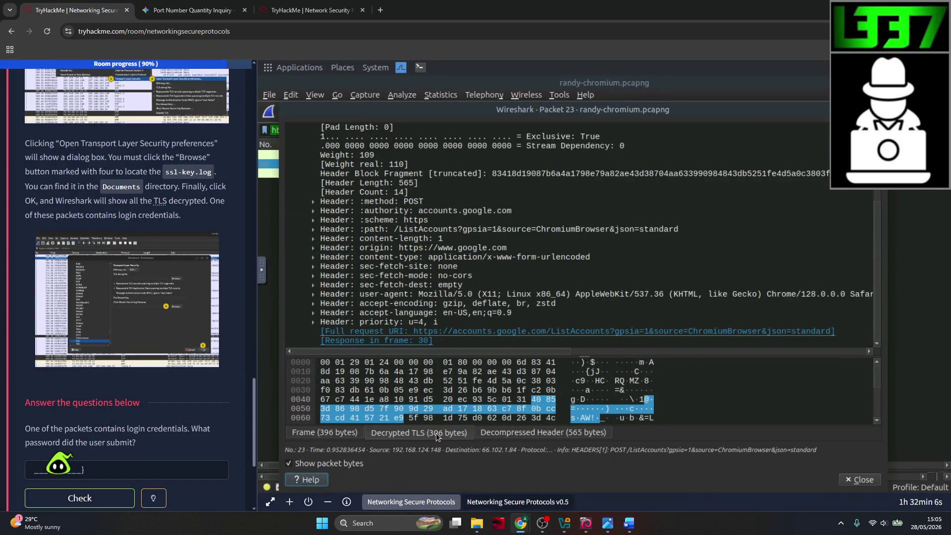
View packet 23's Decompressed Header bytes and content-type, check the Decrypted TLS tab, then close it
scroll(521, 390, "down", 5)
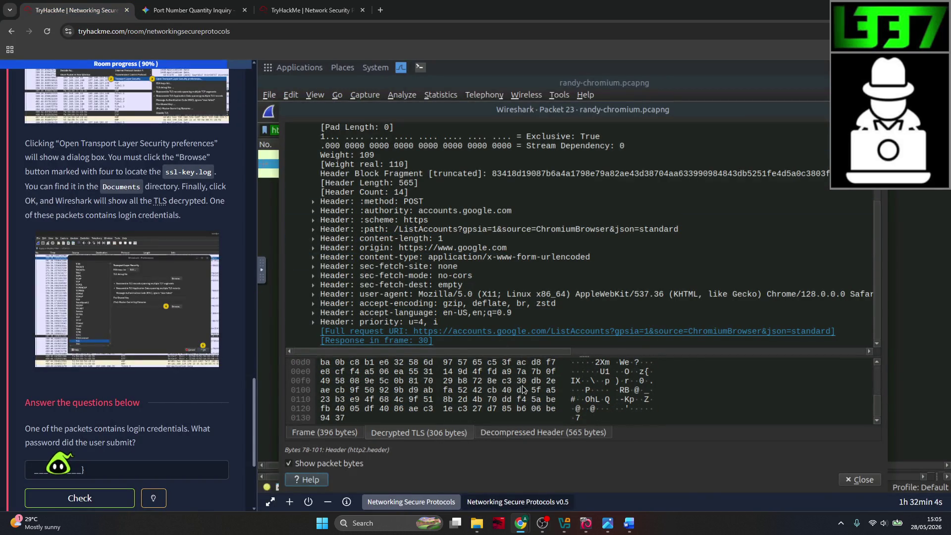
left_click(527, 435)
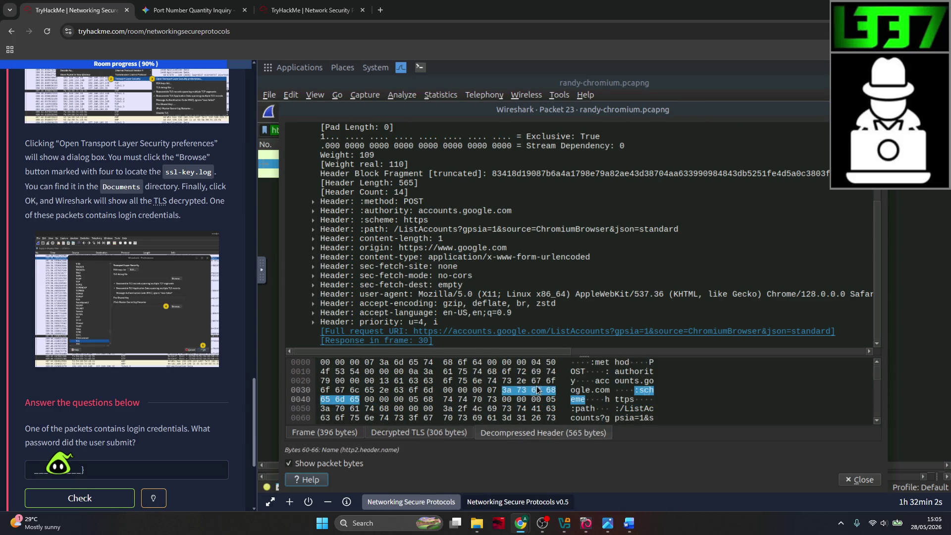
scroll(539, 390, "down", 10)
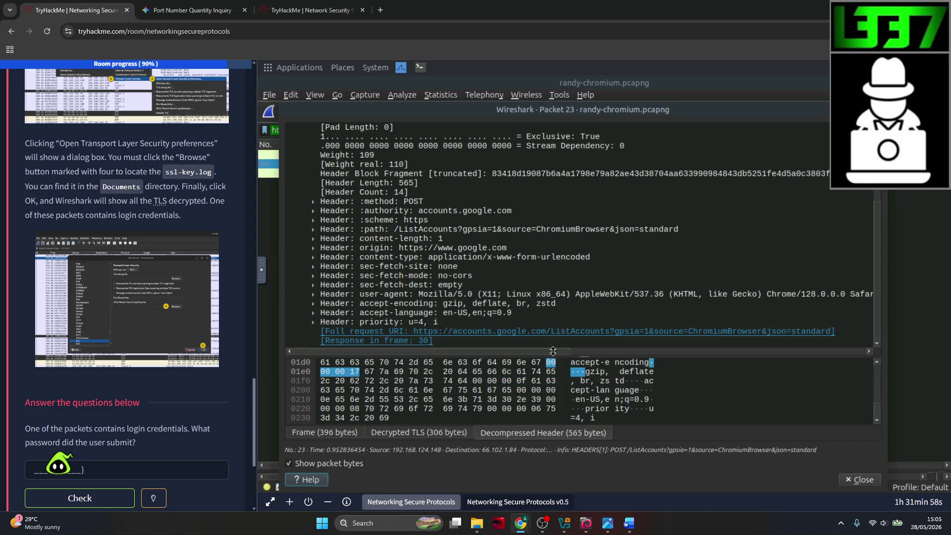
left_click_drag(555, 357, 557, 182)
scroll(657, 322, "up", 4)
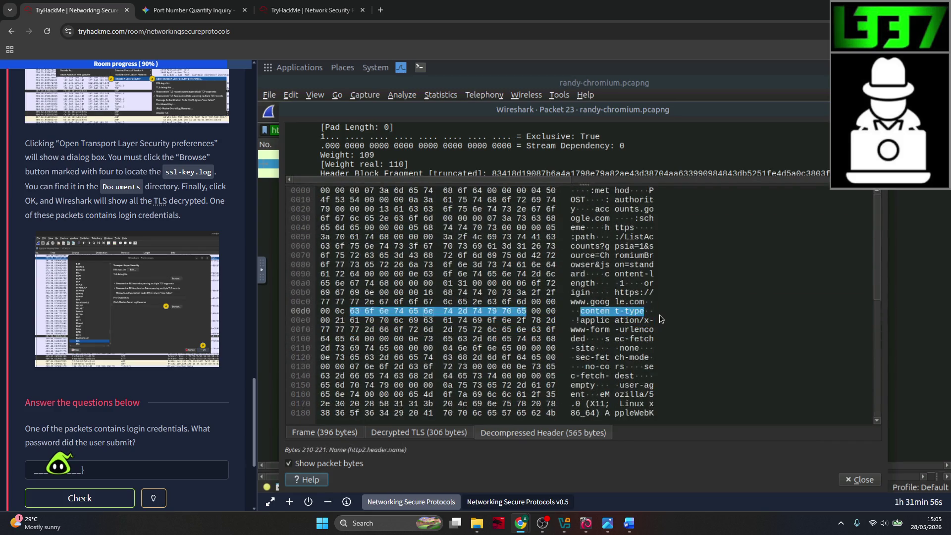
left_click(629, 327)
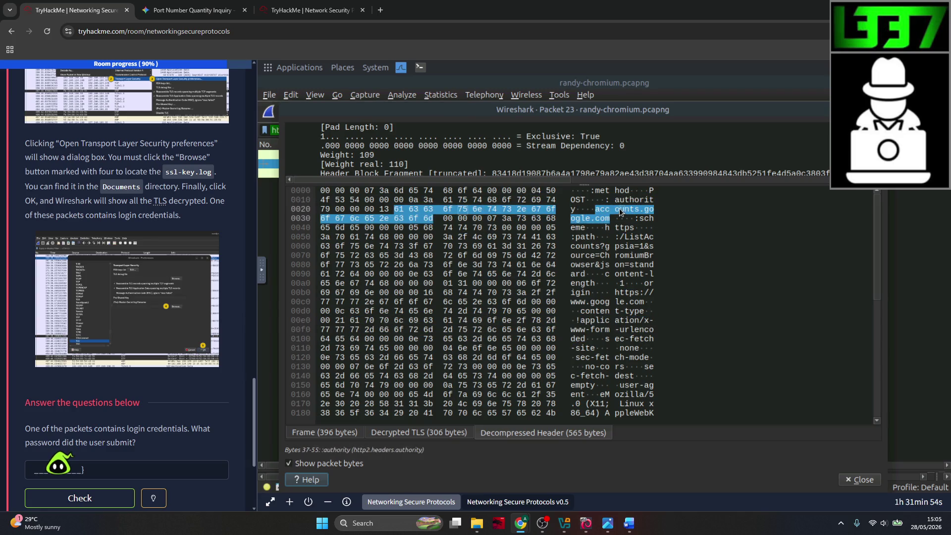
left_click(417, 434)
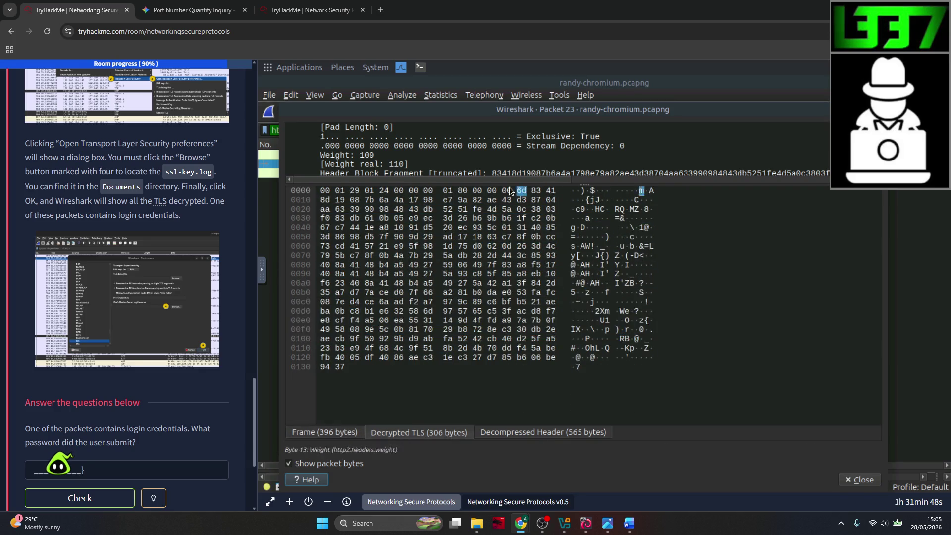
left_click_drag(516, 184, 516, 282)
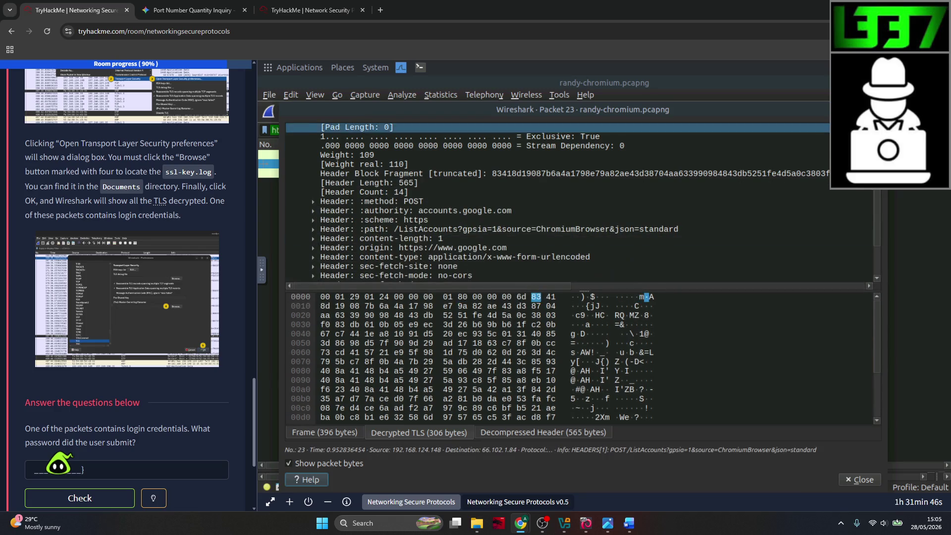
key("Escape")
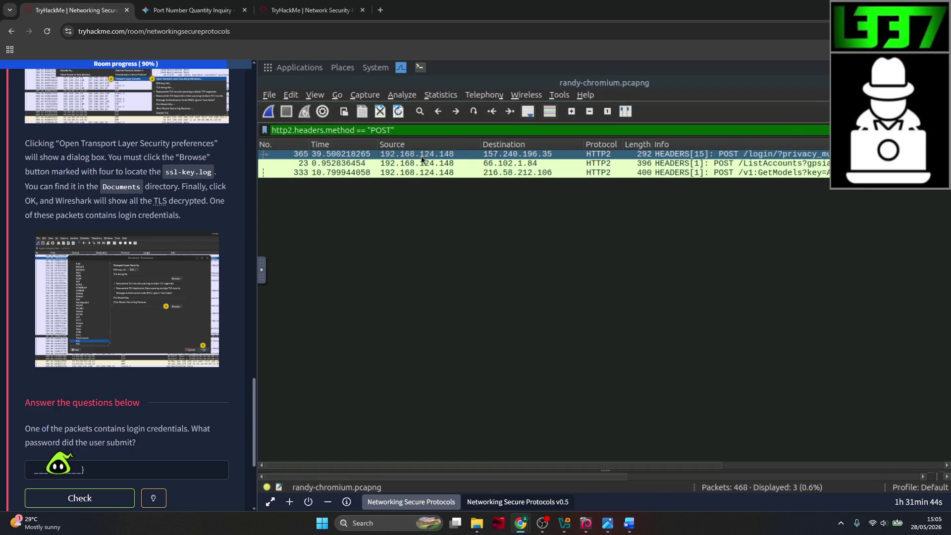
right_click(421, 155)
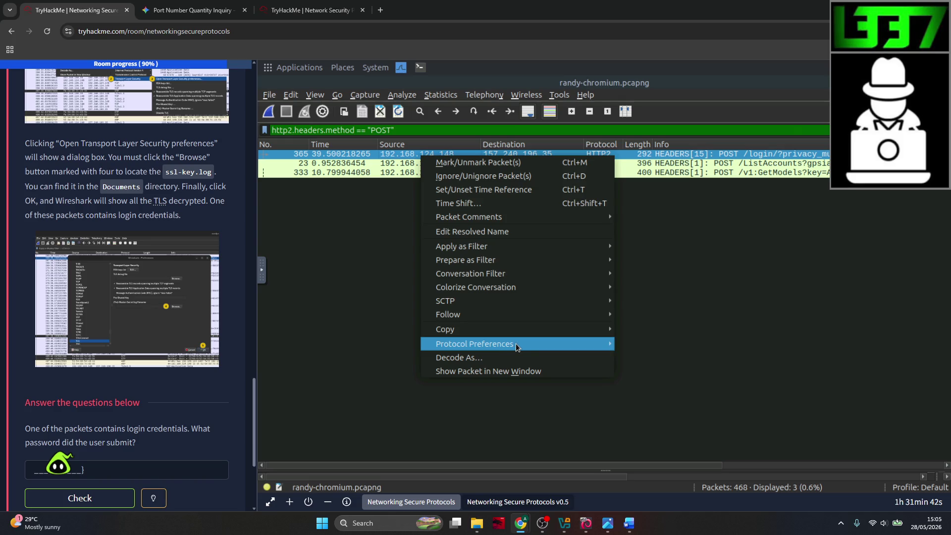
left_click(478, 358)
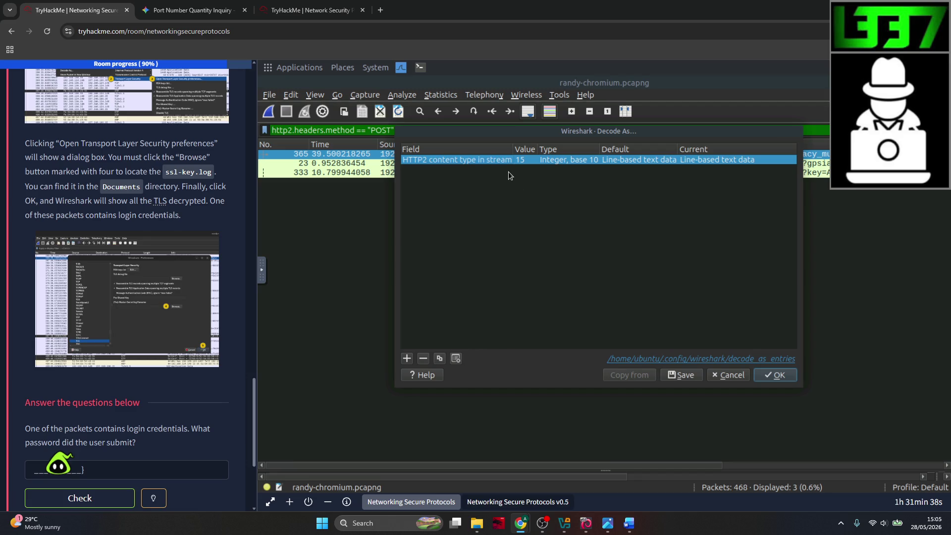
left_click(728, 375)
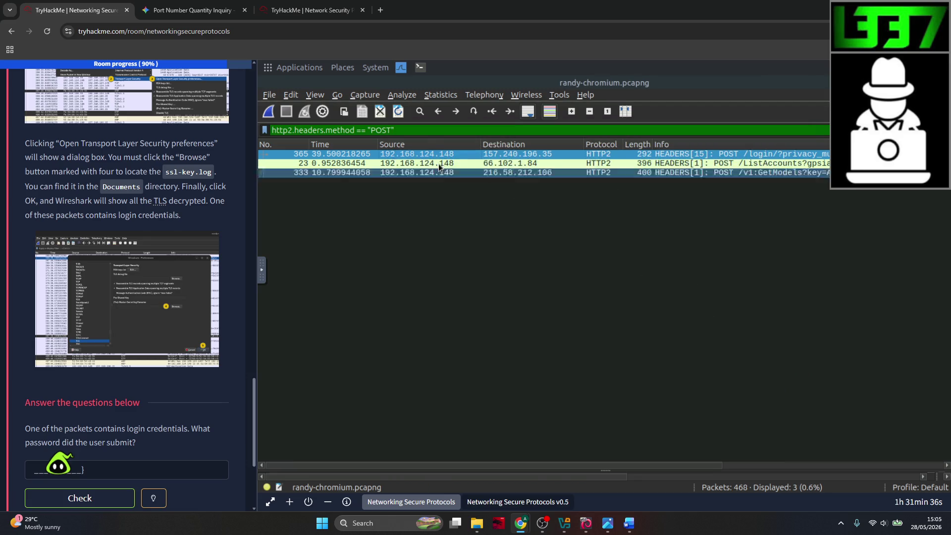
right_click(415, 172)
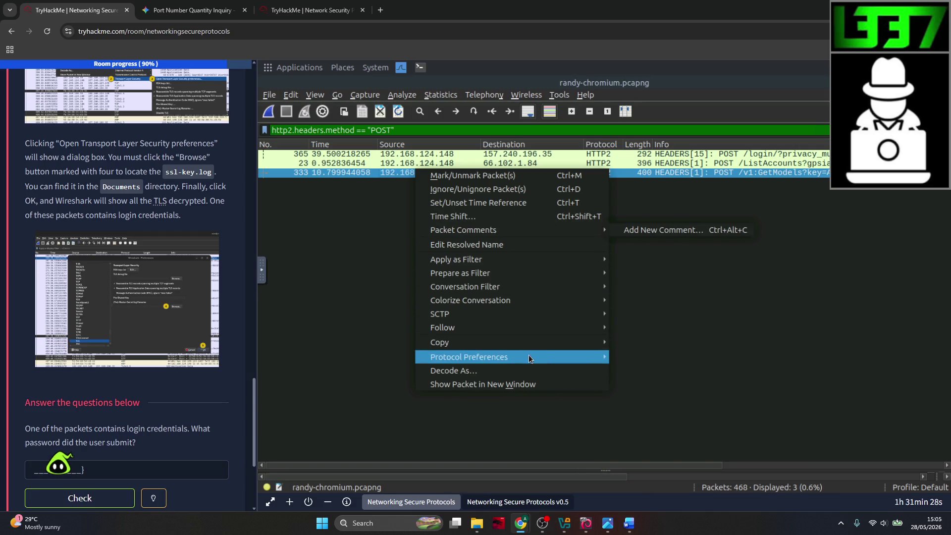
left_click(364, 221)
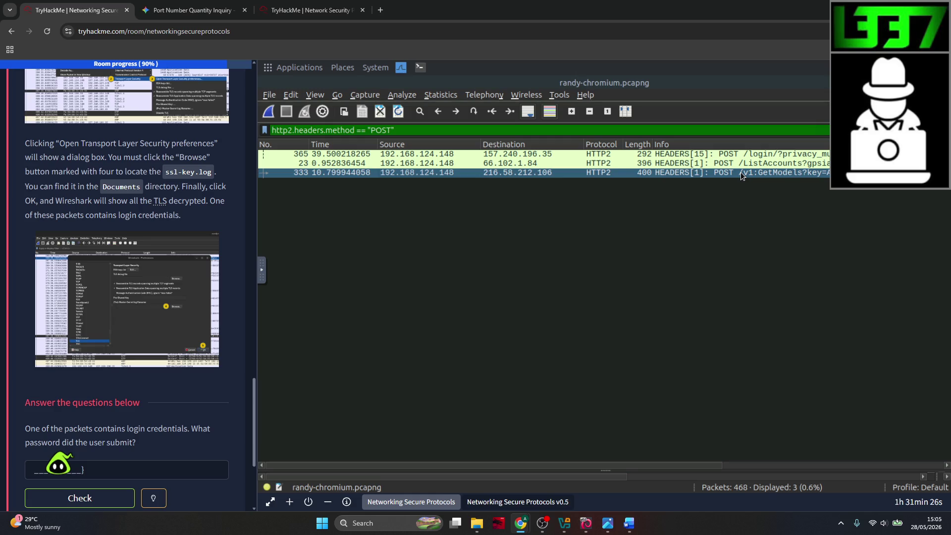
left_click(753, 157)
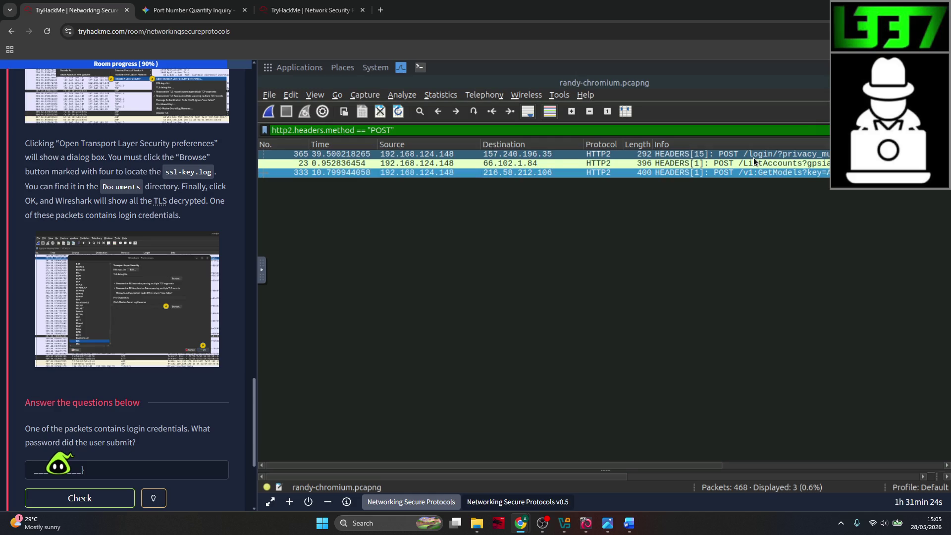
left_click(748, 175)
Open packet 333 and step through its HTTP/2 HEADERS fields: Length 301, Stream Dependency, Header Count
double_click(747, 174)
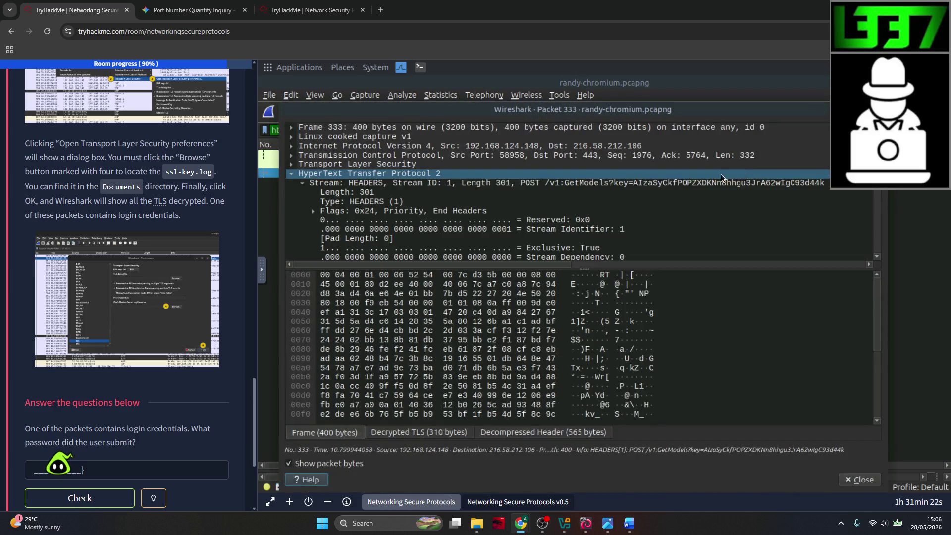
left_click(568, 219)
left_click(488, 192)
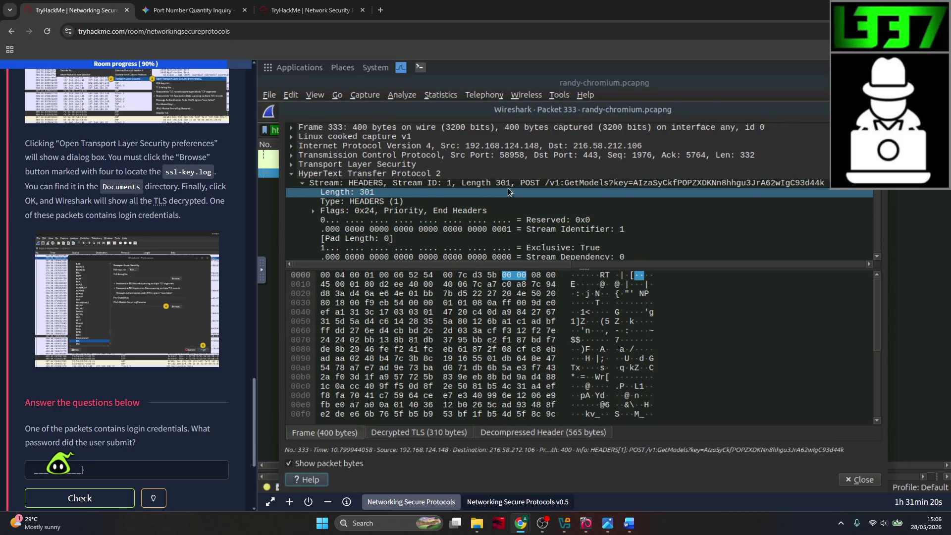
left_click(488, 184)
left_click(547, 192)
scroll(547, 188, "down", 3)
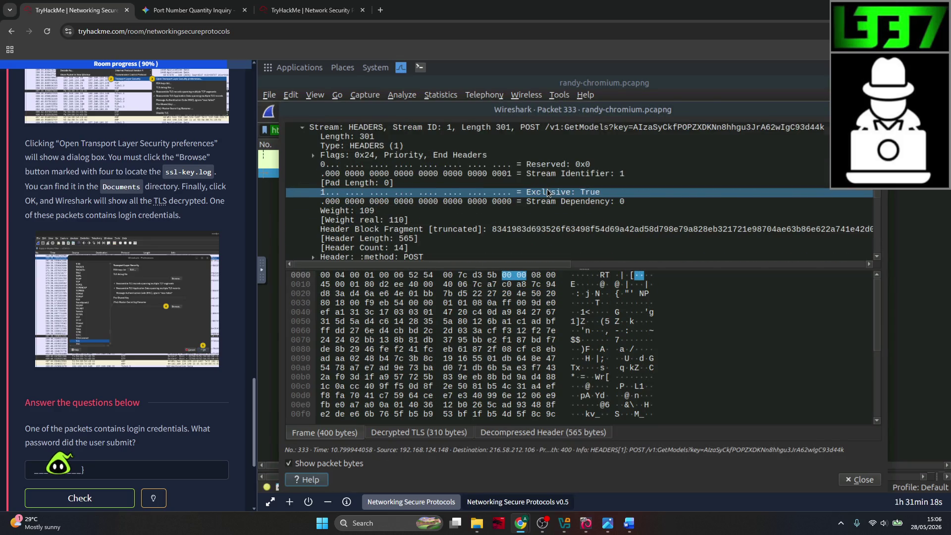
scroll(461, 173, "down", 3)
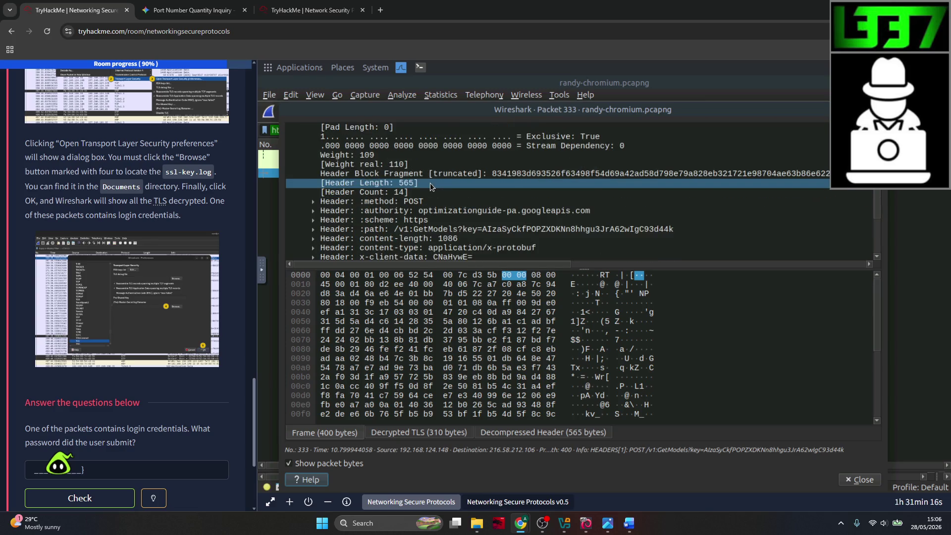
left_click(396, 149)
left_click_drag(397, 154, 381, 194)
scroll(392, 194, "down", 3)
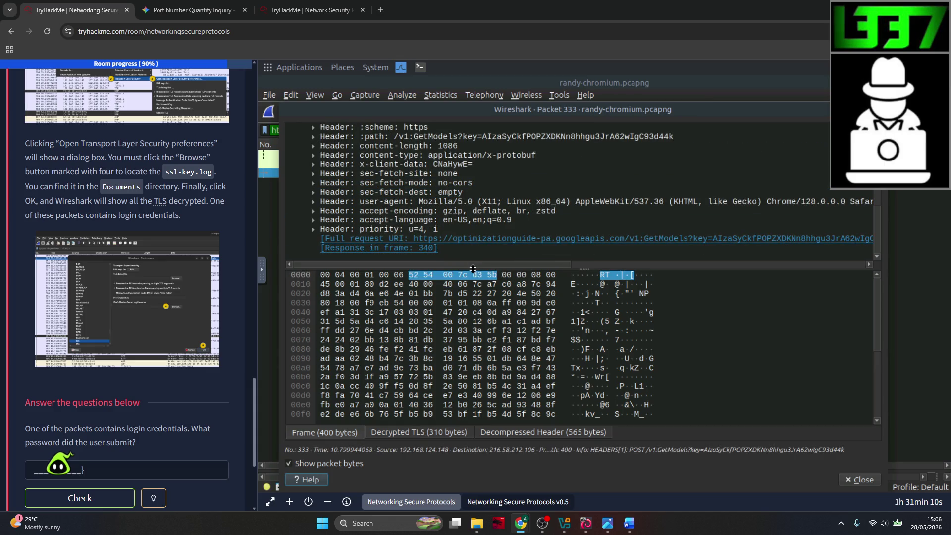
Enlarge the header tree, select Header Length 565, and screen-capture packet 333's header details
left_click_drag(474, 268, 514, 435)
left_click(529, 267)
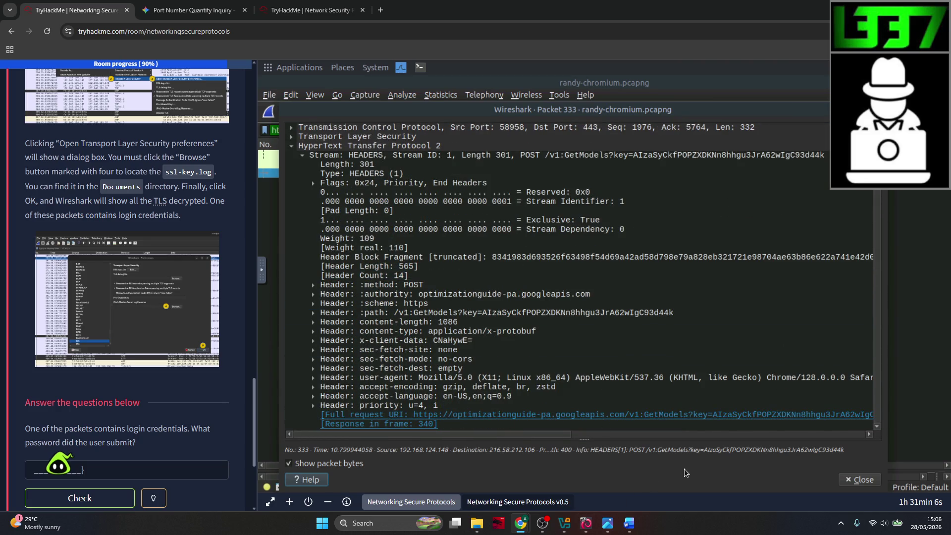
key("super+shift+s")
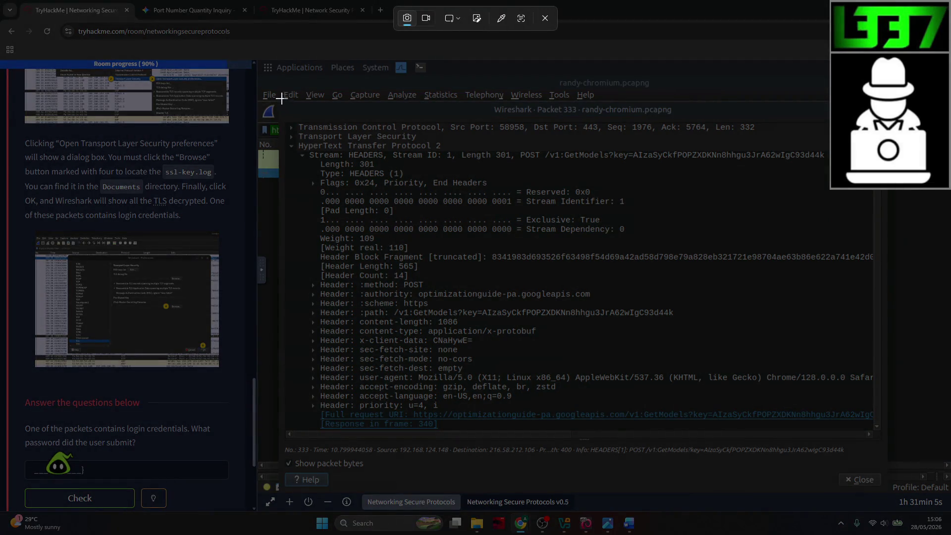
mouse_move(281, 99)
left_mouse_down()
mouse_move(791, 436)
mouse_move(904, 444)
left_mouse_up()
left_click(614, 221)
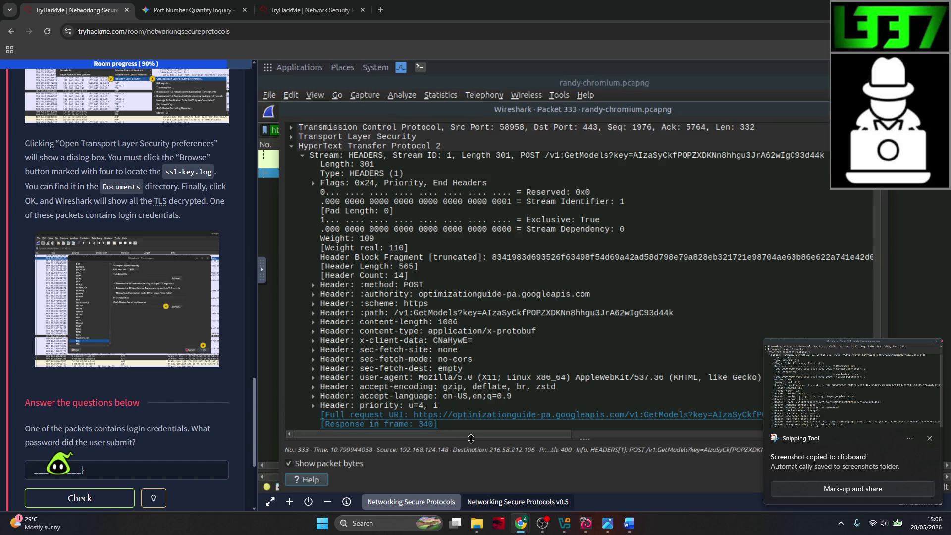
Inspect packet 333's accept-encoding bytes and Weight field, collapse HTTP/2, and close its window
left_click_drag(474, 438, 470, 308)
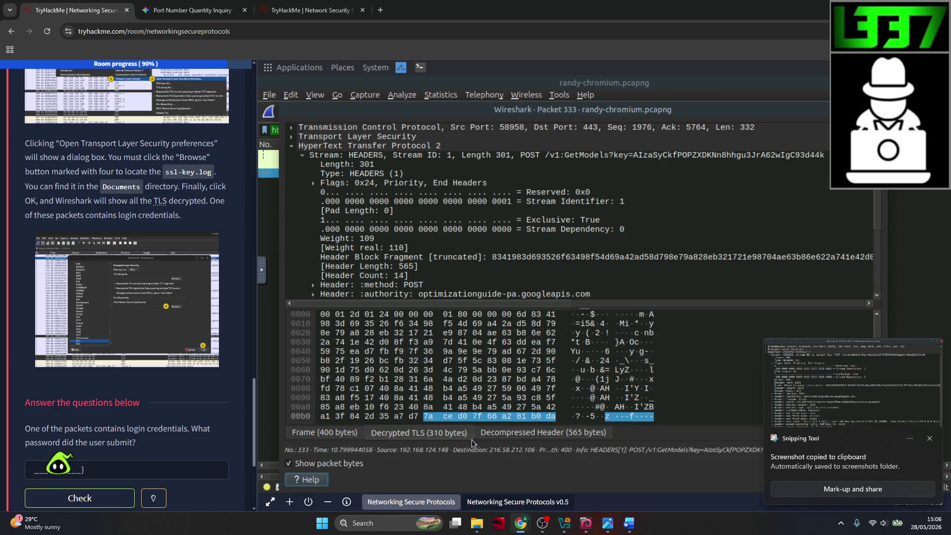
scroll(599, 369, "down", 3)
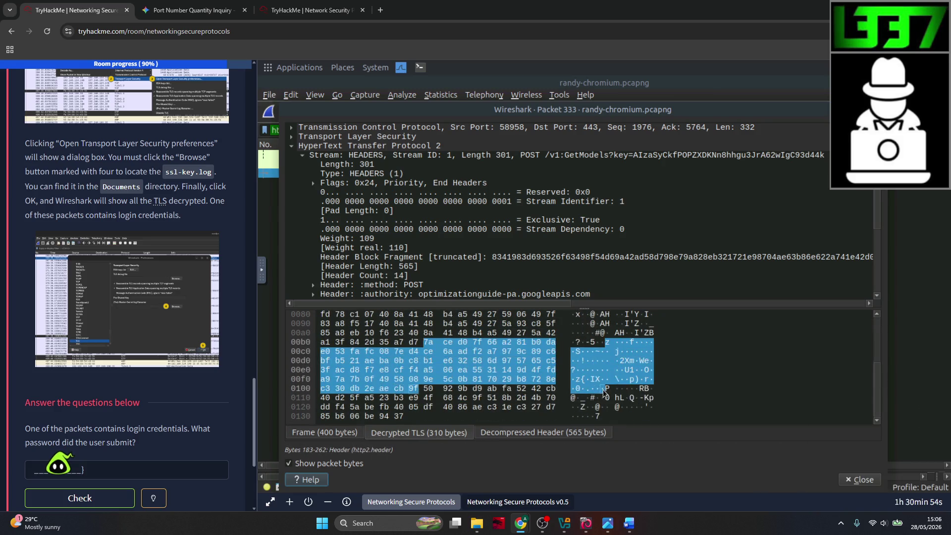
left_click(670, 399)
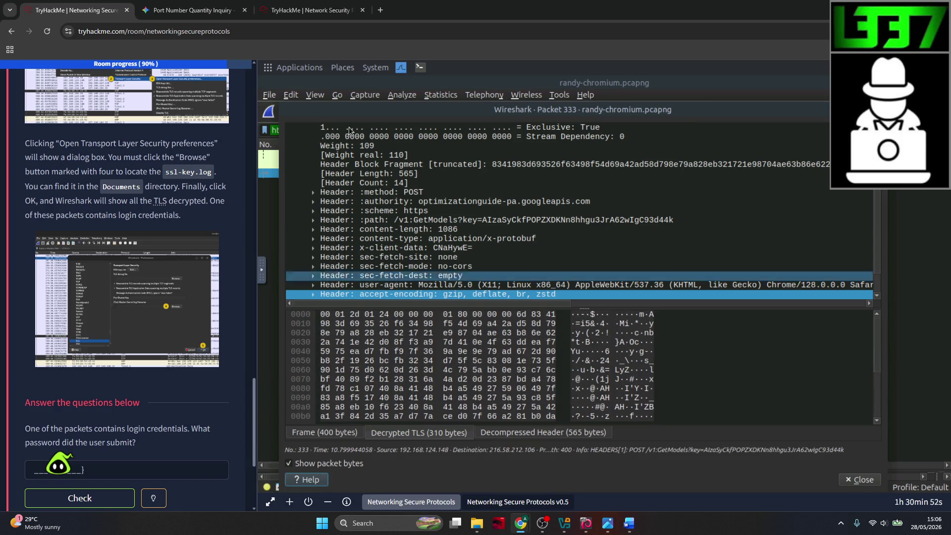
left_click(353, 146)
scroll(418, 242, "up", 1)
scroll(419, 243, "up", 5)
left_click(342, 173)
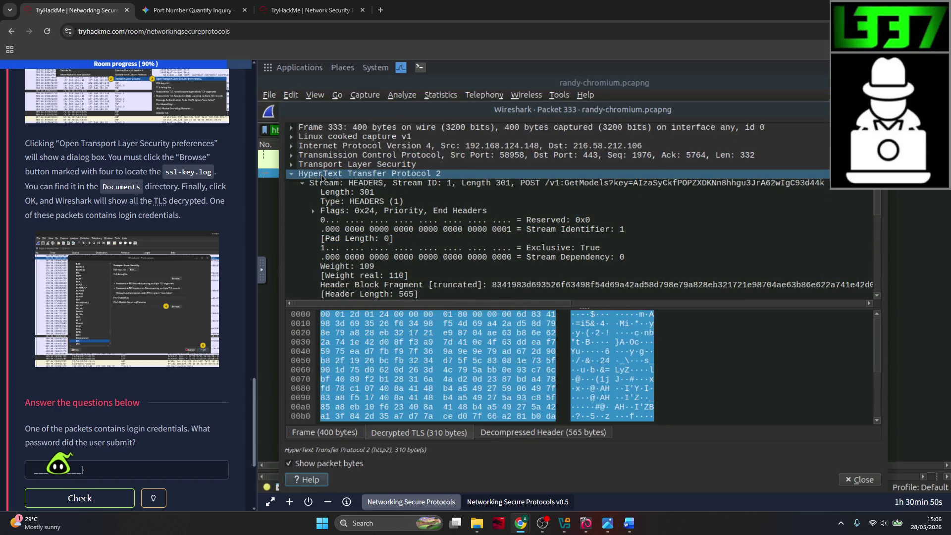
key("Left")
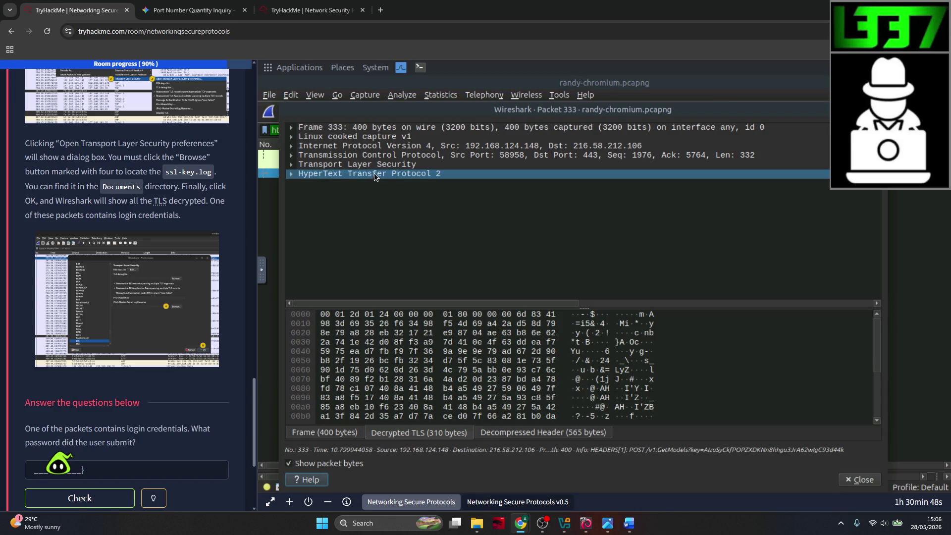
scroll(445, 367, "down", 3)
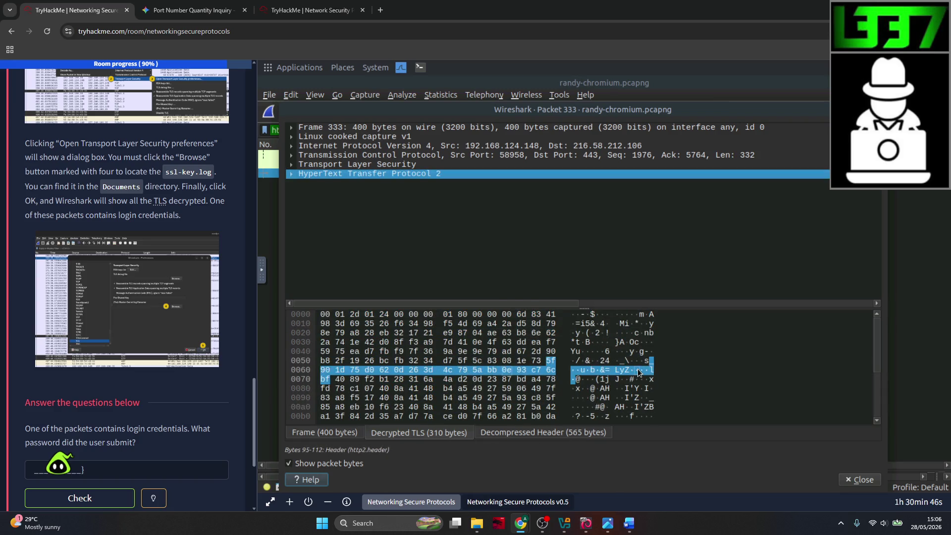
key("Escape")
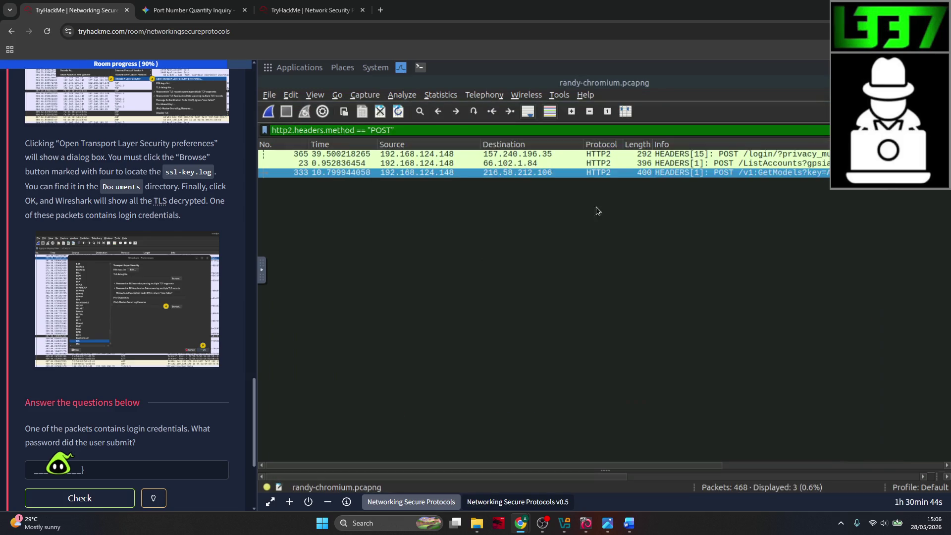
View the Decrypted TLS bytes of packets 365 and 23, then briefly reopen packet 333
double_click(562, 155)
left_click(436, 434)
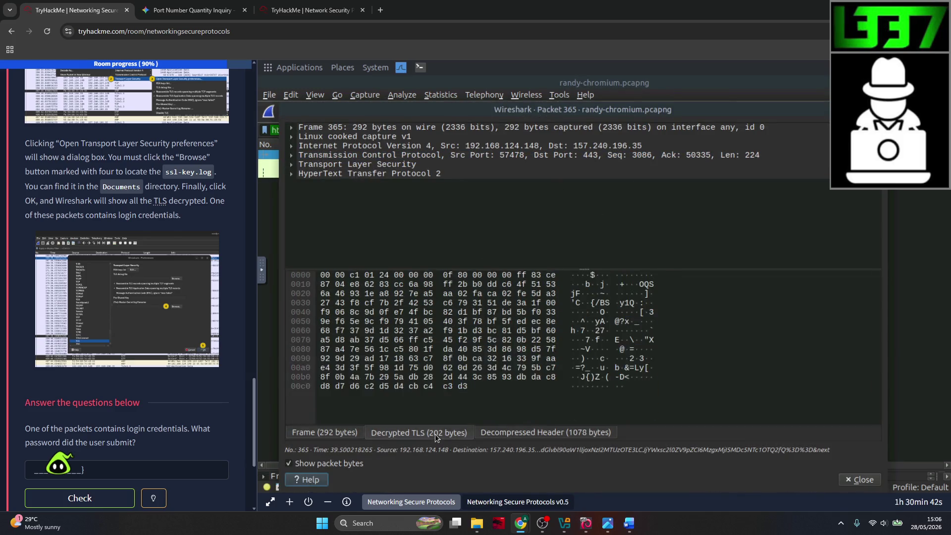
key("Escape")
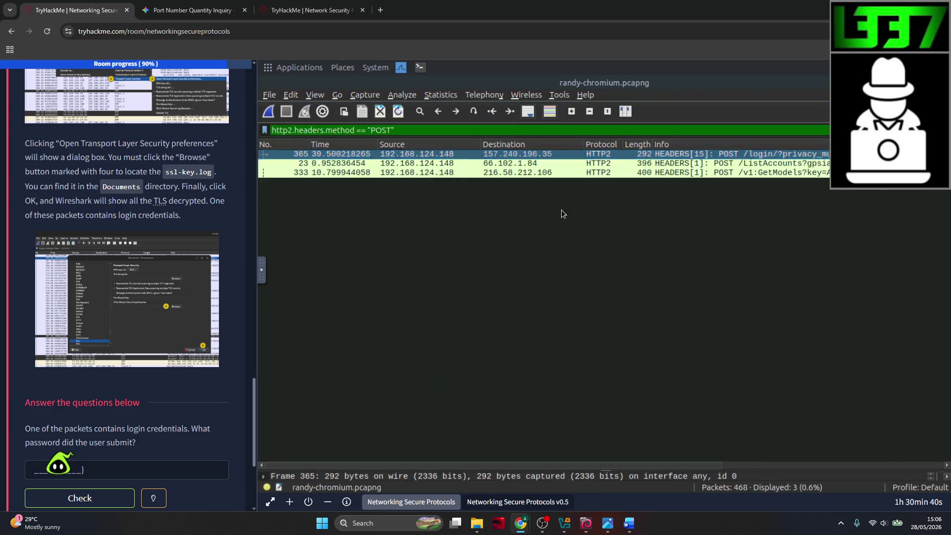
double_click(563, 154)
left_click(420, 432)
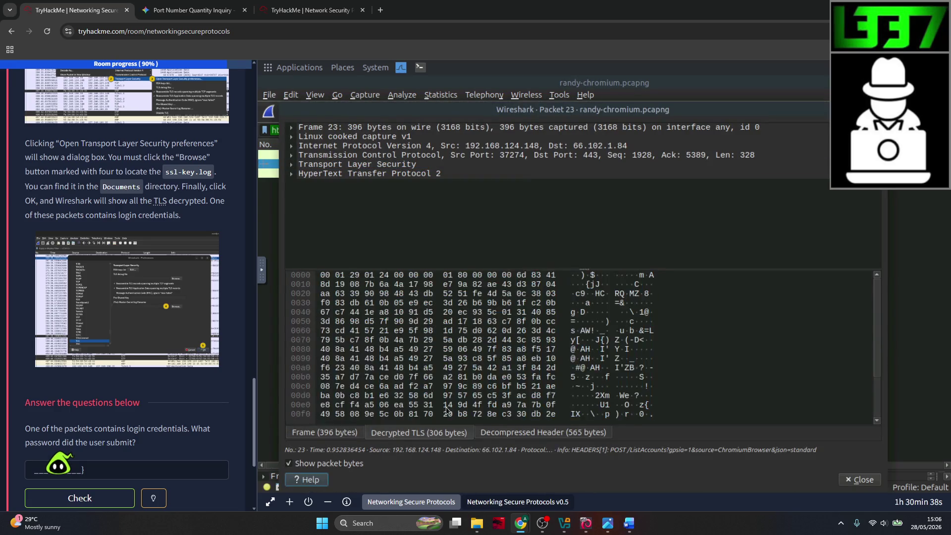
scroll(506, 351, "down", 2)
scroll(506, 352, "up", 2)
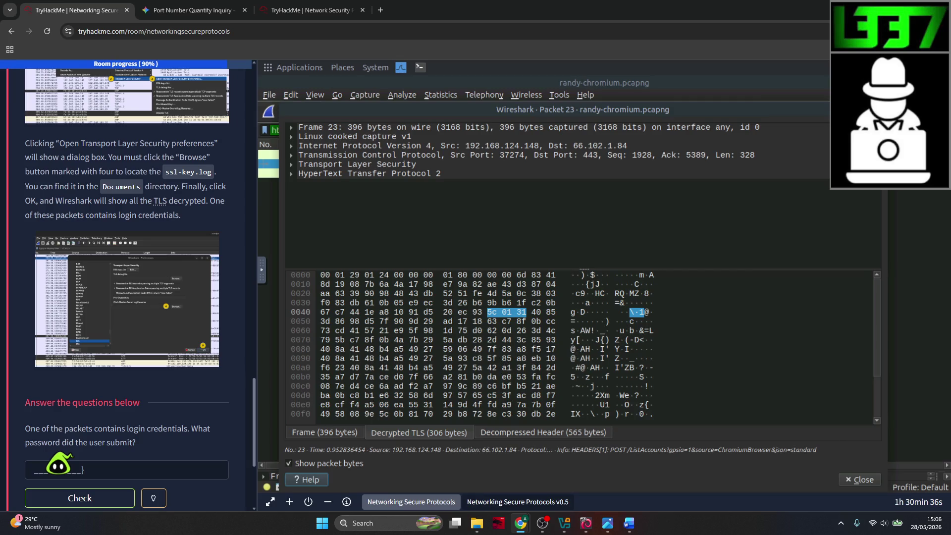
key("Escape")
double_click(444, 166)
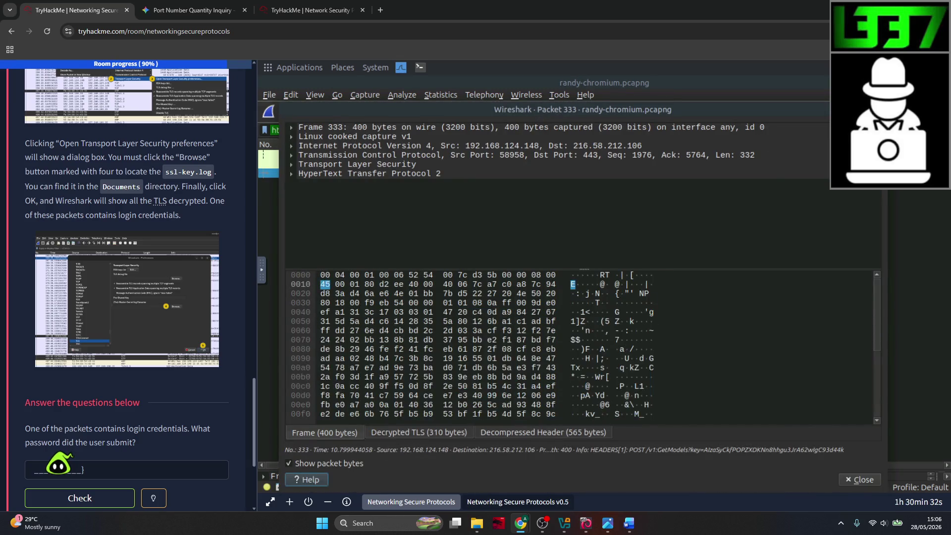
key("Escape")
left_click(292, 132)
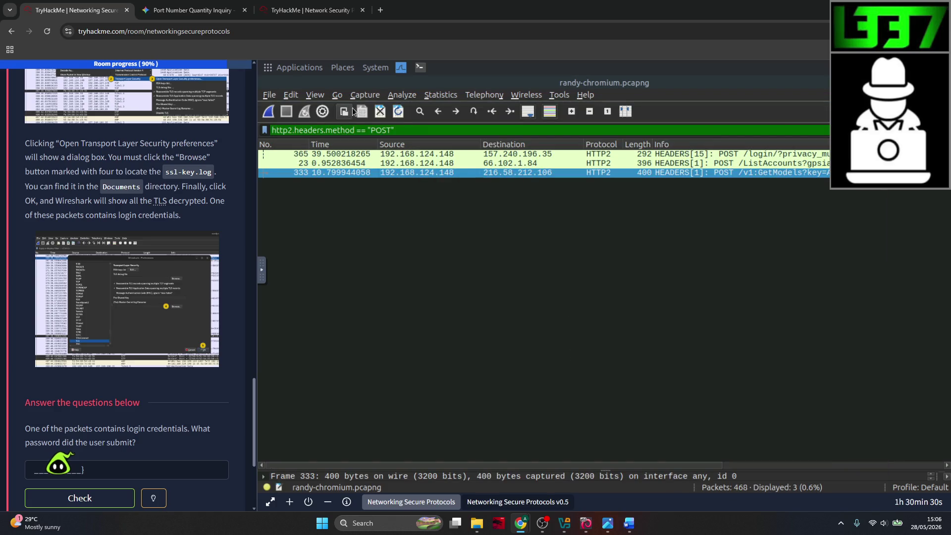
Change the display filter to http.request.method and apply it
key("BackSpace")
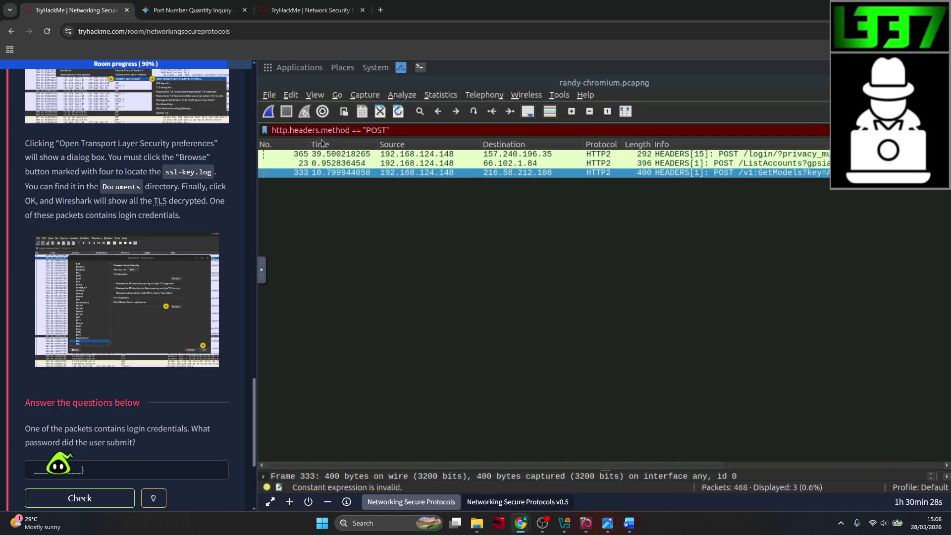
key("shift+End")
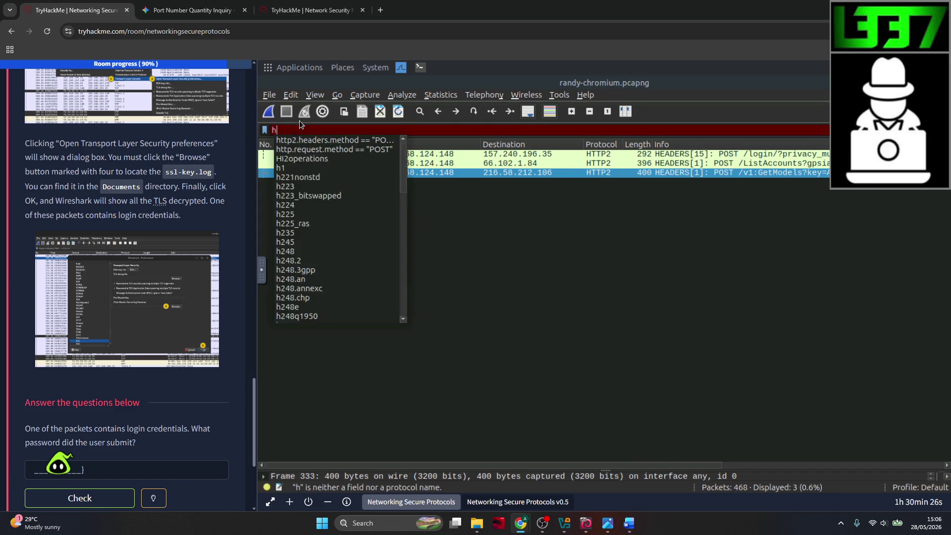
key("BackSpace")
type(".r")
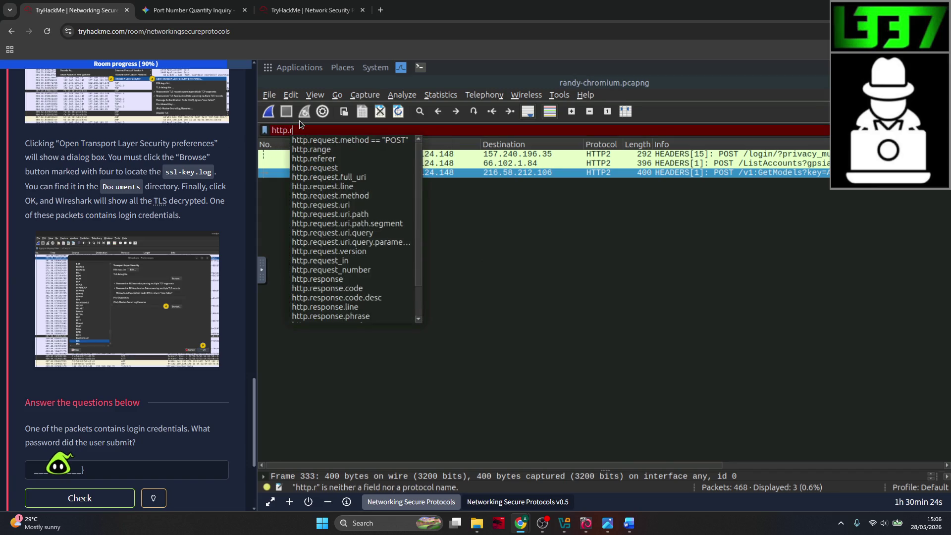
left_click(329, 140)
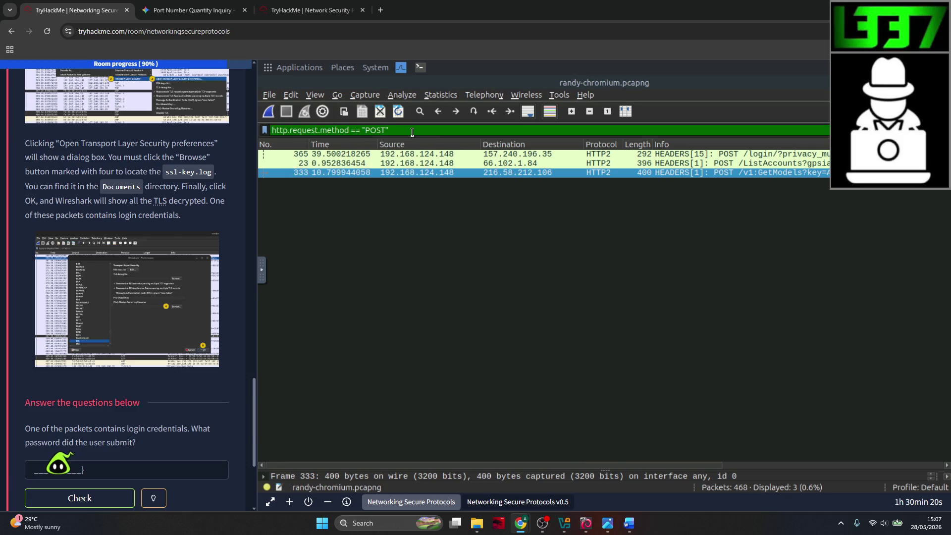
left_click_drag(412, 133, 353, 130)
key("BackSpace")
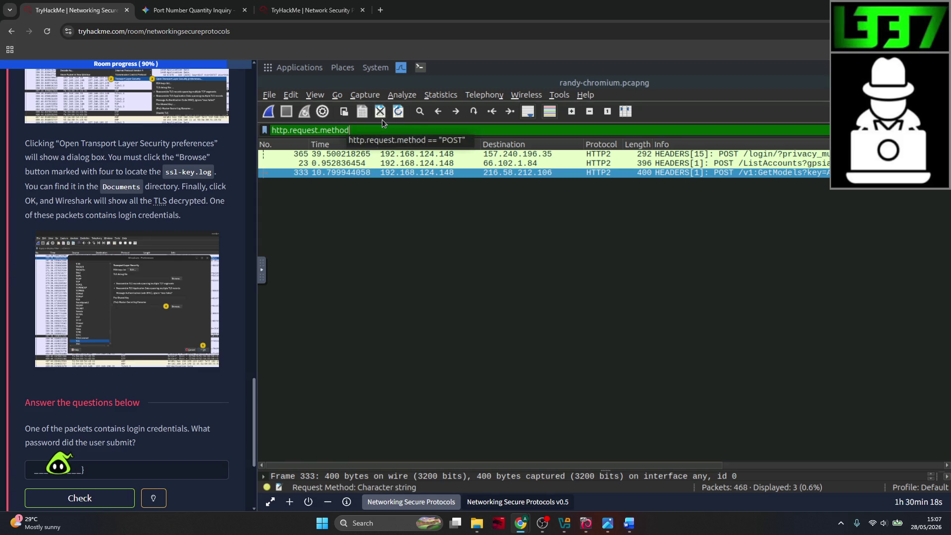
key("Return")
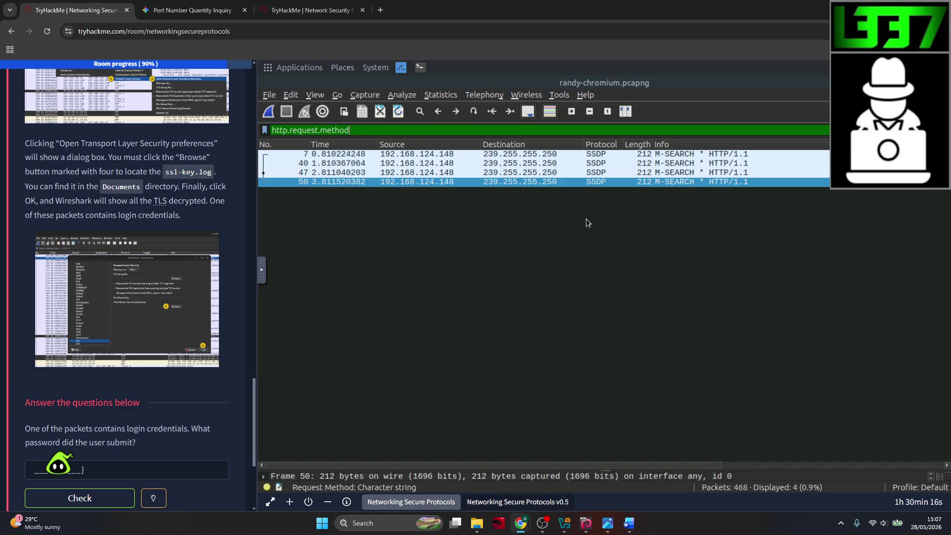
Cut the filter back to http. and browse the field suggestions
double_click(297, 130)
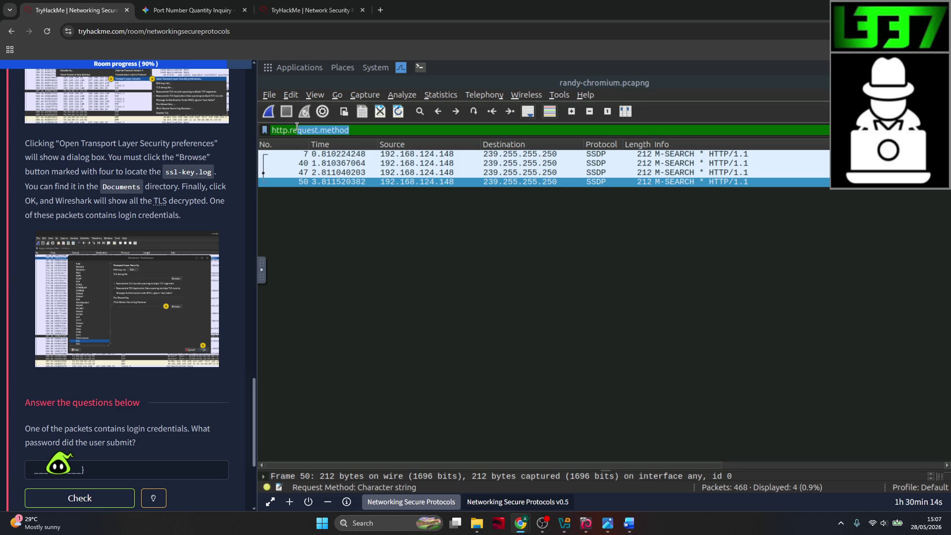
key("BackSpace")
key("BackSpace")
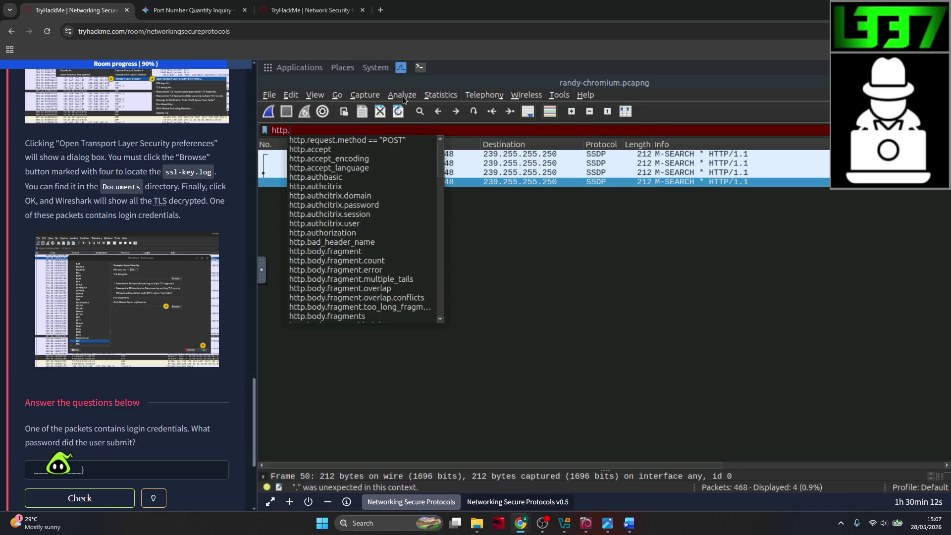
scroll(370, 197, "down", 4)
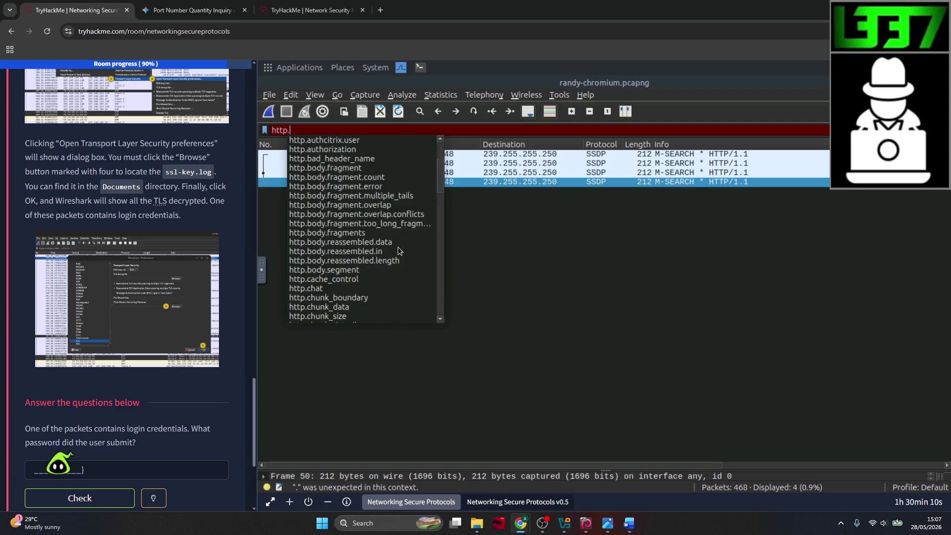
scroll(413, 227, "down", 4)
scroll(401, 235, "down", 10)
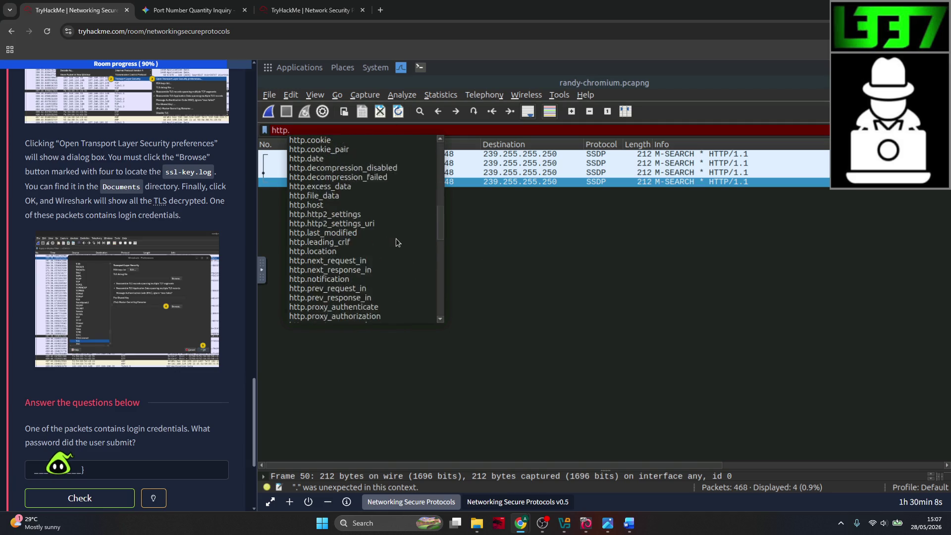
scroll(398, 238, "down", 2)
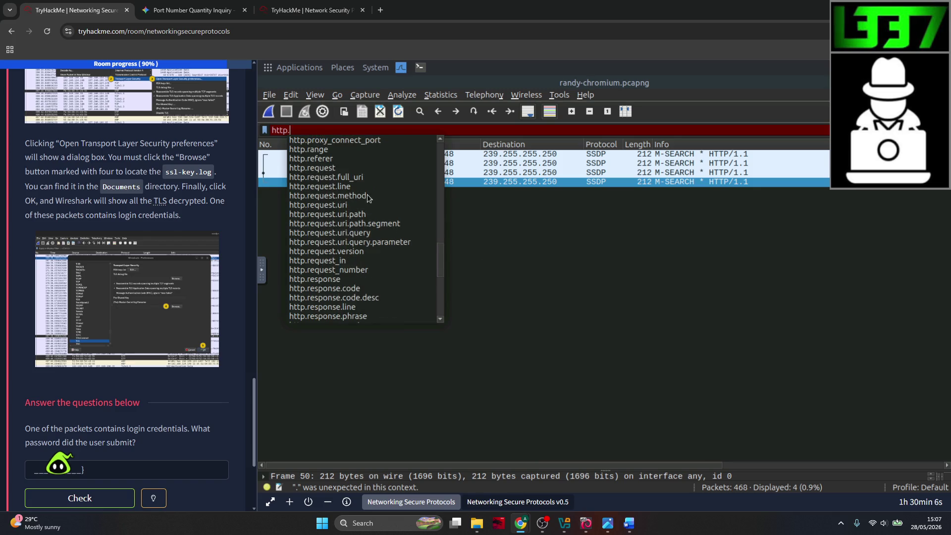
scroll(363, 200, "down", 4)
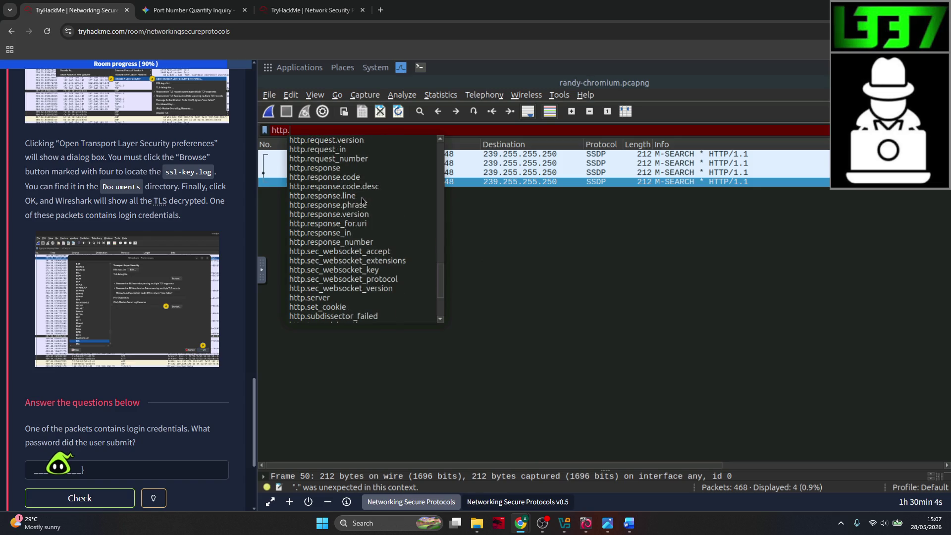
scroll(362, 201, "down", 3)
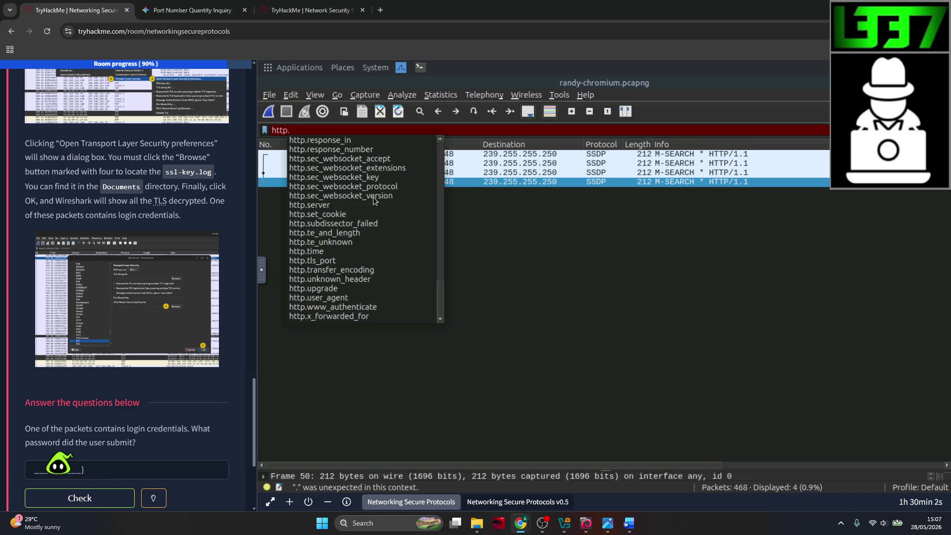
Retype the filter as http2.headers.method == "POST" using the autocomplete suggestion
key("BackSpace")
type("2.")
key("BackSpace")
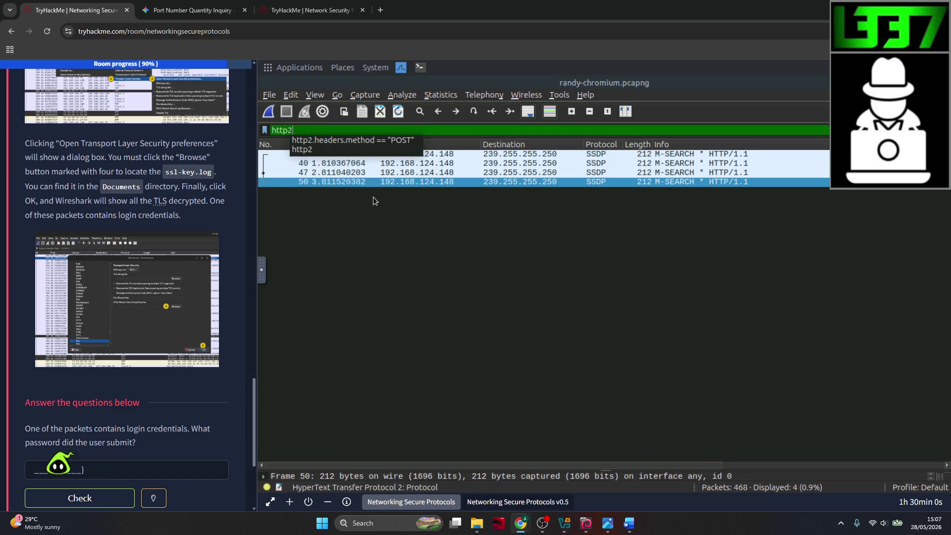
key("BackSpace")
type(".")
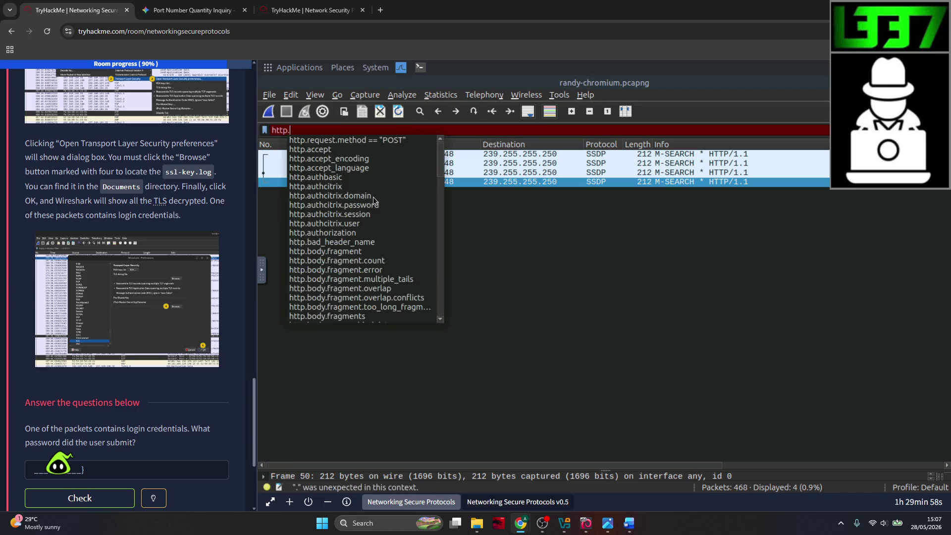
type("ha")
key("BackSpace")
key("BackSpace")
key("BackSpace")
type("2.header")
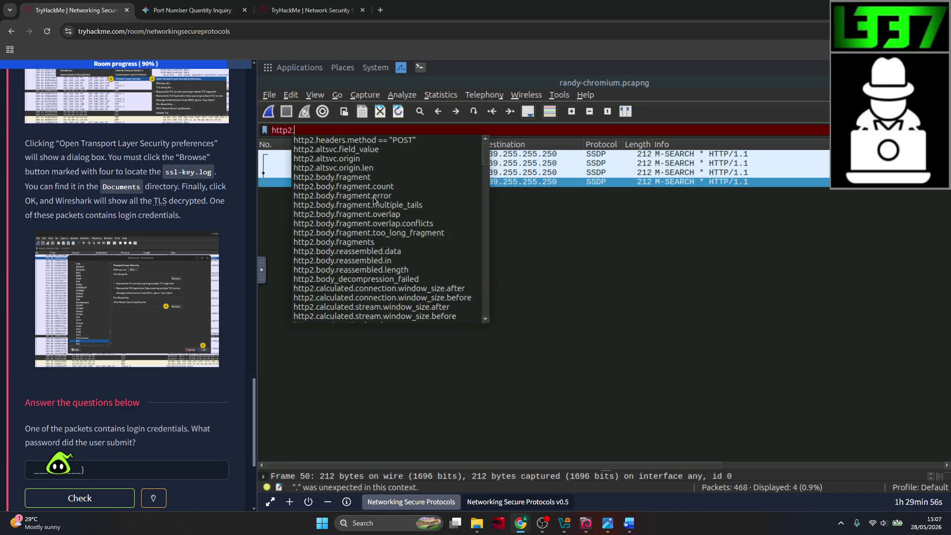
left_click(417, 140)
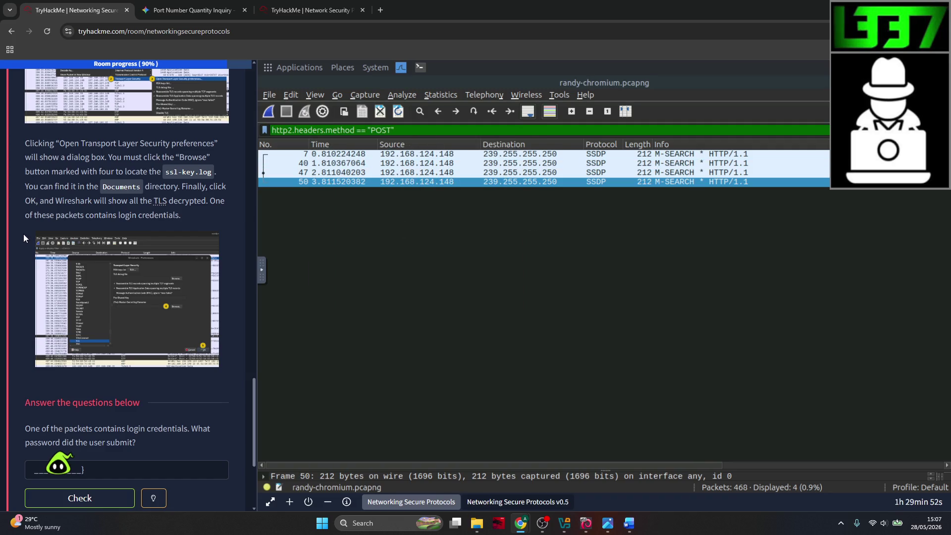
scroll(79, 204, "down", 2)
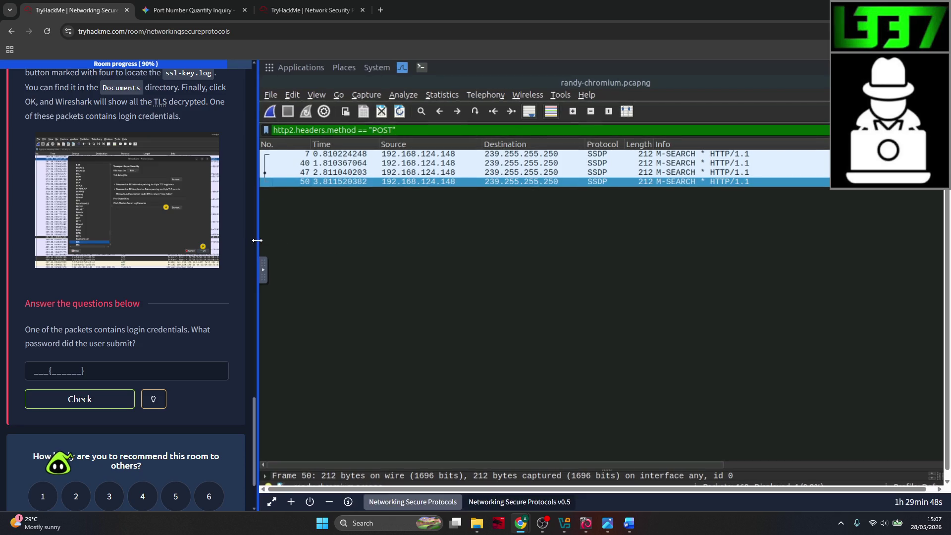
Widen the instructions panel and try POST and method == "POST" as display filters
left_click_drag(258, 242, 377, 242)
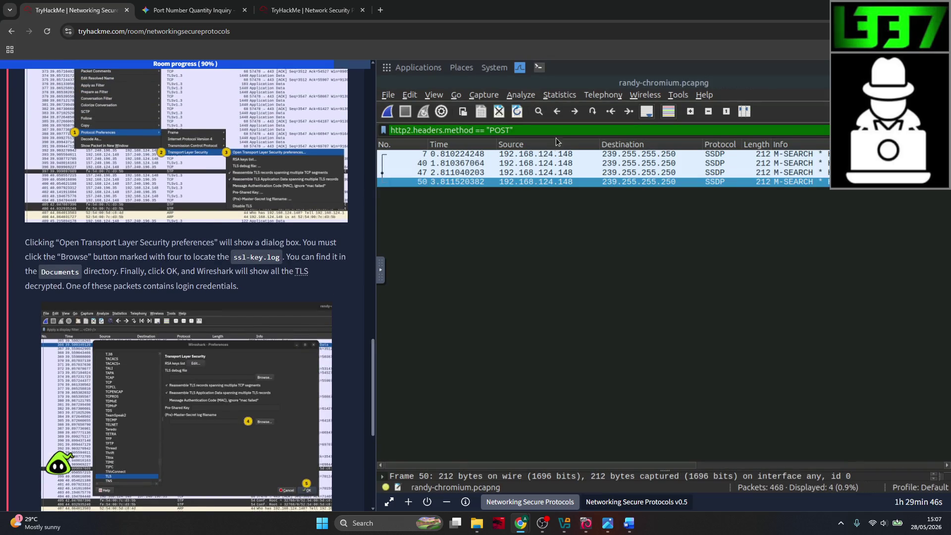
left_click_drag(508, 130, 301, 139)
type("POST")
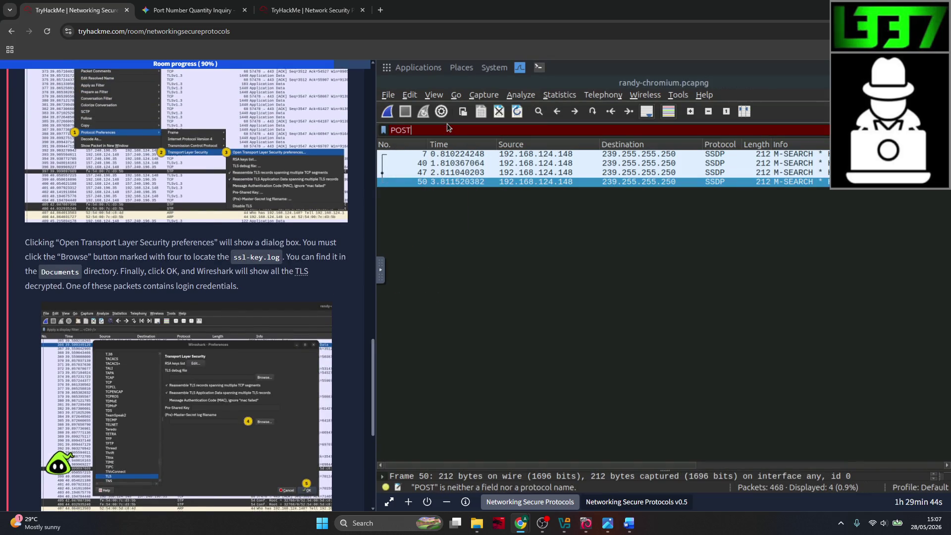
key("BackSpace")
key("BackSpace")
key("BackSpace")
type("method =")
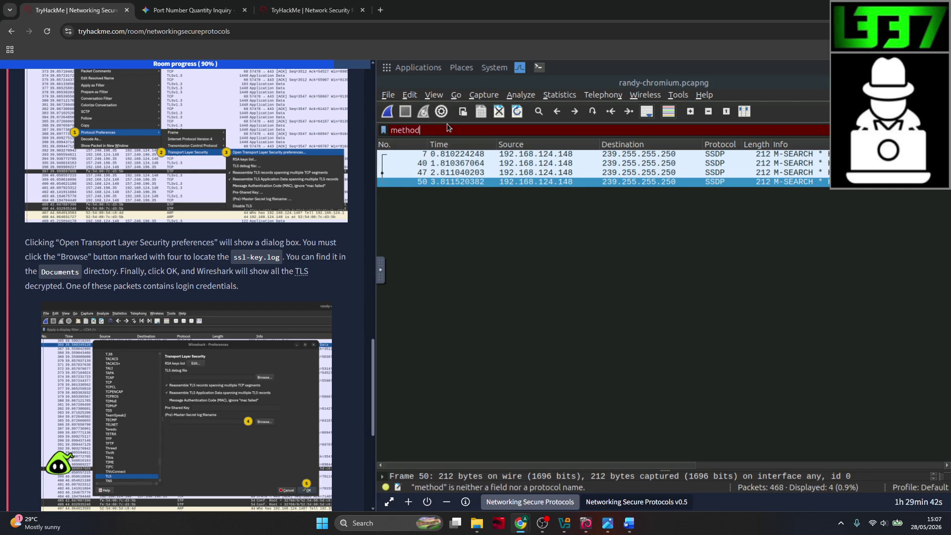
type("= \"POST\"")
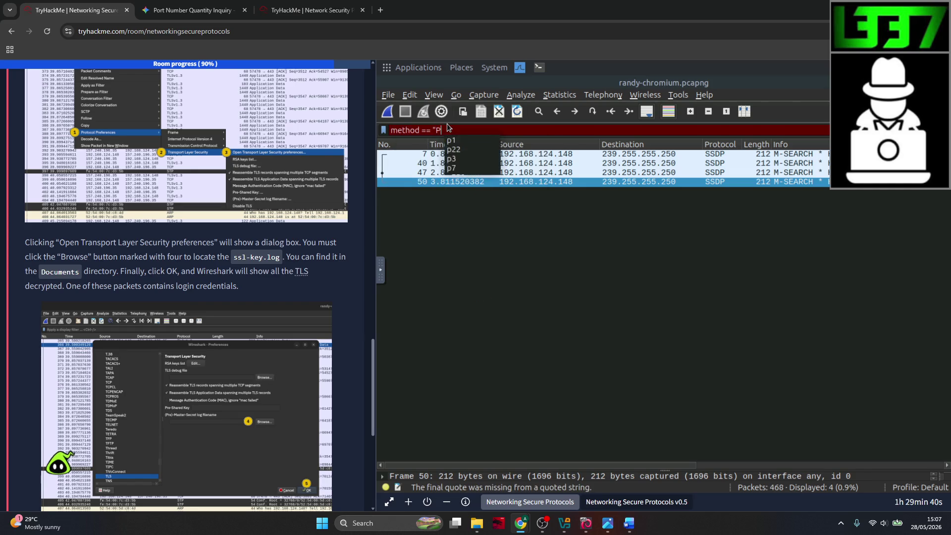
key("BackSpace")
key("BackSpace")
key("BackSpace")
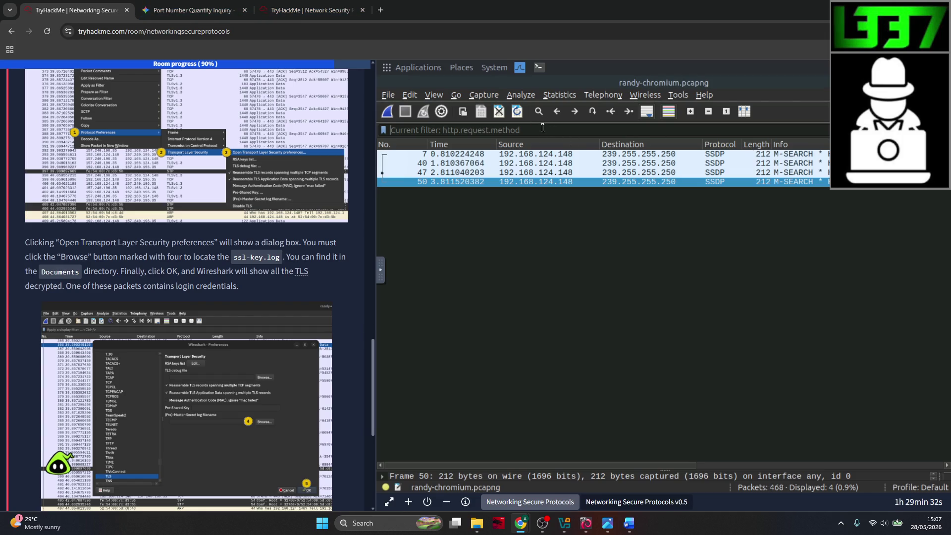
Recall the http2.headers.method == "POST" filter from history and go to Gemini
key("Down")
key("Down")
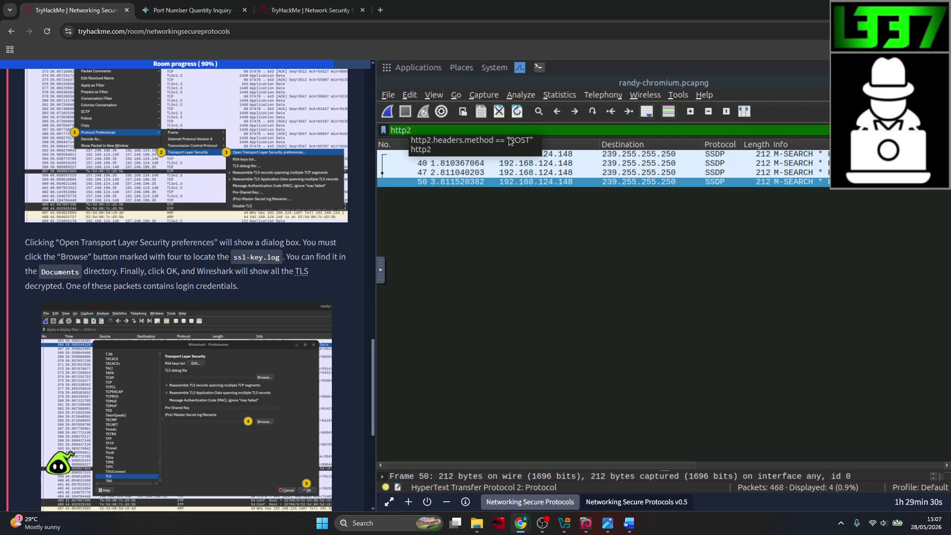
key("Escape")
left_click(183, 10)
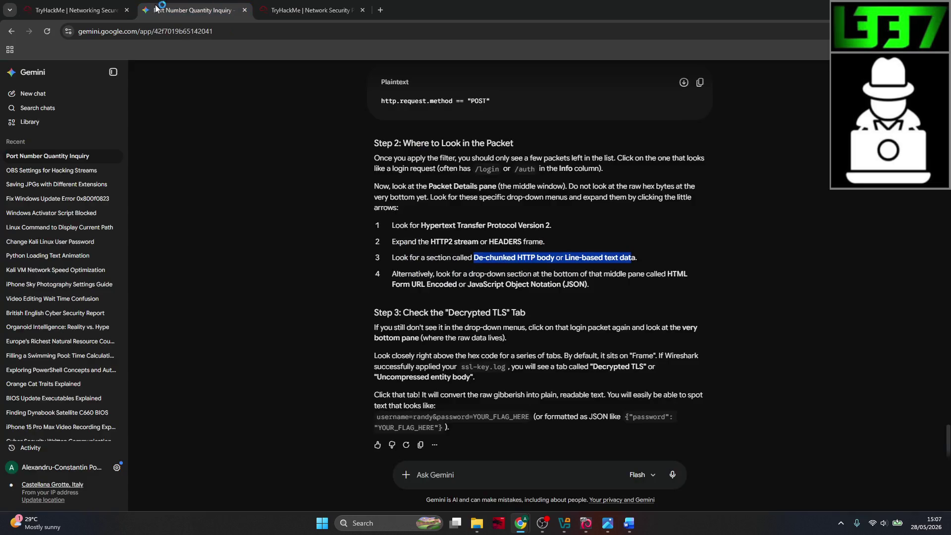
Draft a Gemini message with http2.headers.method == "POST" on its own line, then return to Wireshark
type("St")
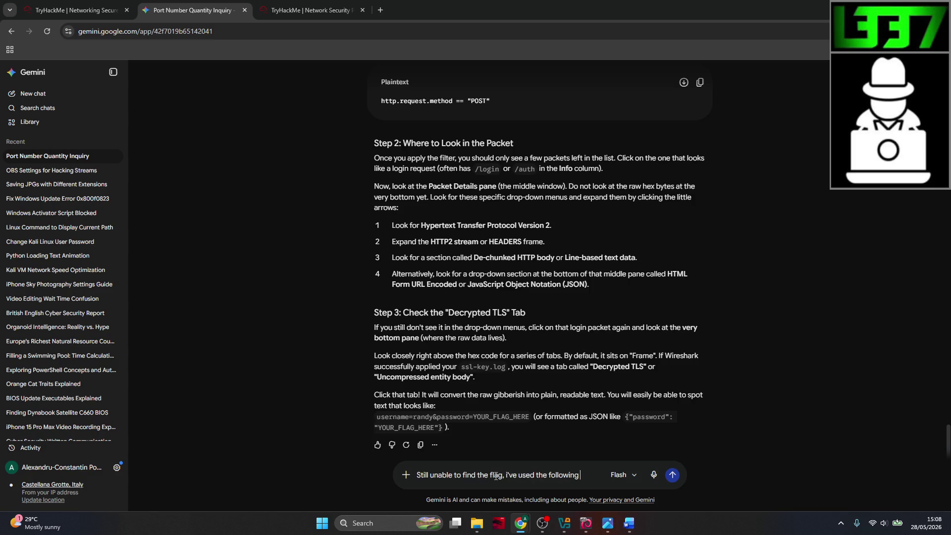
type("ter")
key("shift+Return")
type("http2.headers.method == \"POST\"")
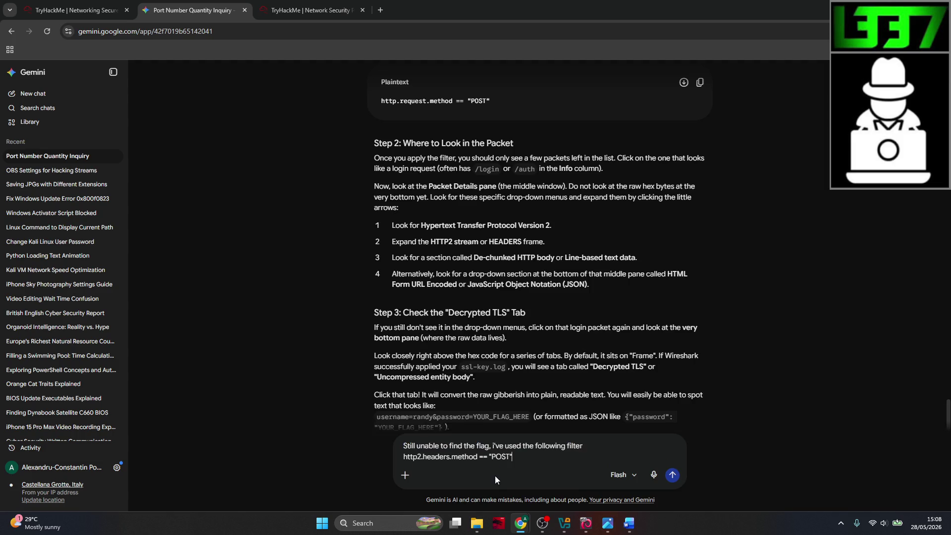
key("shift+Return")
type("and have come up with 3 files")
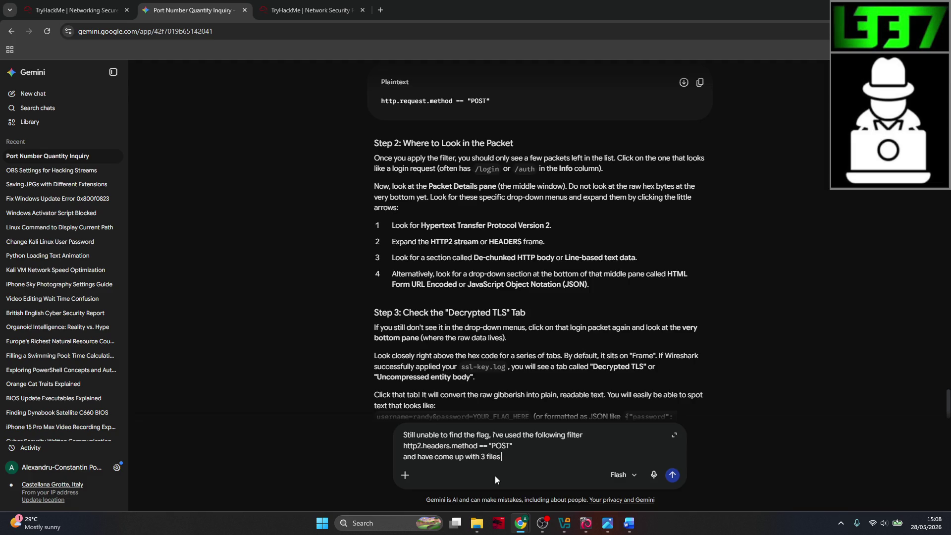
key("alt+Tab")
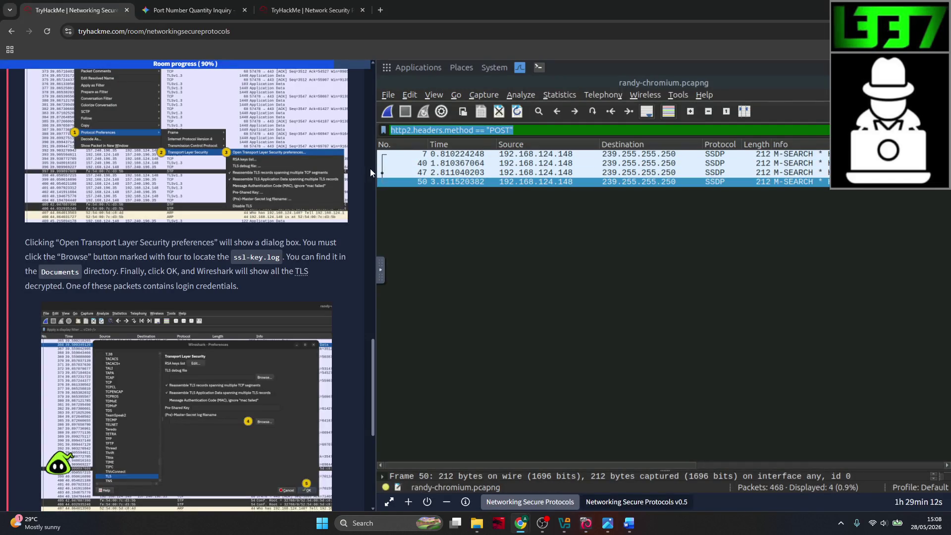
Resize the browser/Wireshark split and move the YouTube window aside to reveal Wireshark
left_click_drag(376, 168, 257, 168)
left_click(432, 239)
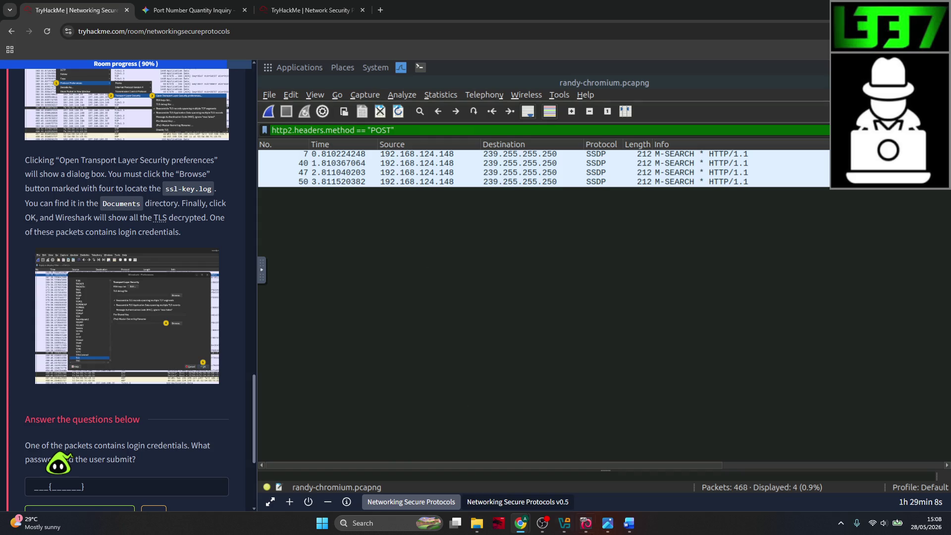
mouse_move(521, 523)
left_click(570, 471)
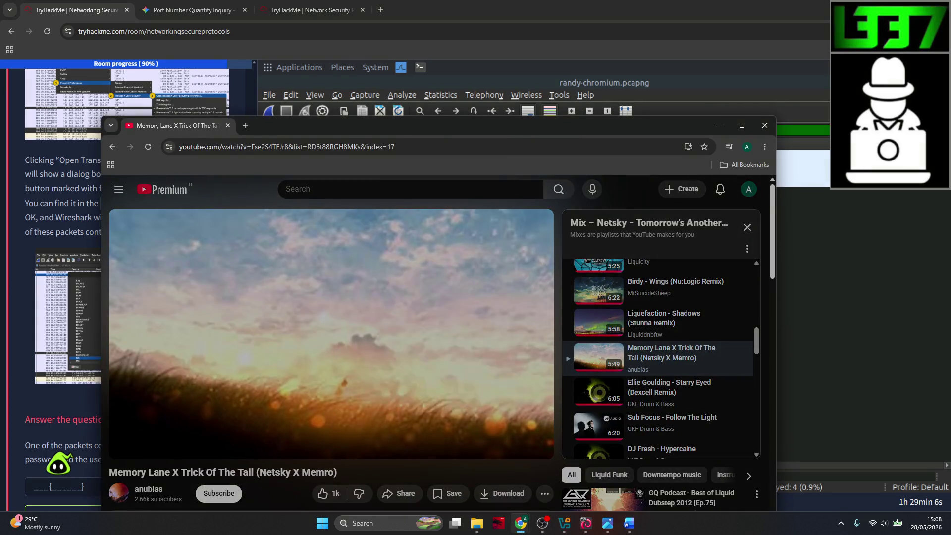
left_click(918, 290)
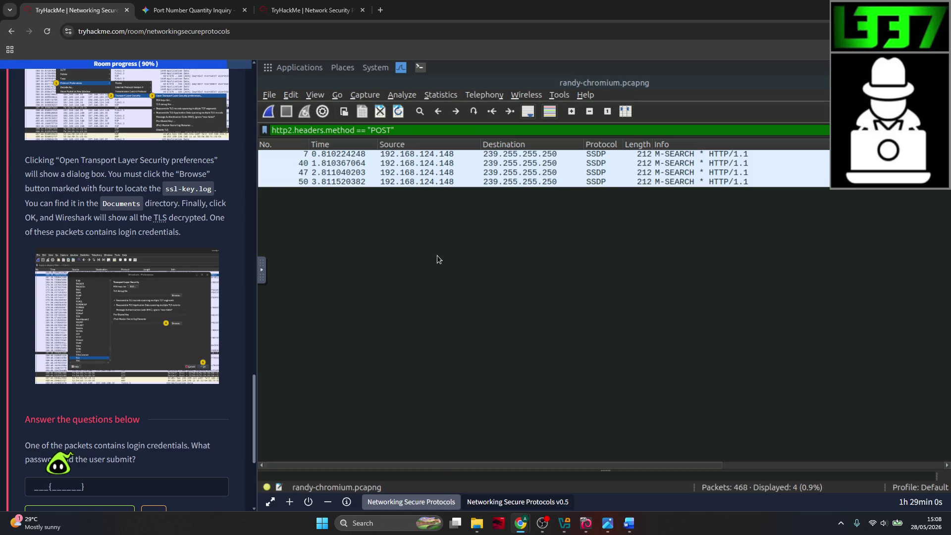
Apply the http2.headers.method == "POST" filter and screenshot the three listed POST packets
key("Return")
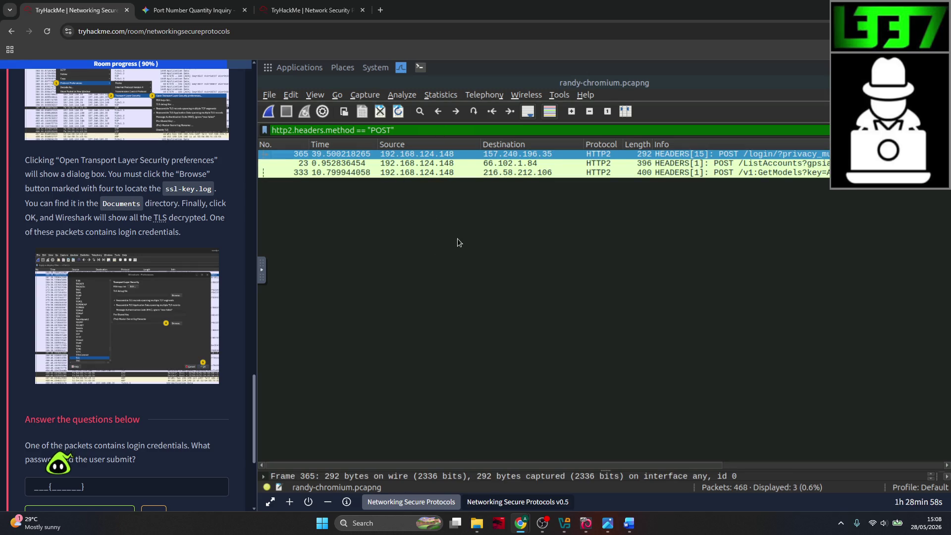
left_click_drag(254, 207, 256, 206)
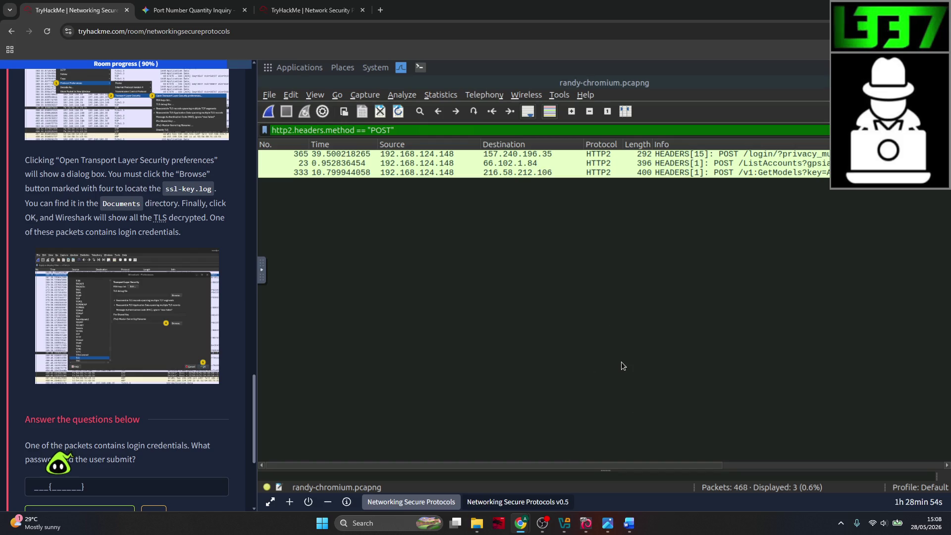
key("shift+super+s")
mouse_move(255, 58)
left_mouse_down()
mouse_move(462, 236)
mouse_move(950, 302)
left_mouse_up()
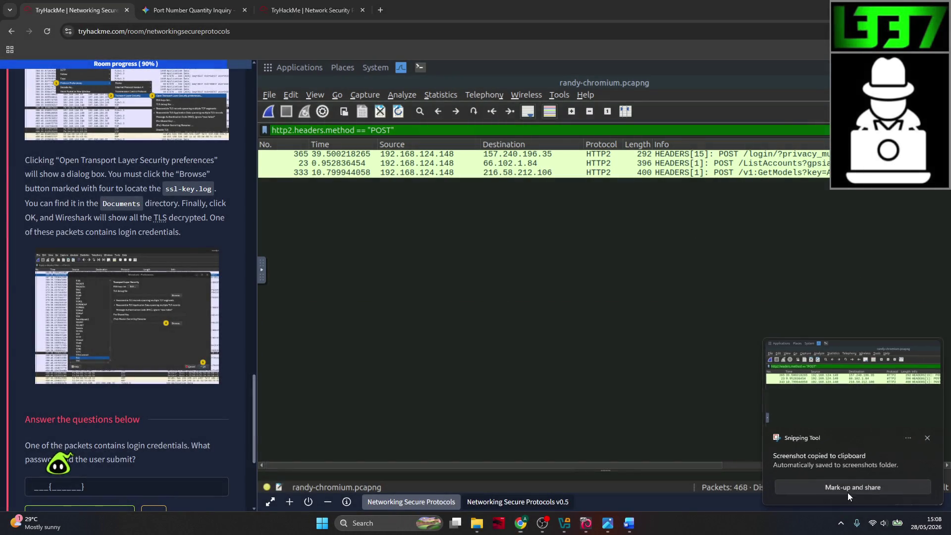
Save the packet screenshot to the Desktop as 'wire gemini' and close Snipping Tool
left_click(849, 490)
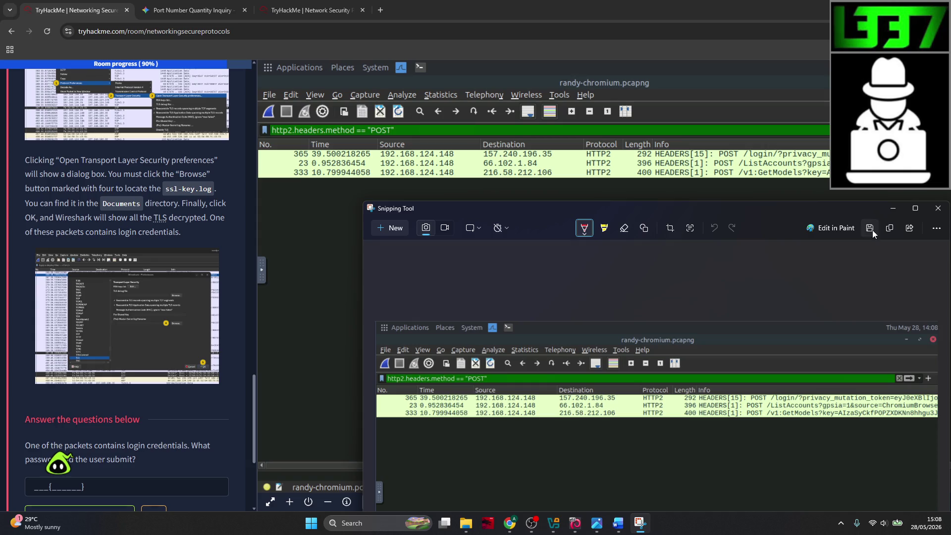
left_click(870, 229)
left_click(405, 348)
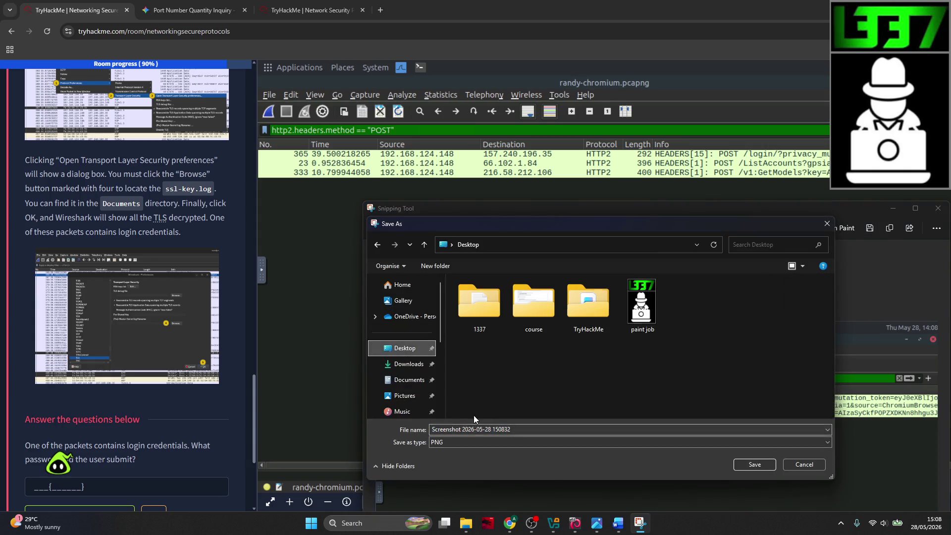
triple_click(474, 429)
type("wire gemini")
key("Return")
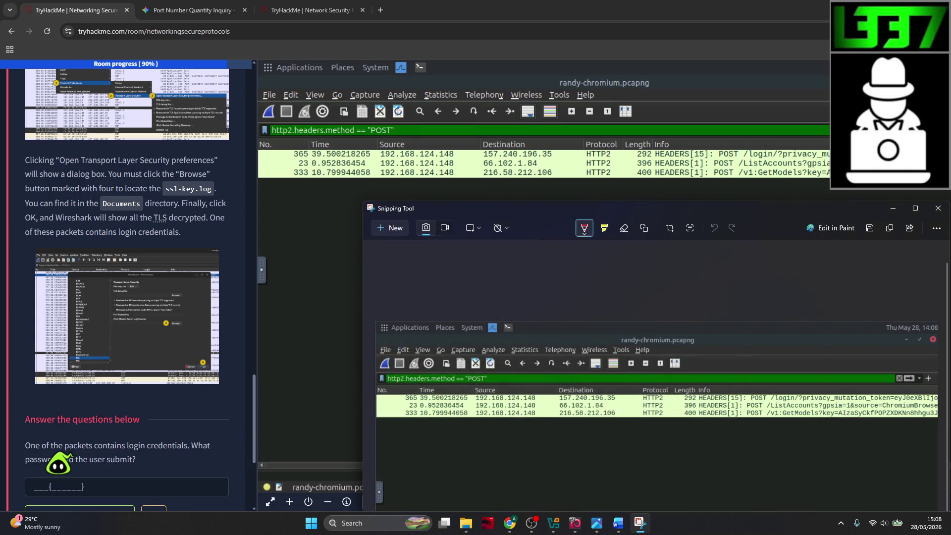
left_click(938, 208)
double_click(522, 9)
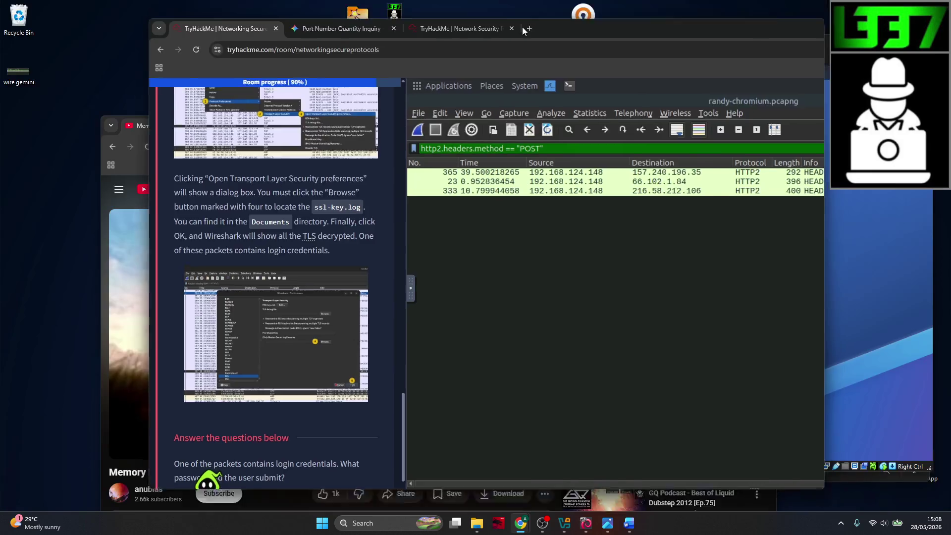
Attach the wire gemini screenshot, finish the message with 'packet', and send it to Gemini
key("ctrl+Tab")
mouse_move(18, 73)
left_mouse_down()
mouse_move(495, 426)
mouse_move(545, 434)
left_mouse_up()
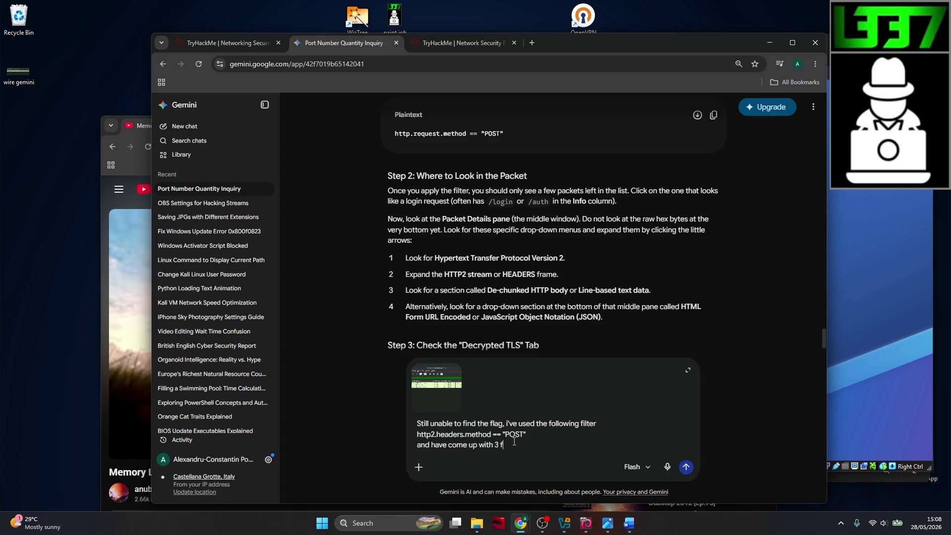
key("BackSpace")
type("packet")
key("Return")
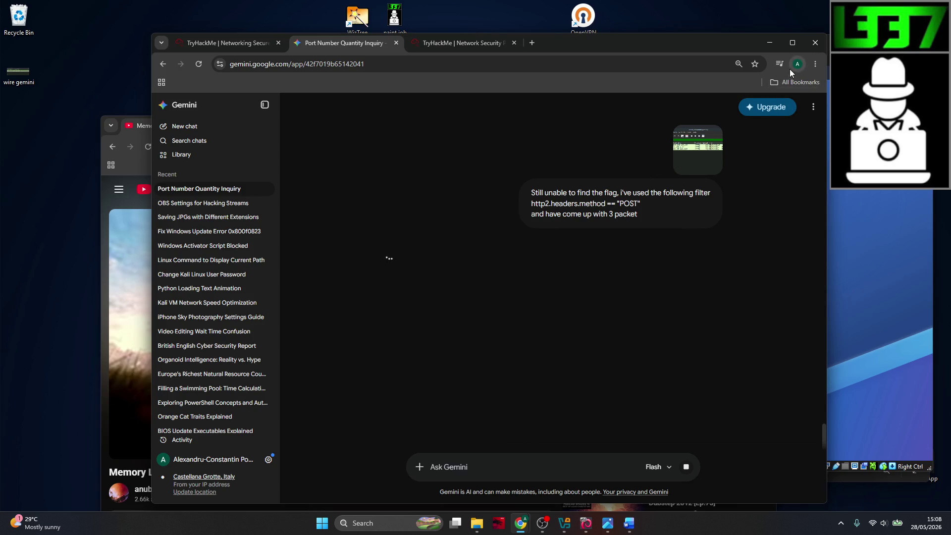
Maximize the browser and switch between the Gemini chat and the TryHackMe room pages
left_click(793, 46)
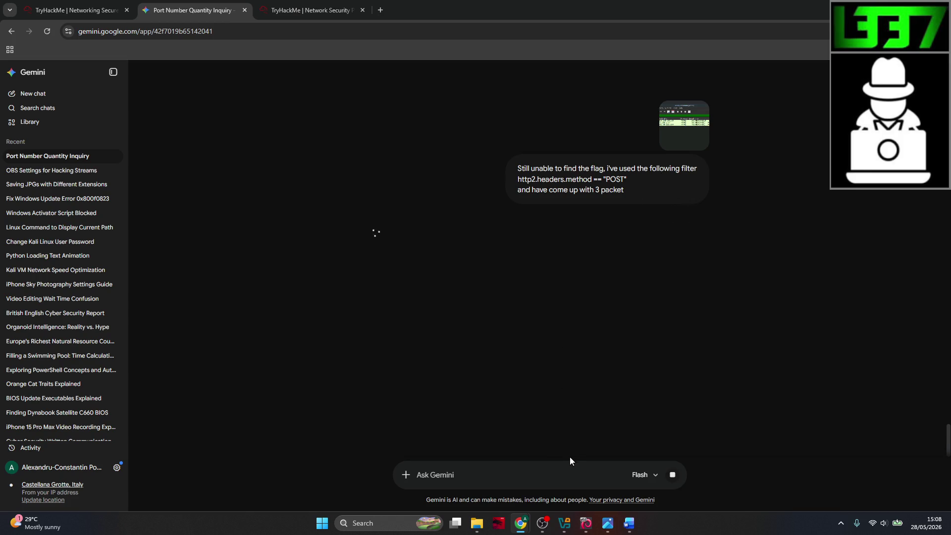
mouse_move(521, 521)
left_click(572, 471)
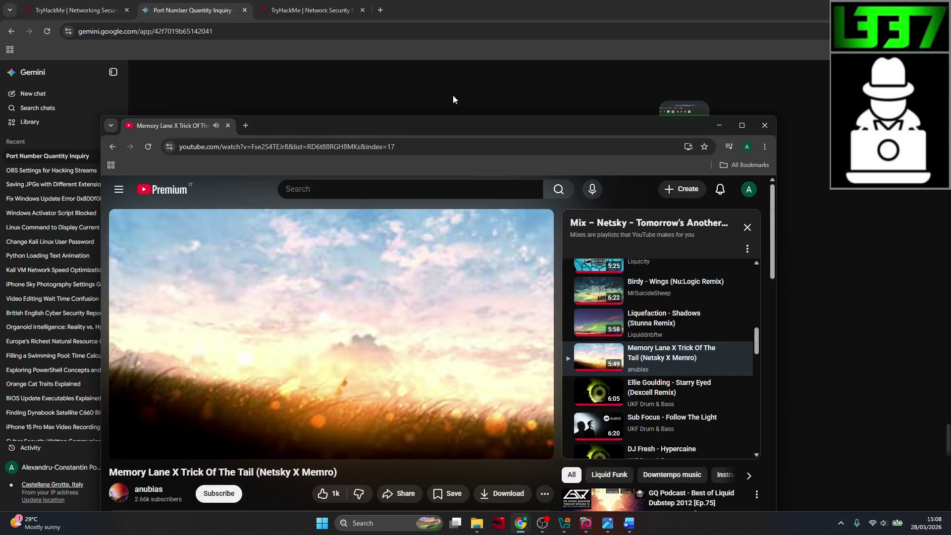
left_click(453, 95)
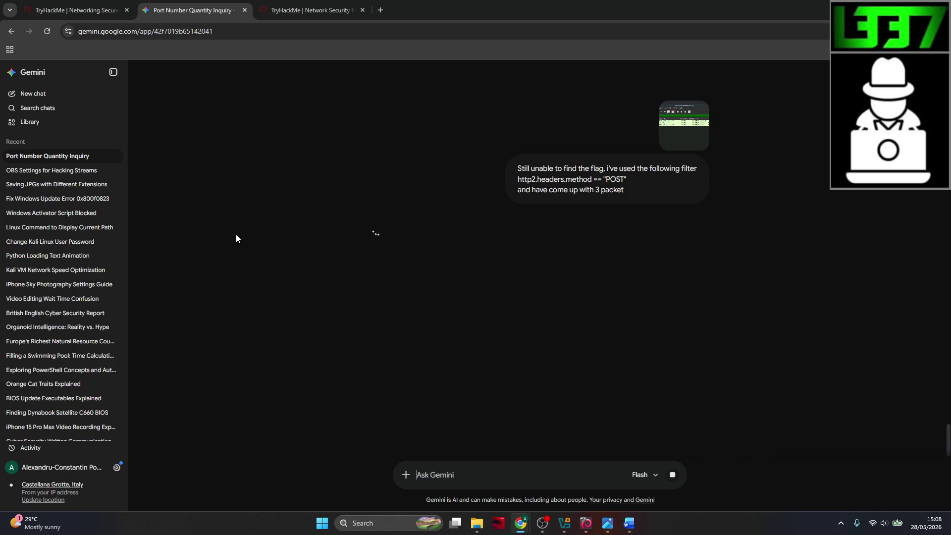
left_click(302, 6)
left_click(205, 6)
left_click(114, 13)
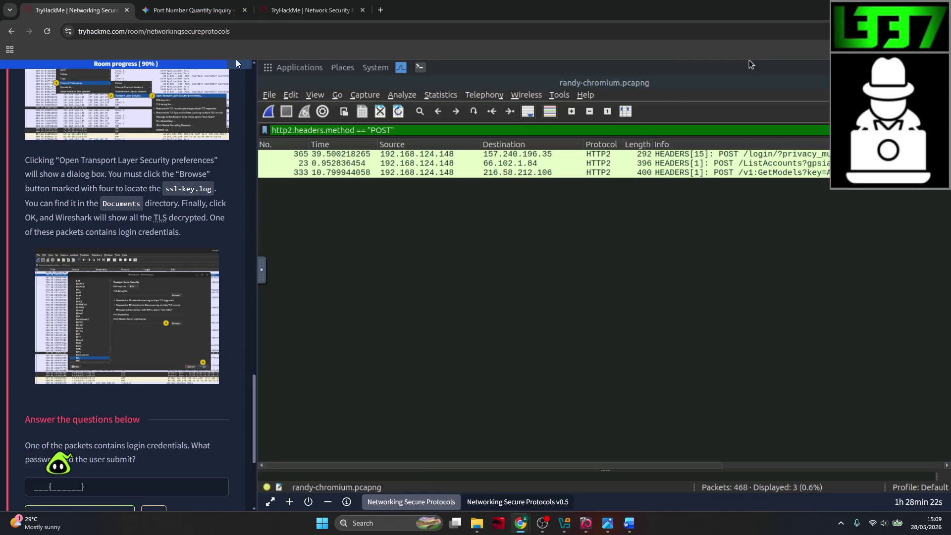
left_click(204, 3)
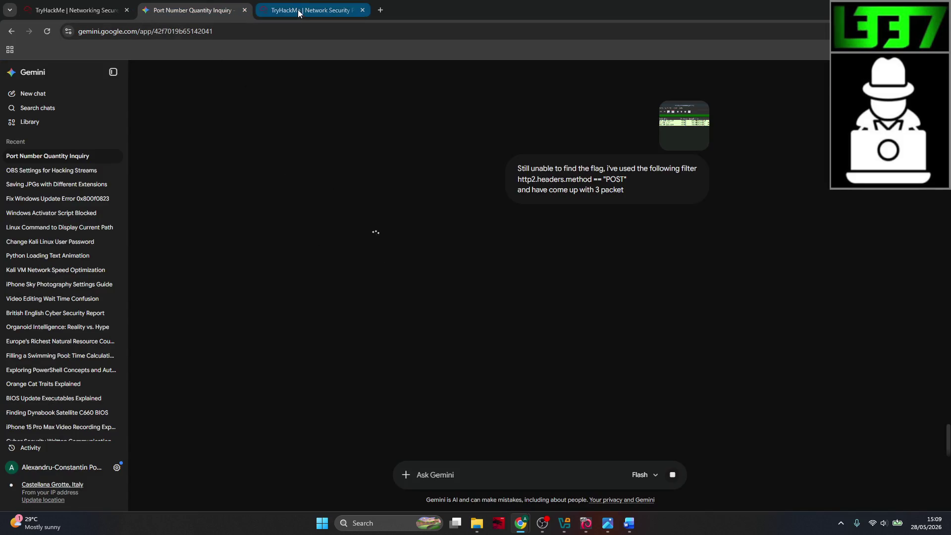
left_click(298, 10)
key("ctrl+shift+Tab")
key("ctrl+shift+Tab")
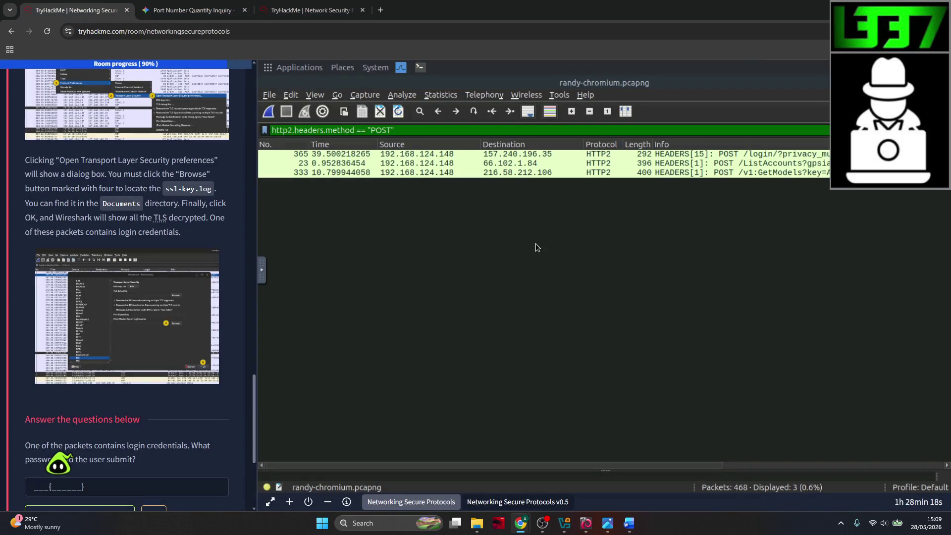
mouse_move(653, 465)
left_mouse_down()
mouse_move(949, 466)
mouse_move(457, 415)
left_mouse_up()
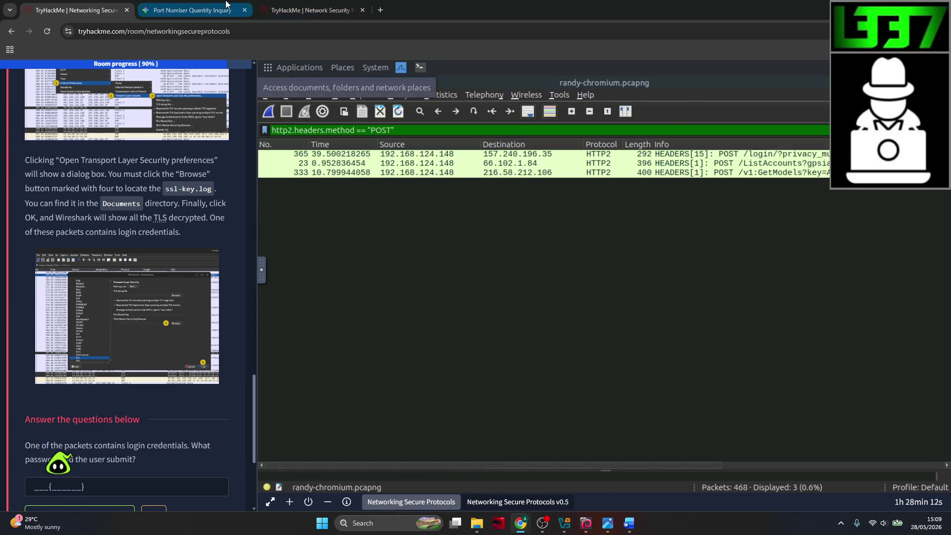
Preview the attached Wireshark screenshot in Gemini, then return to the TryHackMe room
left_click(226, 5)
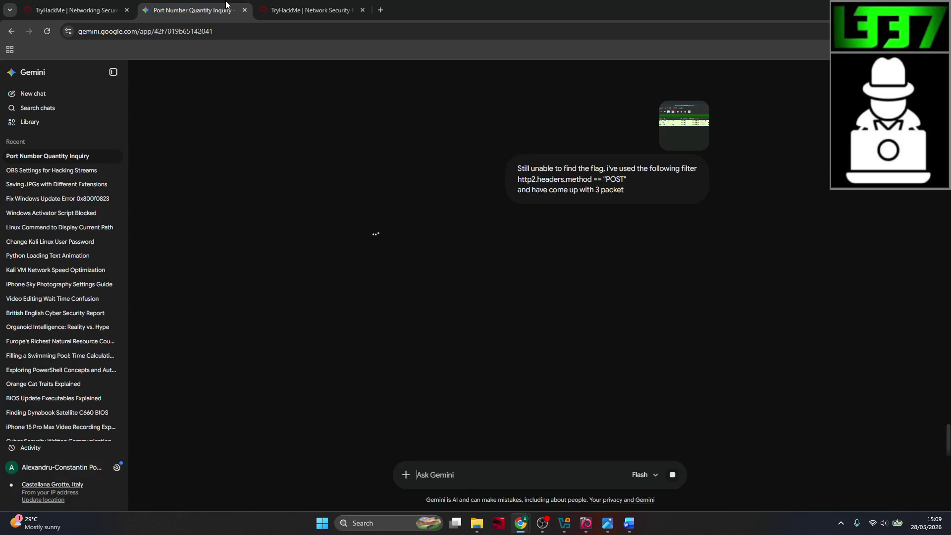
left_click(690, 138)
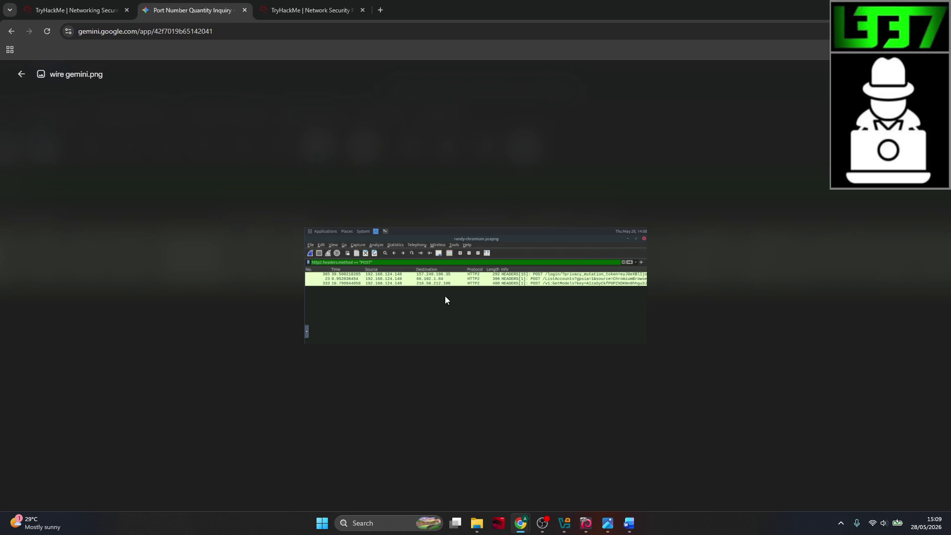
key("Escape")
left_click(88, 6)
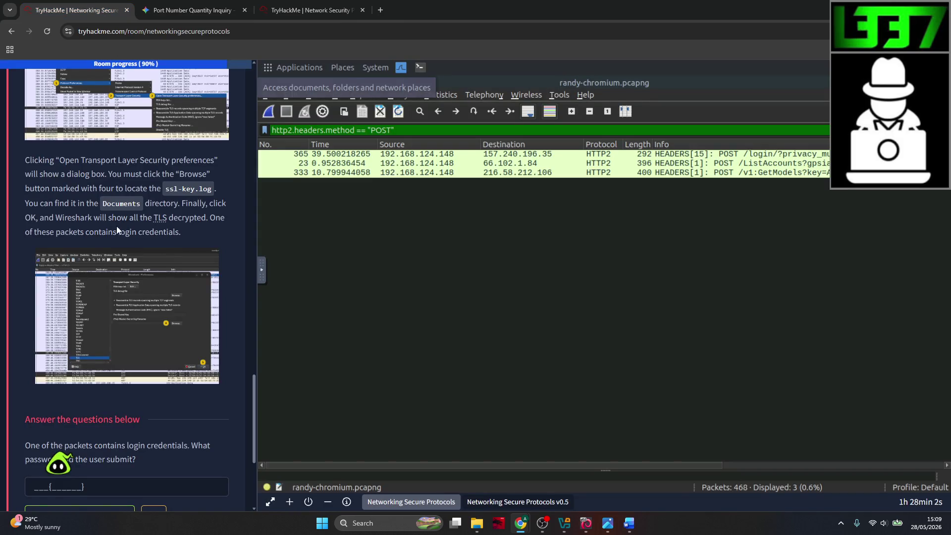
View the room's TLS preferences screenshot and scroll through the ssl-key.log decryption steps
scroll(117, 226, "down", 1)
left_click(114, 251)
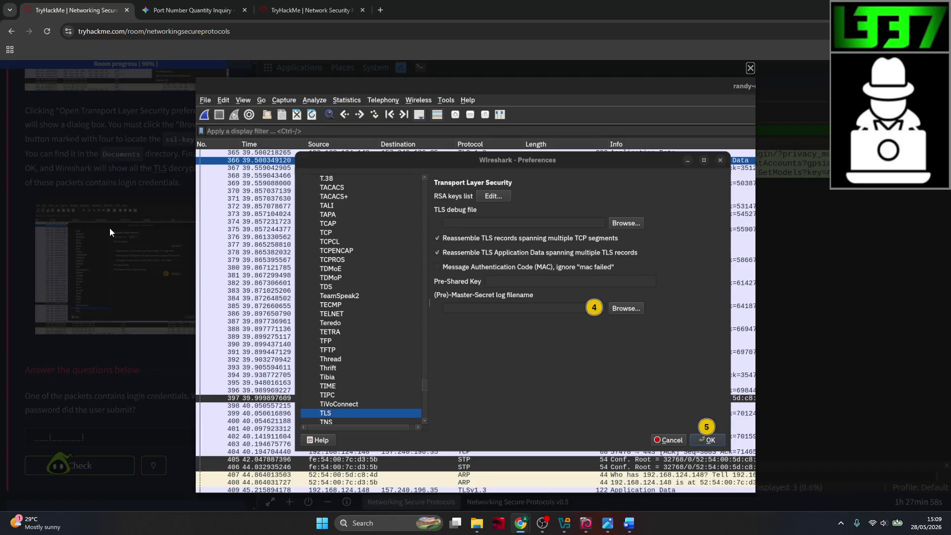
left_click(110, 232)
scroll(112, 229, "down", 2)
scroll(119, 247, "up", 5)
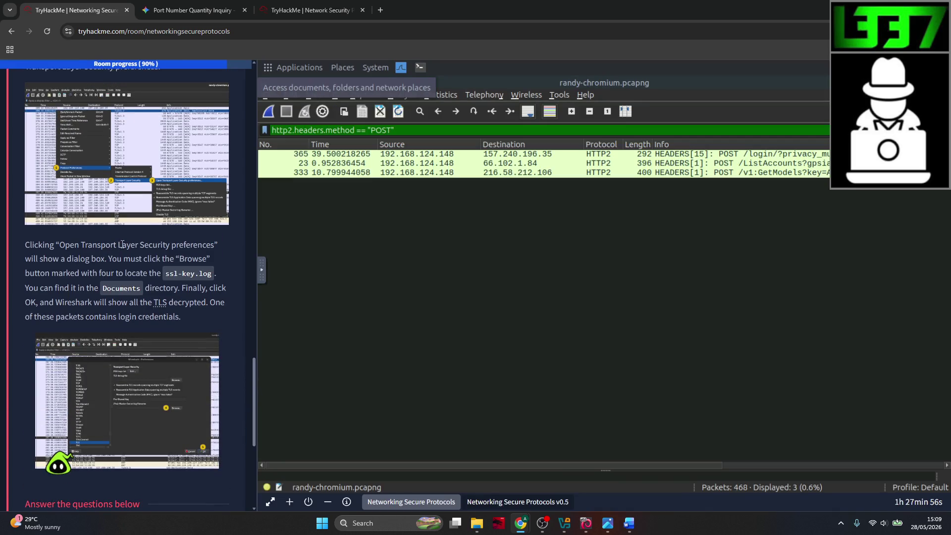
scroll(144, 236, "up", 6)
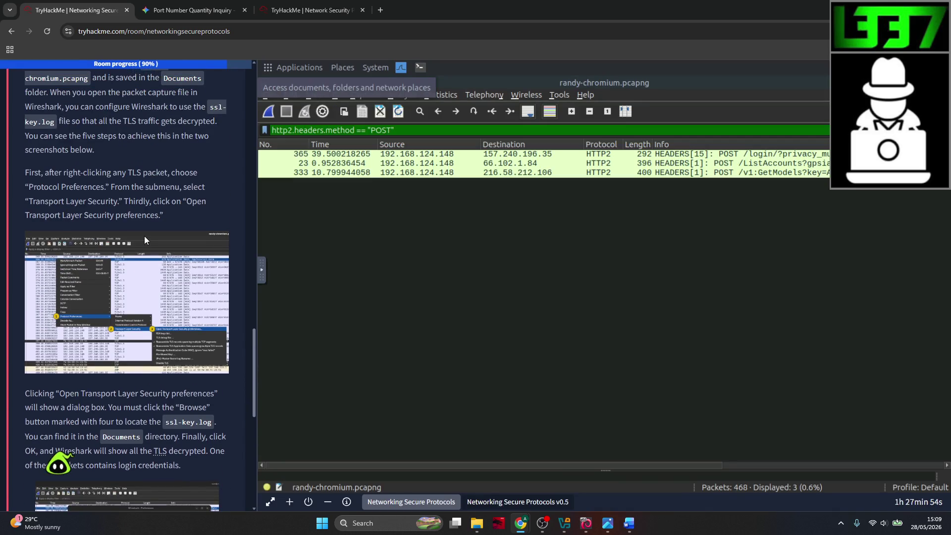
scroll(144, 240, "up", 1)
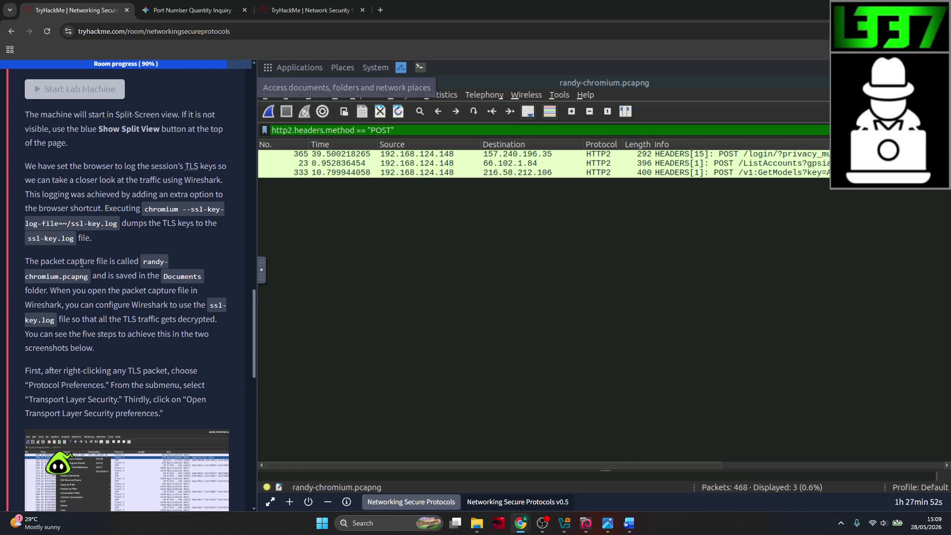
scroll(133, 274, "down", 1)
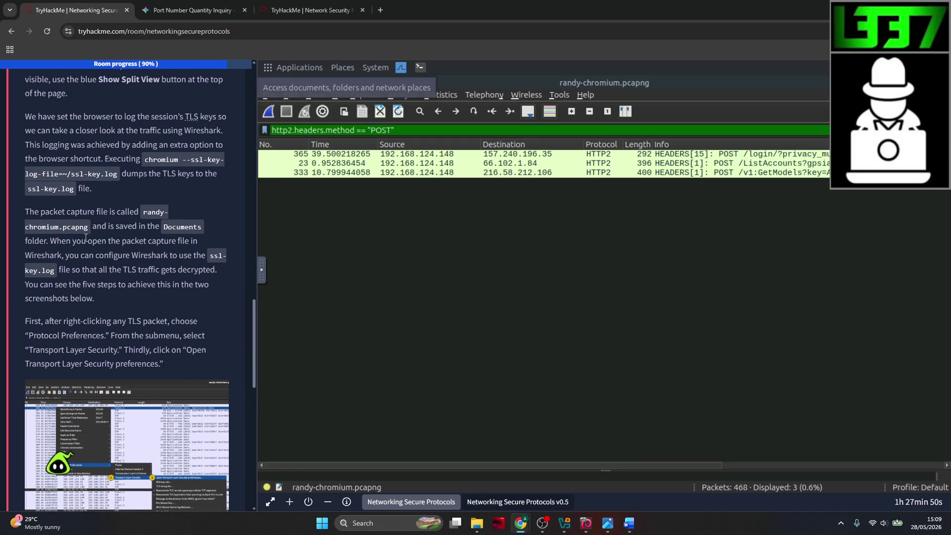
scroll(104, 258, "down", 1)
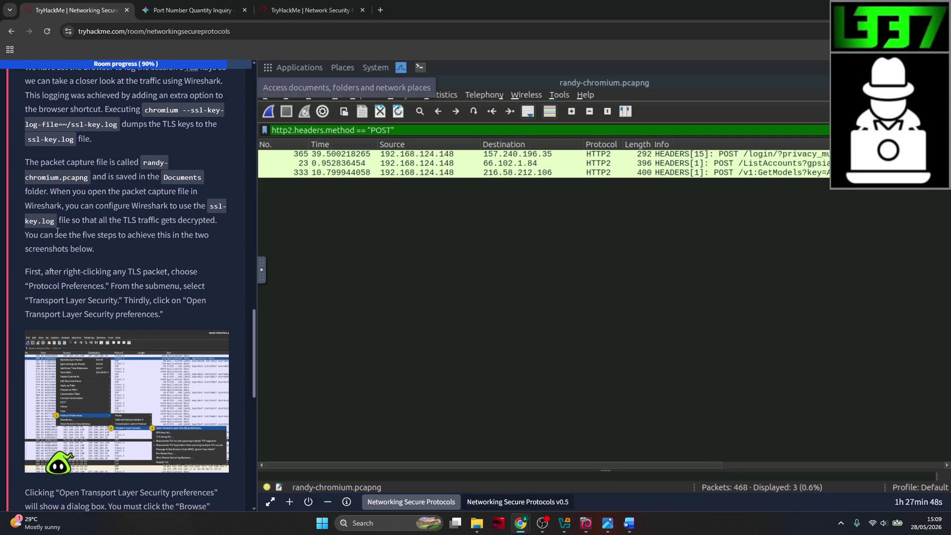
key("ctrl+Tab")
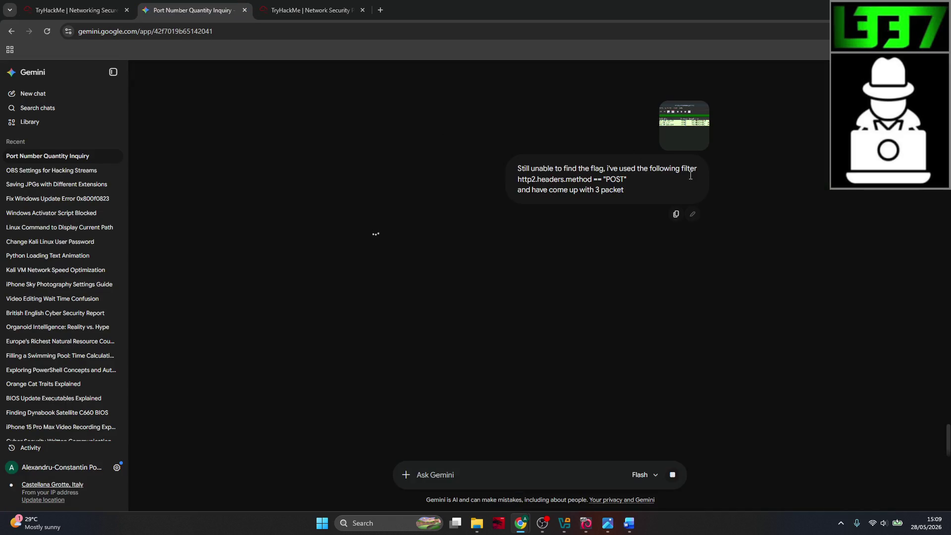
Reload Gemini and attach the 'wire gemini.png' screenshot to the prompt
left_click(310, 31)
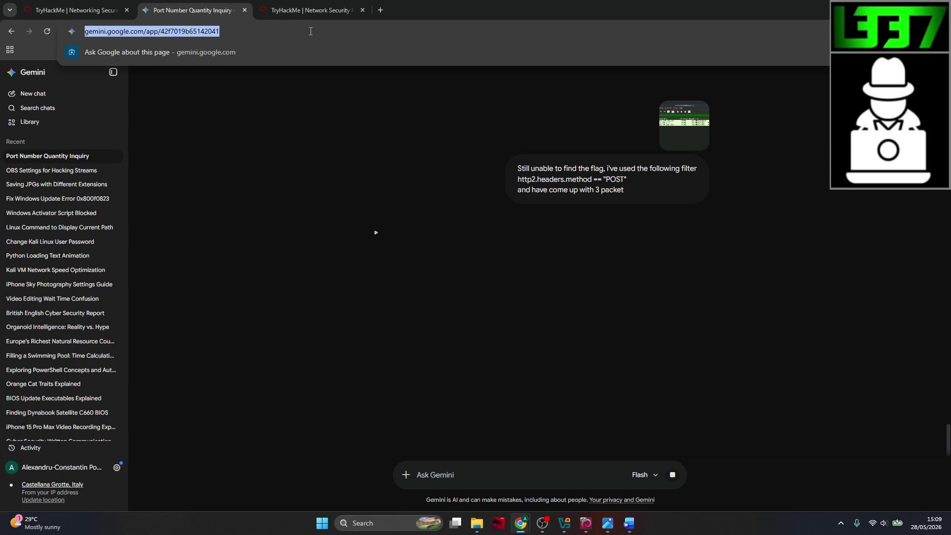
key("Return")
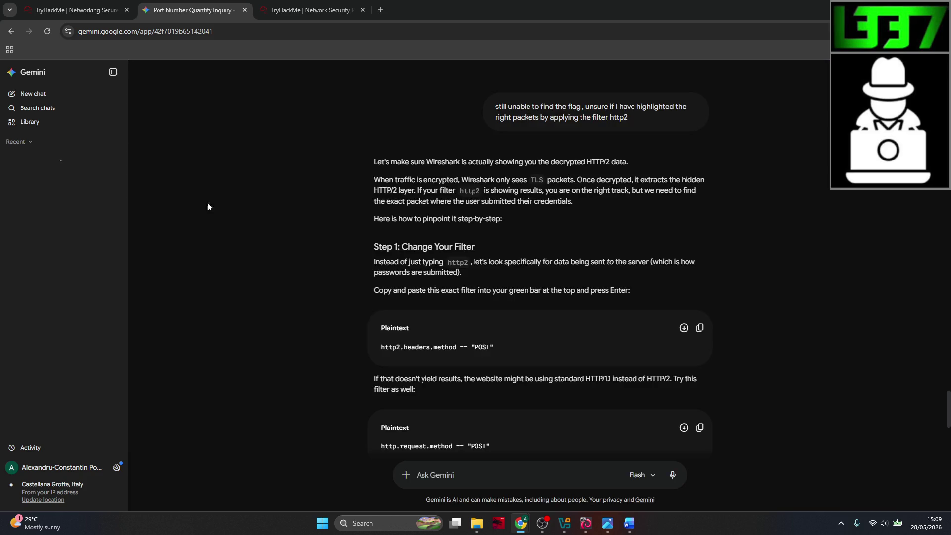
scroll(436, 292, "down", 5)
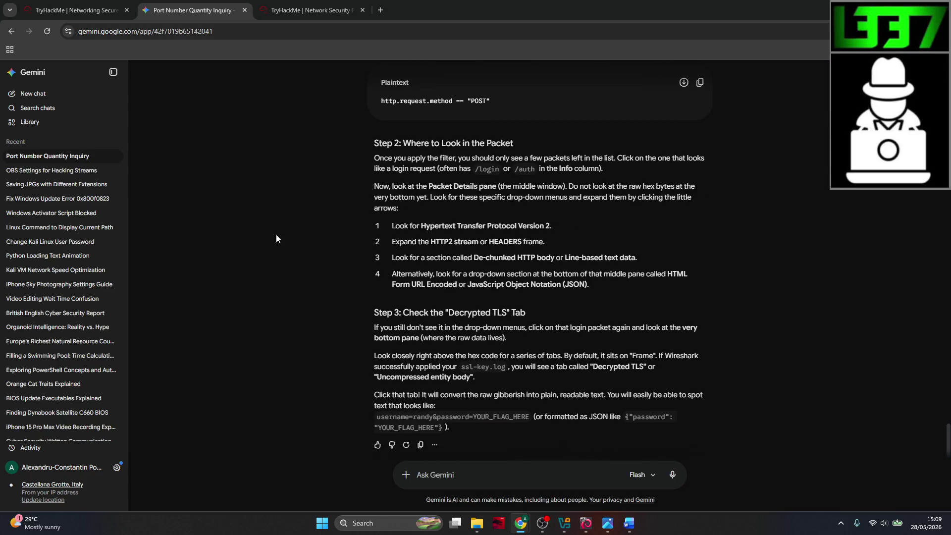
double_click(592, 7)
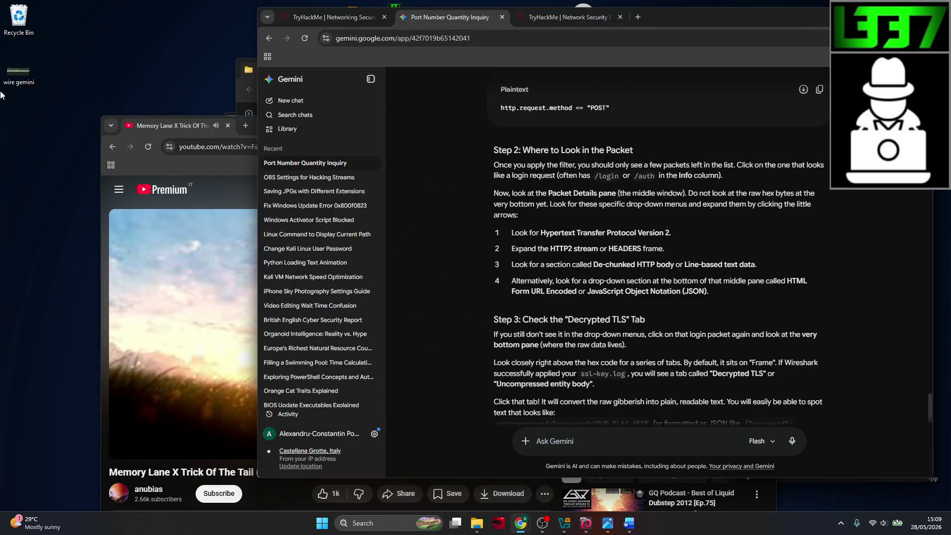
left_click_drag(18, 74, 589, 409)
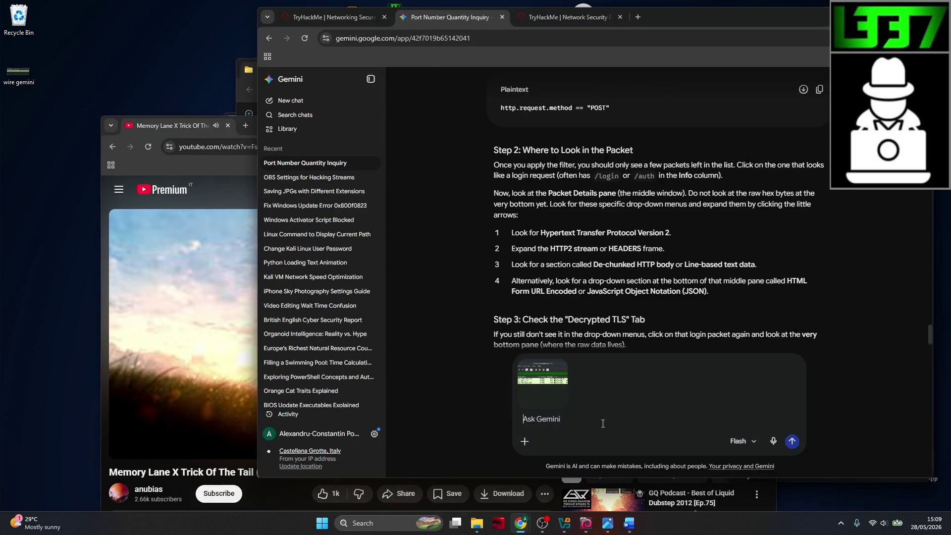
Begin the message saying the flag can't be found despite the filter used; remove the duplicate screenshot
type("Still ")
type("unable to fi")
type("nd the flag, ")
type("I'VE")
type("ve usd")
type("the following filter")
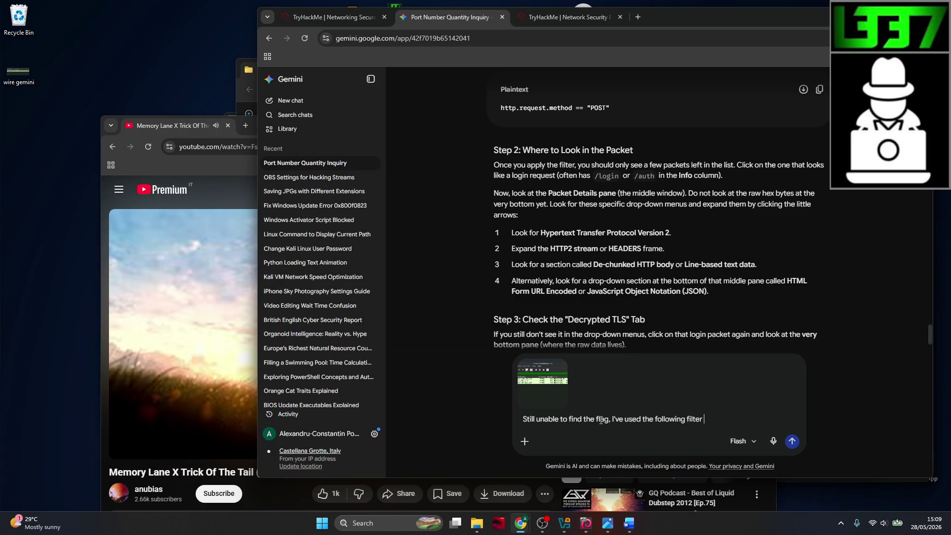
key("ctrl+v")
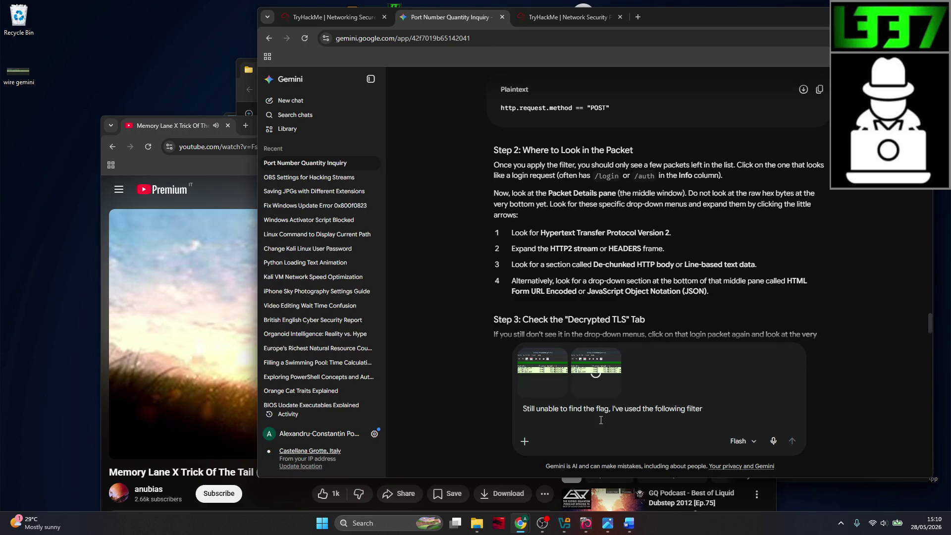
key("BackSpace")
left_click(612, 367)
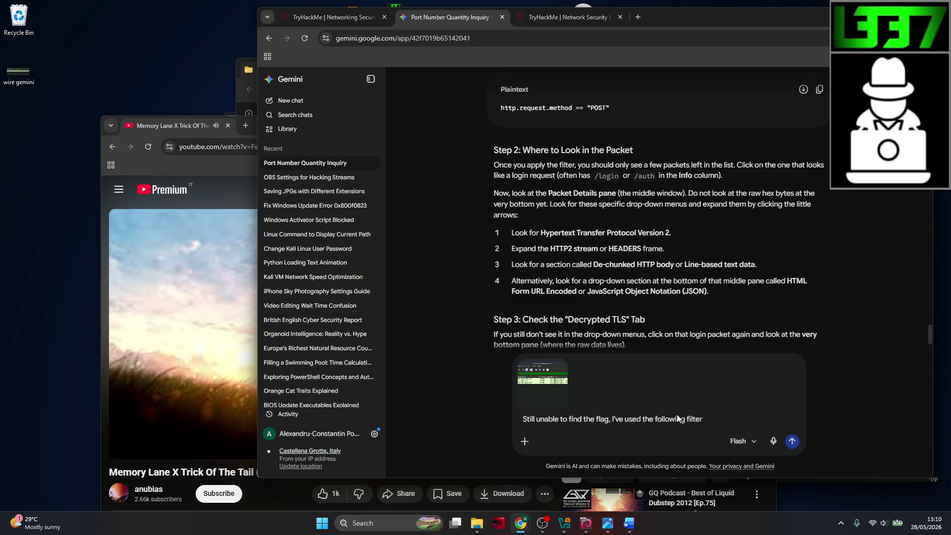
Paste the Wireshark filter http2.headers.method == "POST", add that 3 packets came up, and send
key("ctrl+shift+Tab")
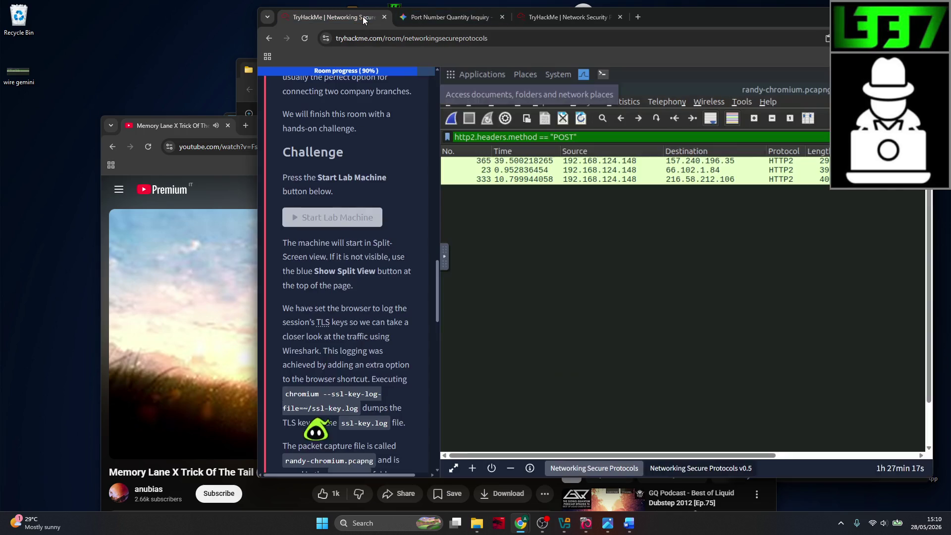
triple_click(609, 138)
key("ctrl+c")
key("ctrl+Tab")
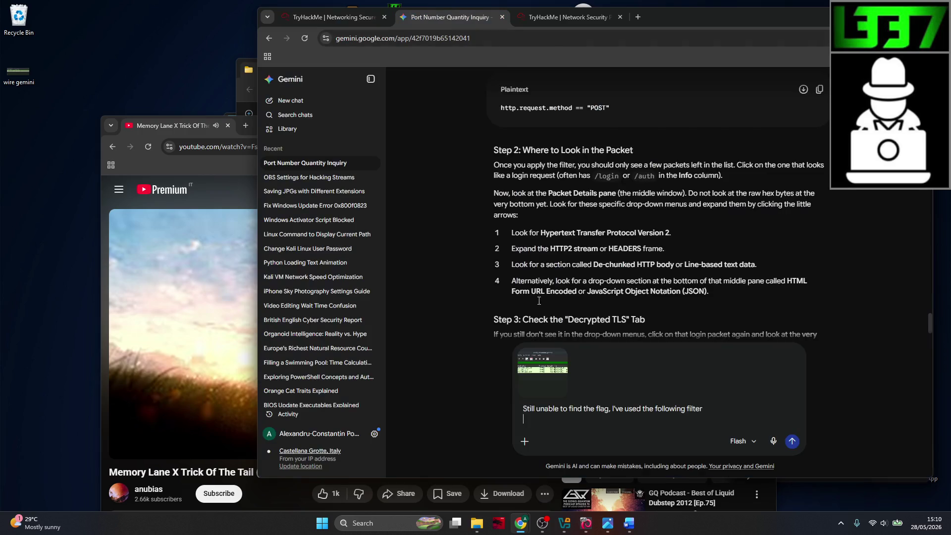
key("shift+Return")
key("ctrl+v")
key("shift+Return")
type("And the 3 f")
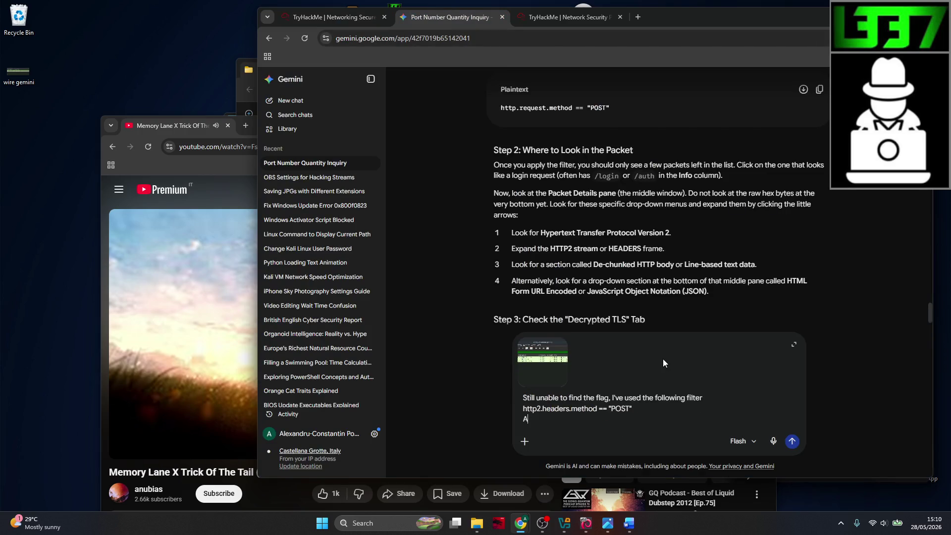
key("BackSpace")
type("packets have come up")
key("Return")
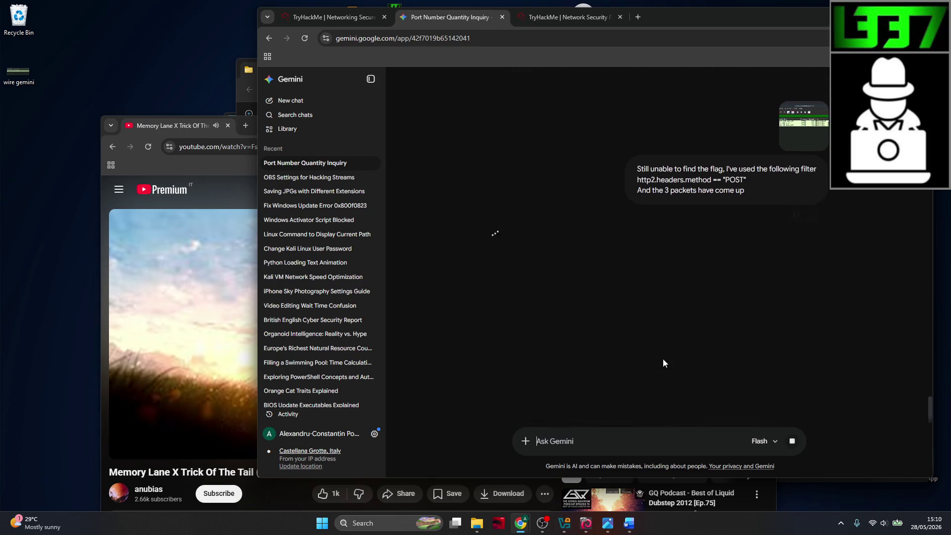
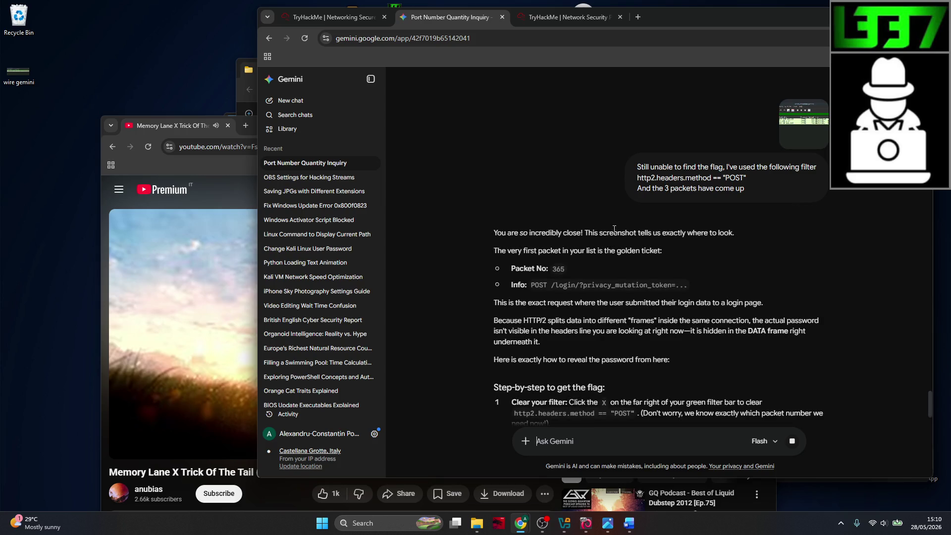
Bring the room page with Wireshark forward and maximize its window
scroll(604, 228, "down", 1)
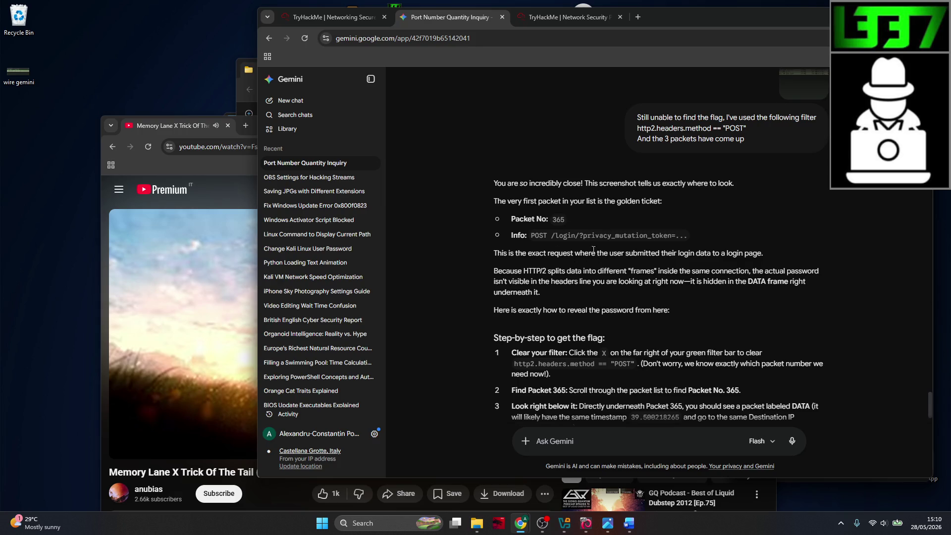
left_click(347, 16)
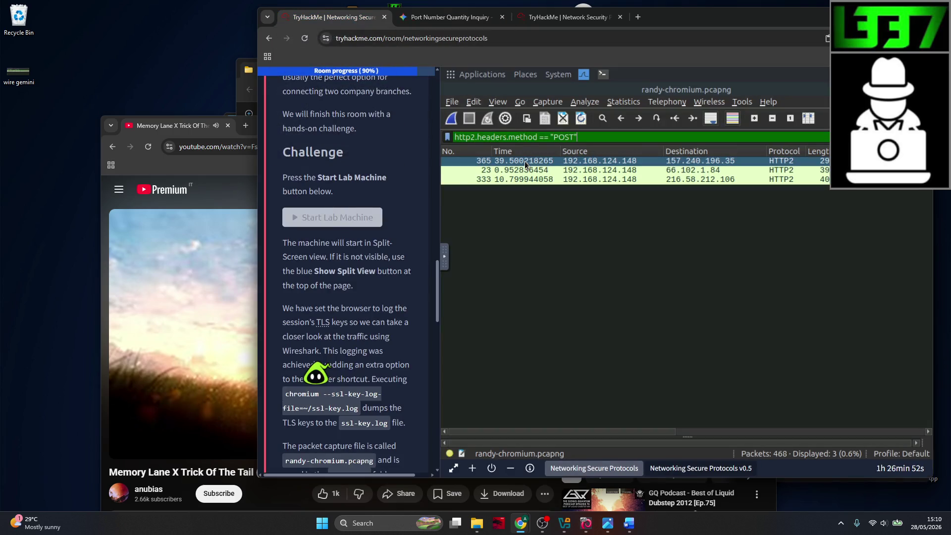
left_click_drag(678, 15, 466, 19)
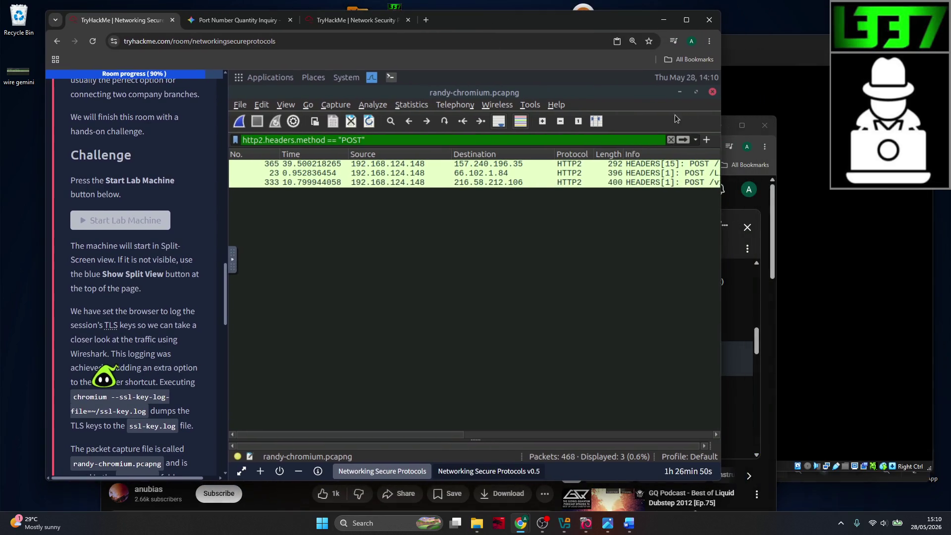
left_click(496, 182)
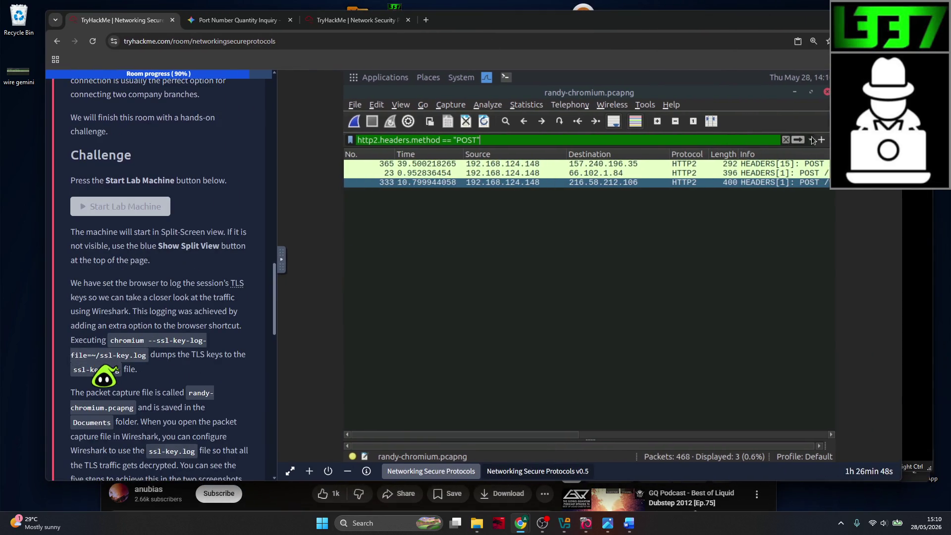
key("super+Up")
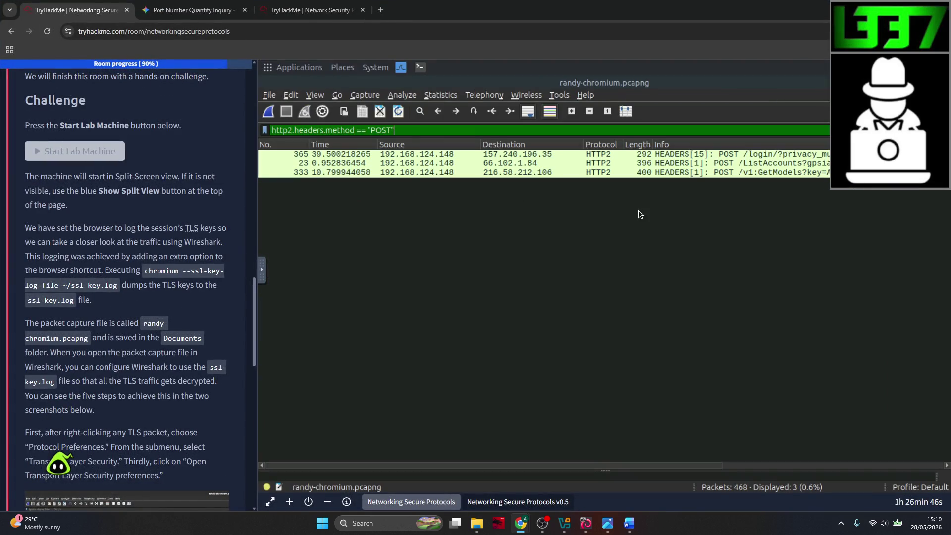
Select login POST packet 365, then read Gemini's latest instructions
left_click(679, 154)
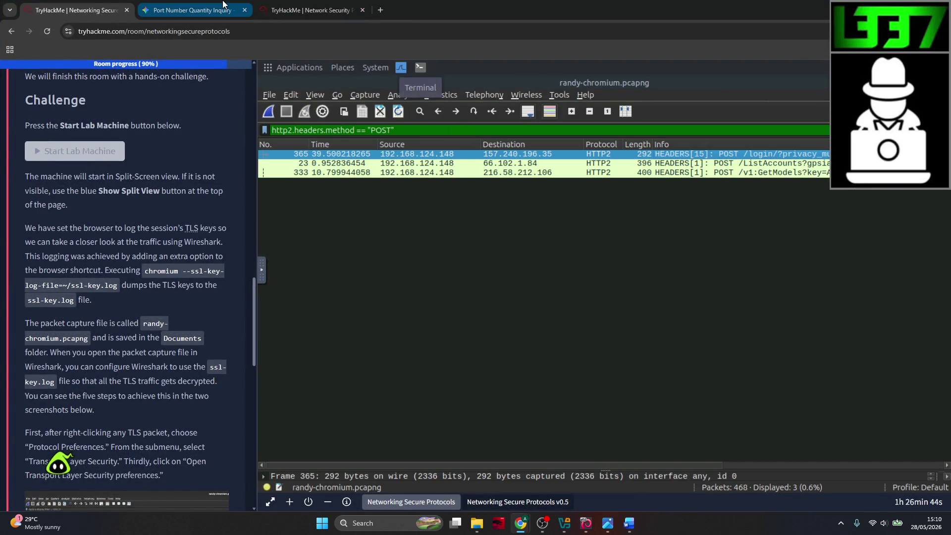
left_click(223, 5)
scroll(424, 291, "down", 1)
scroll(424, 291, "down", 1)
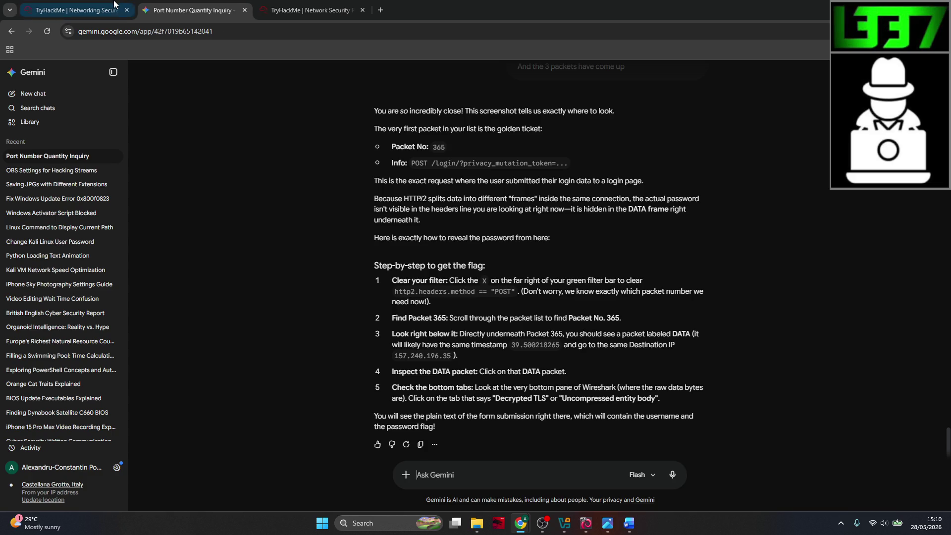
left_click(74, 10)
Browse packet 365's context menu and dismiss it without choosing an action
right_click(388, 158)
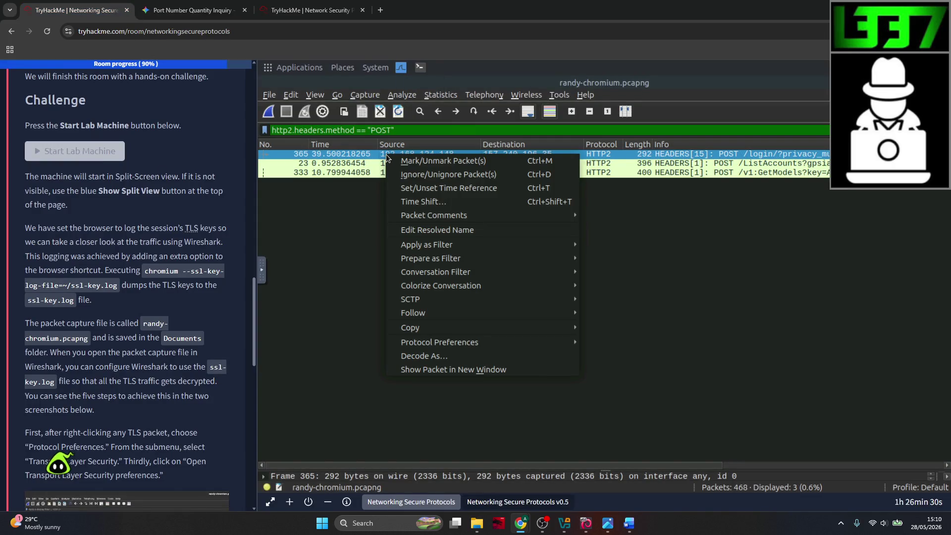
mouse_move(440, 258)
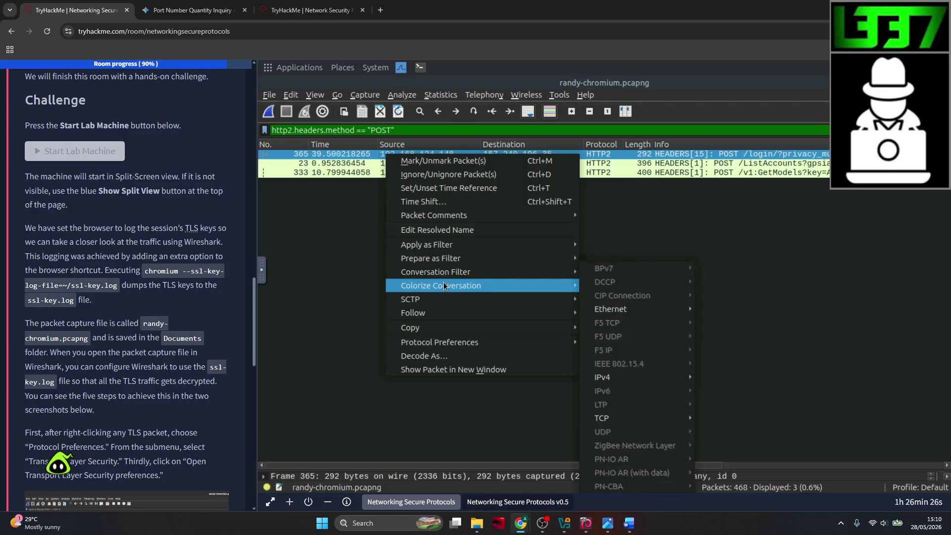
mouse_move(448, 278)
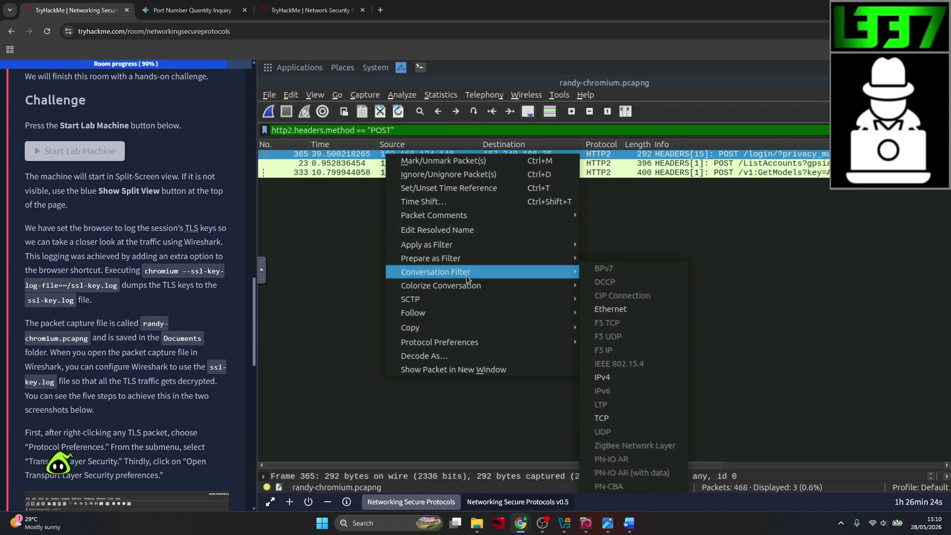
key("Escape")
Delete the http2.headers.method == "POST" filter and apply the empty filter
left_click_drag(421, 130, 237, 124)
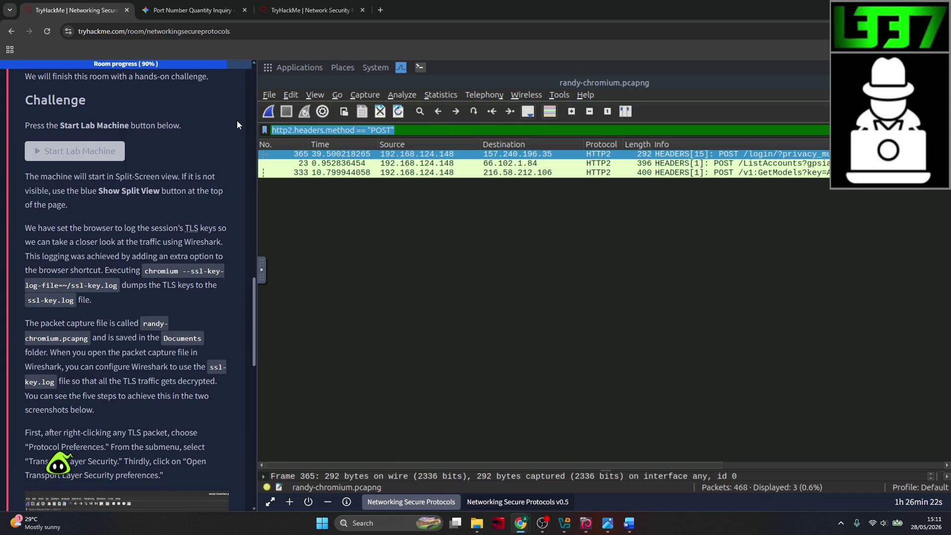
key("BackSpace")
key("Return")
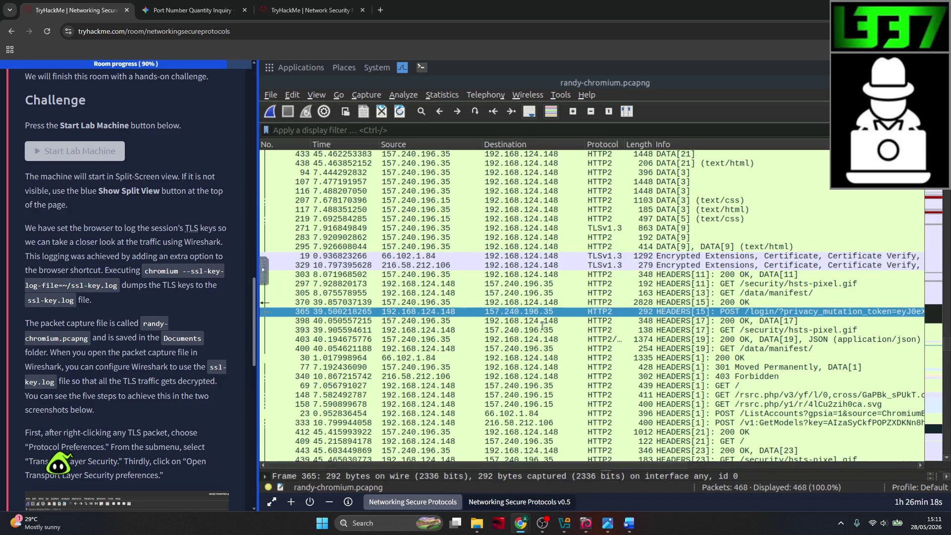
Open packet 398, the response right after login POST 365, in its own window
left_click(677, 323)
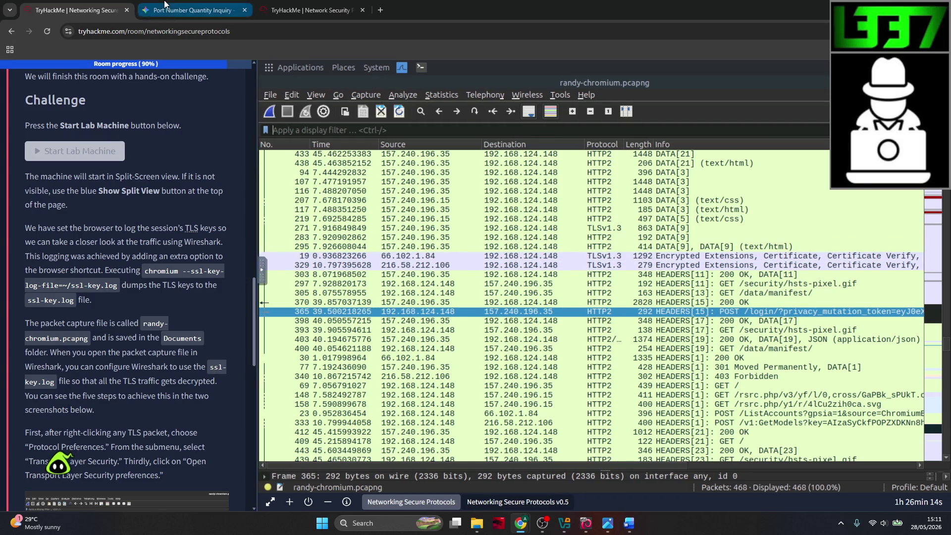
left_click(193, 10)
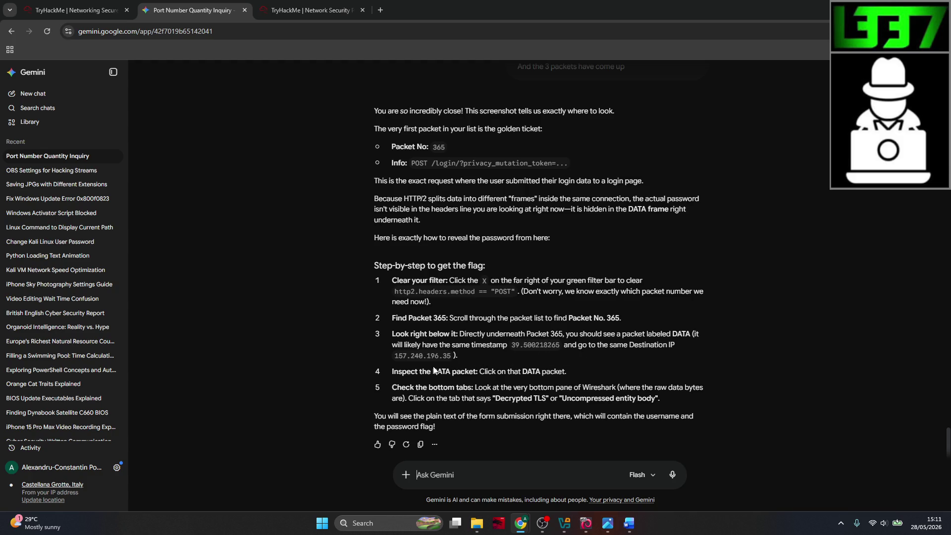
key("ctrl+shift+Tab")
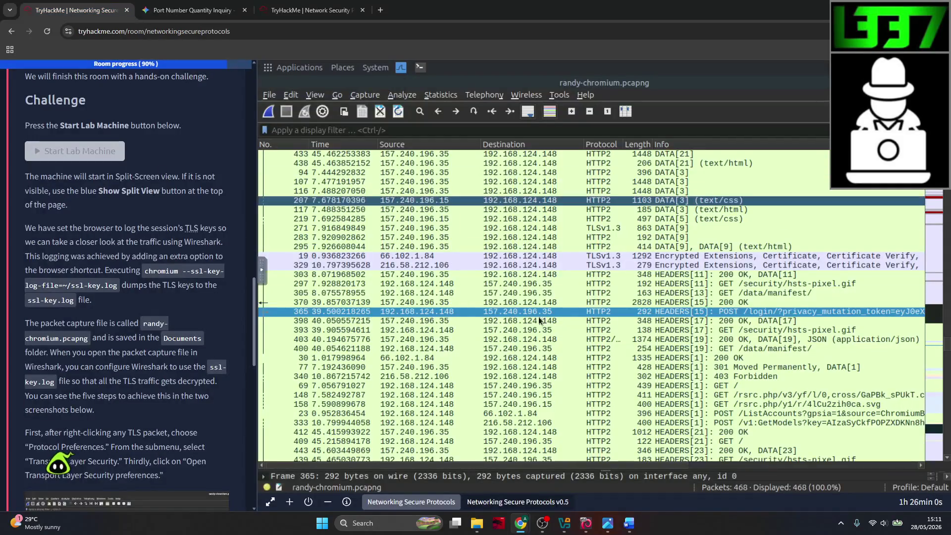
left_click(692, 322)
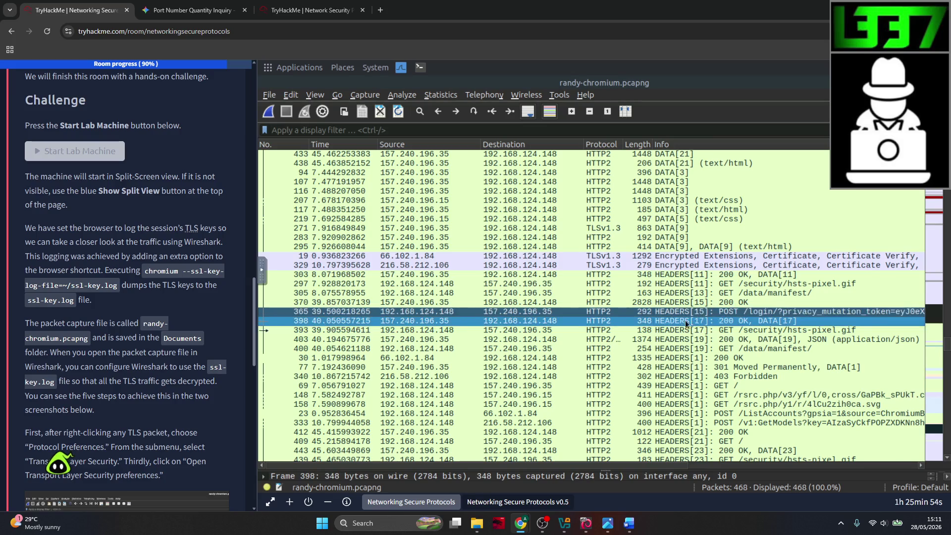
double_click(616, 323)
left_click(290, 183)
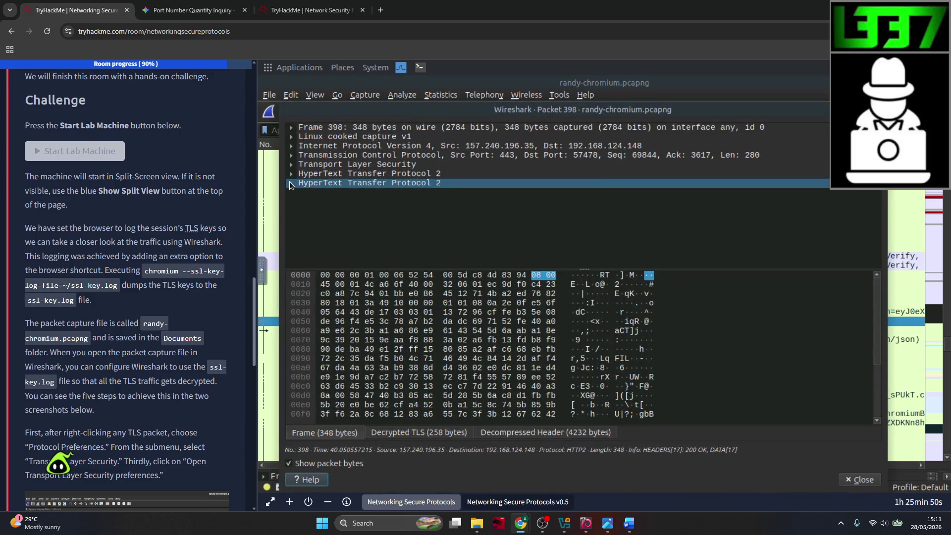
Inspect the second HTTP/2 DATA frame (Length 55) in Decrypted TLS and Decompressed Header bytes
left_click(291, 183)
key("Down")
key("Down")
key("Down")
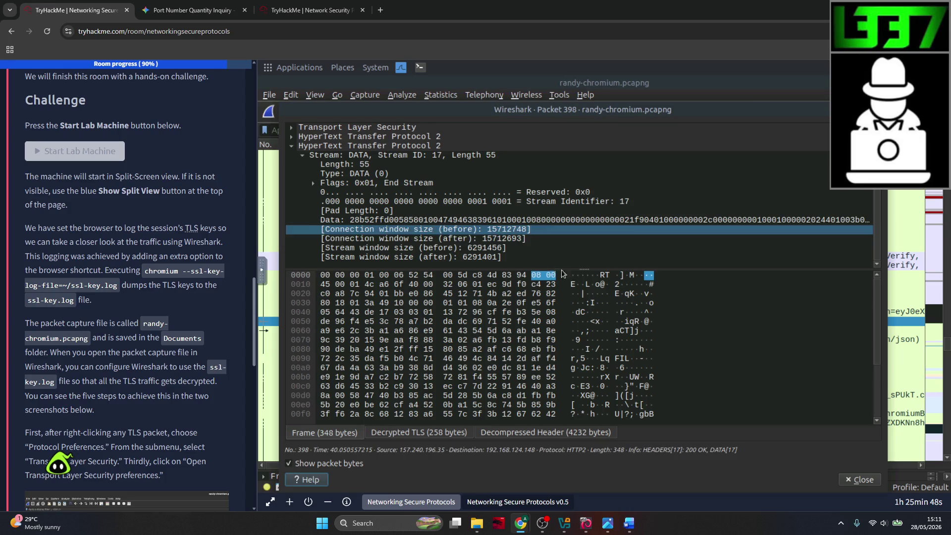
left_click(463, 351)
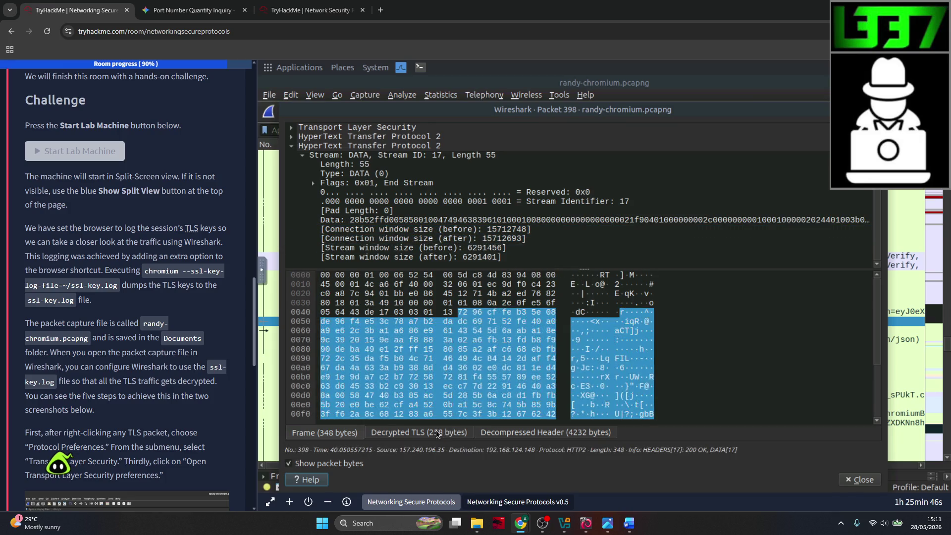
left_click(437, 432)
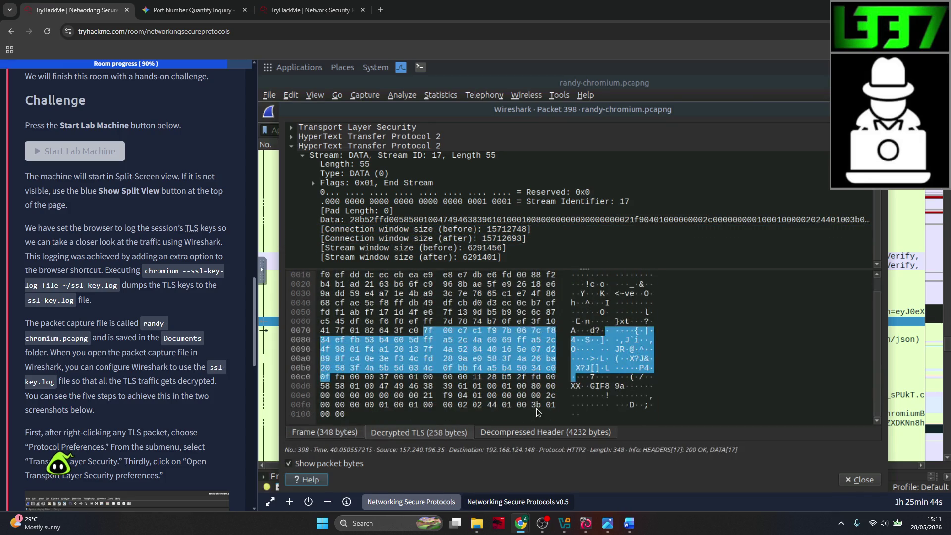
left_click(542, 432)
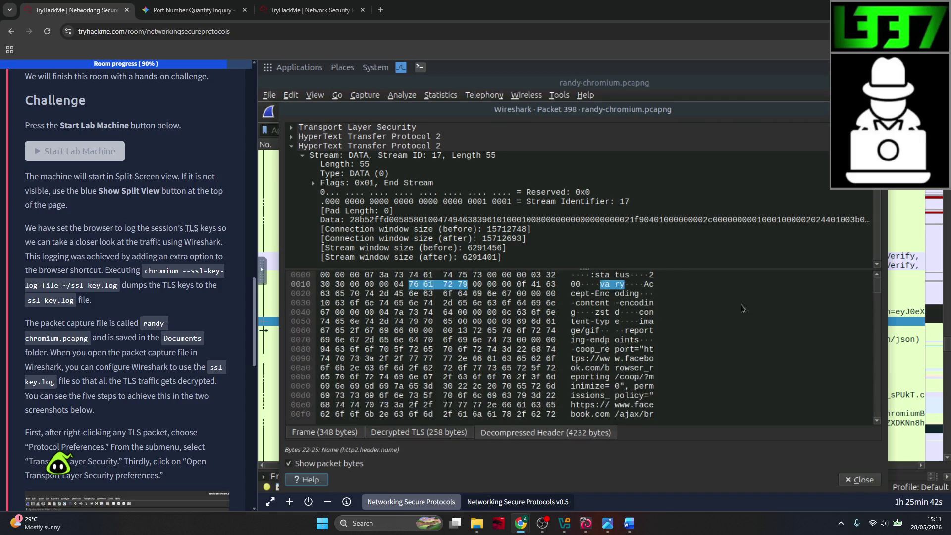
left_click(346, 219)
left_click(311, 169)
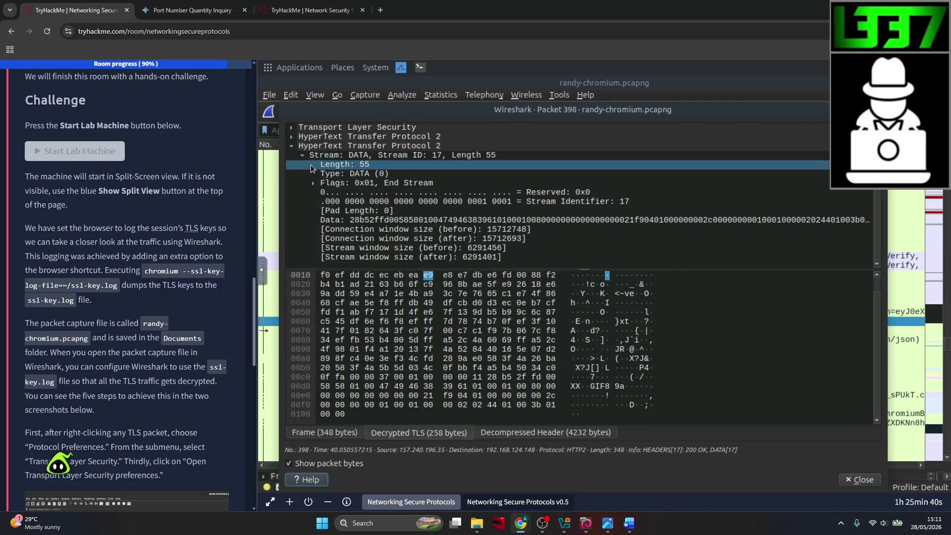
left_click(347, 145)
Review the first HTTP/2 HEADERS: :status 200 OK, content-encoding zstd, permissions-policy
left_click(292, 145)
left_click(347, 173)
left_click(291, 174)
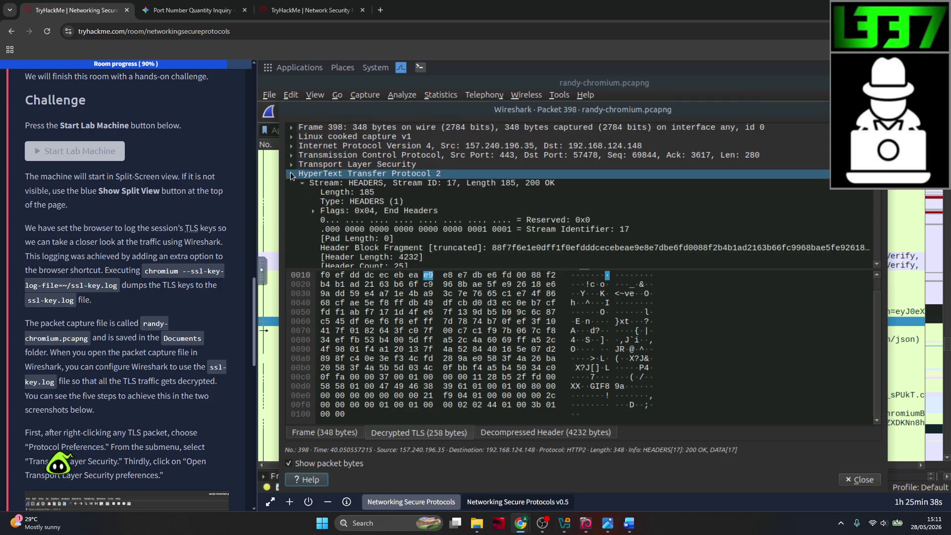
key("Down")
key("Down")
key("Down")
scroll(430, 213, "down", 2)
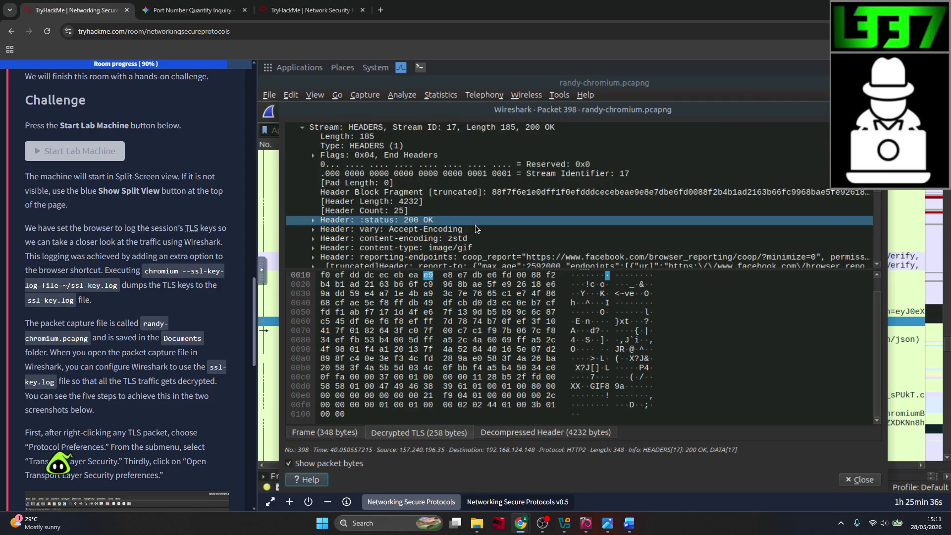
scroll(475, 229, "down", 2)
left_click(421, 183)
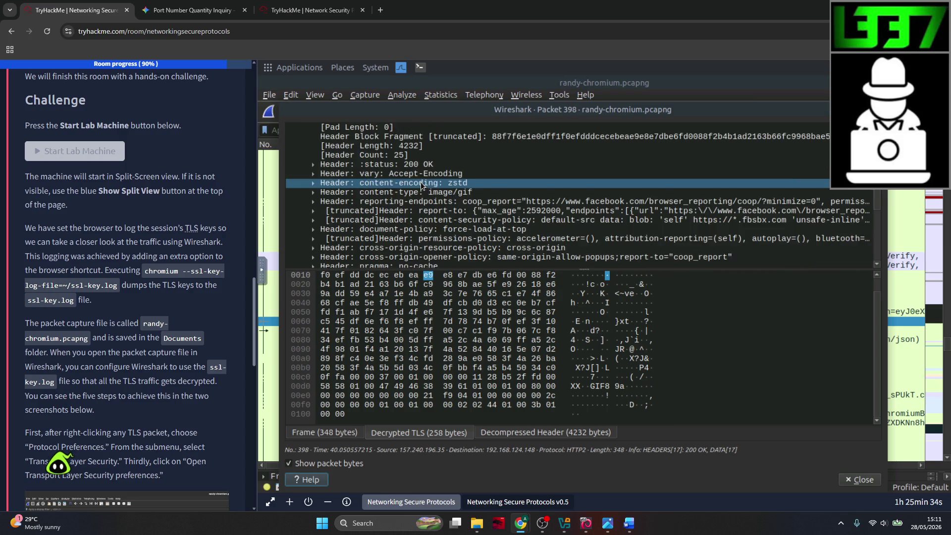
scroll(422, 185, "down", 1)
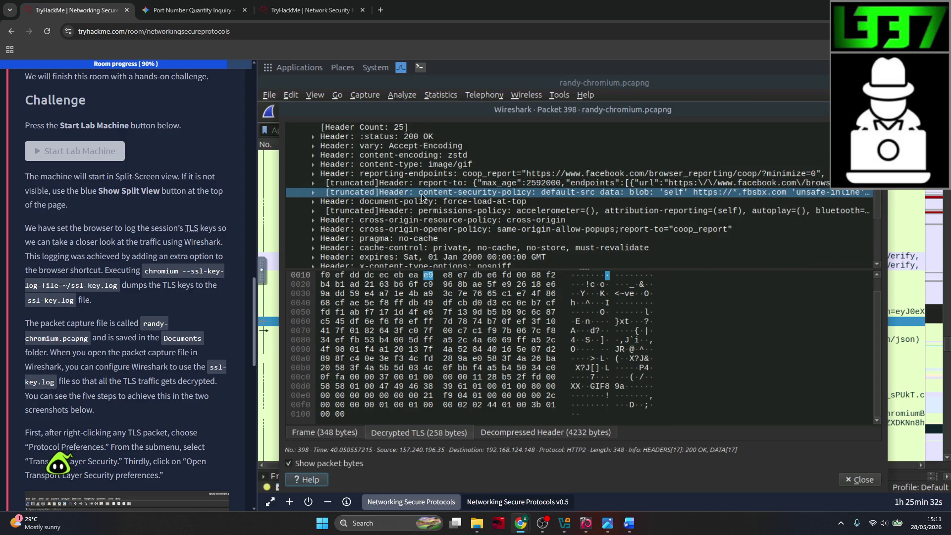
left_click(393, 212)
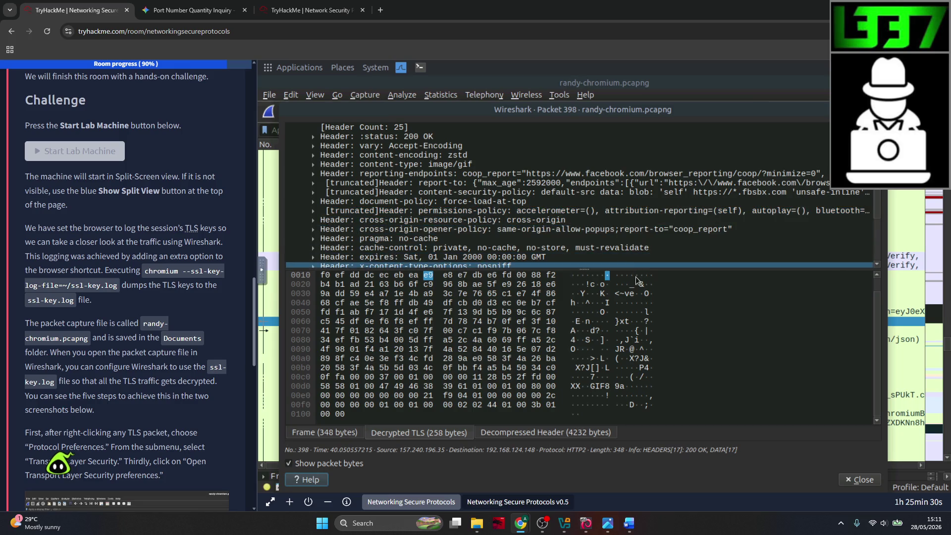
left_click_drag(608, 270, 584, 403)
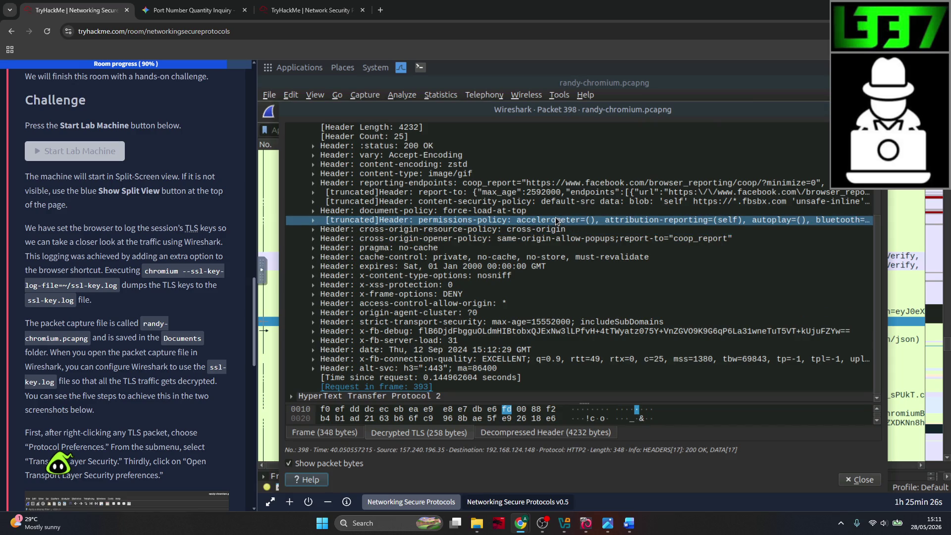
Check the Header Length 4232 row and DATA stream, then reopen Gemini's guide
scroll(556, 220, "up", 2)
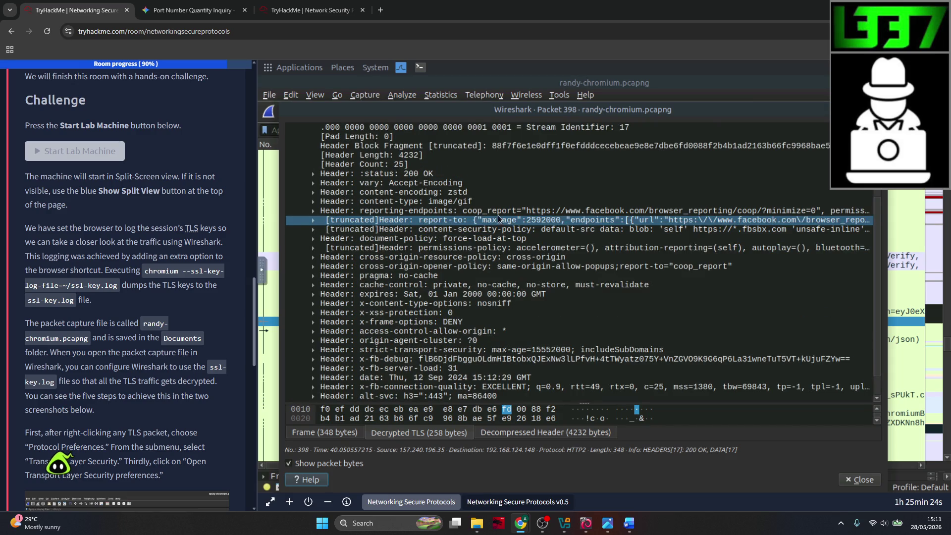
scroll(498, 215, "up", 1)
left_click(498, 214)
scroll(536, 212, "up", 2)
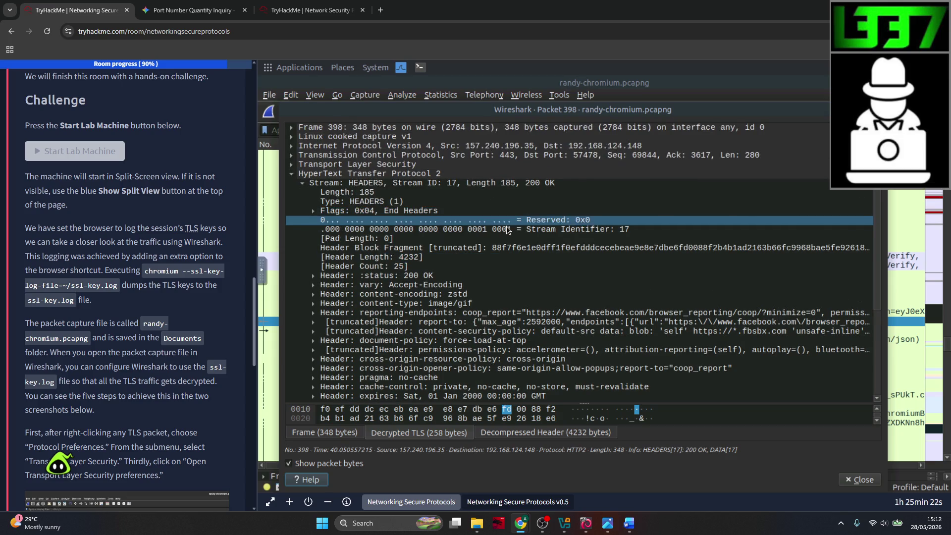
scroll(509, 230, "down", 5)
left_click(507, 230)
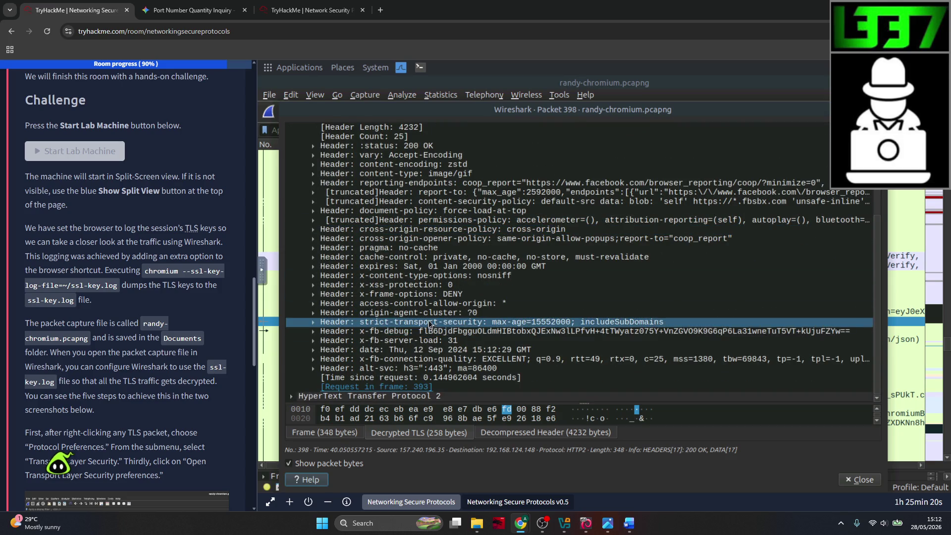
left_click(291, 397)
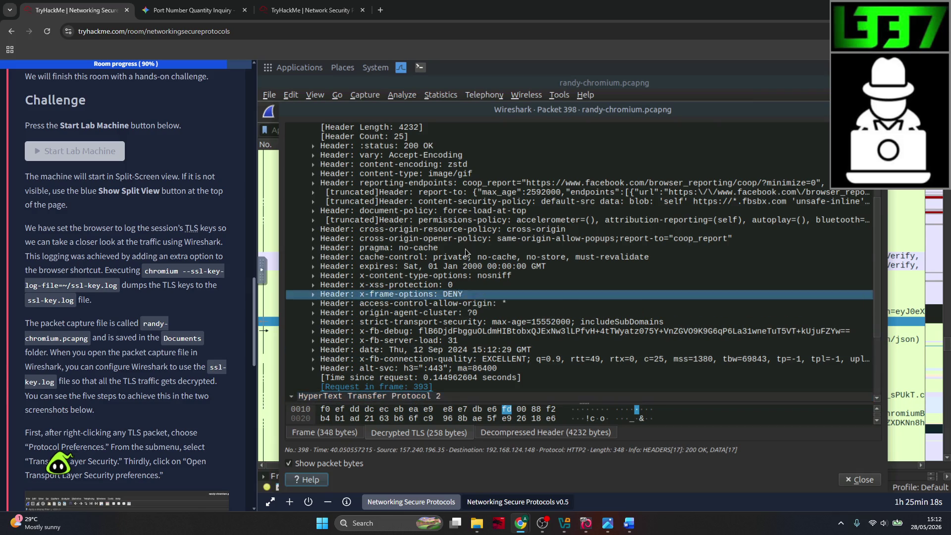
scroll(465, 257, "down", 4)
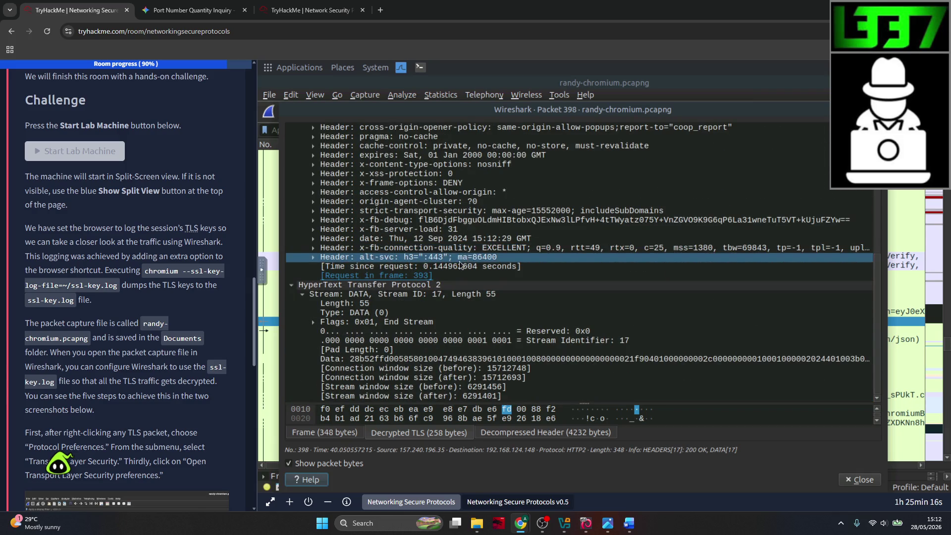
scroll(307, 276, "up", 8)
scroll(306, 248, "up", 1)
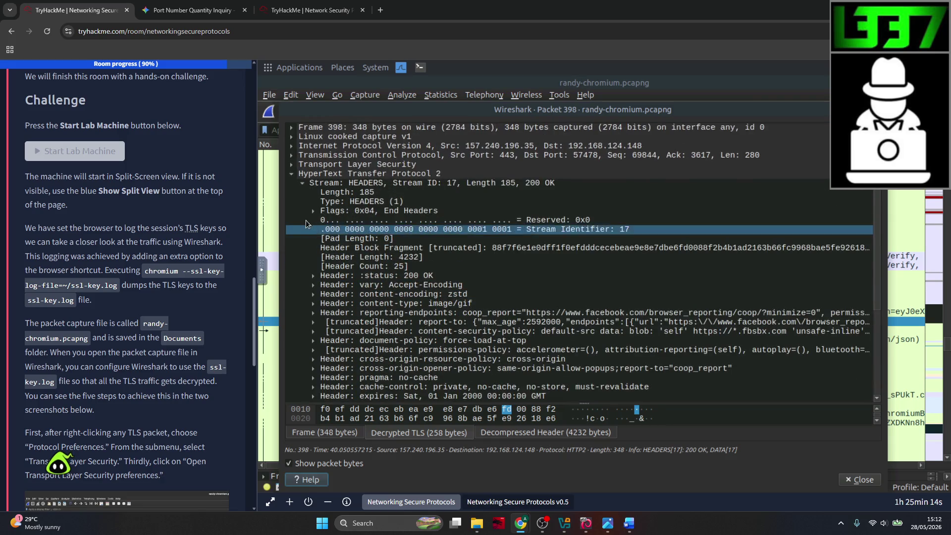
left_click(291, 174)
left_click(181, 8)
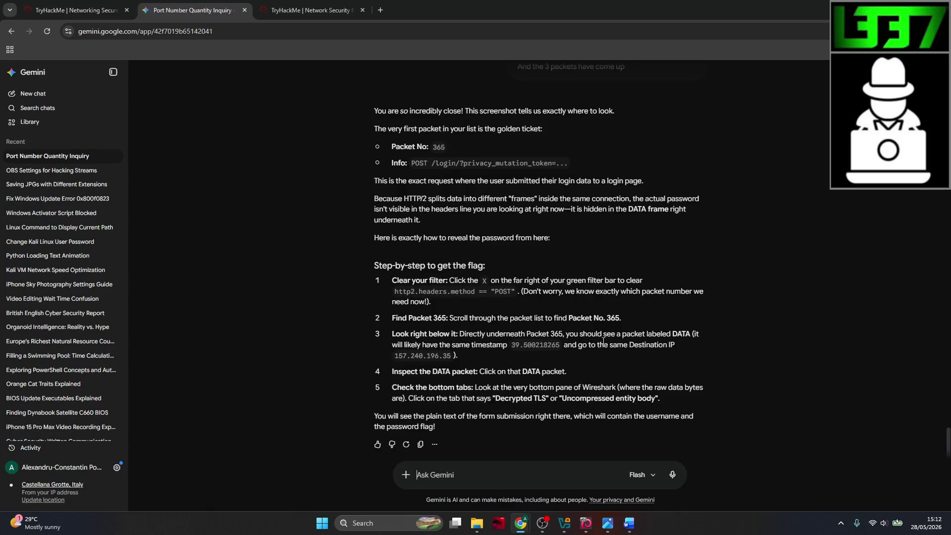
Mark Gemini's steps about the DATA packet and checking the bottom byte views
mouse_move(431, 371)
left_mouse_down()
mouse_move(474, 371)
mouse_move(464, 387)
mouse_move(486, 387)
left_mouse_up()
left_click(544, 372)
left_click(506, 392)
left_click(117, 10)
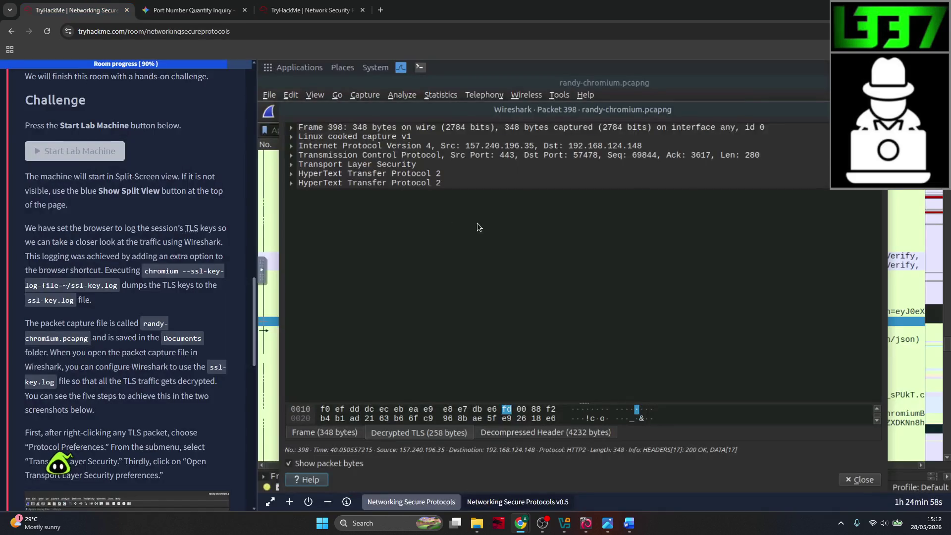
Enlarge the bytes pane and compare Decrypted TLS bytes with the Decompressed Header view
left_click(414, 434)
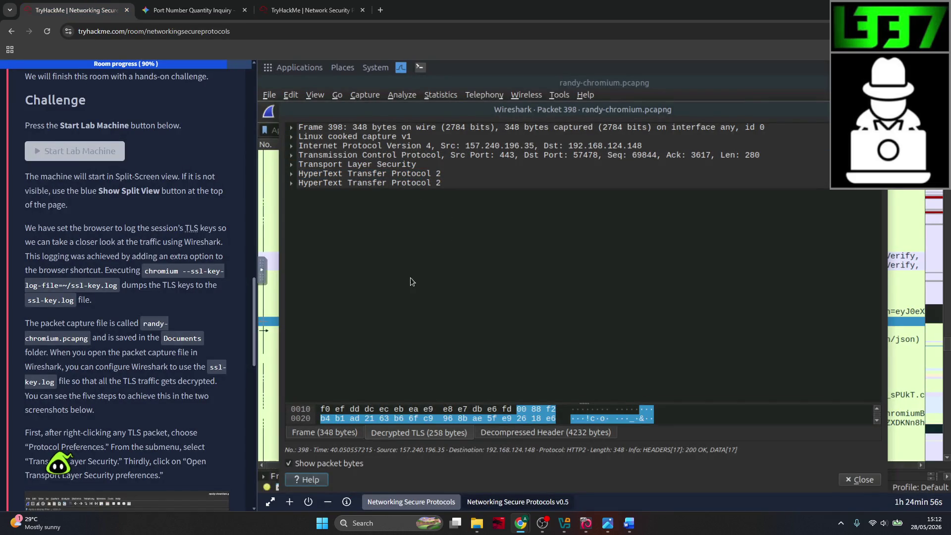
left_click(428, 409)
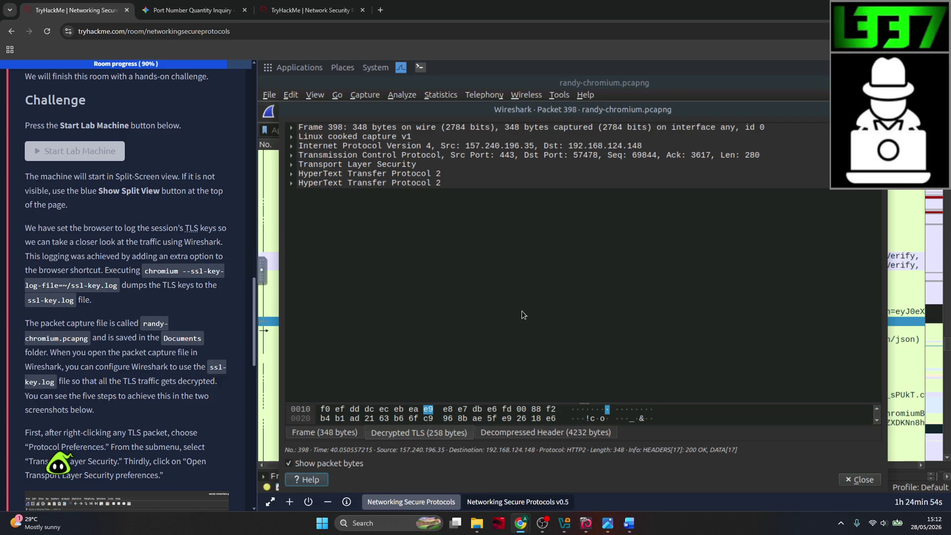
left_click(493, 407)
left_click_drag(495, 403, 495, 208)
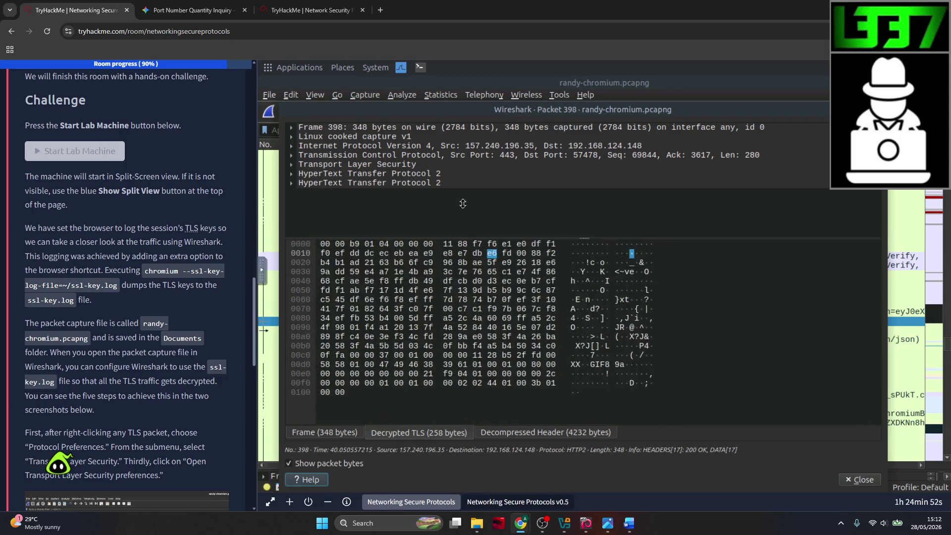
left_click(522, 434)
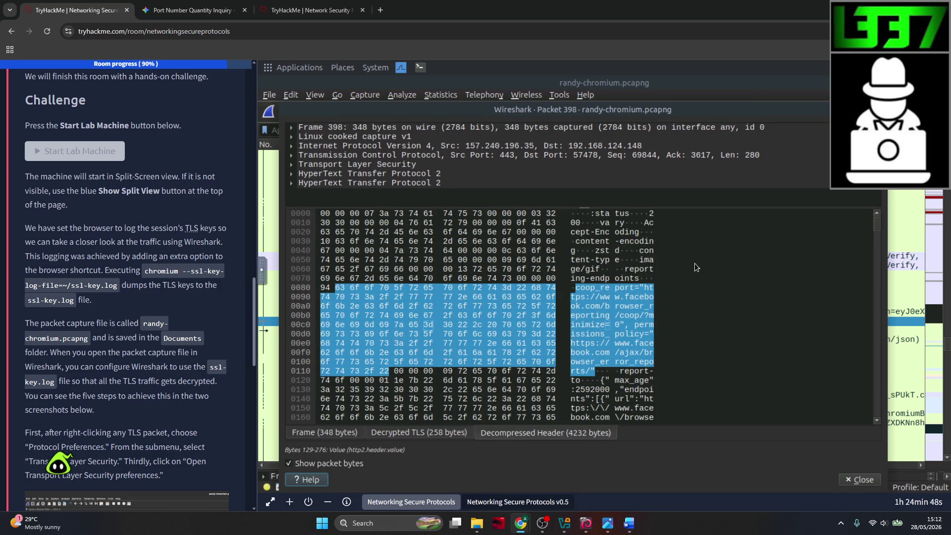
left_click(695, 263)
Review the reporting-endpoints header and Header Block Fragment in a taller details tree
scroll(667, 317, "down", 9)
scroll(659, 337, "down", 20)
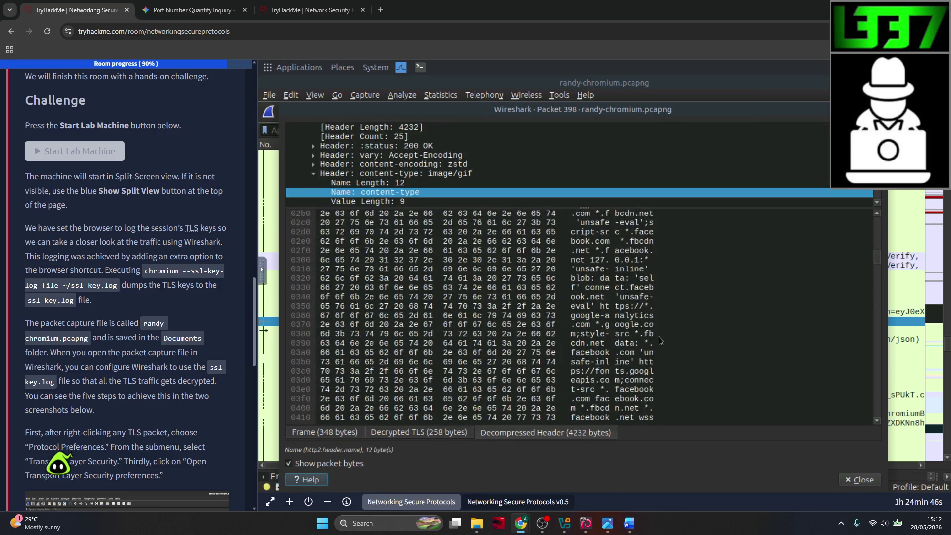
scroll(638, 334, "down", 20)
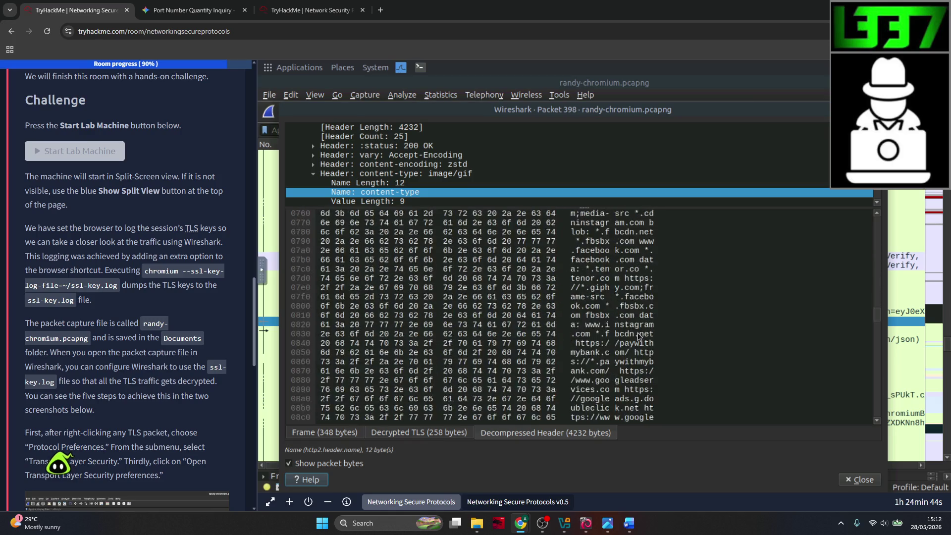
left_click(313, 174)
left_click(319, 182)
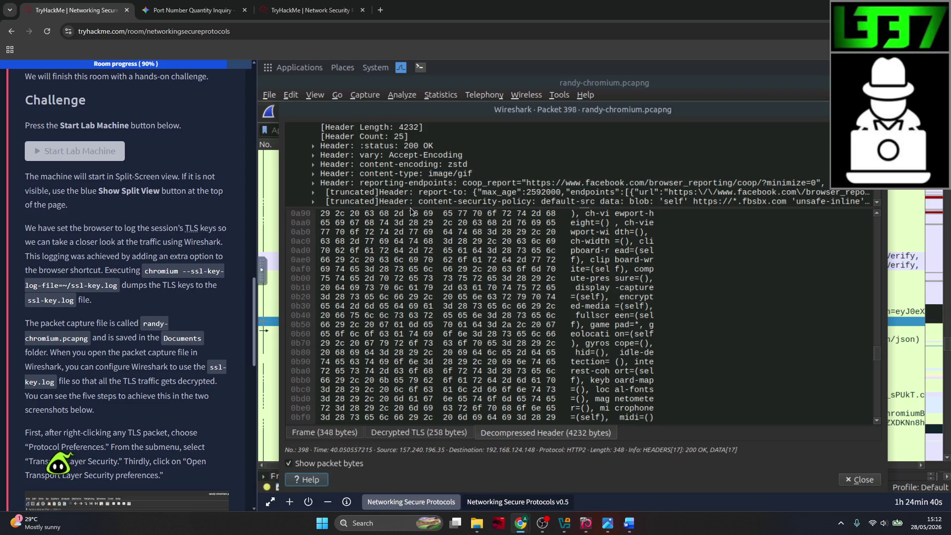
left_click_drag(410, 207, 416, 331)
left_click(421, 248)
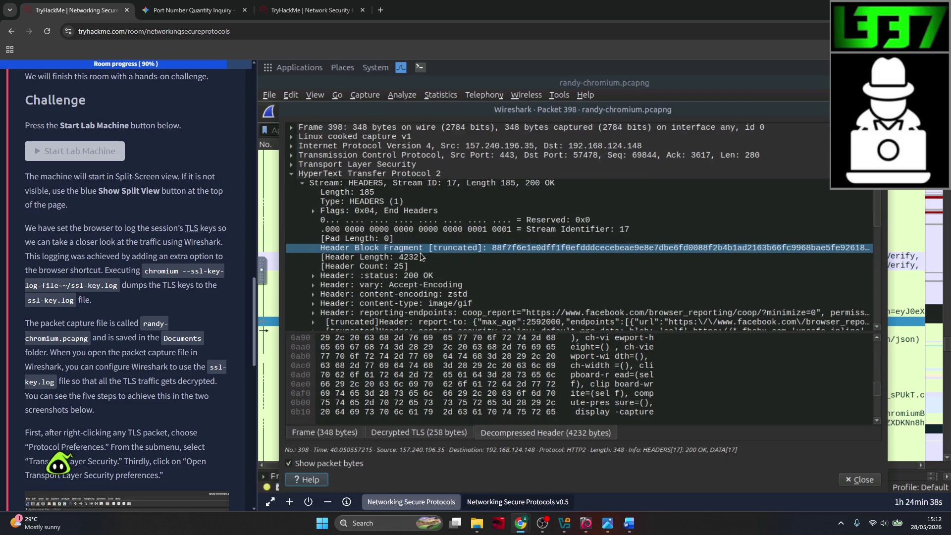
Toggle the HEADERS and DATA sections and inspect the DATA stream's Data field bytes
left_click(291, 173)
left_click(346, 183)
left_click(293, 183)
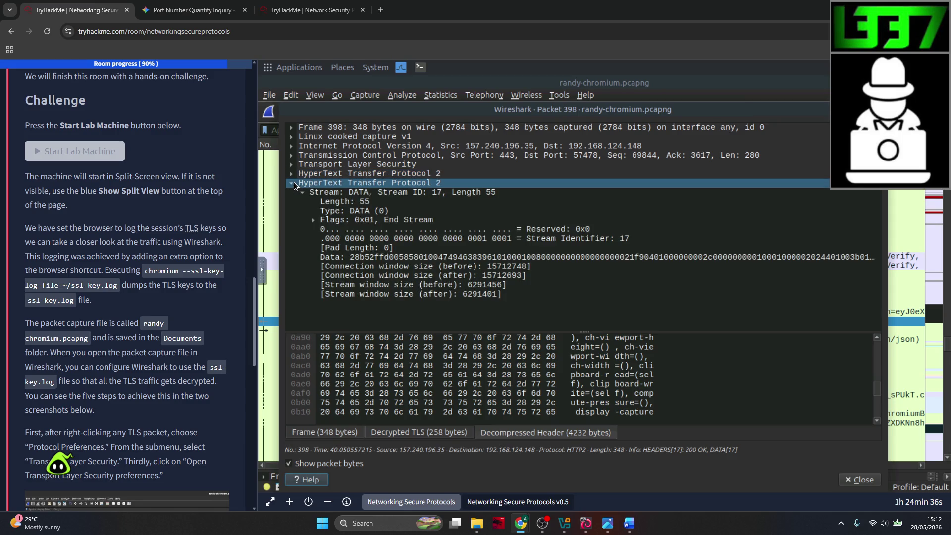
left_click(292, 183)
left_click(292, 174)
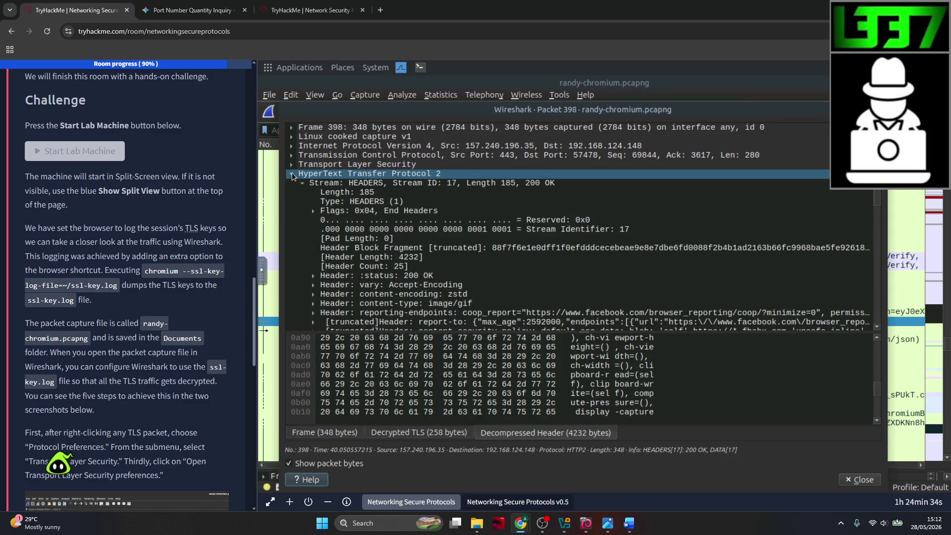
left_click(292, 174)
left_click(298, 182)
left_click(304, 193)
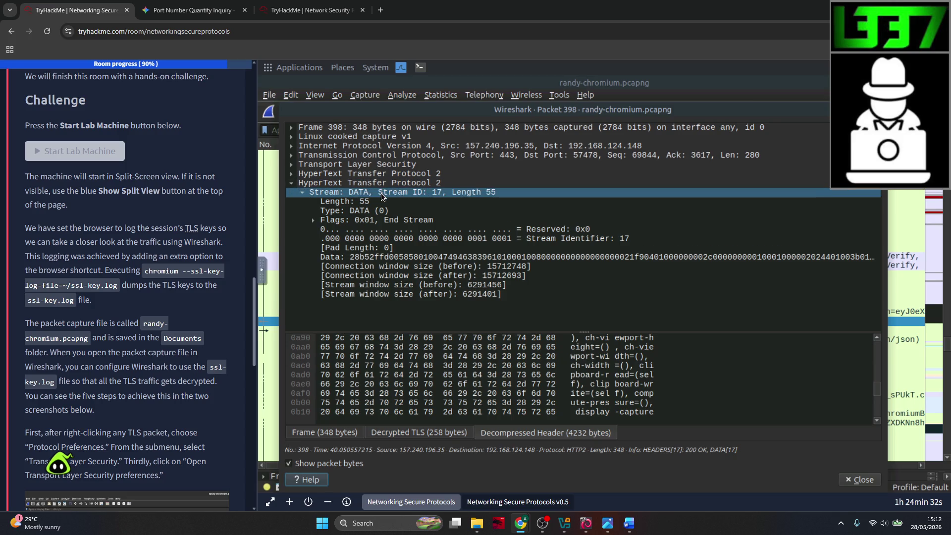
left_click(372, 183)
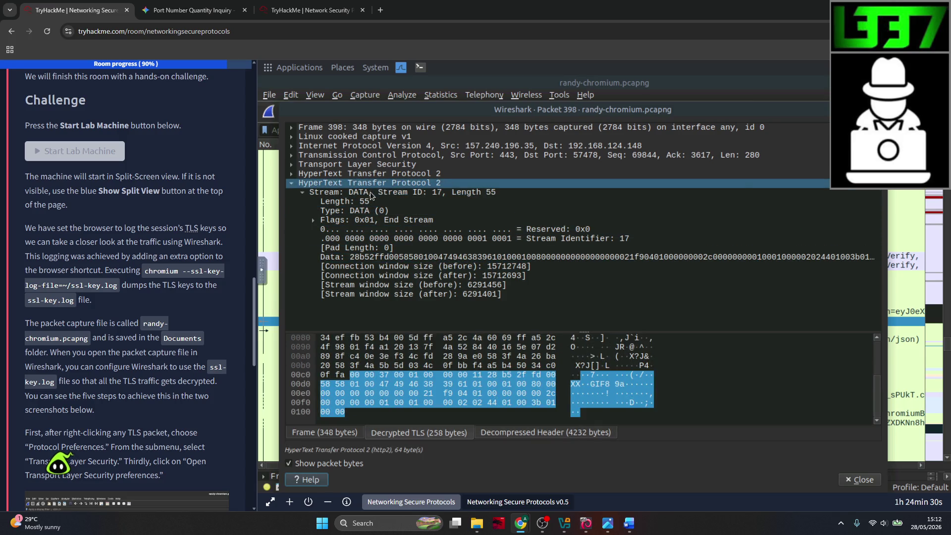
left_click(372, 257)
left_click(381, 183)
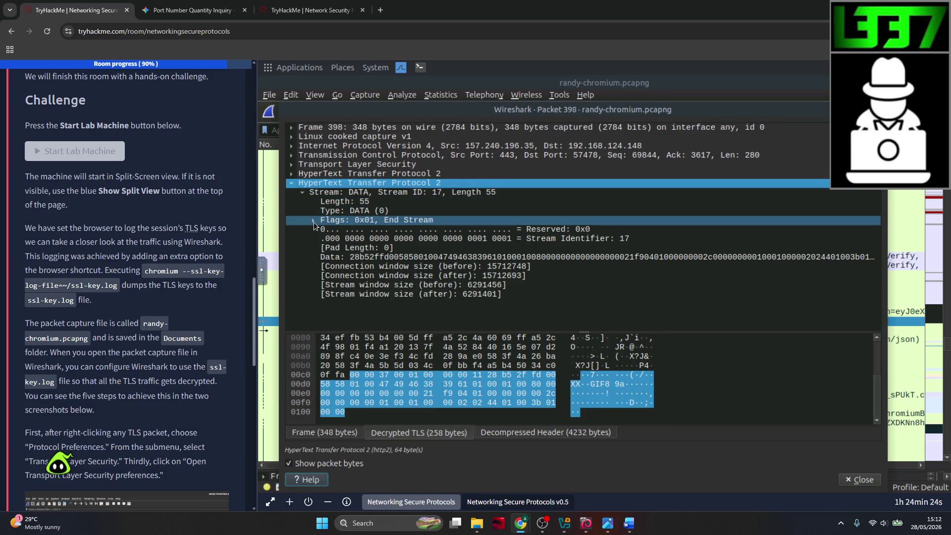
Check the DATA frame's flags, clear the byte highlight, and maximize the packet 398 window
left_click(314, 222)
left_click(314, 222)
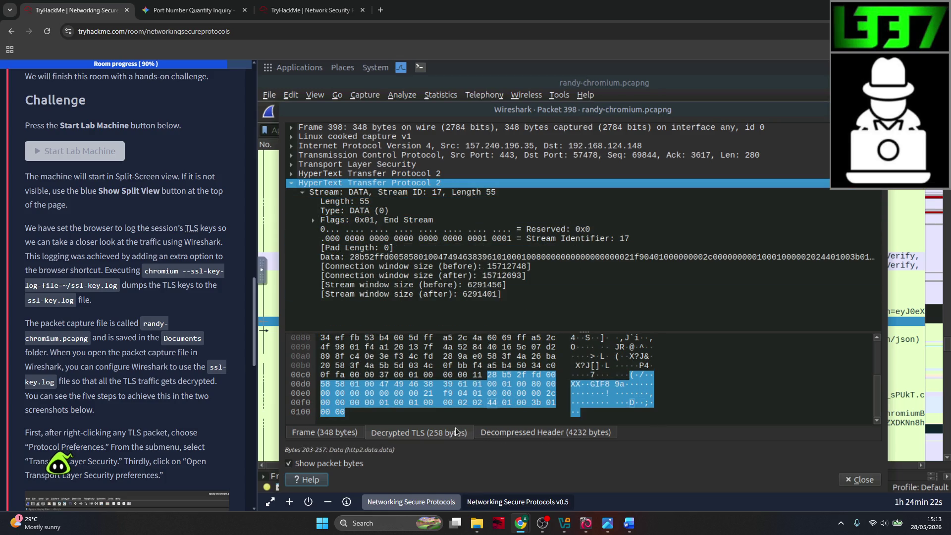
scroll(476, 375, "up", 3)
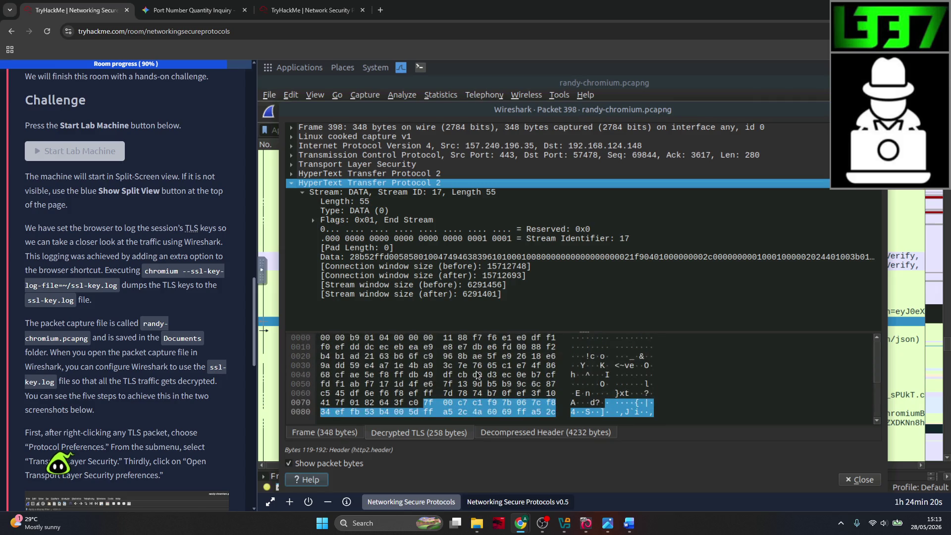
left_click(630, 307)
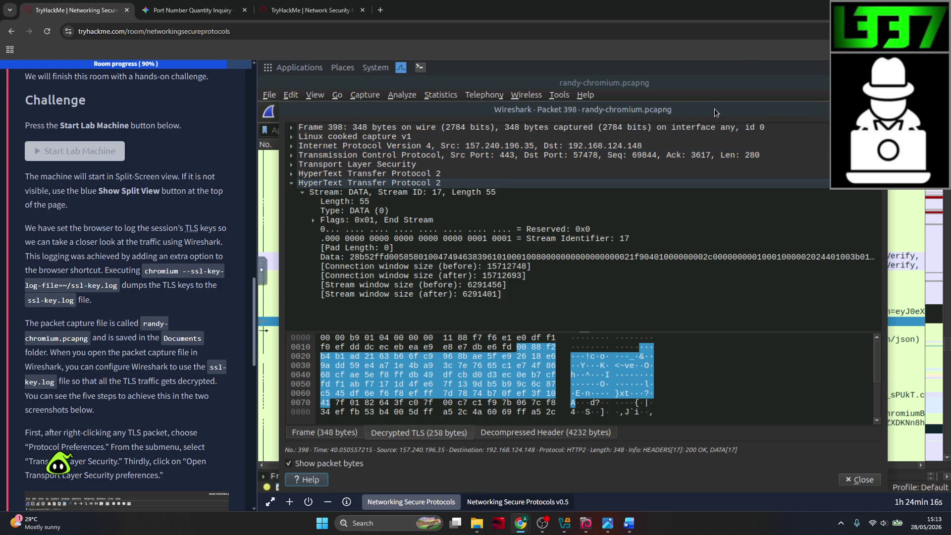
left_click_drag(715, 113, 702, 92)
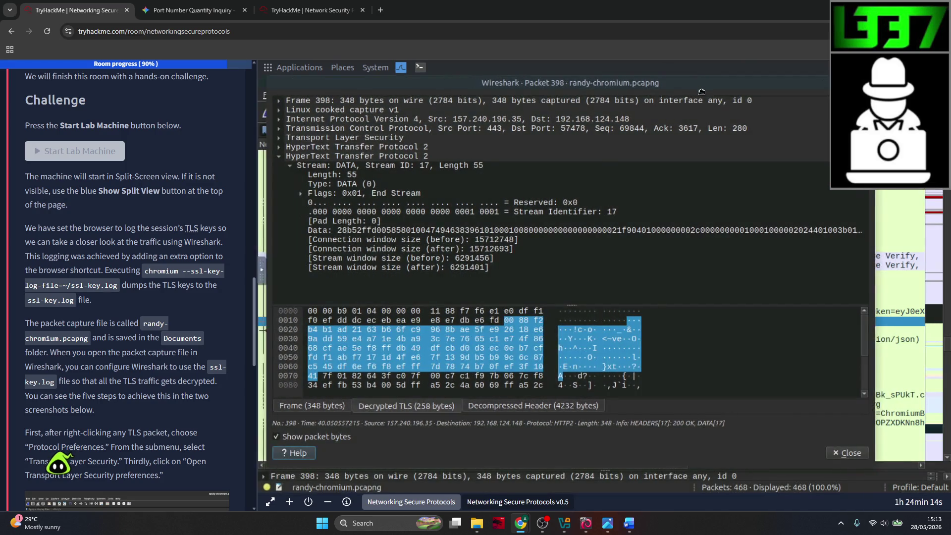
double_click(702, 92)
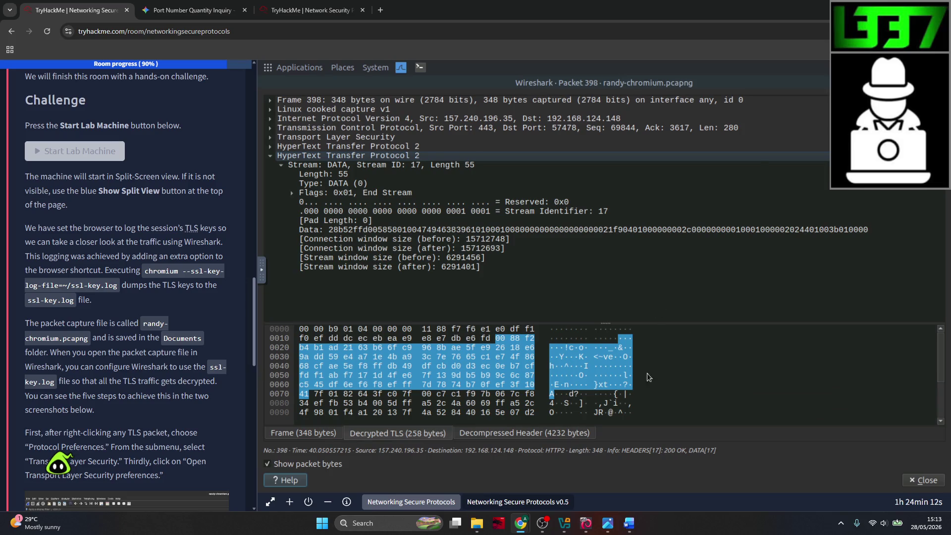
Locate the x-fb-debug header from its bytes and select the DATA HTTP/2 section
left_click(648, 377)
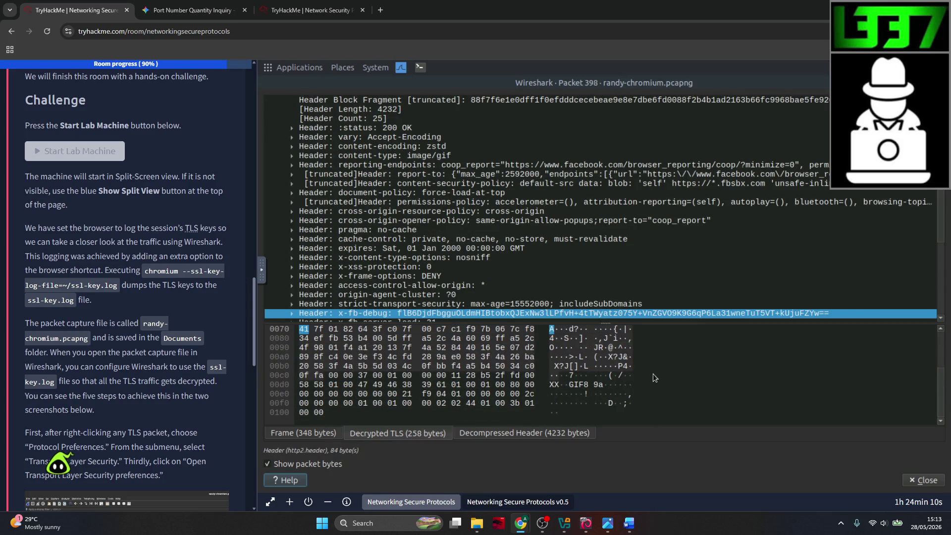
scroll(653, 373, "up", 3)
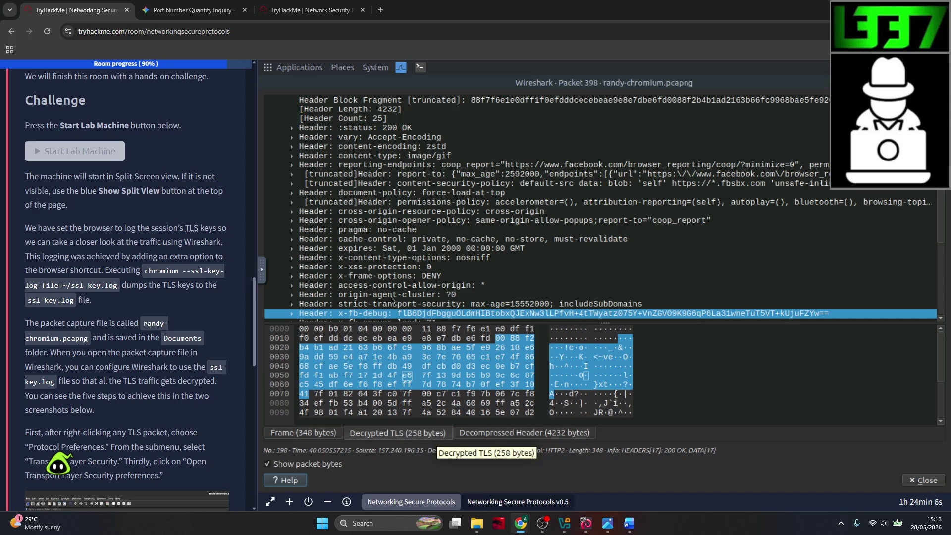
scroll(396, 297, "down", 4)
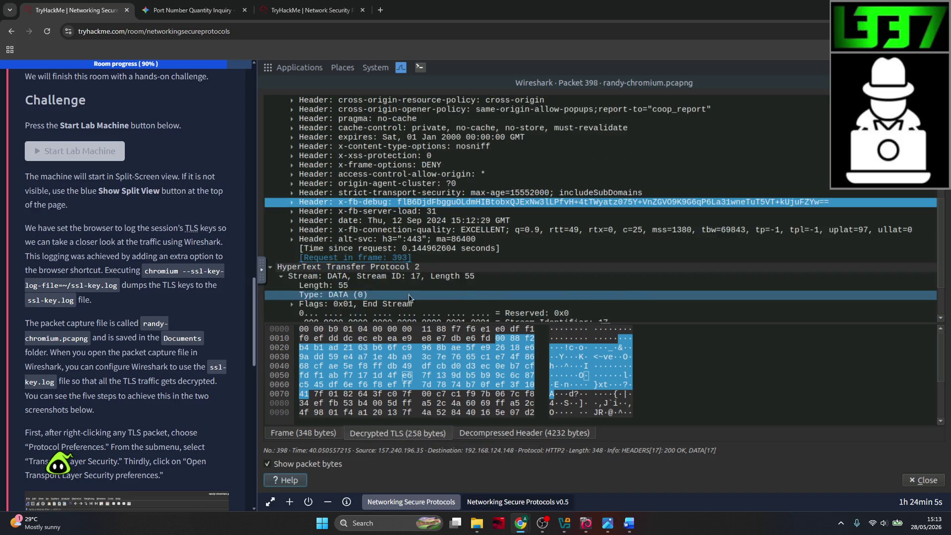
left_click(326, 268)
scroll(346, 268, "down", 2)
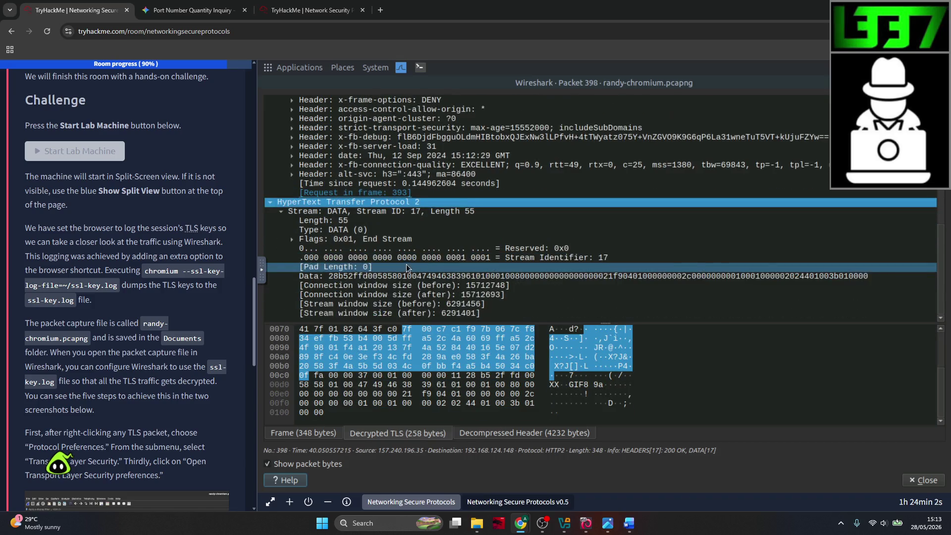
scroll(405, 260, "up", 10)
left_click(276, 157)
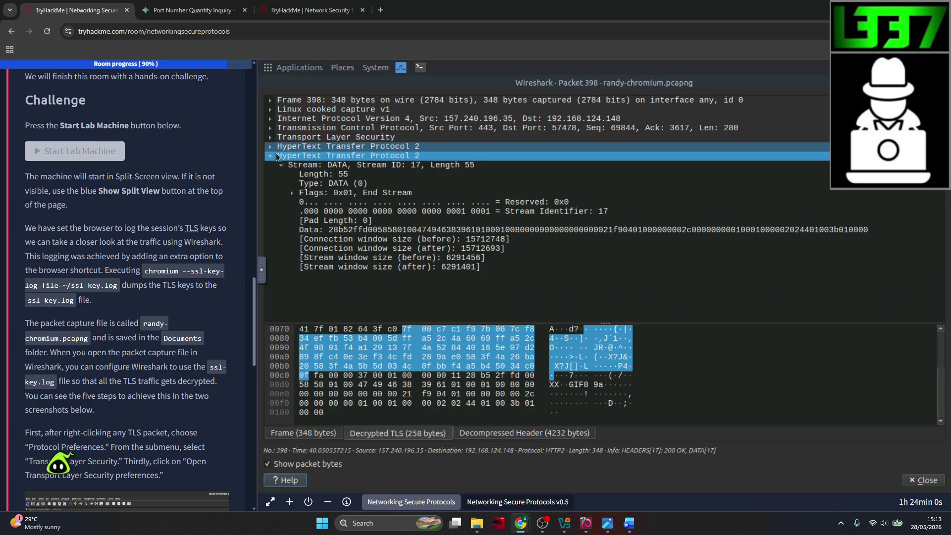
Expand the HEADERS section, then the second section showing DATA stream 17, Length 55
left_click(271, 156)
left_click(270, 146)
left_click(285, 164)
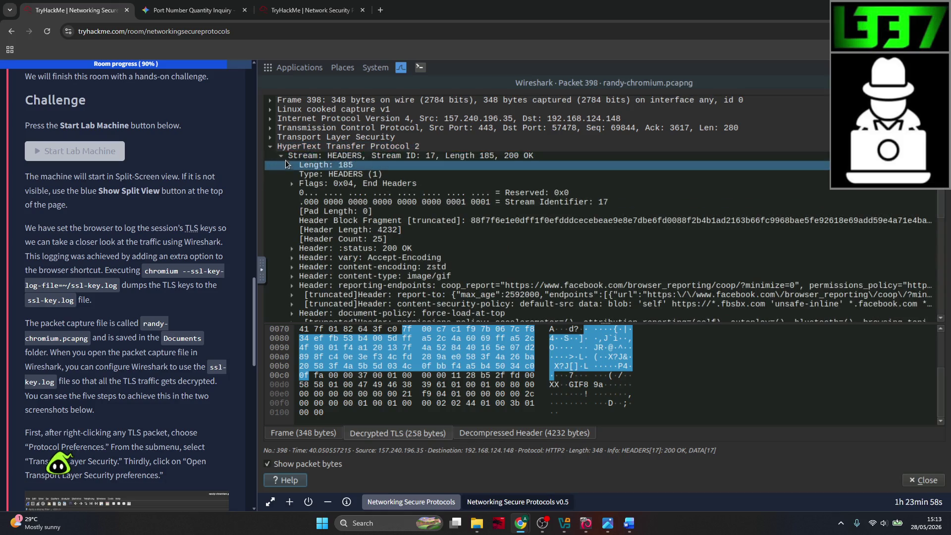
left_click(281, 154)
left_click(280, 156)
left_click(267, 164)
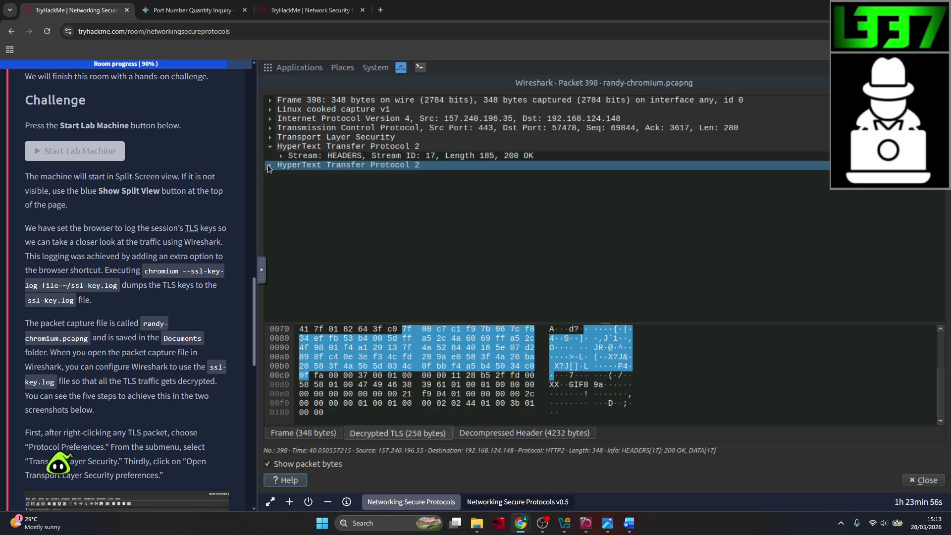
left_click(270, 165)
left_click(336, 203)
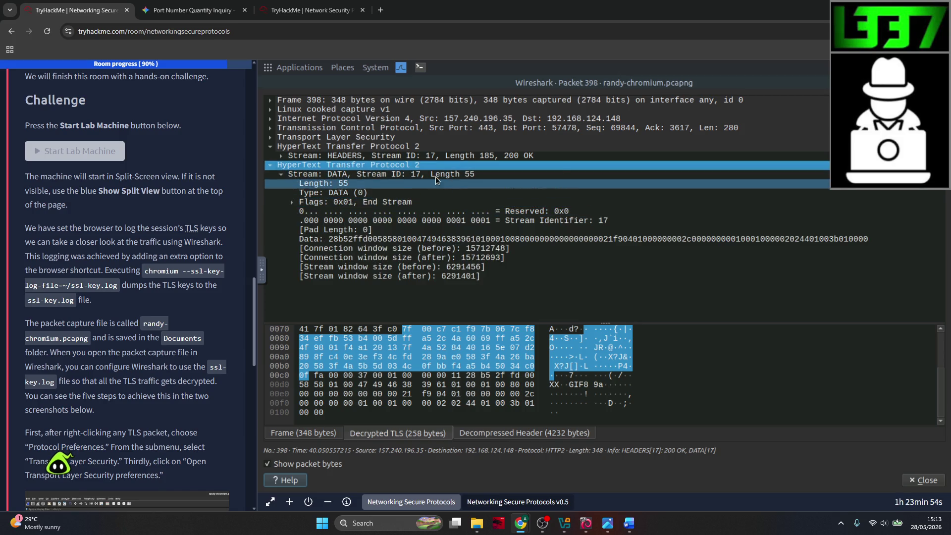
scroll(595, 371, "up", 3)
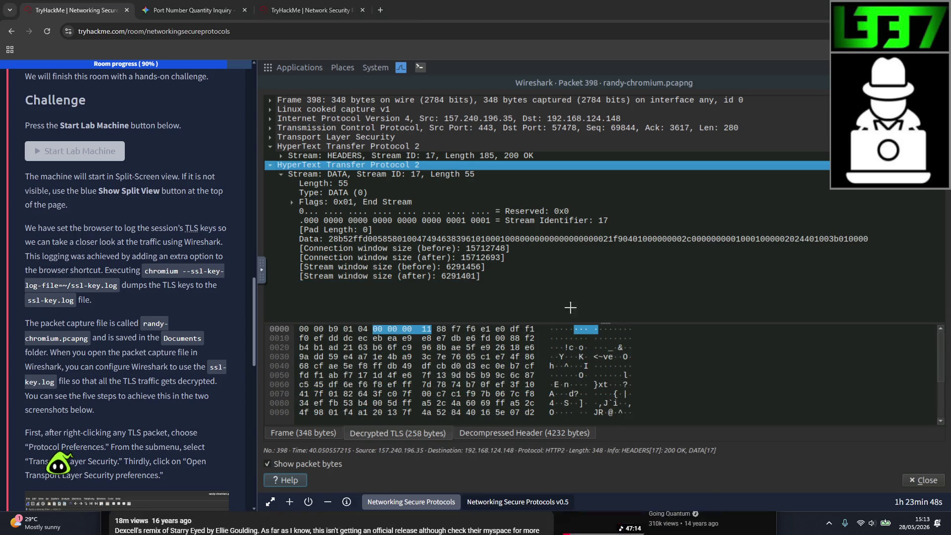
Take a first snip of the Wireshark packet details, then dismiss it
key("super+shift+s")
mouse_move(277, 91)
left_mouse_down()
mouse_move(826, 404)
mouse_move(818, 426)
left_mouse_up()
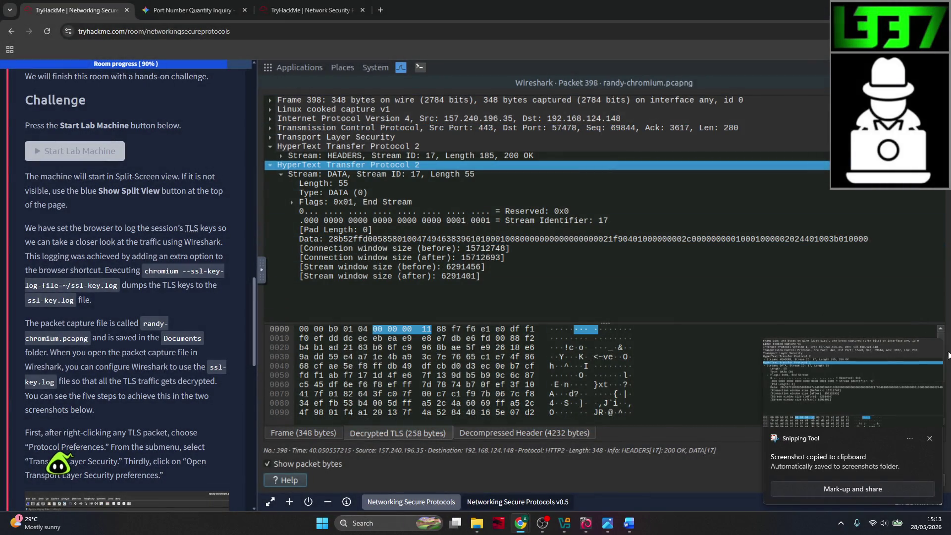
left_click(629, 523)
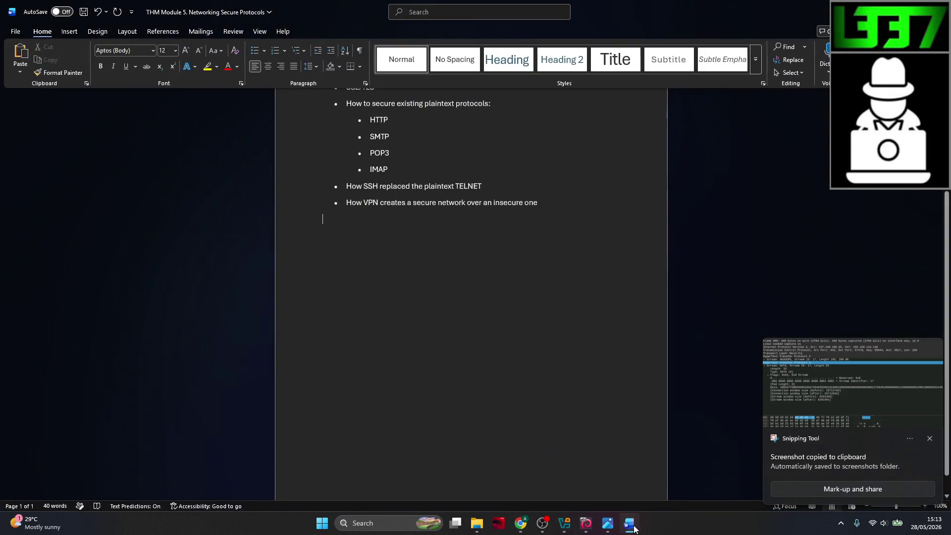
left_click(629, 523)
left_click(608, 524)
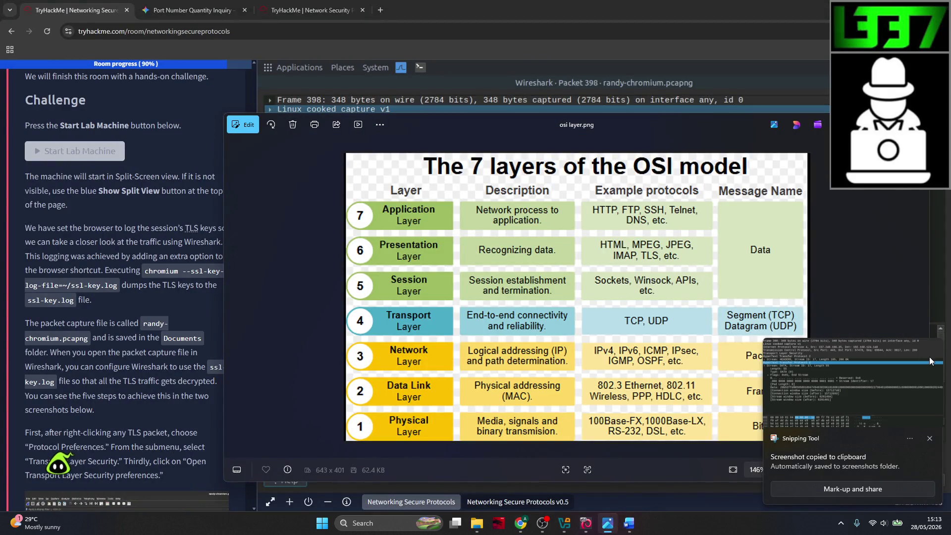
left_click(837, 457)
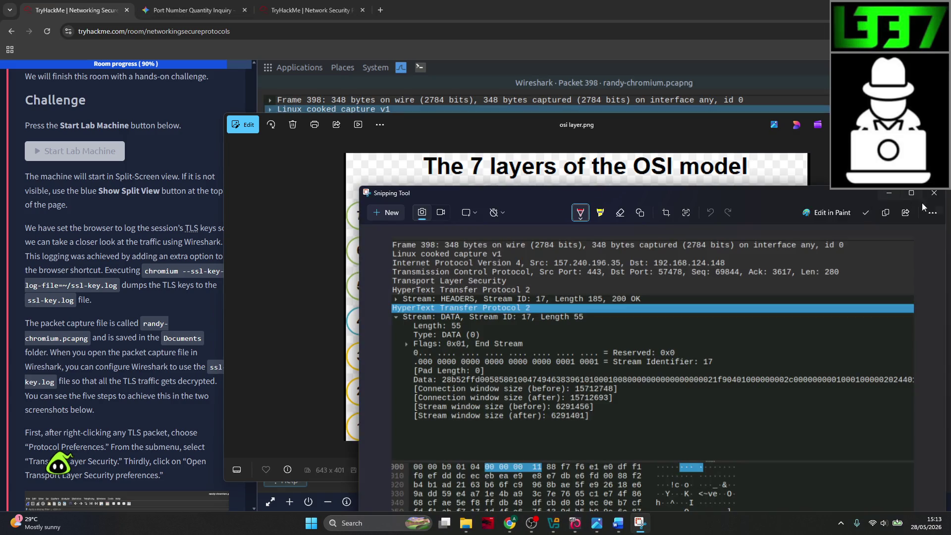
left_click(633, 100)
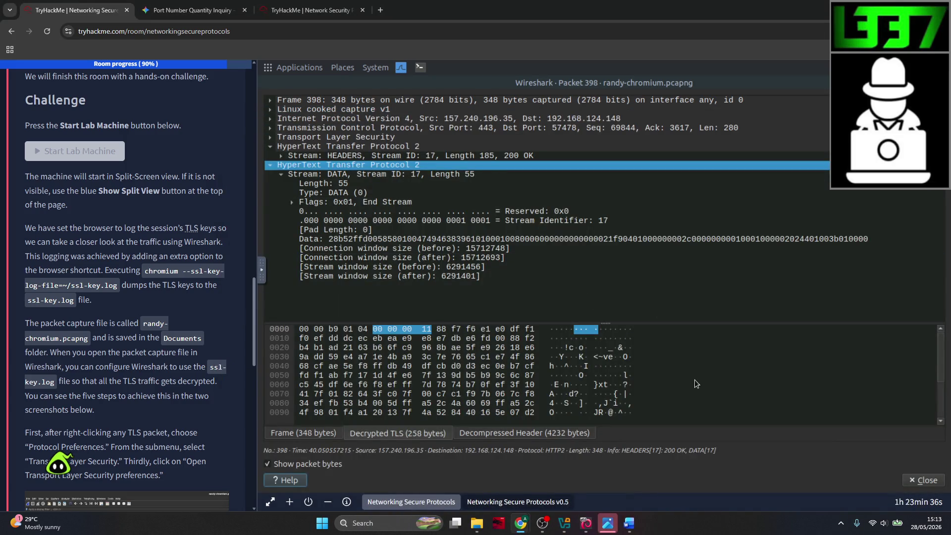
Snip the packet 398 details again and save it on the Desktop as 'geminii wire'
key("super+shift+s")
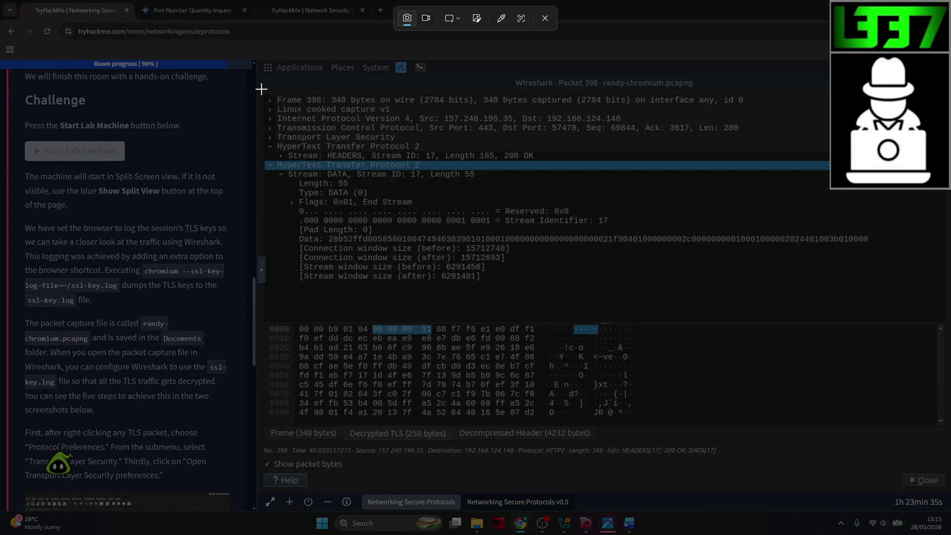
mouse_move(261, 89)
left_mouse_down()
mouse_move(663, 480)
mouse_move(762, 491)
mouse_move(793, 482)
left_mouse_up()
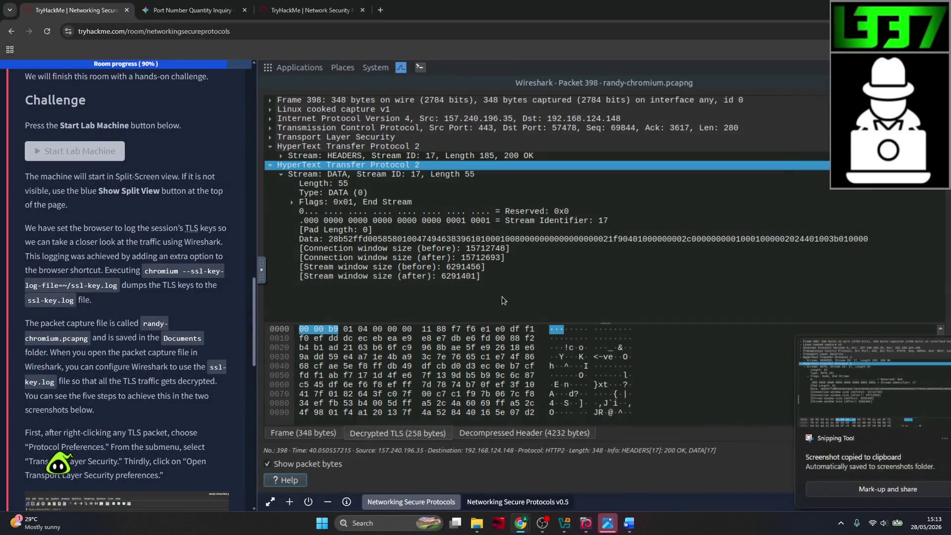
left_click(318, 258)
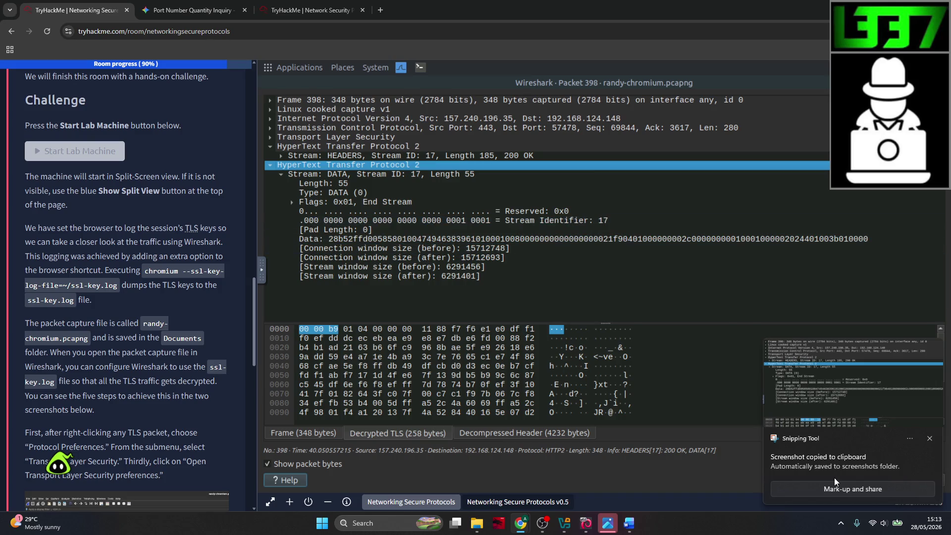
left_click(844, 491)
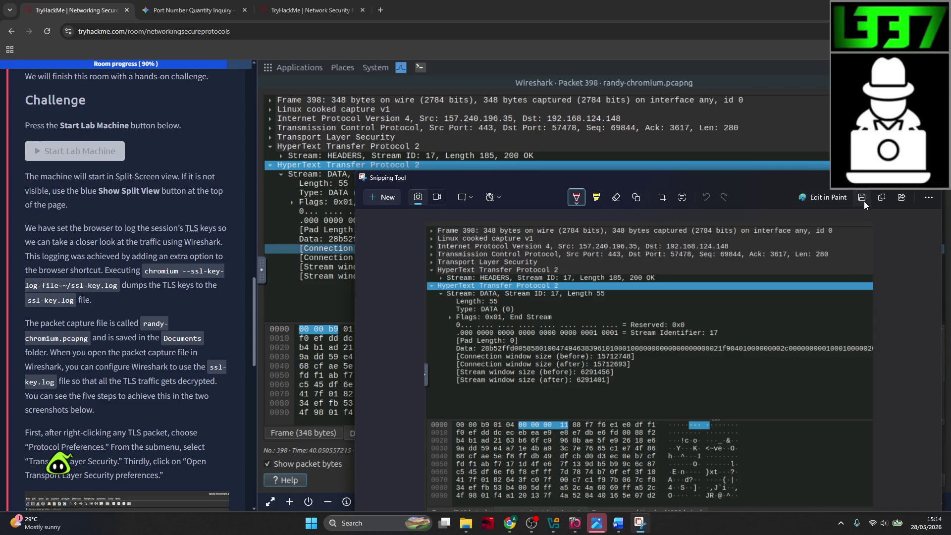
left_click(862, 197)
type("gemini")
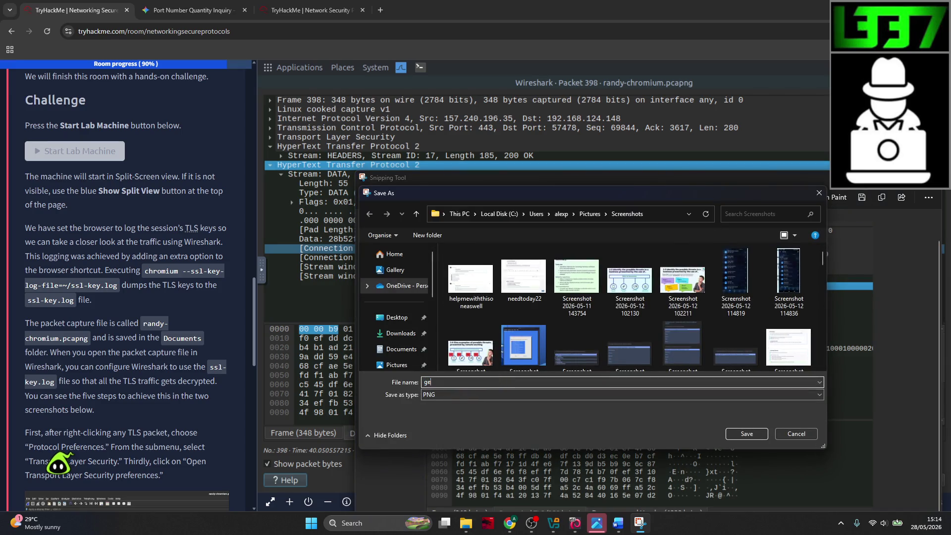
left_click(396, 317)
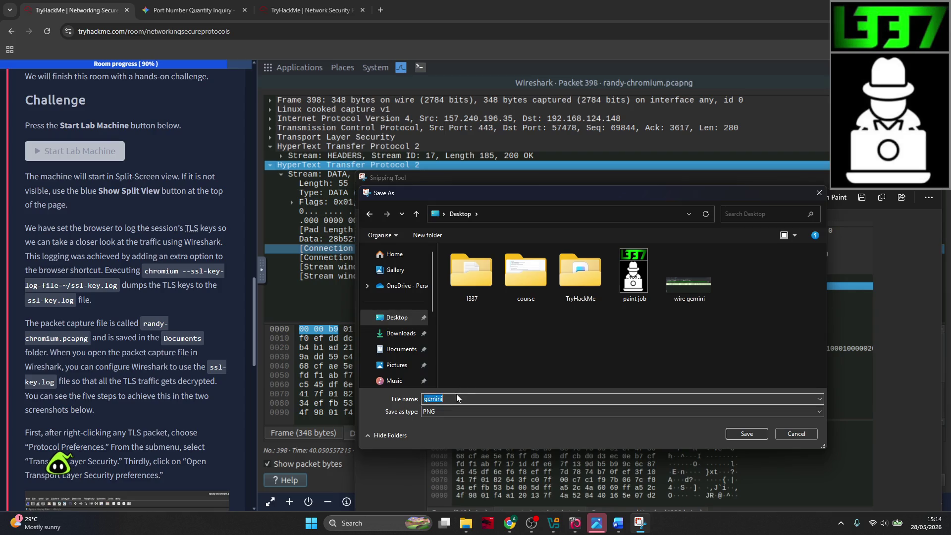
type("geminii ")
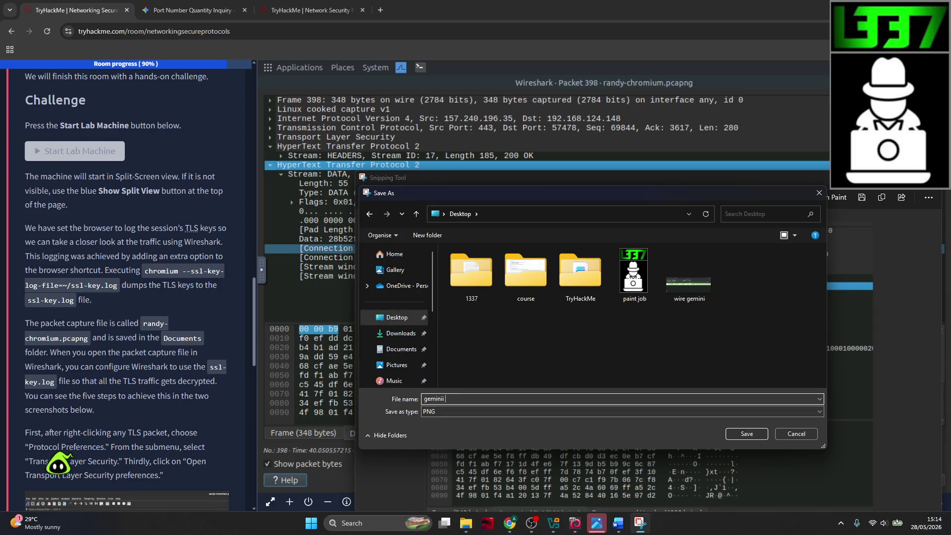
type("wire")
key("Return")
key("super+Down")
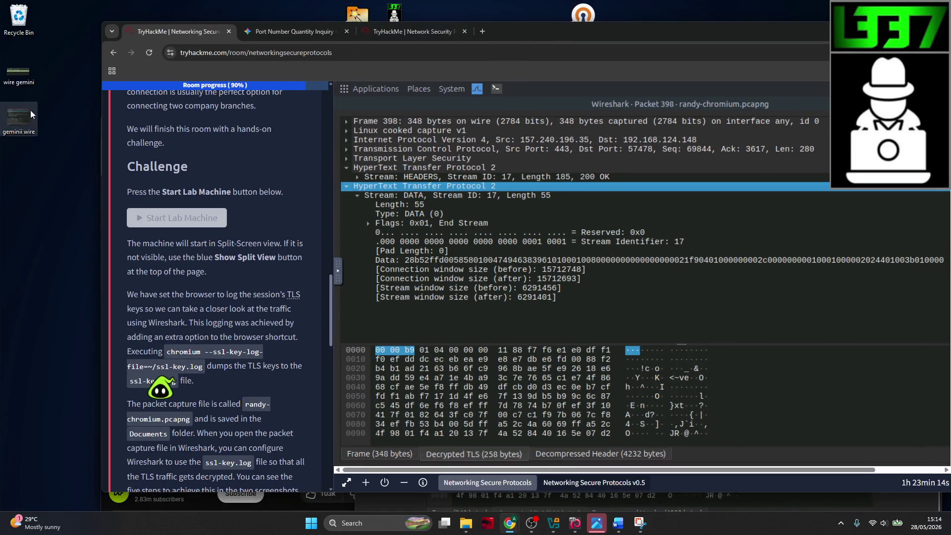
Send Gemini the geminii wire screenshot, noting Decrypted TLS shows no password
left_click(284, 31)
left_click_drag(26, 117, 535, 456)
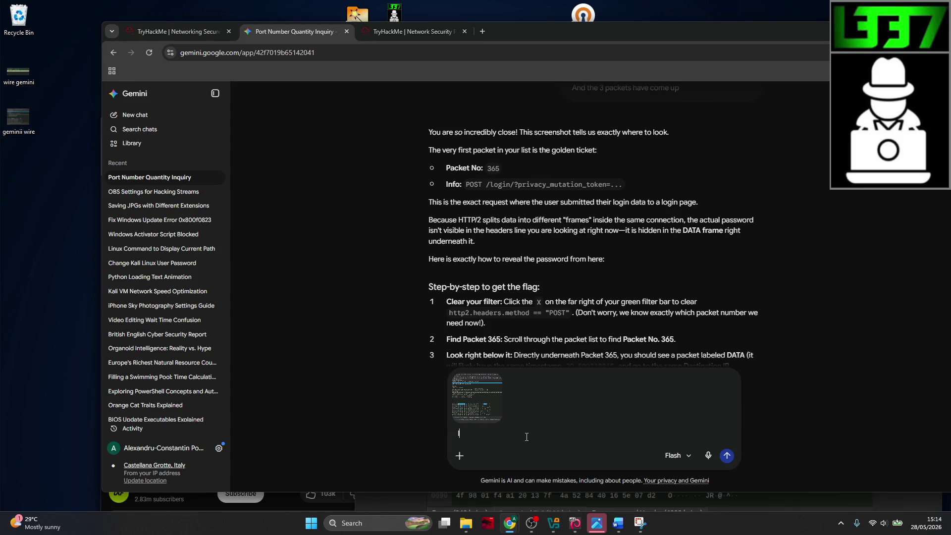
type("ed the")
key("BackSpace")
key("BackSpace")
type("packet , o")
type("pened it up and c")
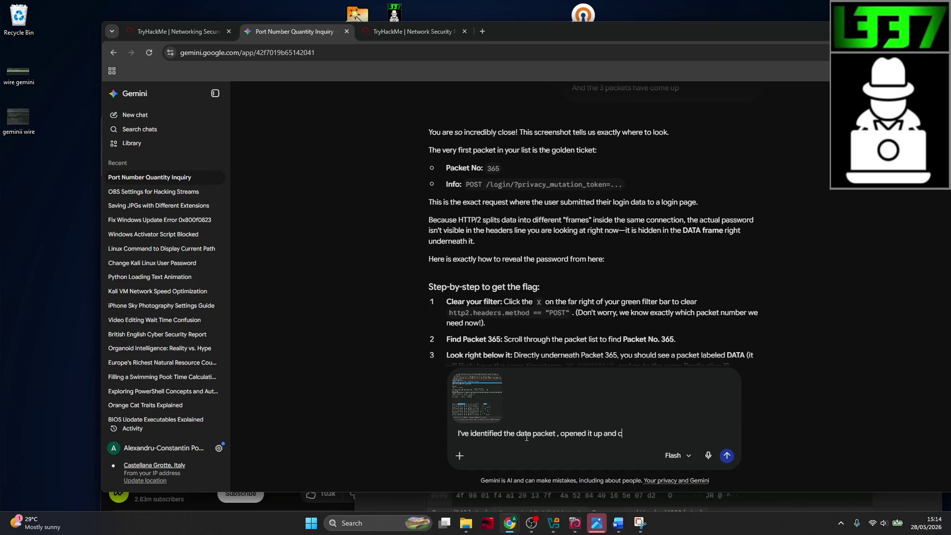
type("licked the middle tab which sa")
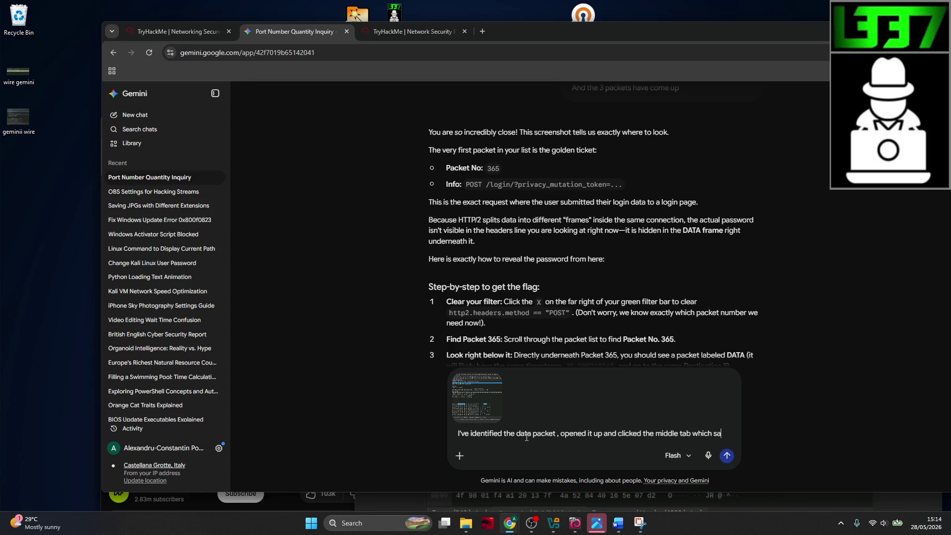
type("ys")
scroll(556, 286, "down", 3)
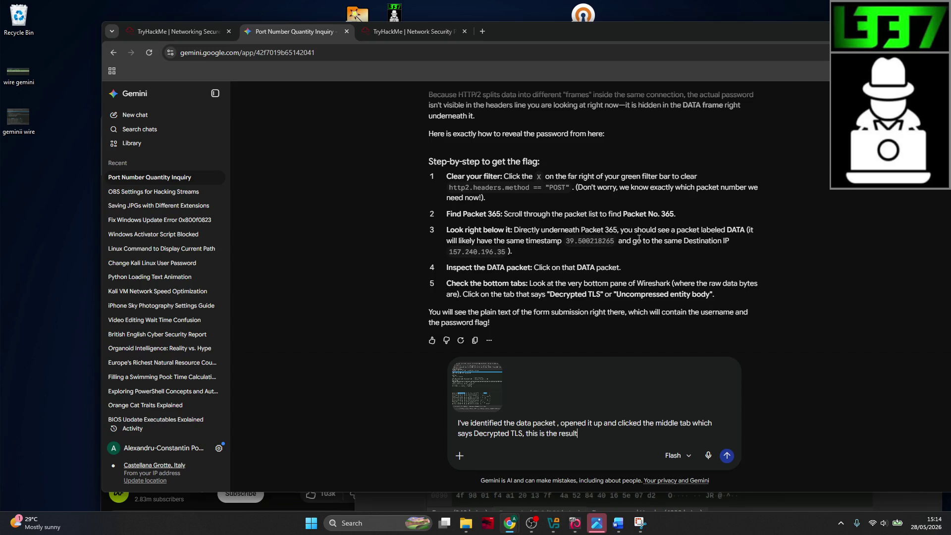
type("not password")
key("Return")
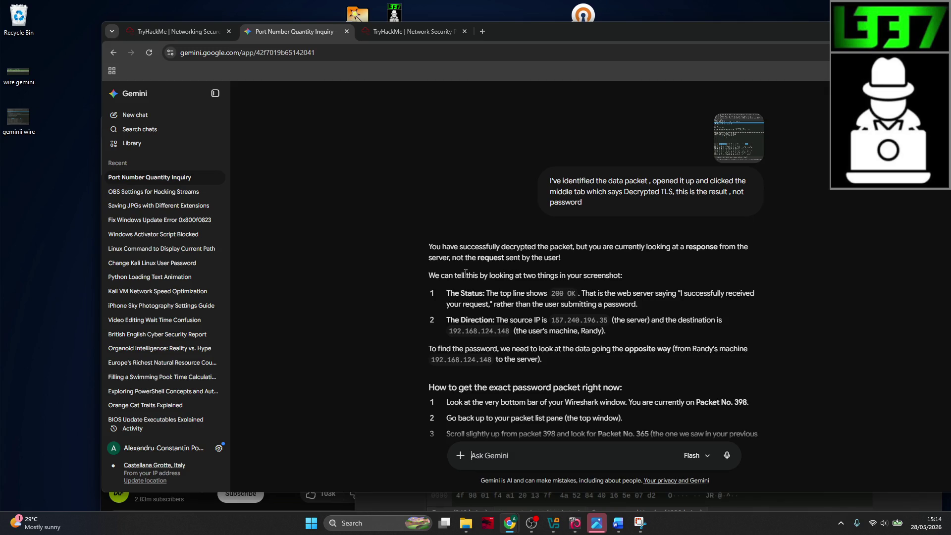
scroll(499, 218, "down", 2)
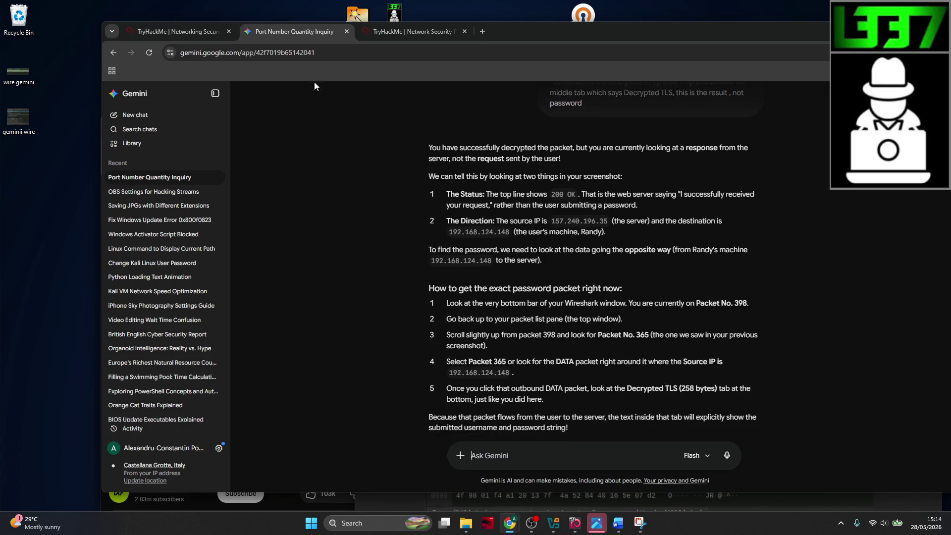
left_click(171, 29)
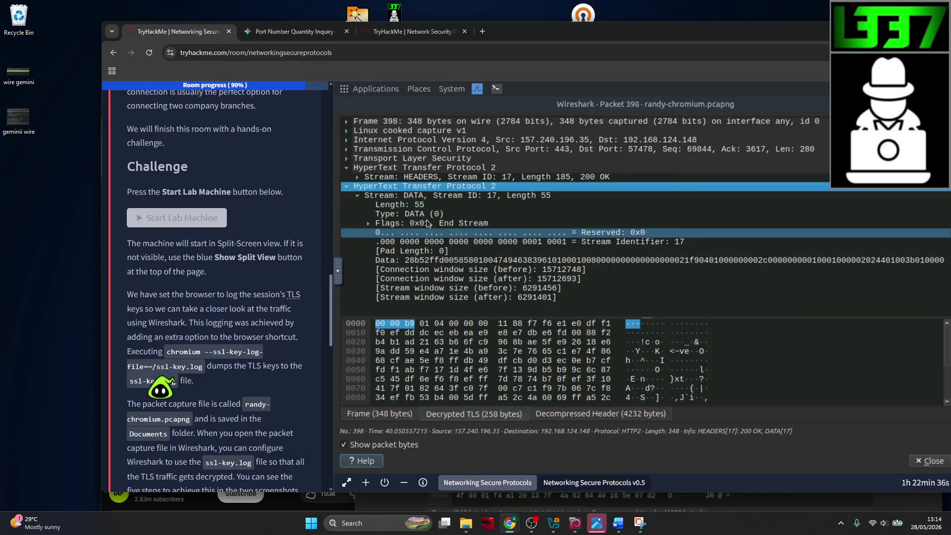
Review packet 398's HTTP/2 HEADERS (194 bytes) and DATA (64 bytes) sections, checking Gemini in between
left_click(346, 186)
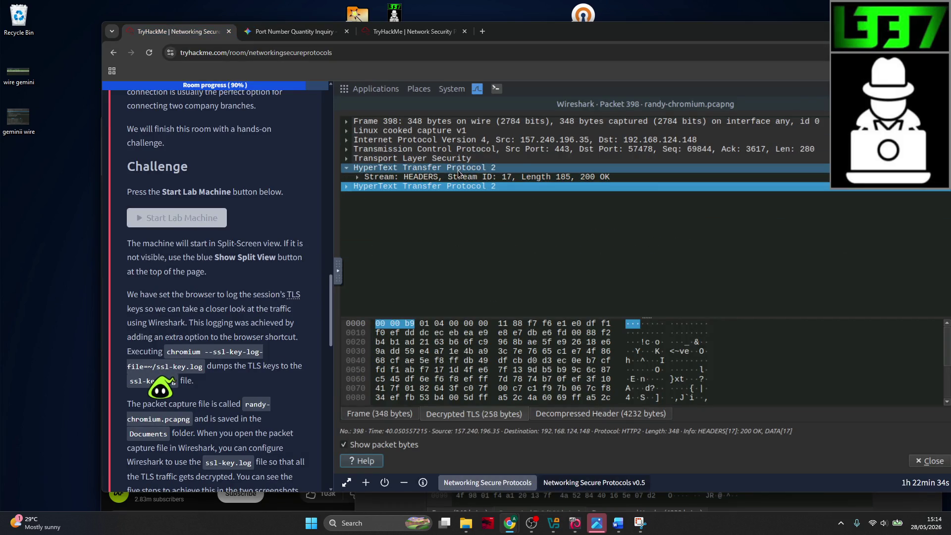
left_click(293, 31)
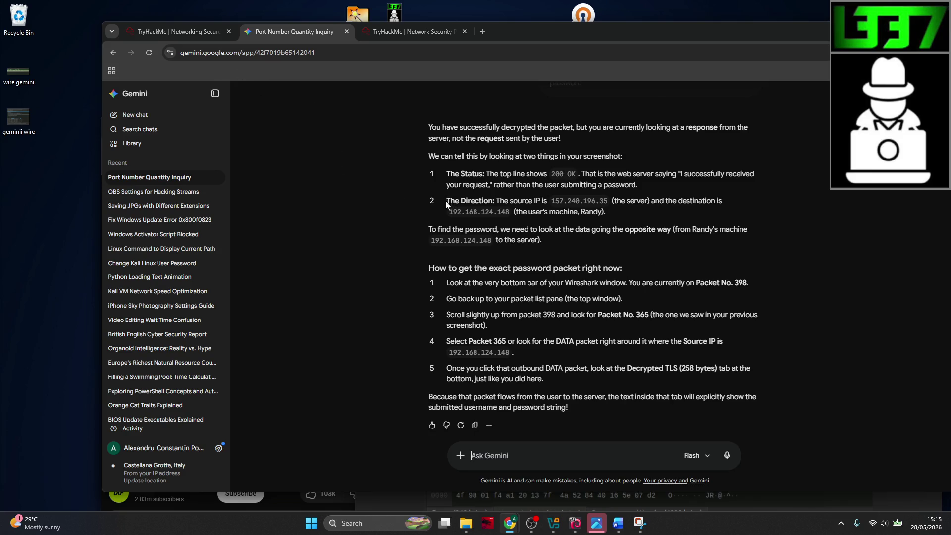
left_click(201, 31)
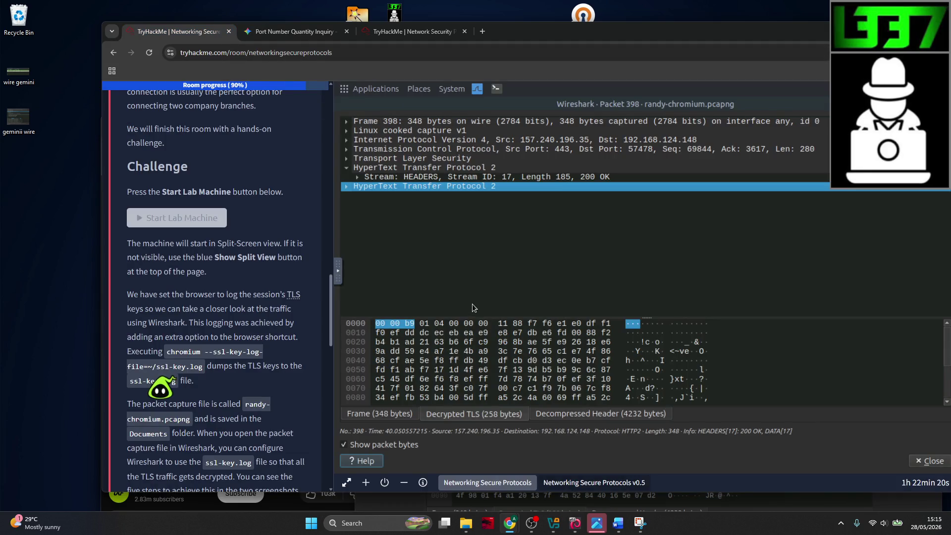
left_click(389, 168)
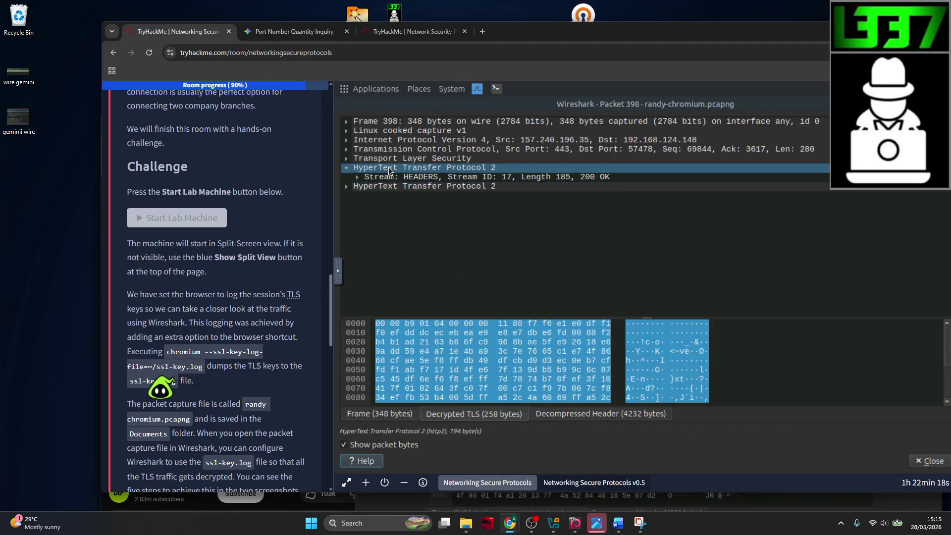
left_click(387, 177)
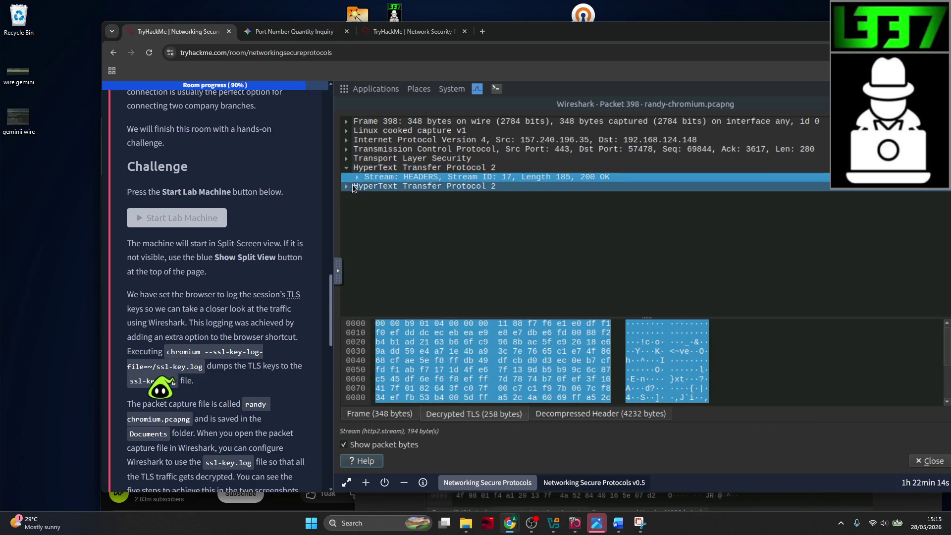
left_click(363, 187)
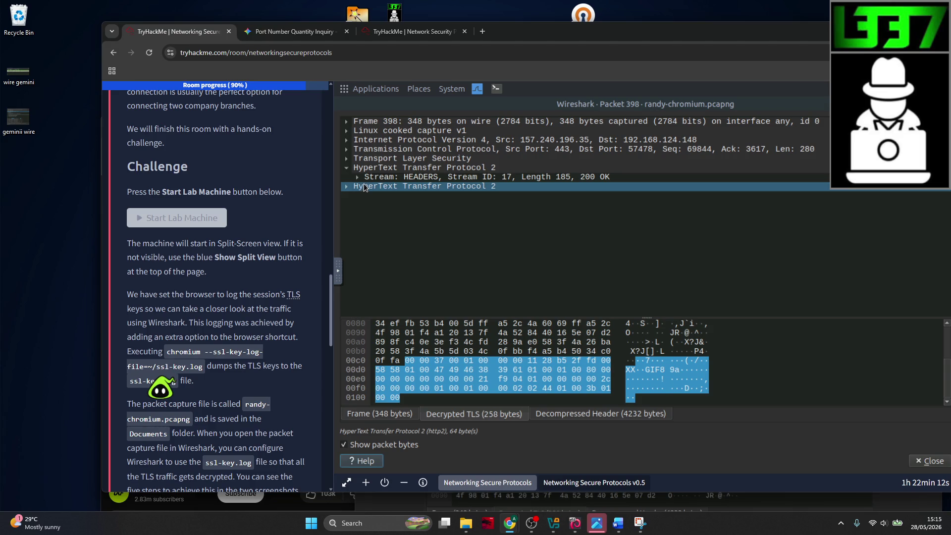
left_click(344, 187)
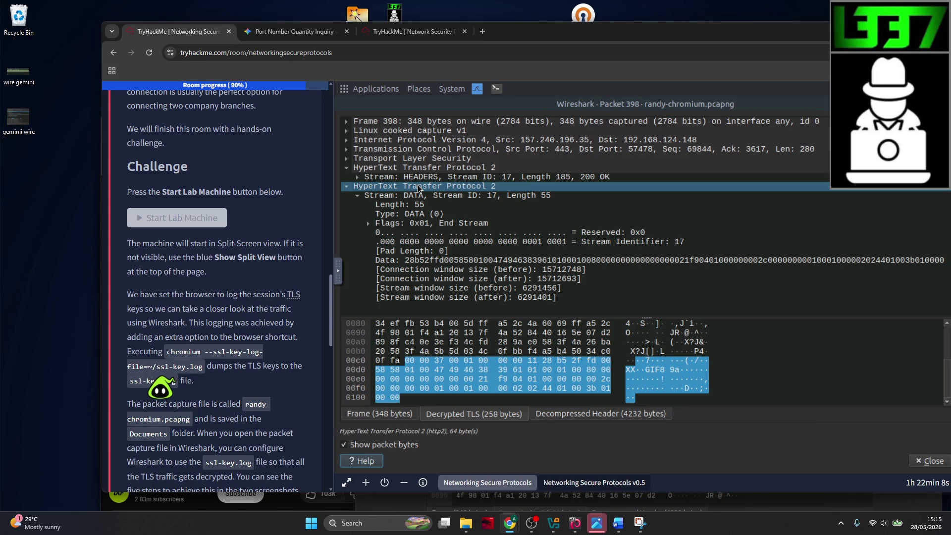
left_click(429, 213)
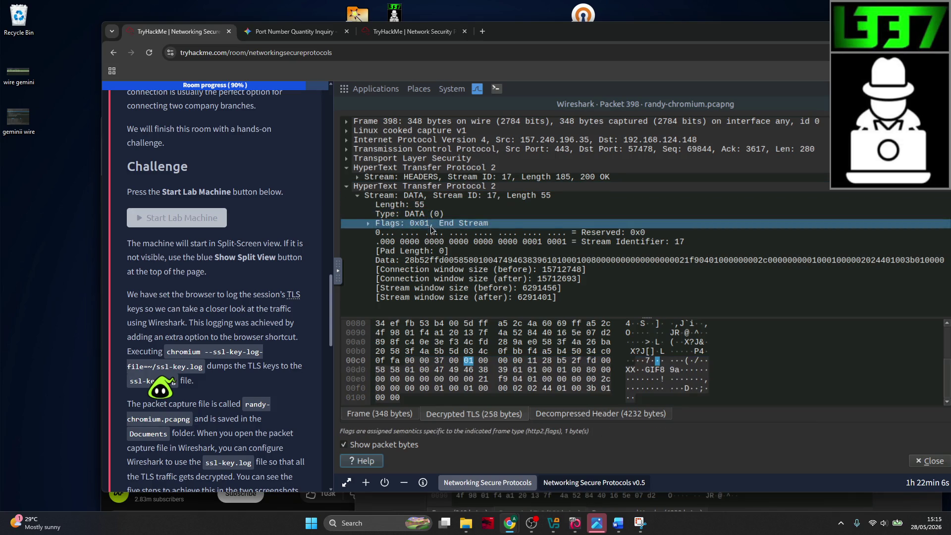
left_click(421, 187)
left_click(414, 168)
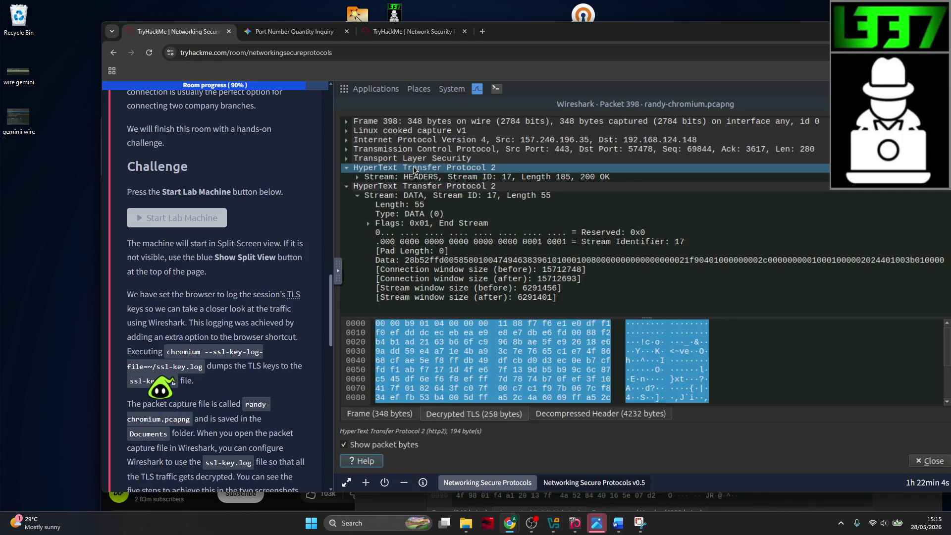
double_click(414, 169)
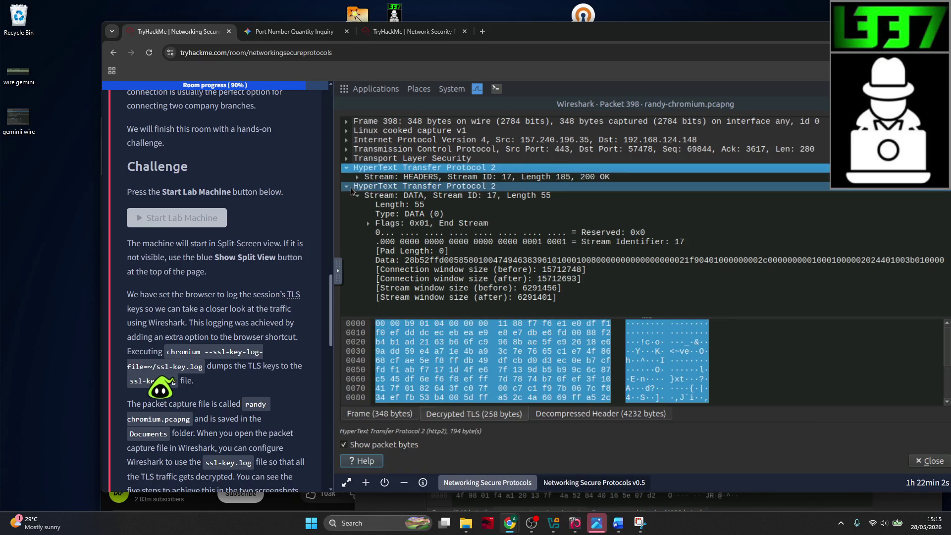
left_click(346, 177)
Re-examine packet 398's TLS and HTTP/2 DATA details, consult Gemini, then collapse the HEADERS and frame trees
left_click(412, 162)
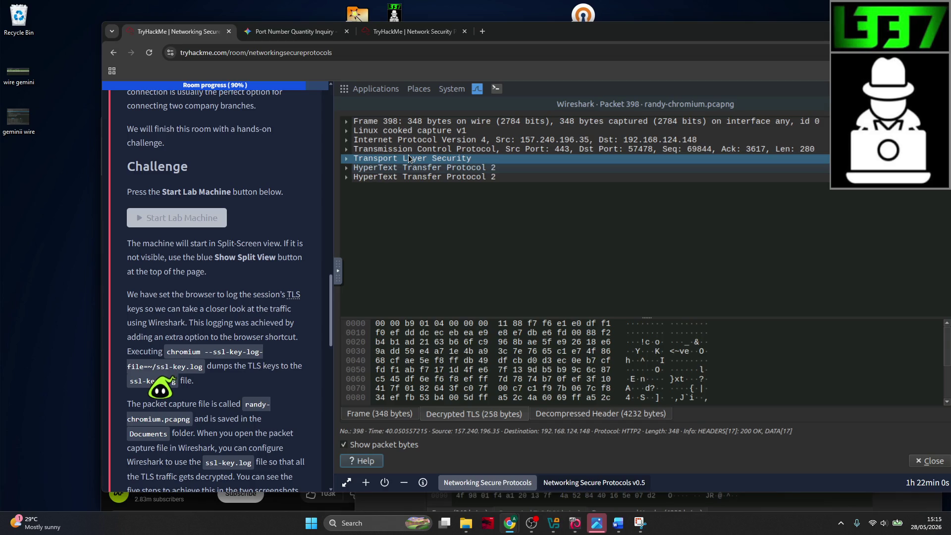
left_click(404, 170)
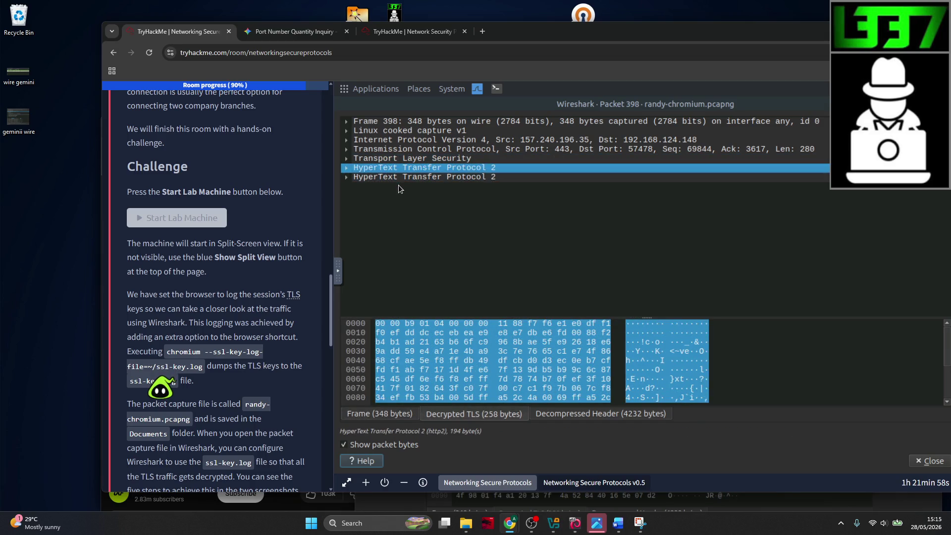
left_click(367, 178)
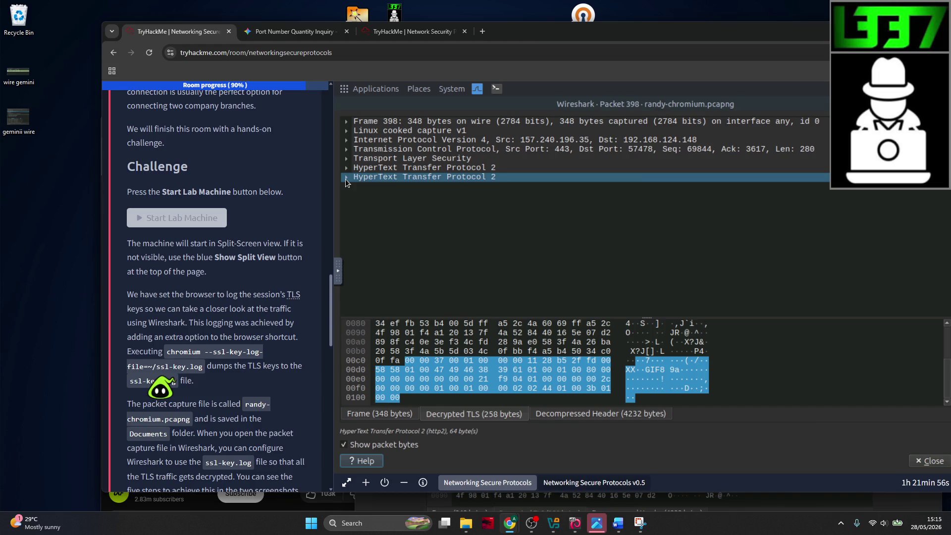
left_click(346, 178)
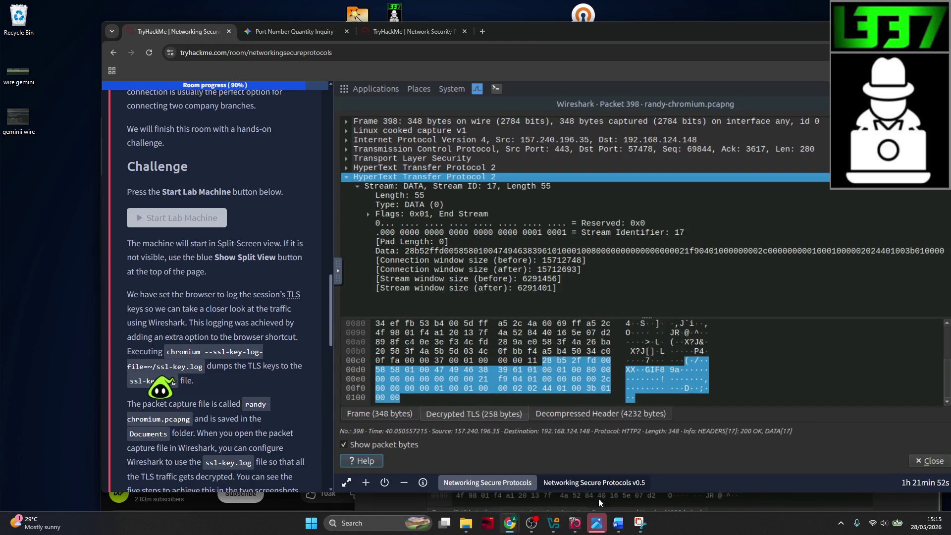
left_click(374, 168)
key("ctrl+Tab")
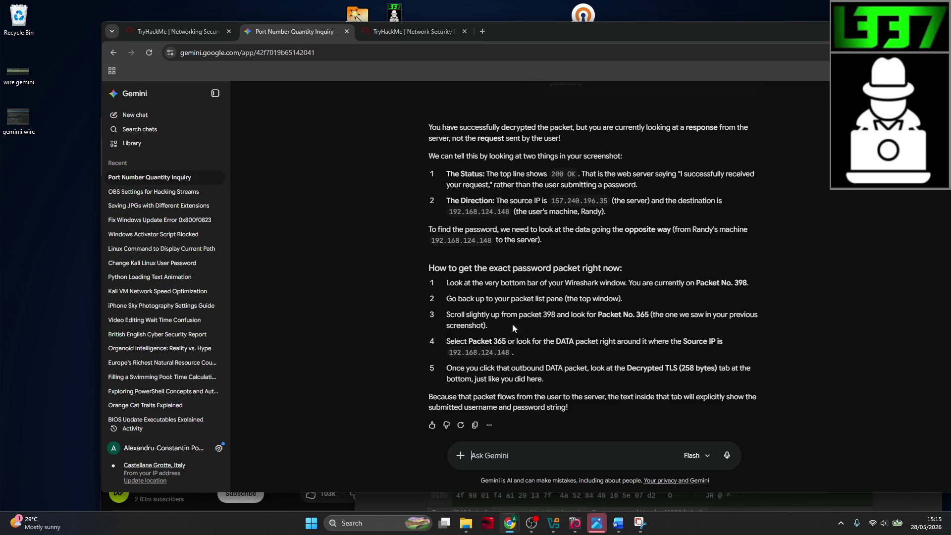
left_click(191, 29)
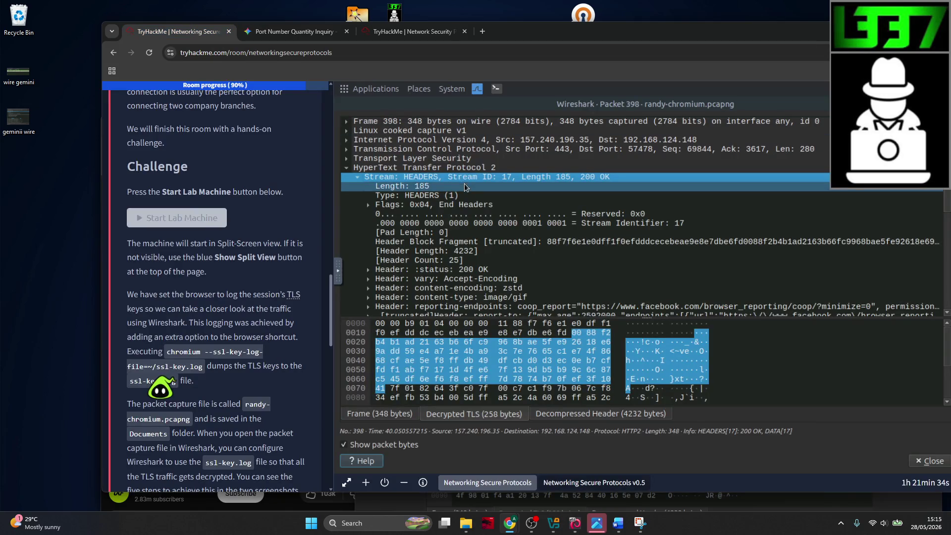
left_click(347, 168)
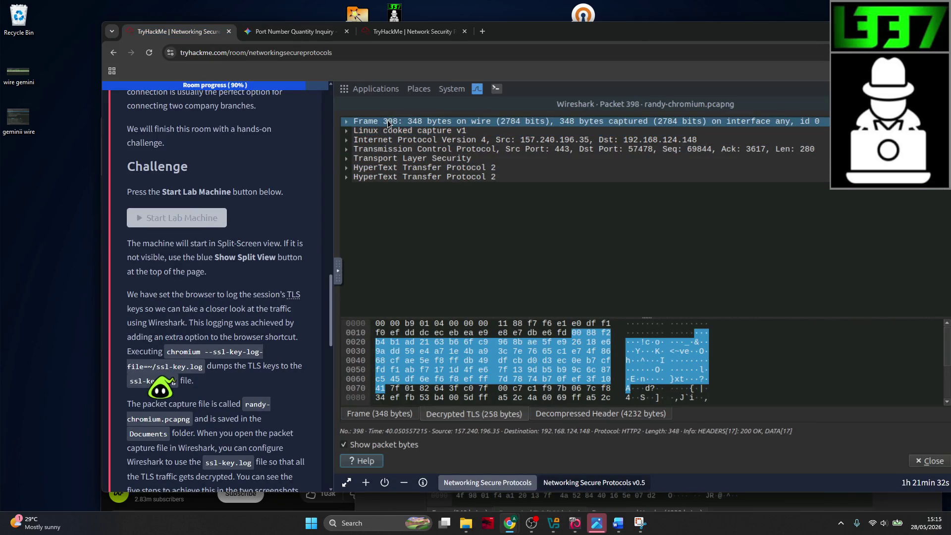
left_click(347, 121)
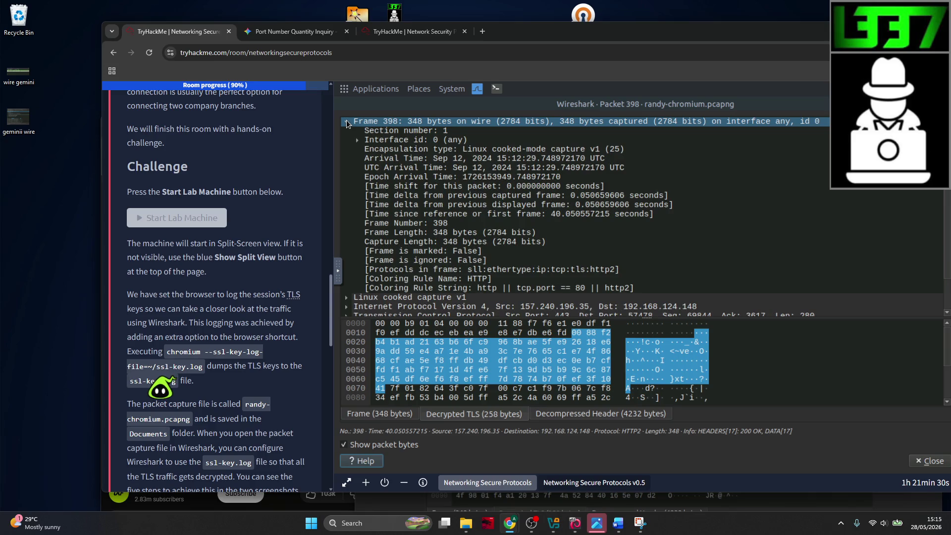
left_click(347, 120)
Close the packet 398 window and select login POST packet 365 in the list
left_click_drag(821, 108, 779, 127)
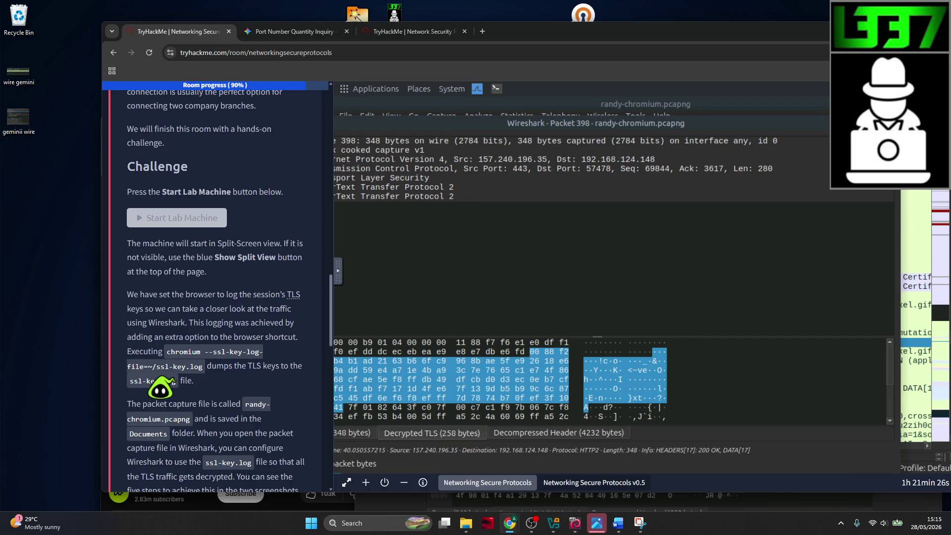
left_click_drag(789, 127, 678, 243)
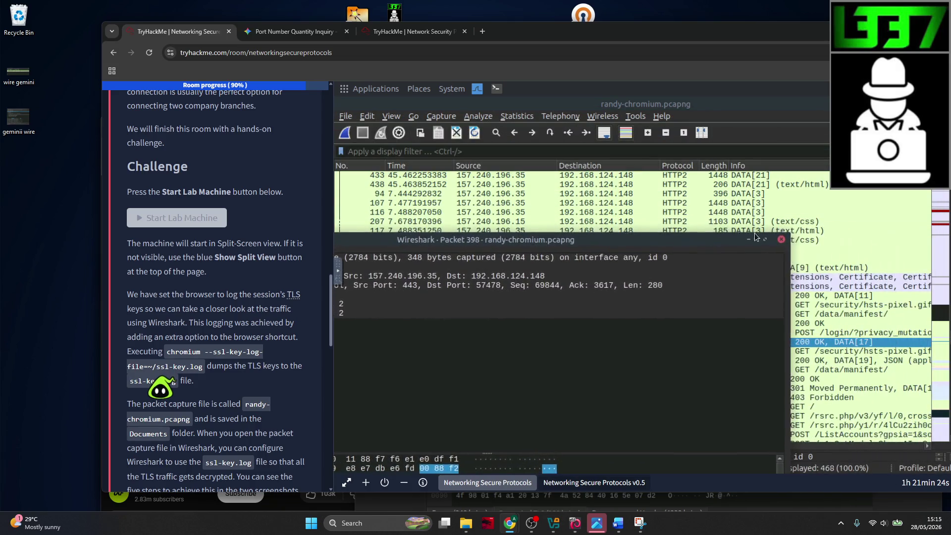
left_click(780, 242)
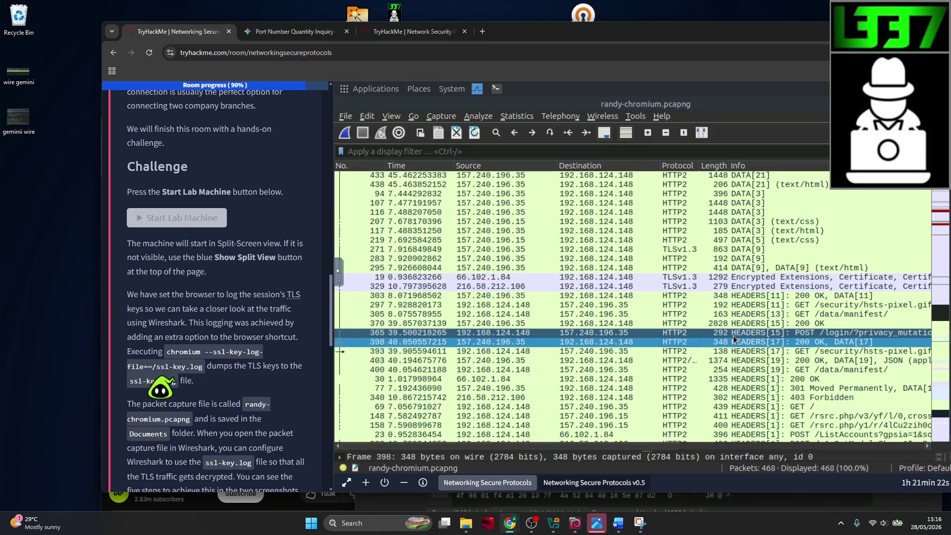
left_click(733, 335)
Open packet 365 in its own window, expand HTTP/2 and show its Decrypted TLS bytes
double_click(734, 335)
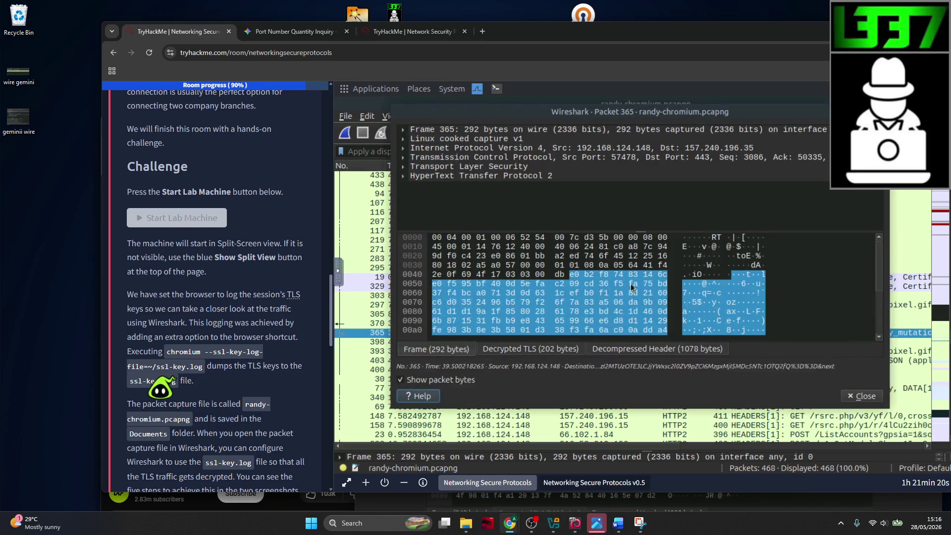
left_click(434, 177)
left_click(402, 177)
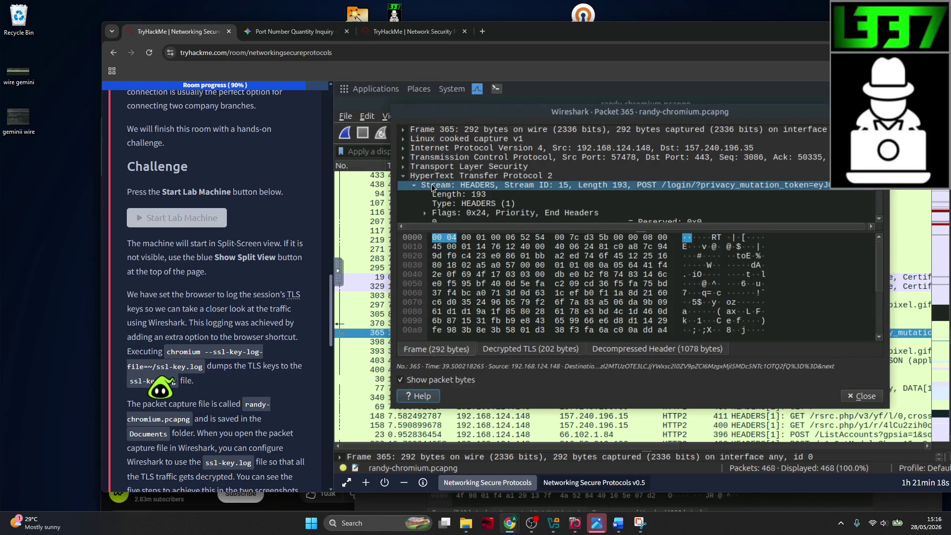
left_click(466, 177)
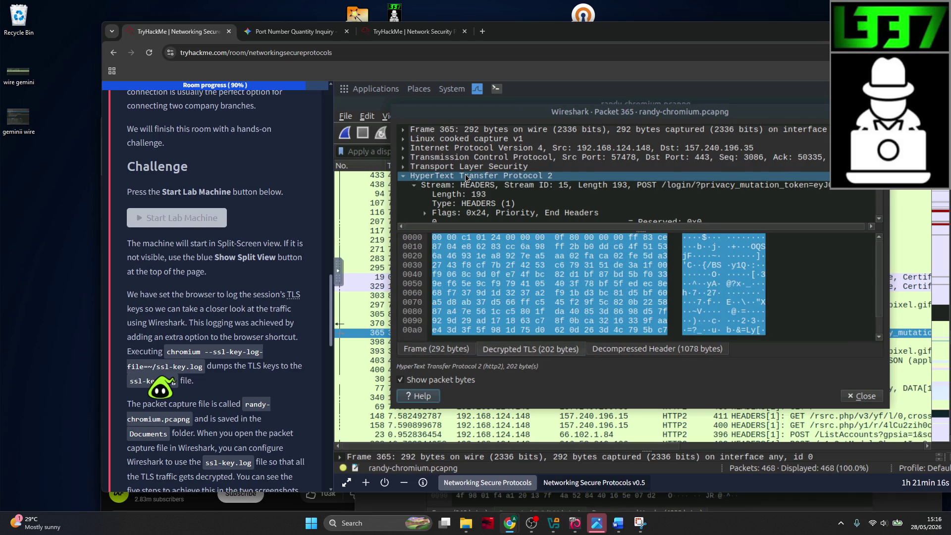
left_click(295, 31)
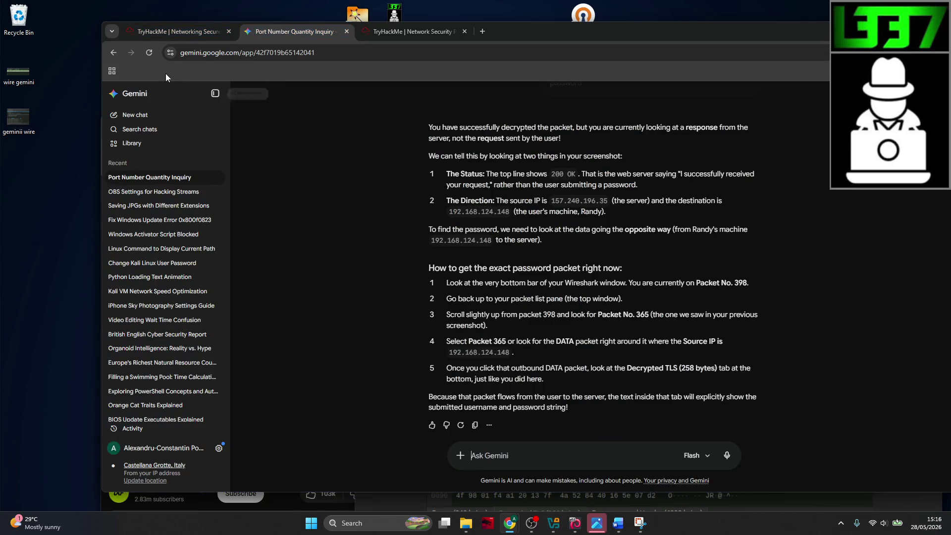
left_click(181, 29)
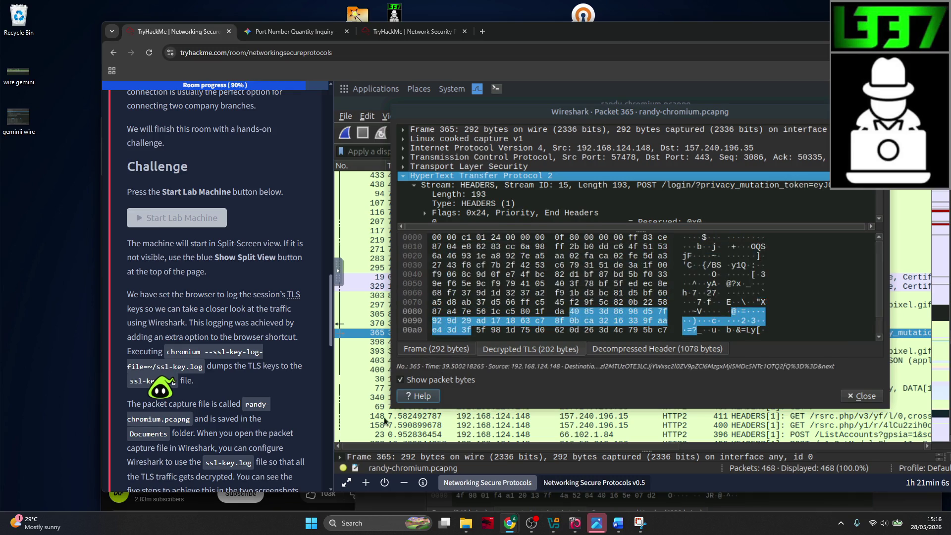
Enlarge the packet 365 window, select its HEADERS stream row and view the Decompressed Header bytes
mouse_move(393, 407)
left_mouse_down()
mouse_move(349, 430)
mouse_move(340, 449)
left_mouse_up()
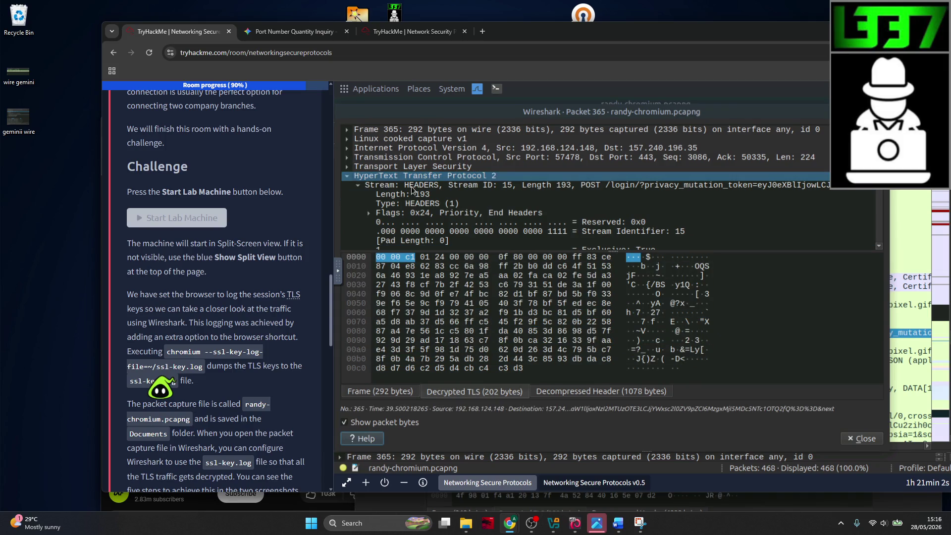
left_click(396, 176)
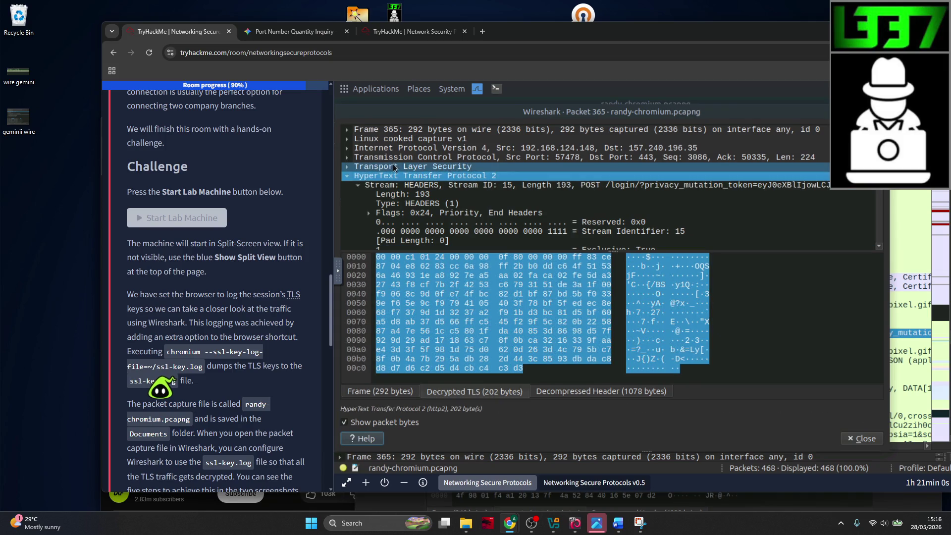
left_click(414, 188)
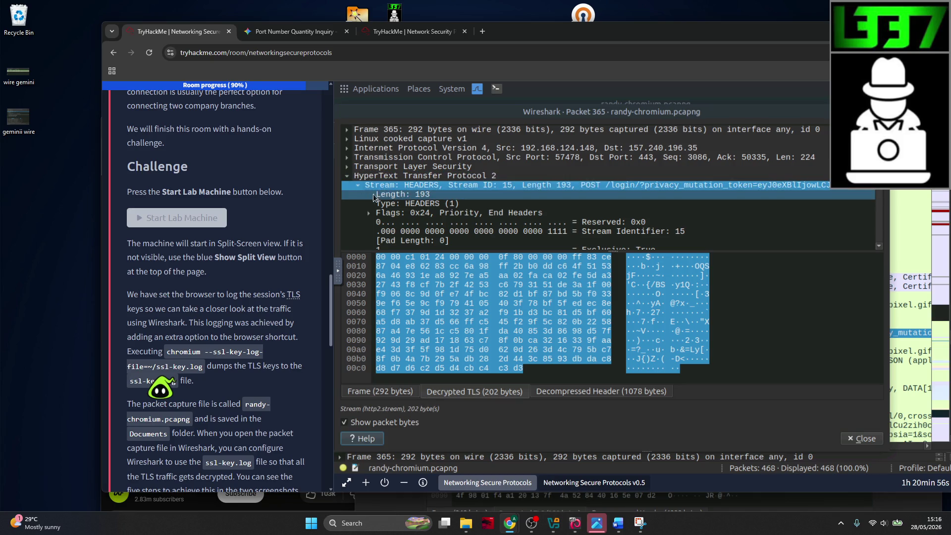
double_click(411, 188)
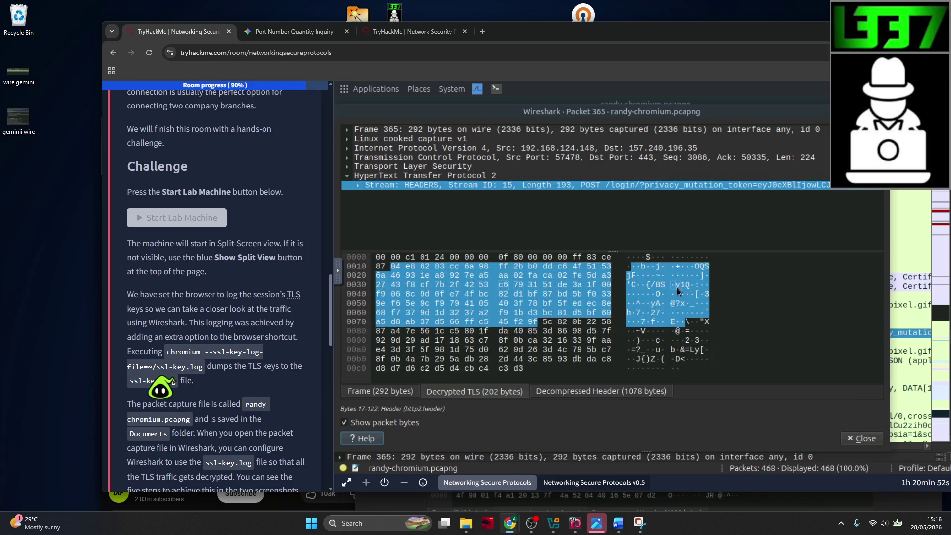
left_click(599, 392)
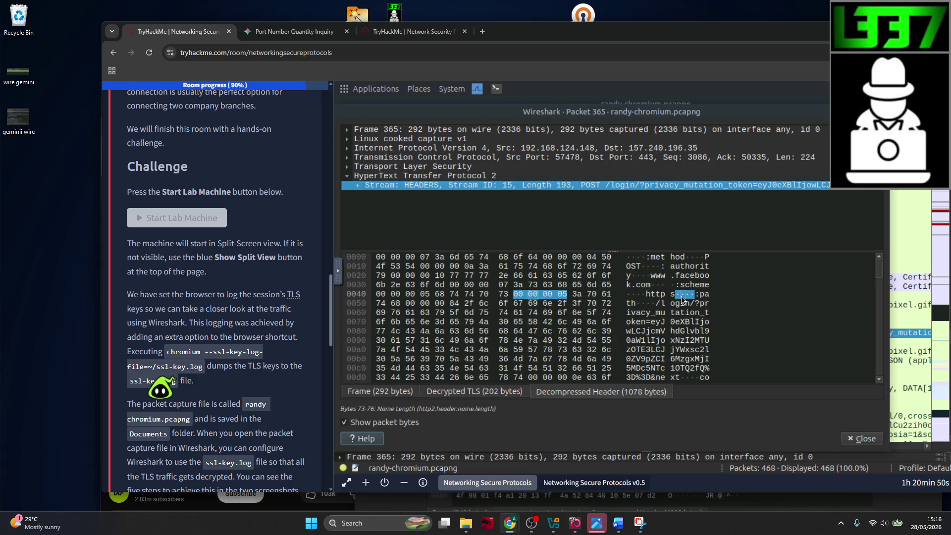
Scroll the decompressed login headers, then return to the 202 decrypted TLS bytes with Stream: HEADERS expanded
scroll(681, 297, "down", 2)
scroll(683, 294, "down", 10)
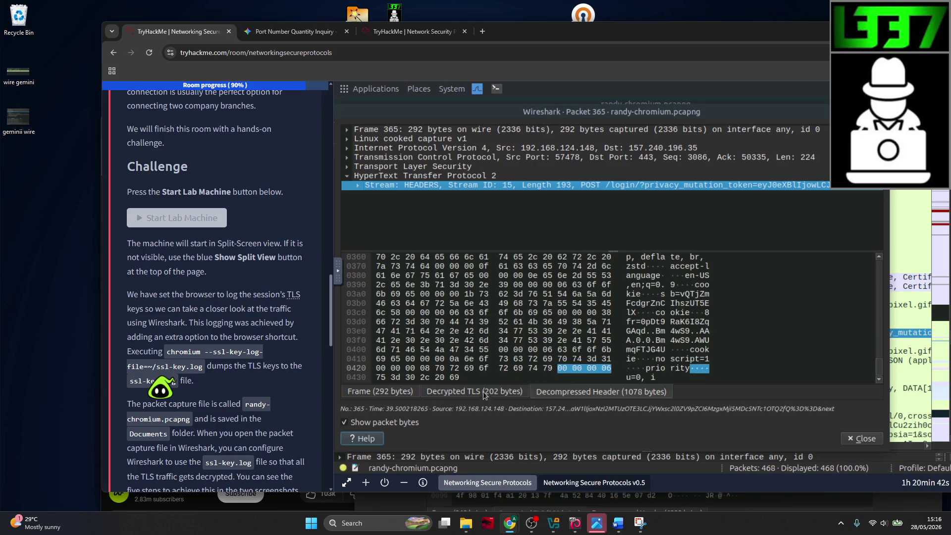
left_click(498, 390)
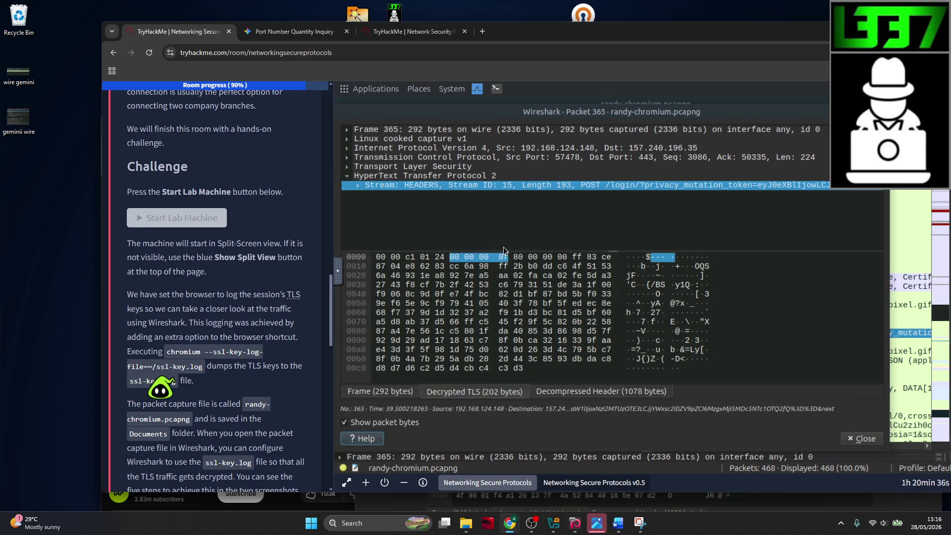
left_click(375, 185)
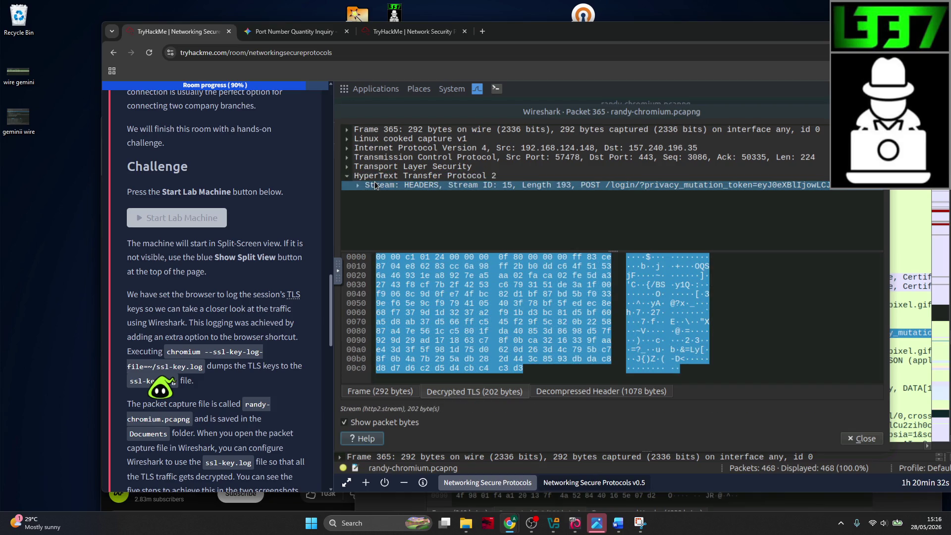
left_click(358, 186)
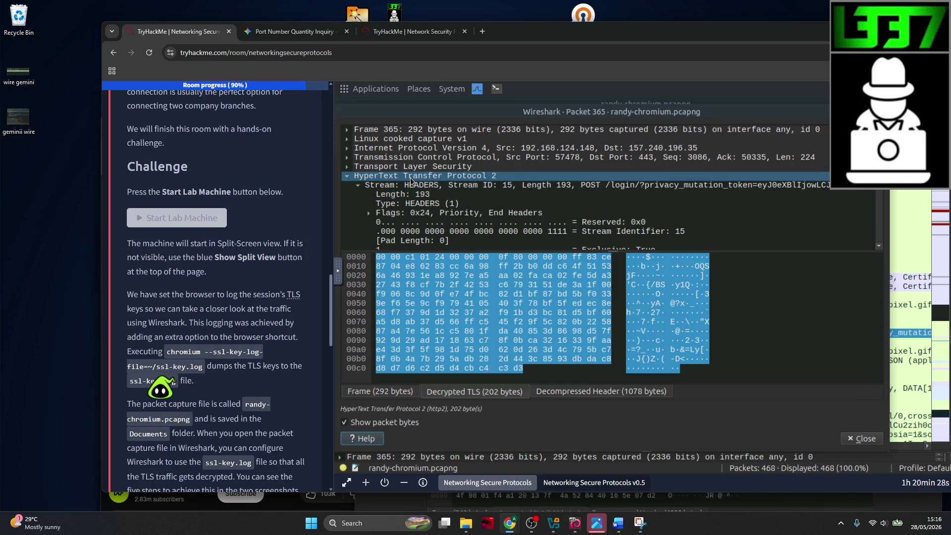
left_click(468, 369)
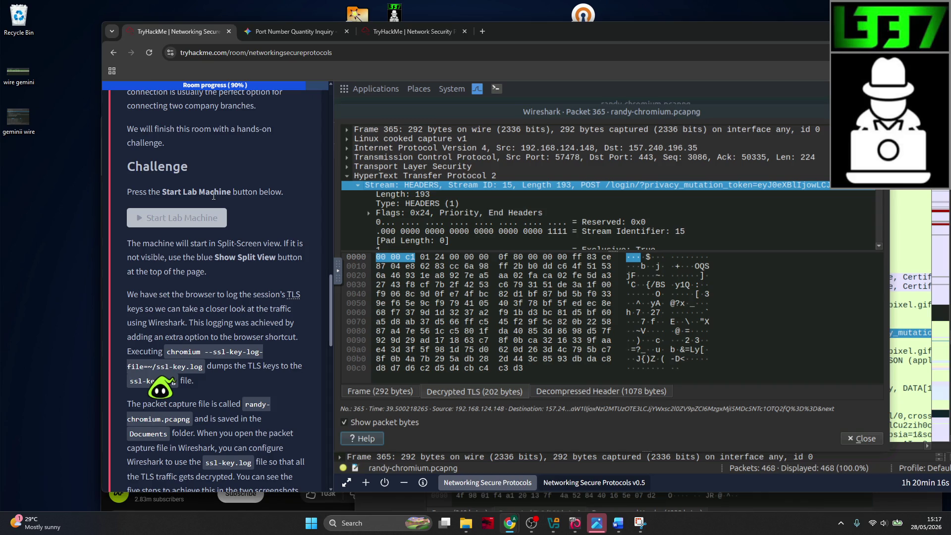
key("super+shift+s")
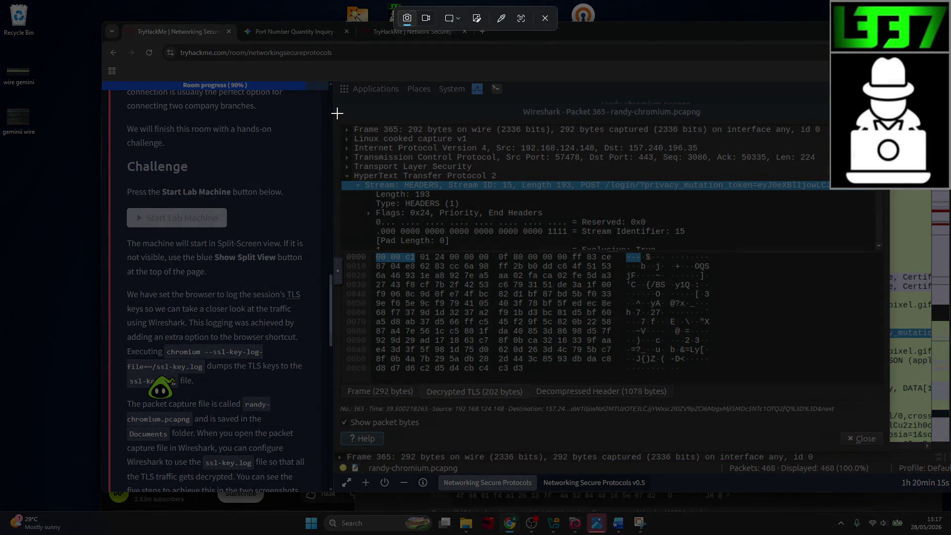
Snip the packet 365 window, save it to the Desktop as 'gemini', and drag it into the Gemini prompt
mouse_move(333, 80)
left_mouse_down()
mouse_move(753, 469)
mouse_move(894, 474)
left_mouse_up()
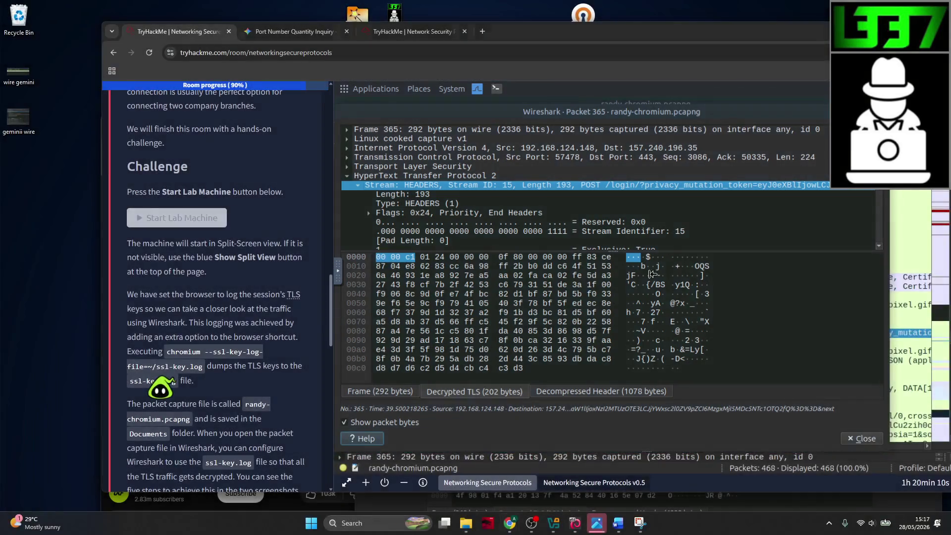
left_click(568, 242)
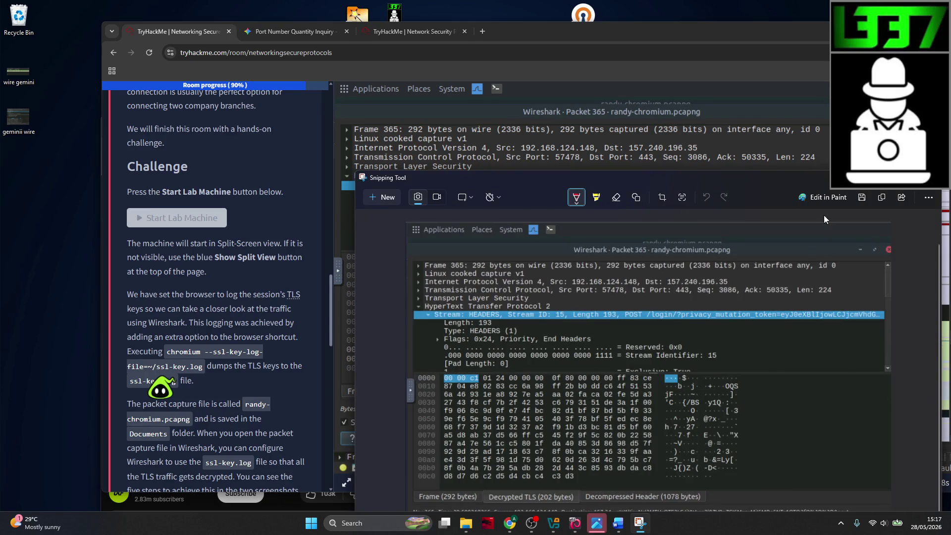
left_click(837, 198)
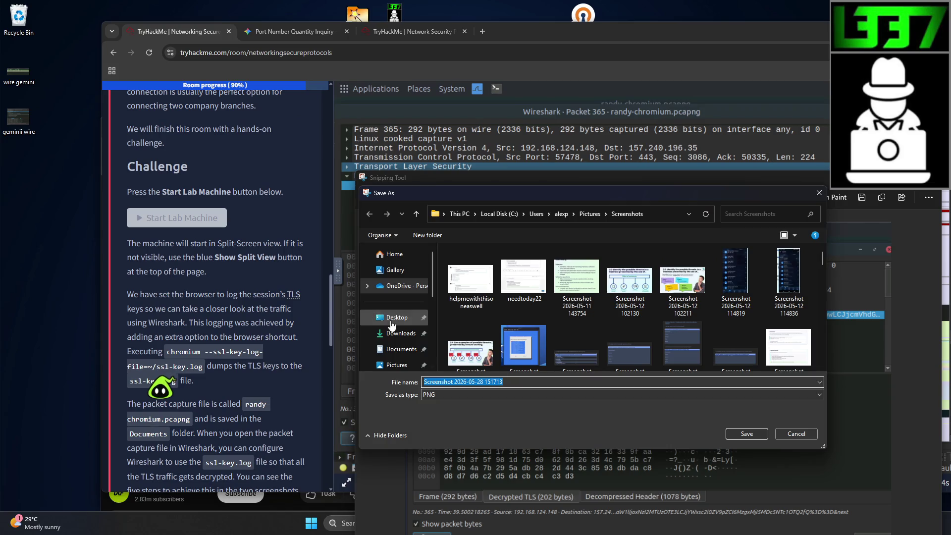
left_click(470, 398)
type("gemini")
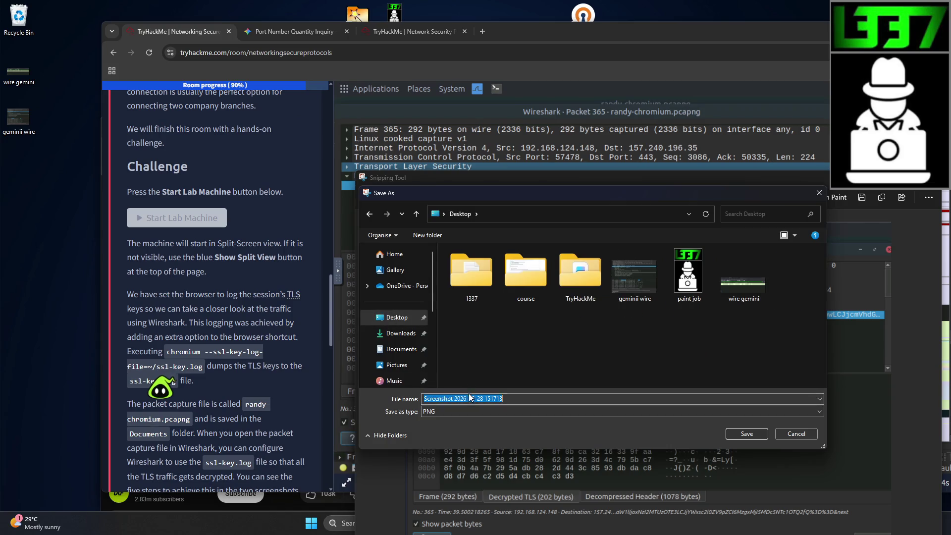
key("Return")
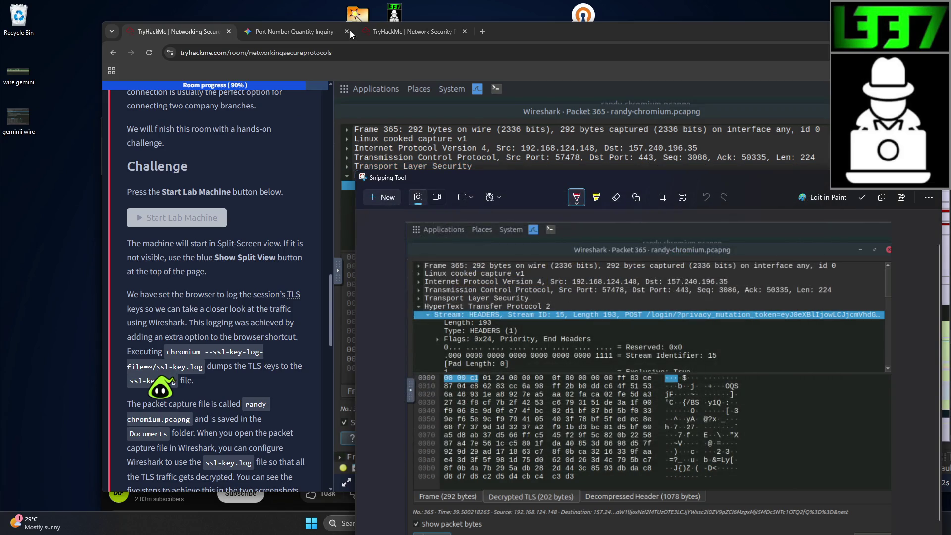
left_click(273, 27)
mouse_move(19, 168)
left_mouse_down()
mouse_move(559, 319)
mouse_move(592, 195)
left_mouse_up()
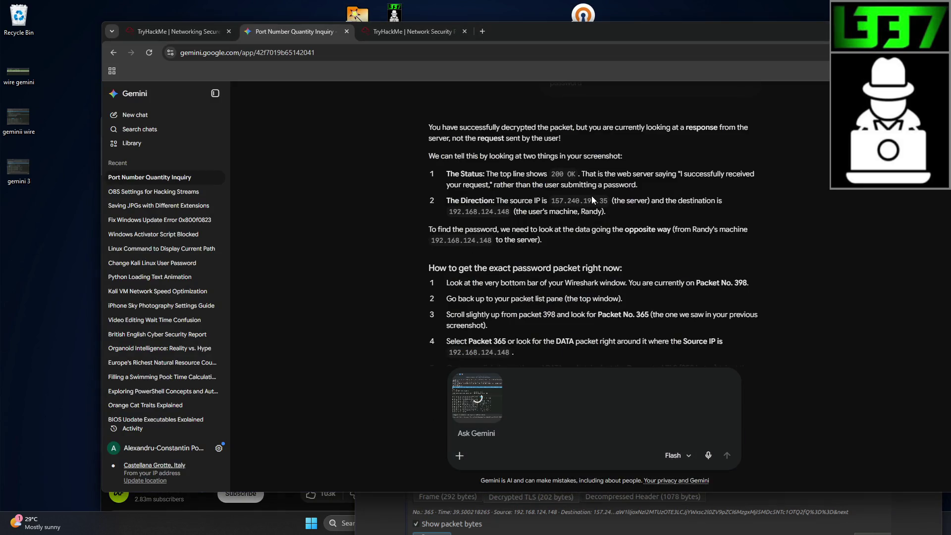
Tell Gemini 'i've switched to packet 365, still no sign of password' and read its Decrypted TLS advice
type("i've switched to packet 365 , sti")
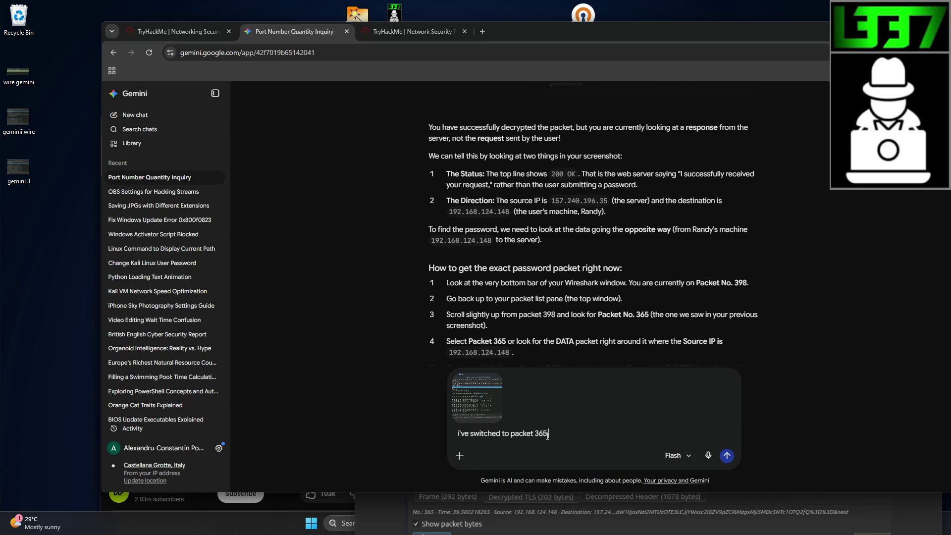
type("ll no sign of ")
type("password")
key("Return")
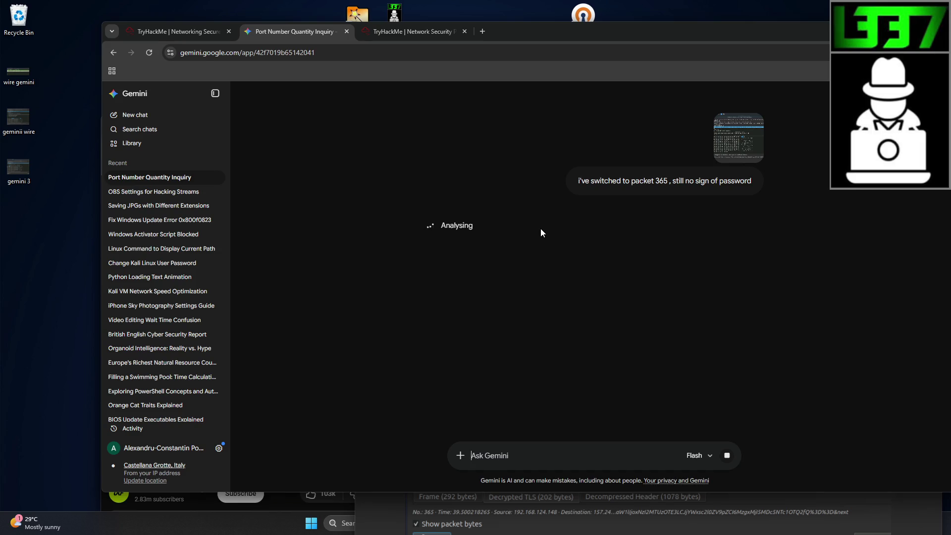
left_click(187, 35)
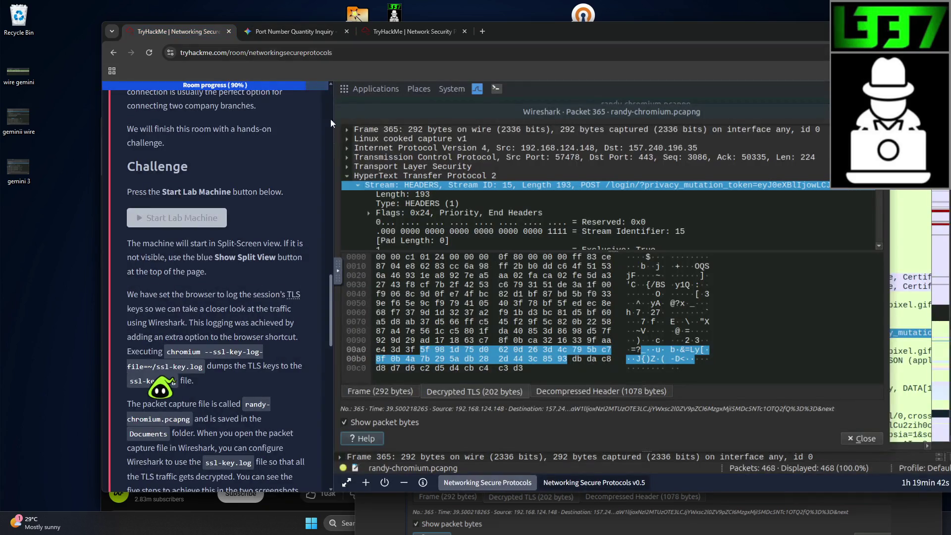
left_click(267, 31)
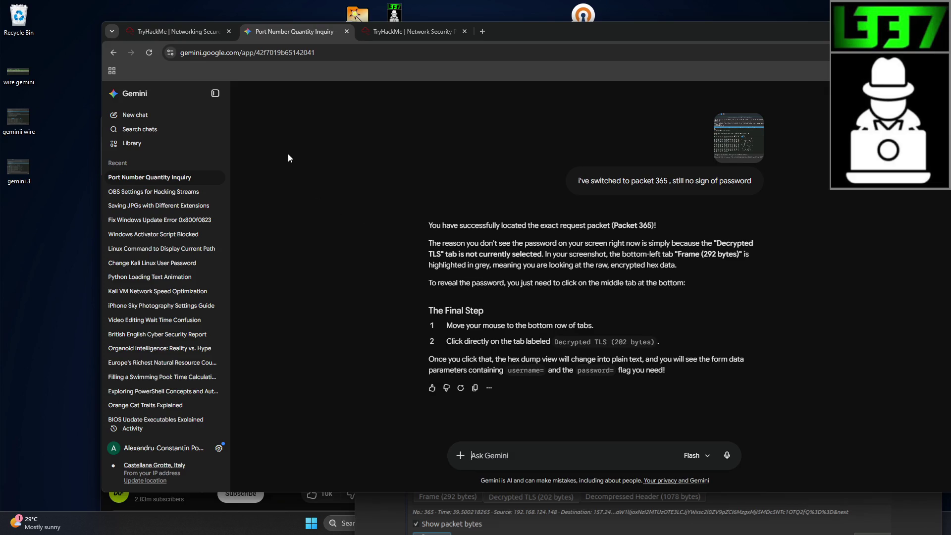
scroll(301, 151, "down", 1)
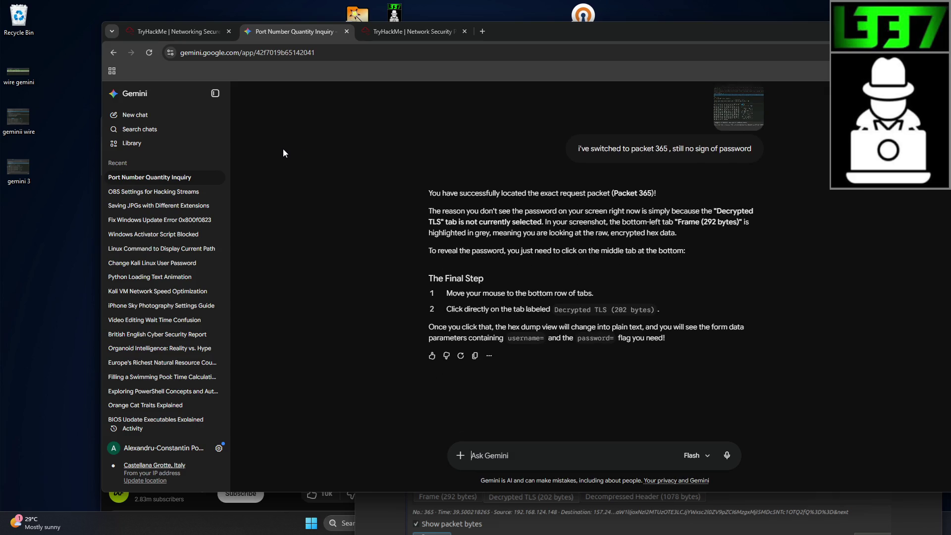
left_click(180, 31)
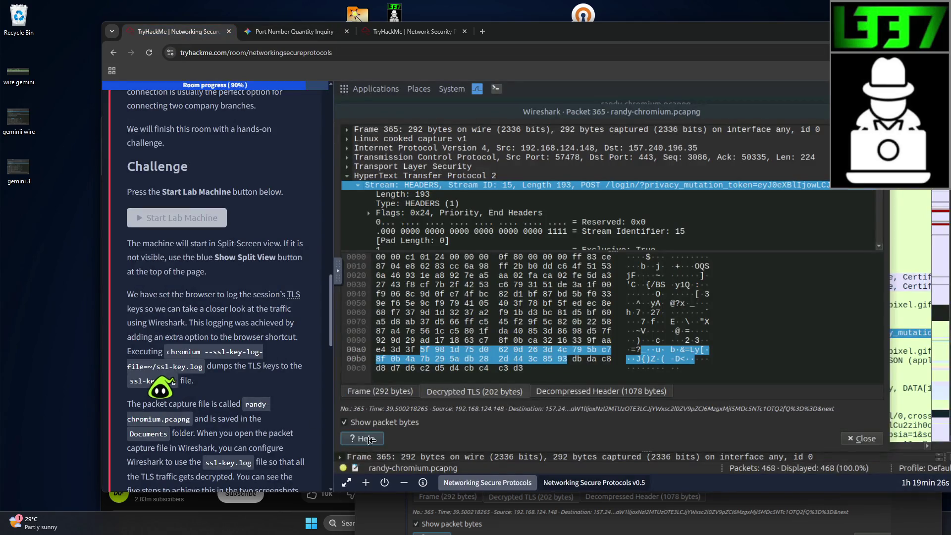
Expand packet 365's decoded HTTP/2 header fields and select the :method: POST header
left_click(381, 396)
left_click(466, 391)
left_click(583, 334)
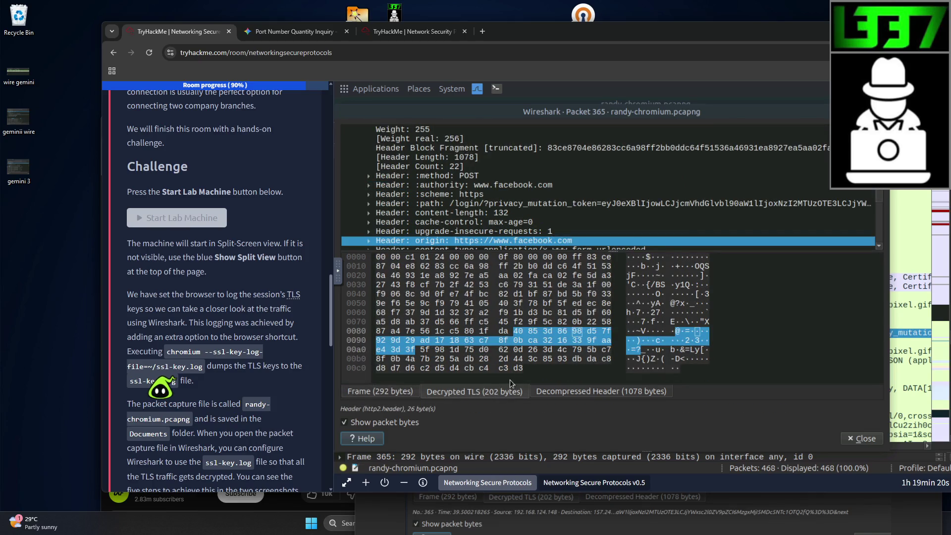
left_click(471, 167)
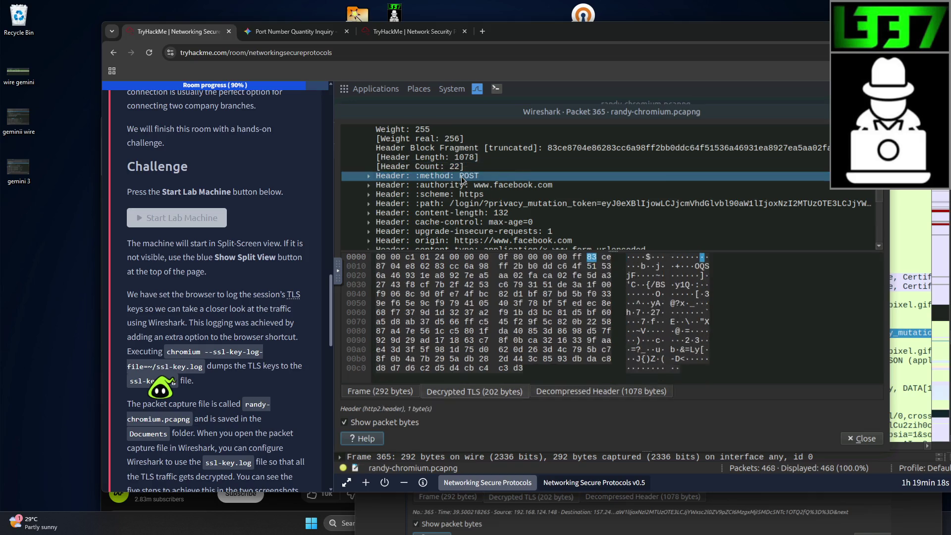
left_click(462, 176)
left_click(472, 391)
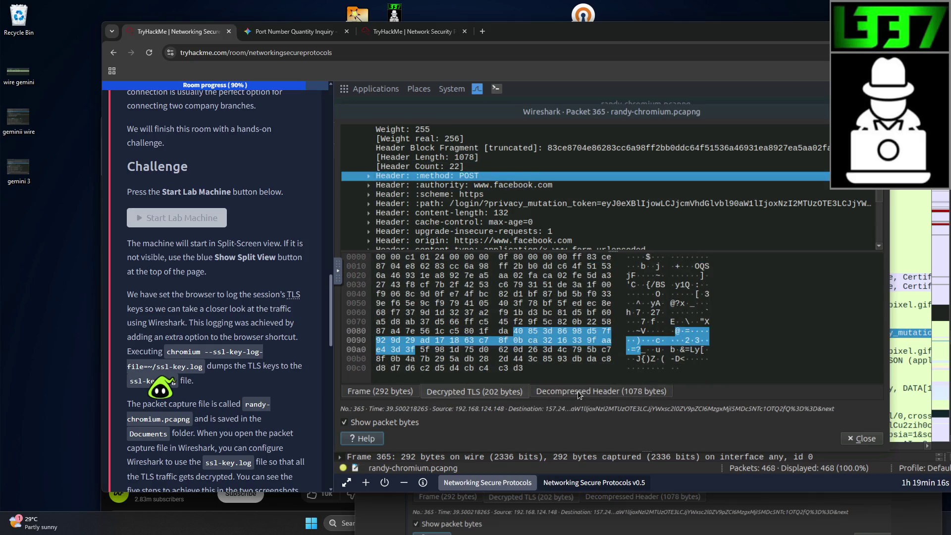
Compare packet 365's Decompressed Header, Decrypted TLS and Frame byte views before returning to Gemini
left_click(577, 391)
left_click(477, 394)
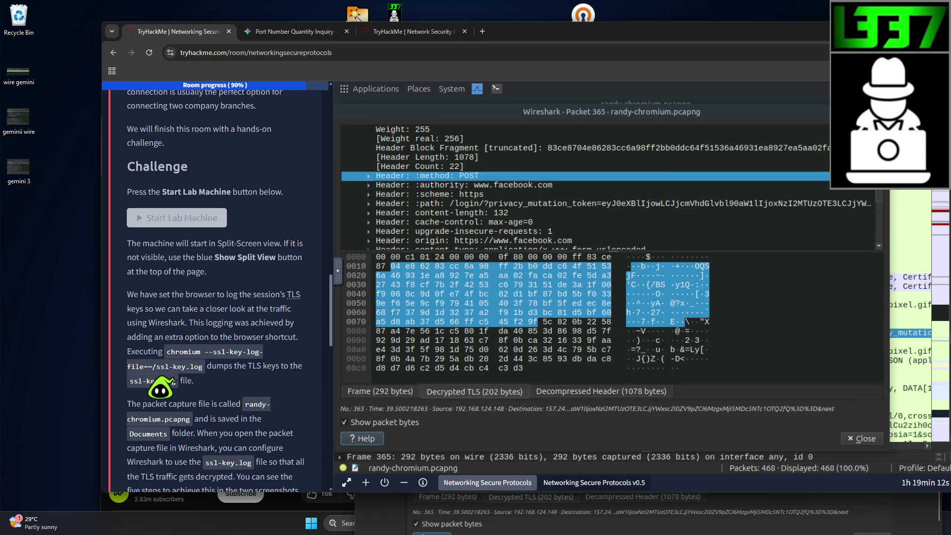
left_click(406, 394)
left_click(470, 396)
left_click(312, 39)
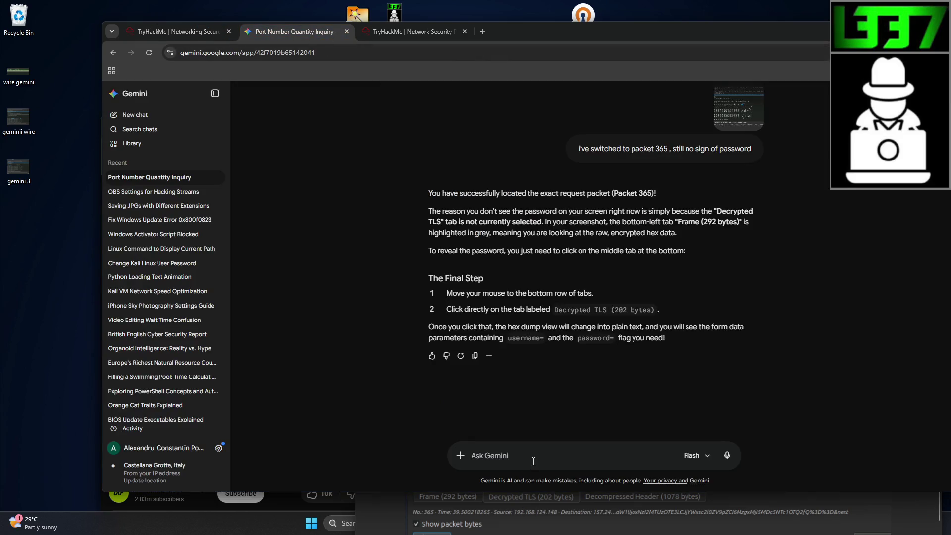
Start writing that the Decrypted TLS view still shows gibberish, pausing to skip a YouTube ad
type("the des")
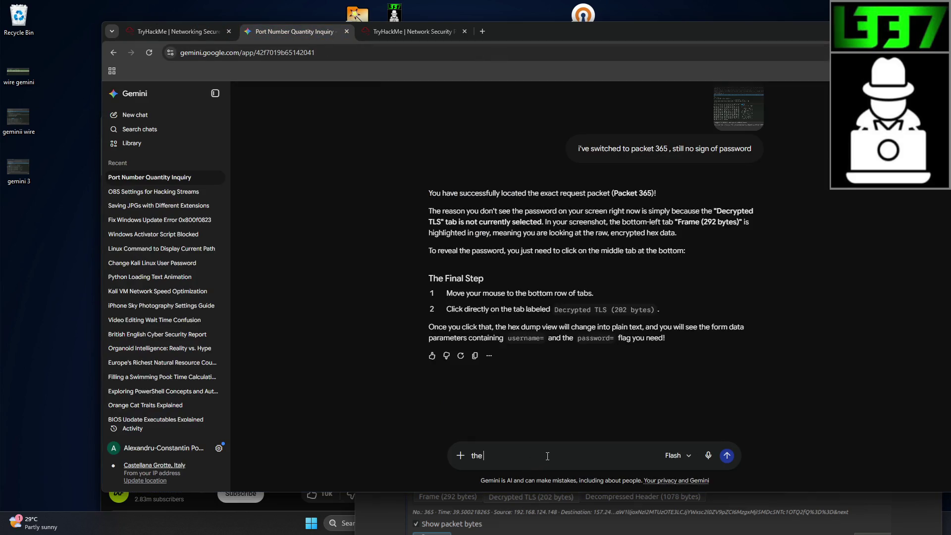
type("pted TLS tab")
type("learly pressed and")
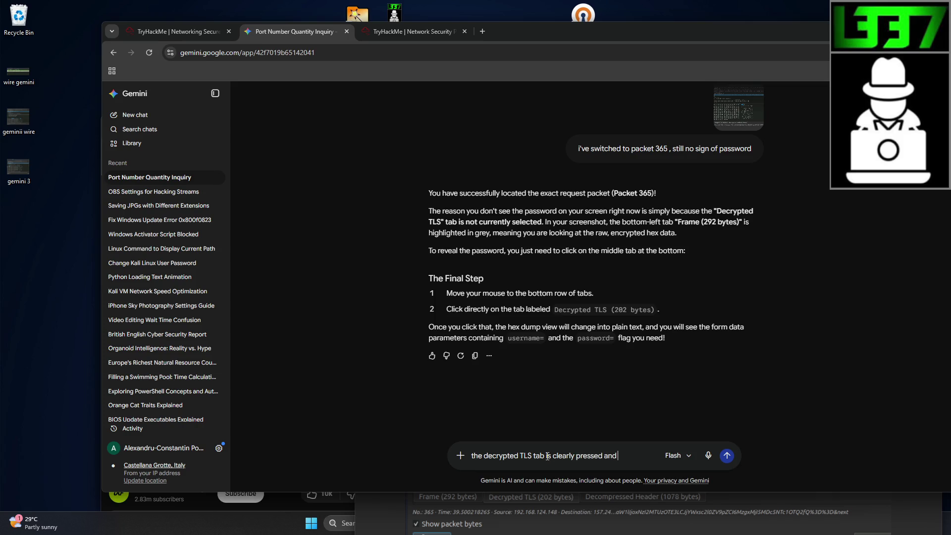
type("sible in the screens")
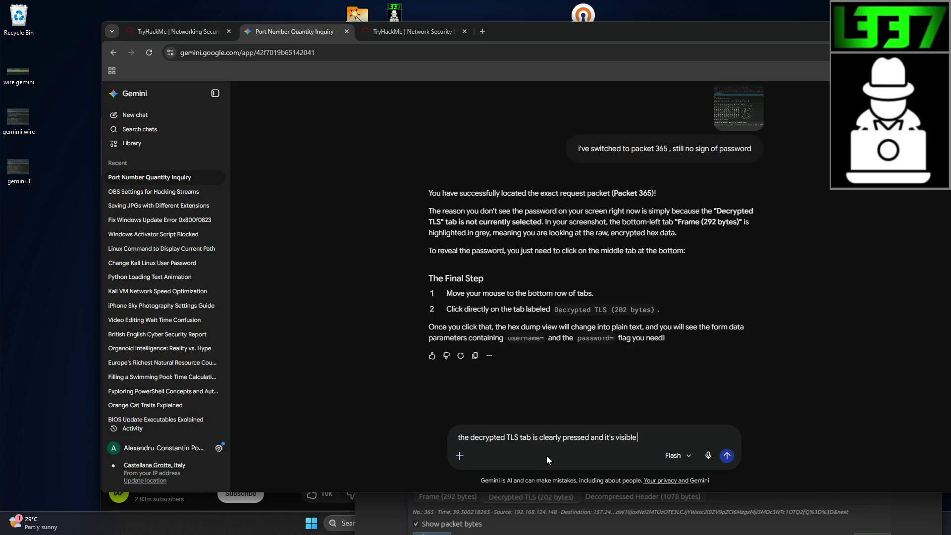
type("hot i sent you ,e ven t")
key("BackSpace")
key("BackSpace")
key("BackSpace")
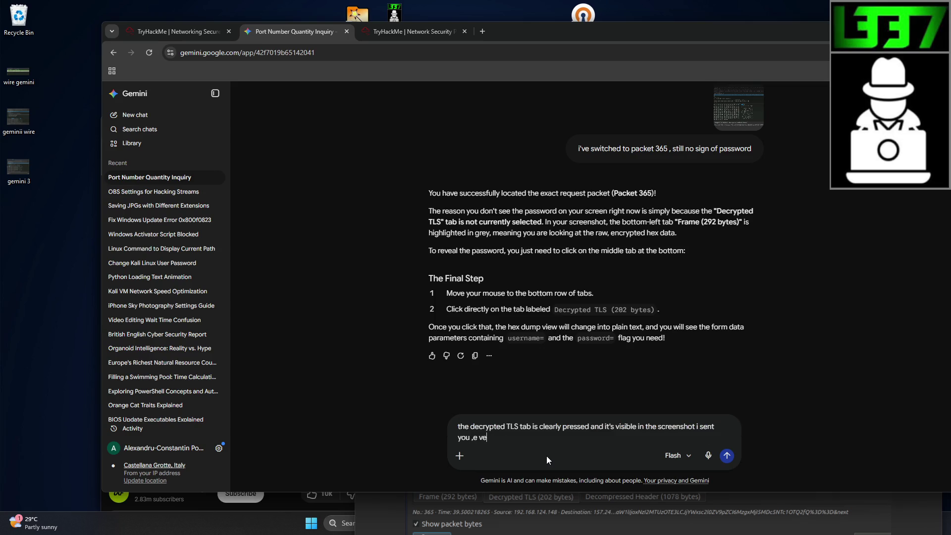
type("ven tho I selected the Decry")
type("pted TLS , it' s")
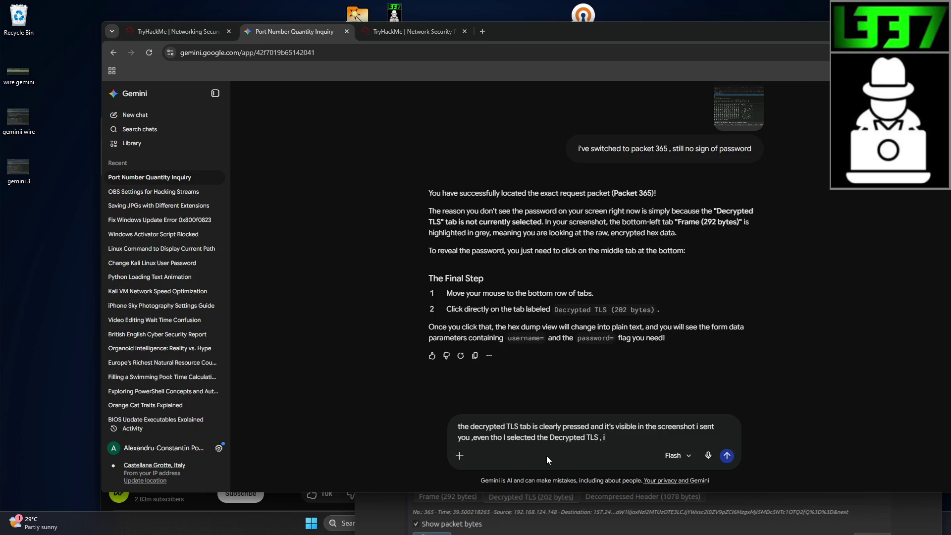
type("stil")
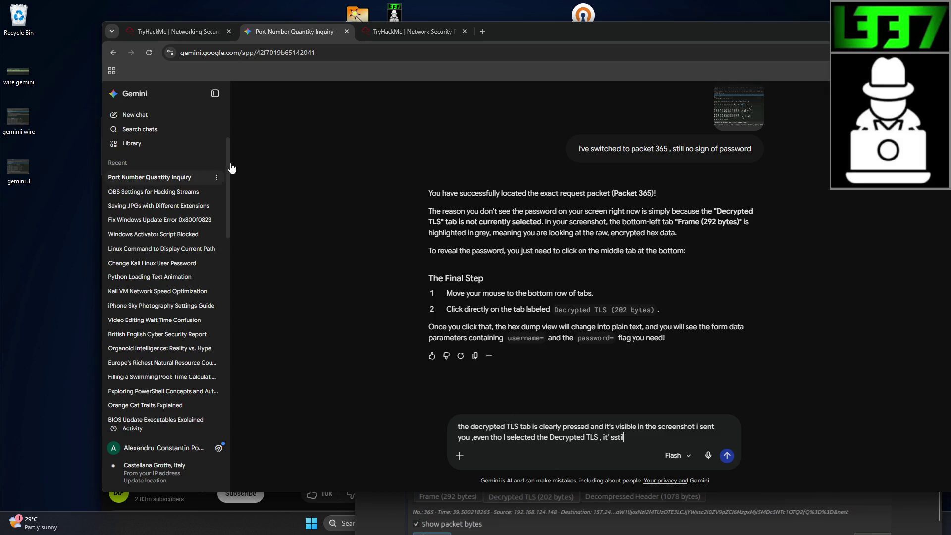
key("alt+Tab")
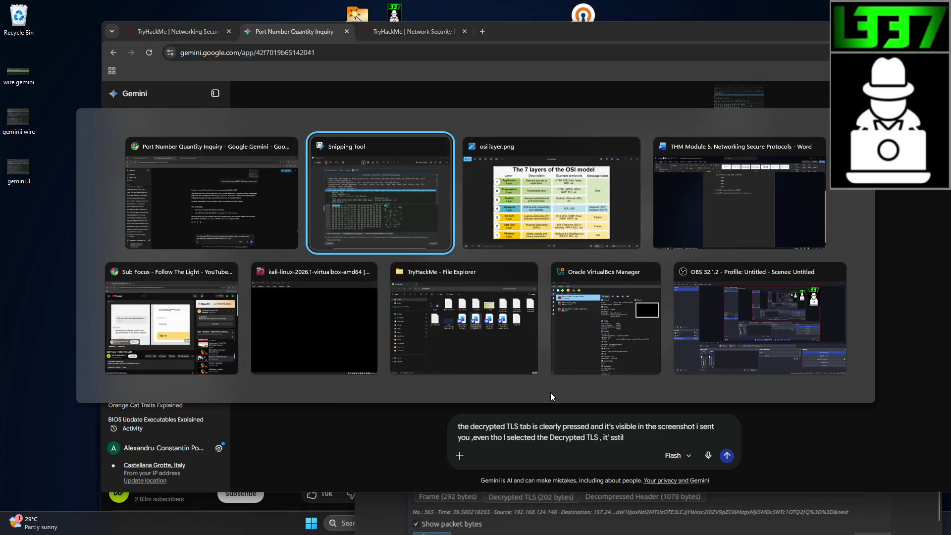
left_click(222, 345)
left_click(515, 417)
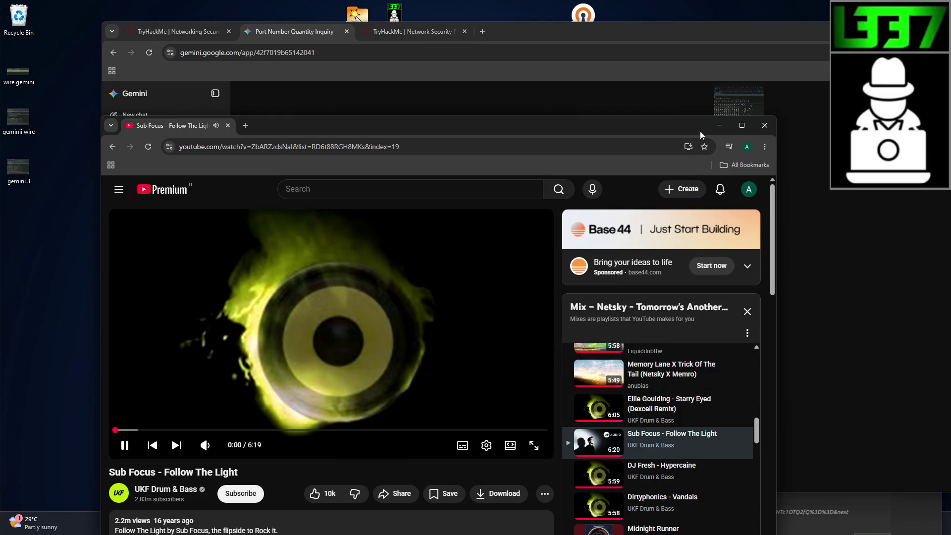
key("alt+Tab")
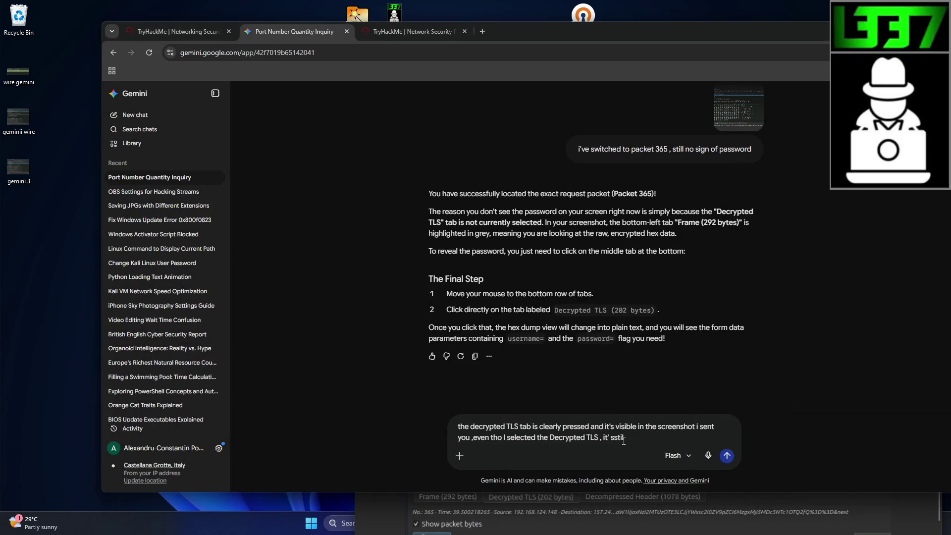
Finish with 'still spits gibberish back', send it, and read Gemini's HPACK-compressed headers explanation
key("BackSpace")
key("BackSpace")
type("still spits gibber")
type("ish back")
key("Return")
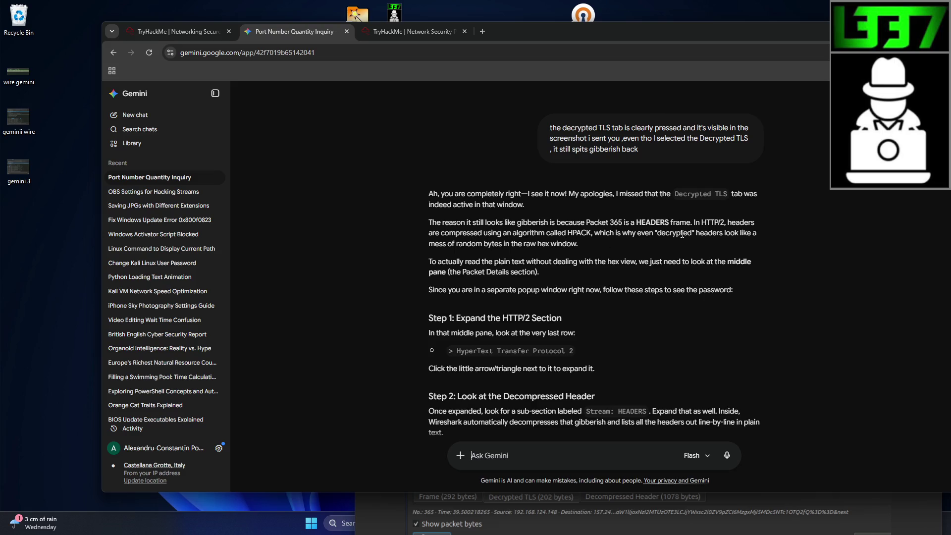
scroll(494, 219, "down", 1)
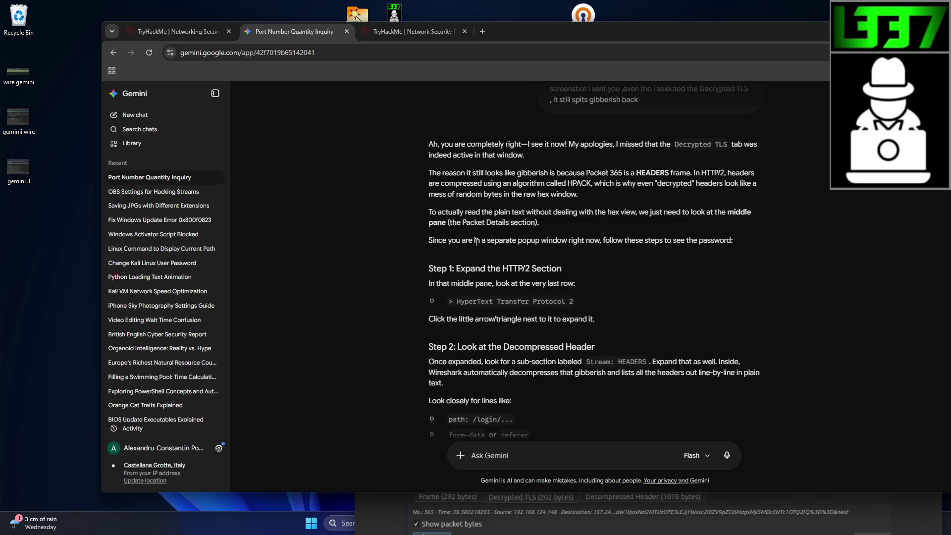
scroll(515, 240, "down", 1)
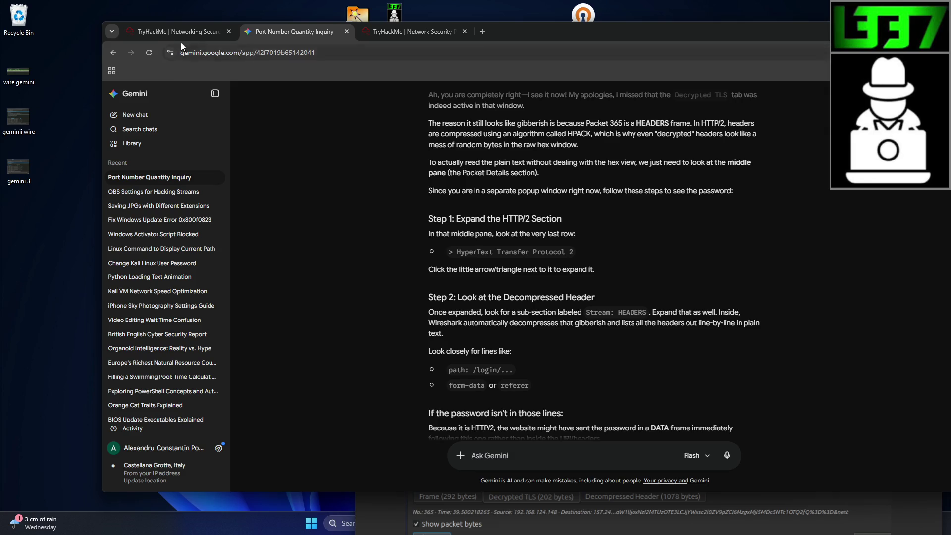
left_click(168, 30)
Collapse and re-expand packet 365's Stream: HEADERS under HTTP/2, highlighting its bytes in the hex dump
scroll(433, 233, "up", 10)
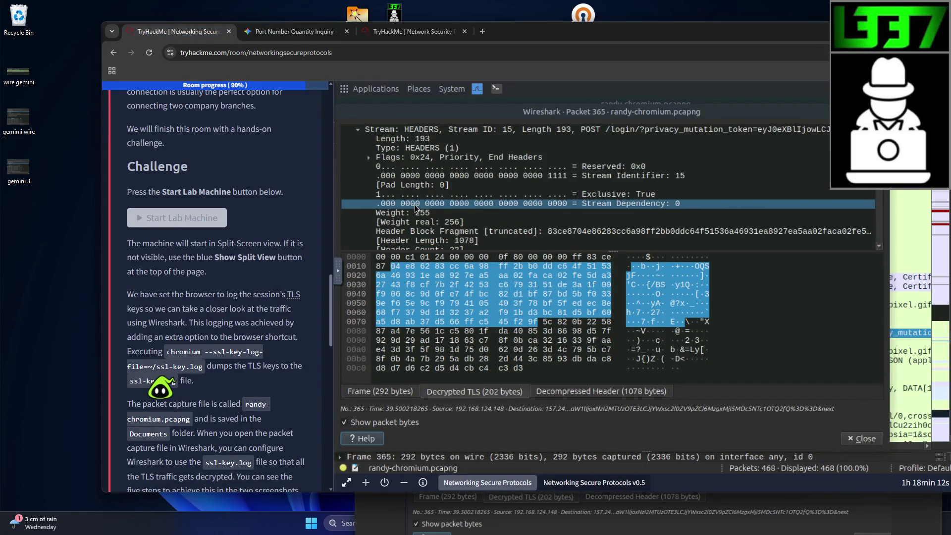
left_click(356, 186)
left_click(357, 186)
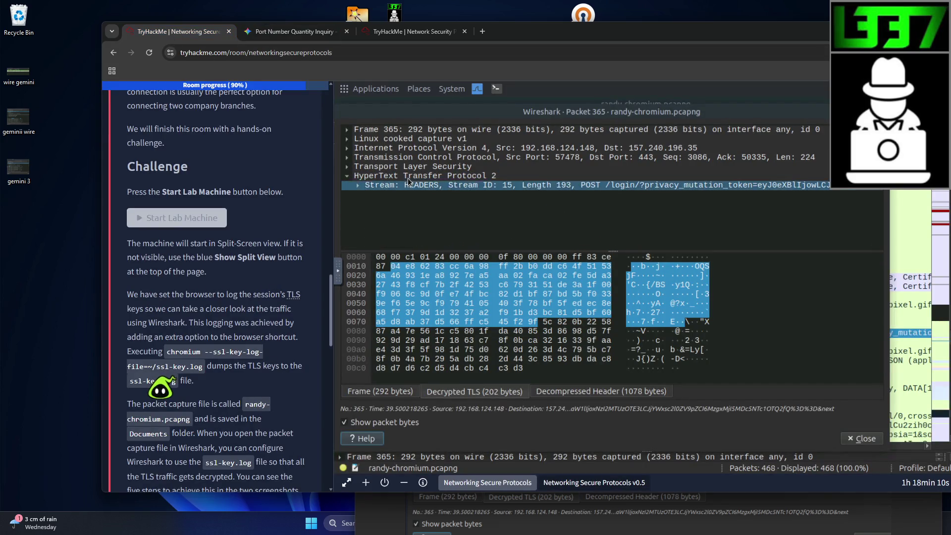
left_click(377, 176)
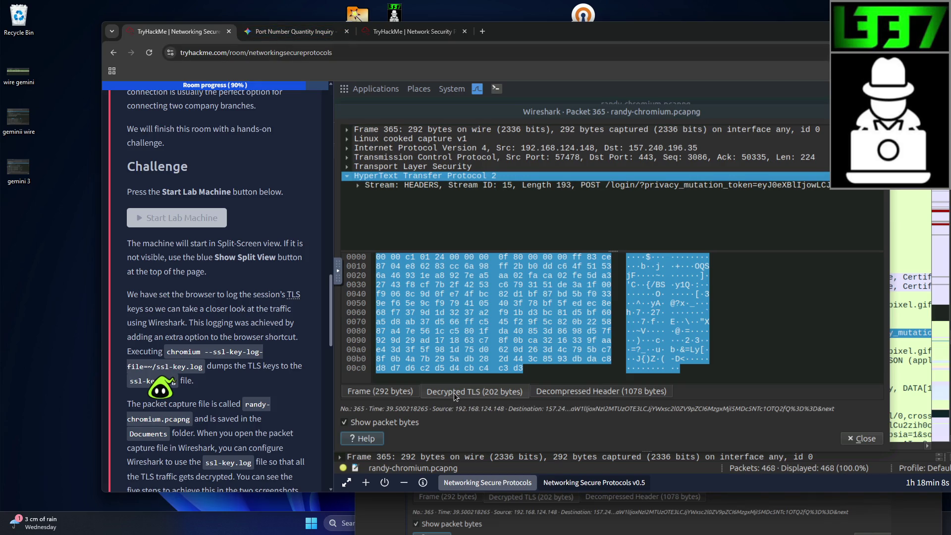
left_click(358, 186)
left_click(362, 188)
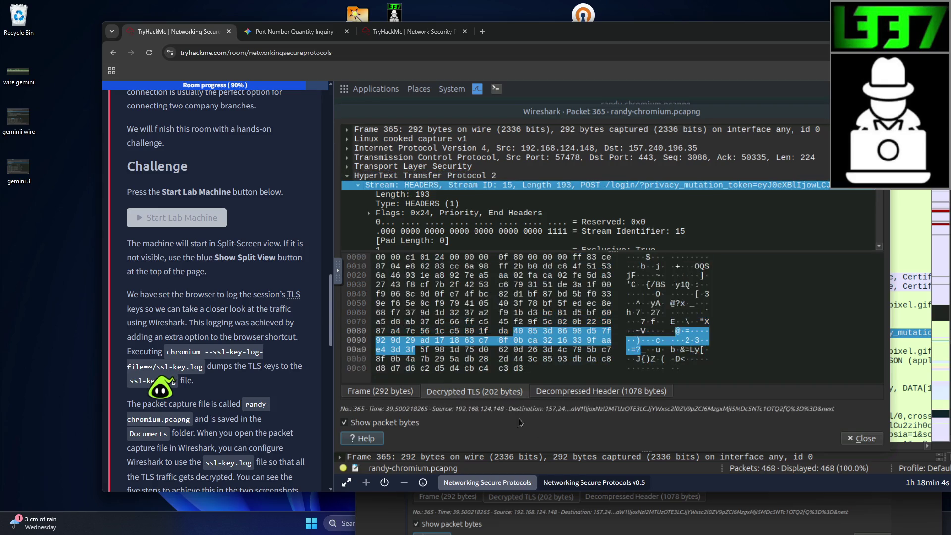
left_click(517, 310)
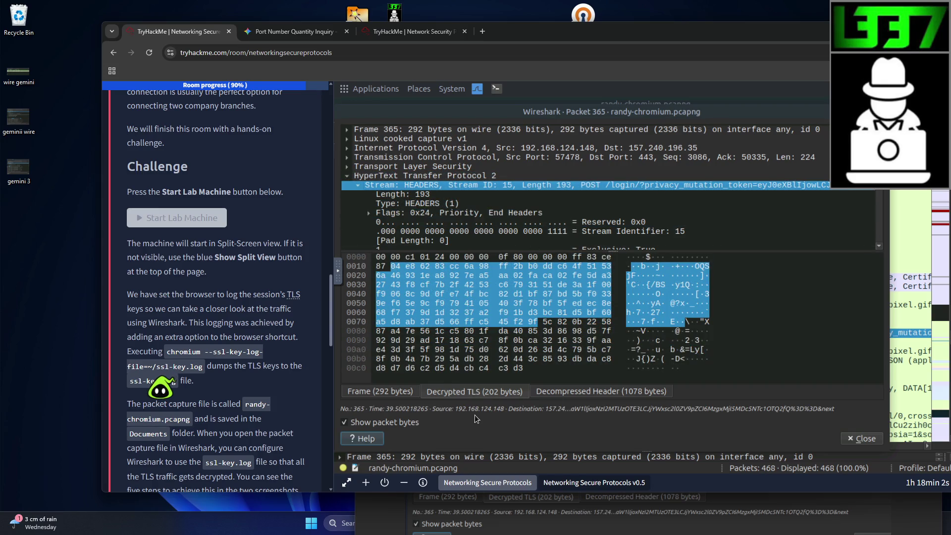
left_click(295, 32)
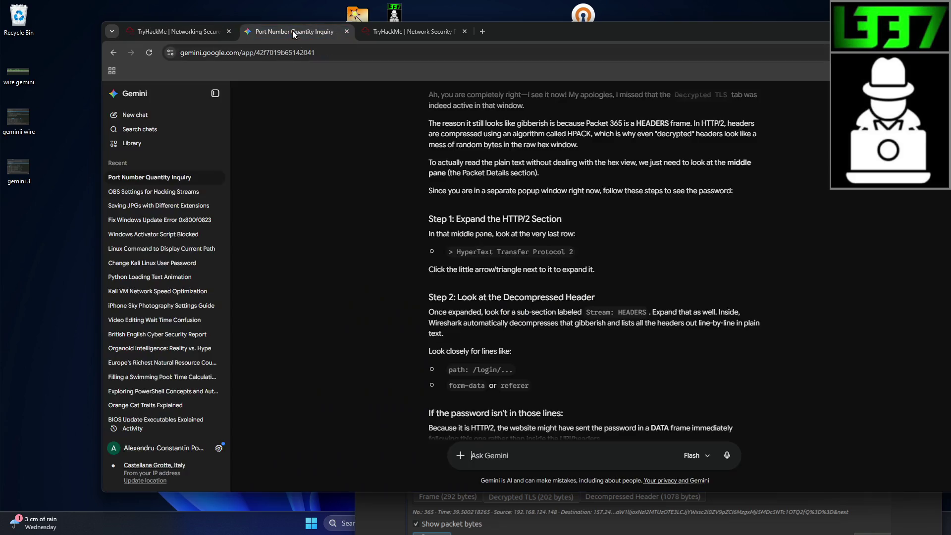
scroll(501, 263, "down", 1)
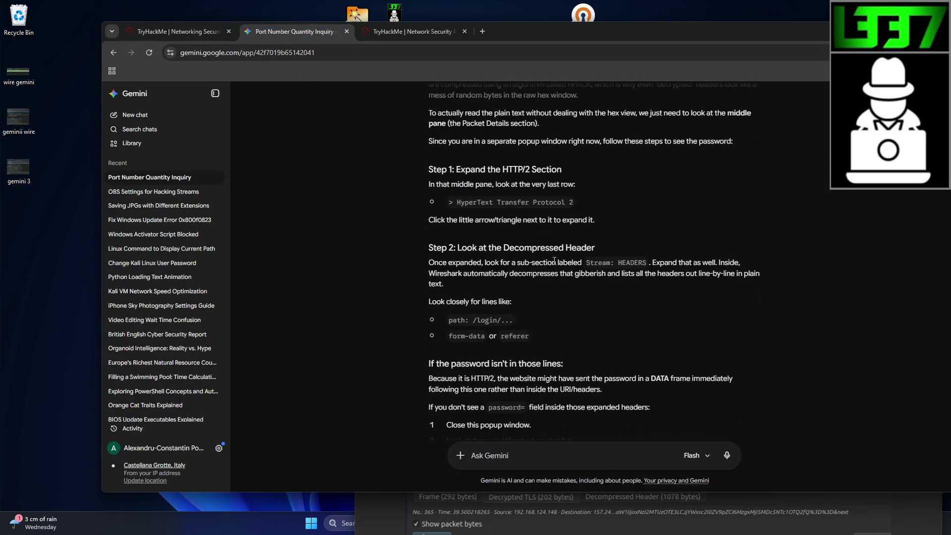
scroll(553, 257, "down", 2)
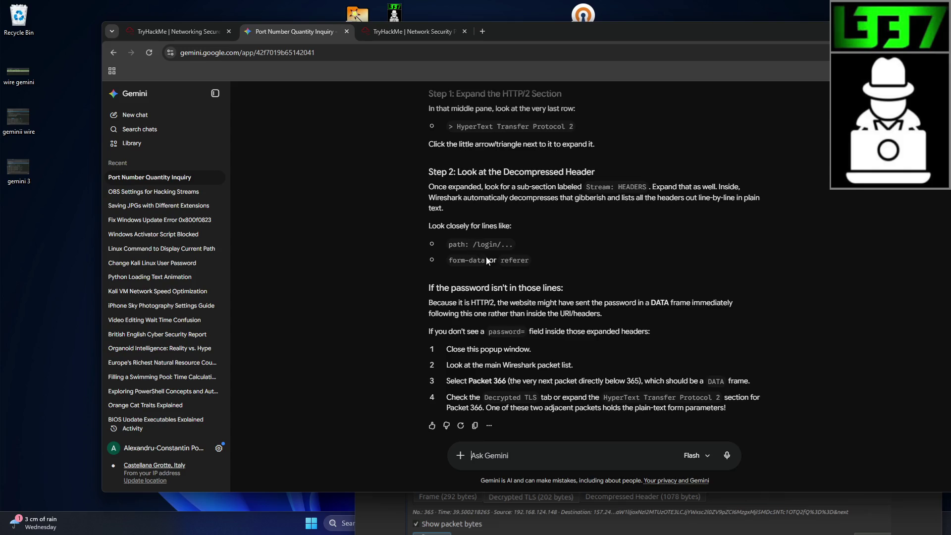
Scroll packet 365's HEADERS fields past Stream Dependency and Header Count and expand the :path header
left_click(196, 32)
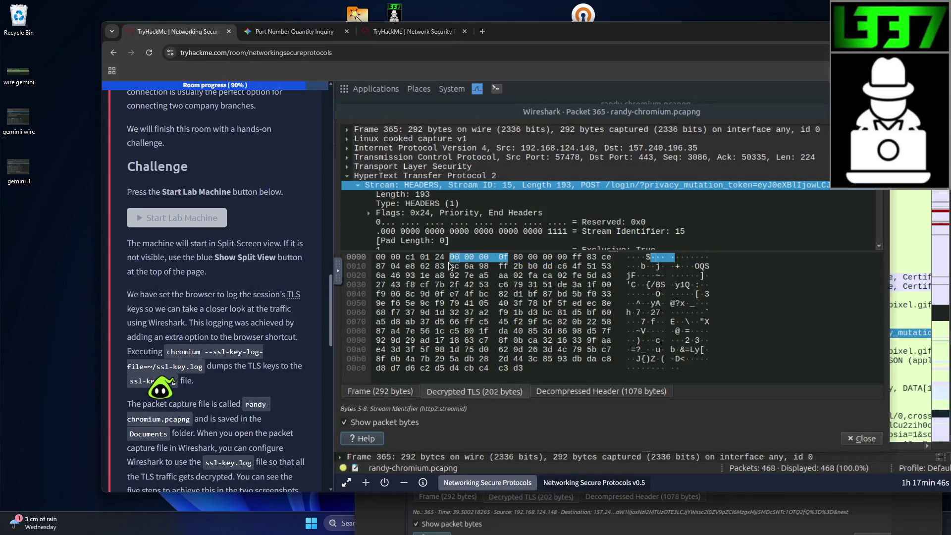
scroll(424, 197, "down", 1)
left_click(426, 199)
scroll(429, 205, "down", 1)
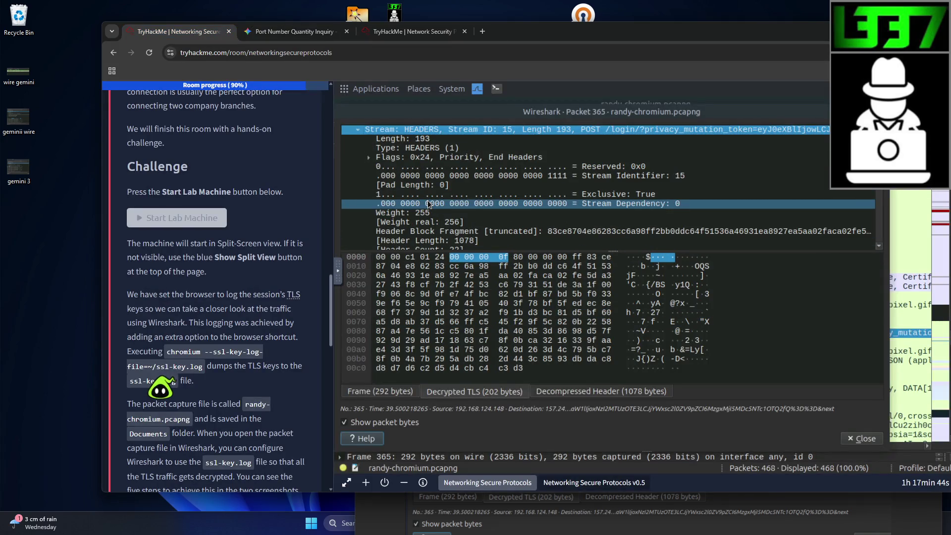
scroll(429, 205, "down", 1)
scroll(441, 198, "down", 1)
left_click(449, 196)
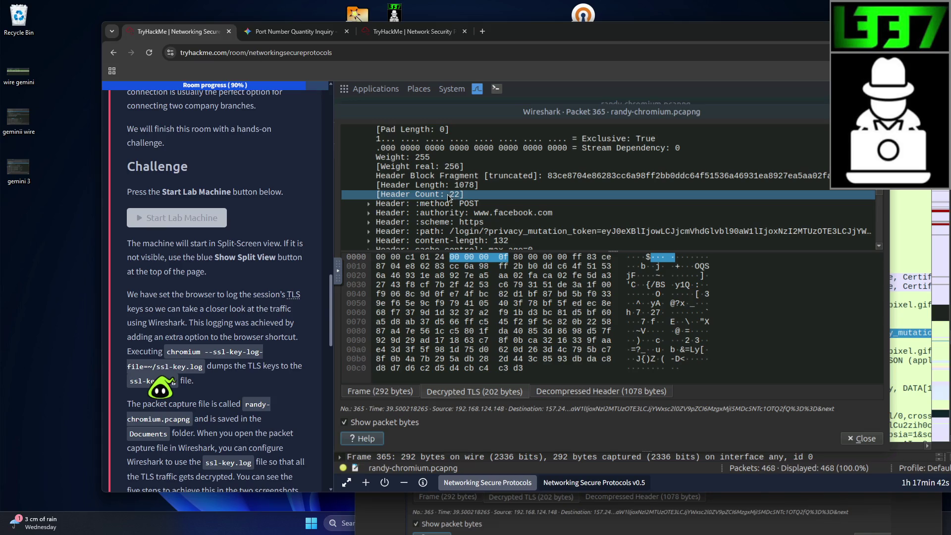
scroll(446, 200, "down", 1)
left_click(421, 205)
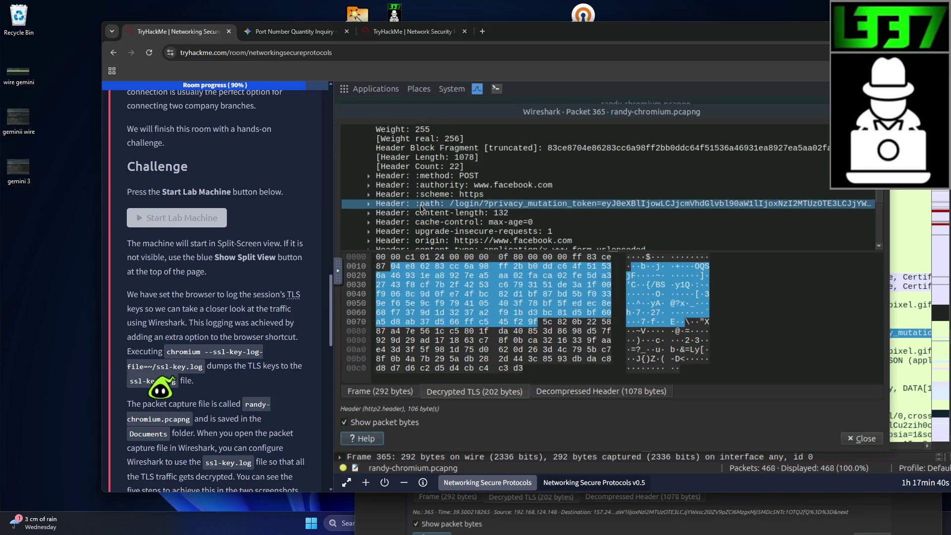
double_click(453, 207)
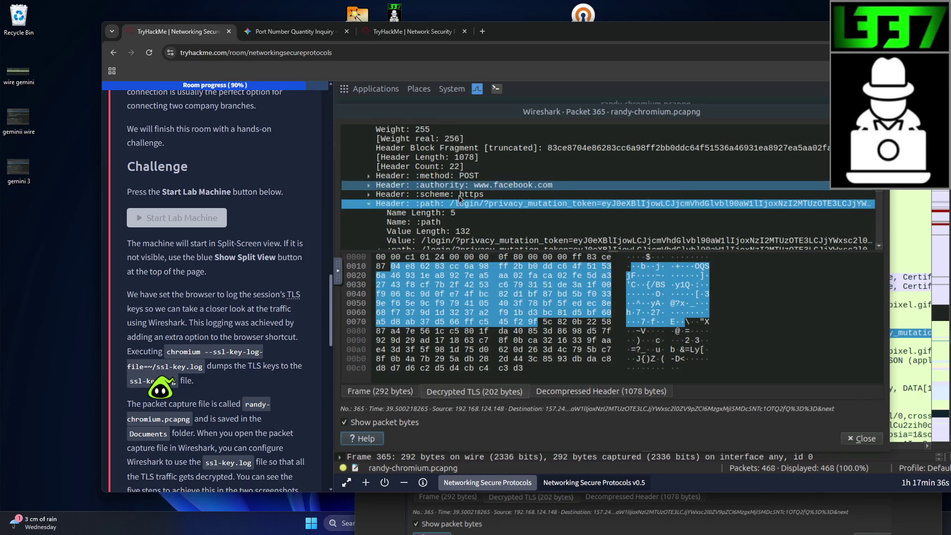
Recheck the :path header's login path value by collapsing and re-expanding it
scroll(448, 201, "down", 1)
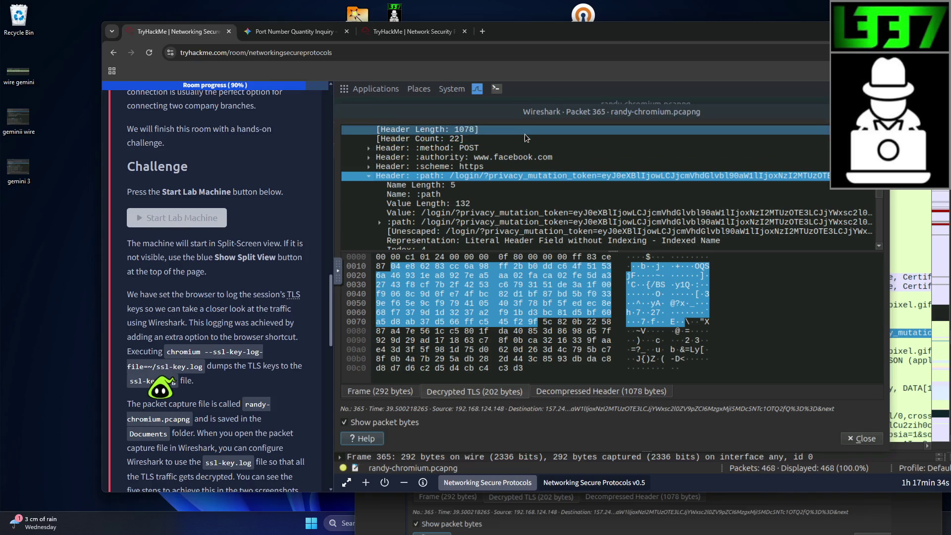
scroll(515, 143, "down", 1)
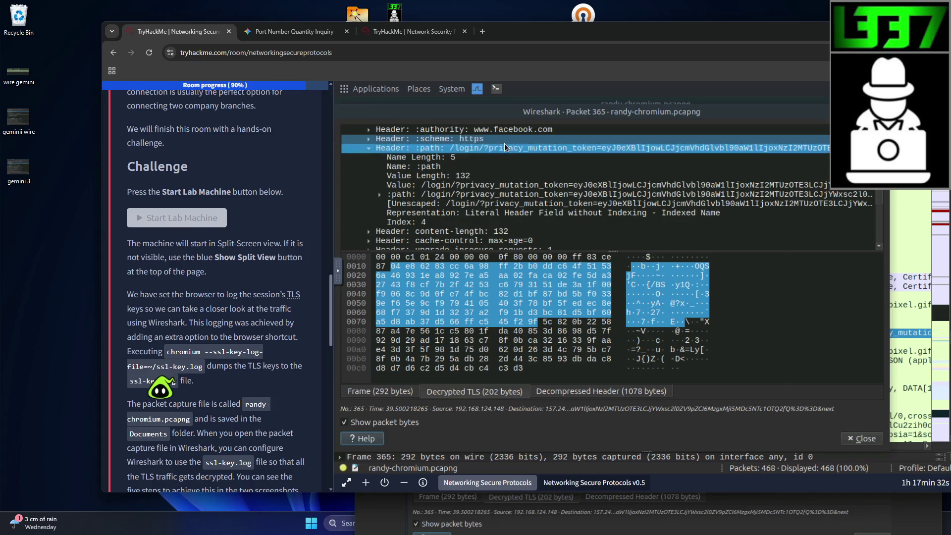
scroll(490, 187, "up", 1)
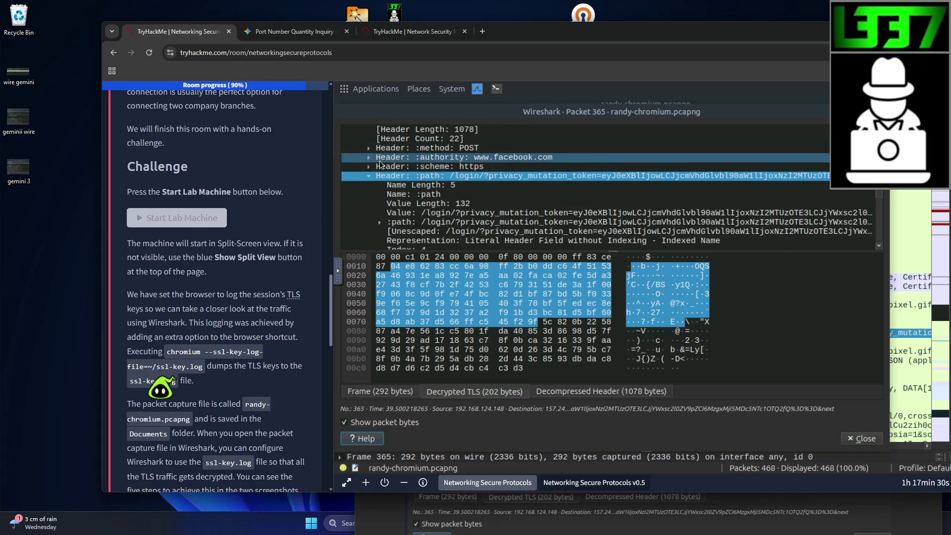
left_click(369, 177)
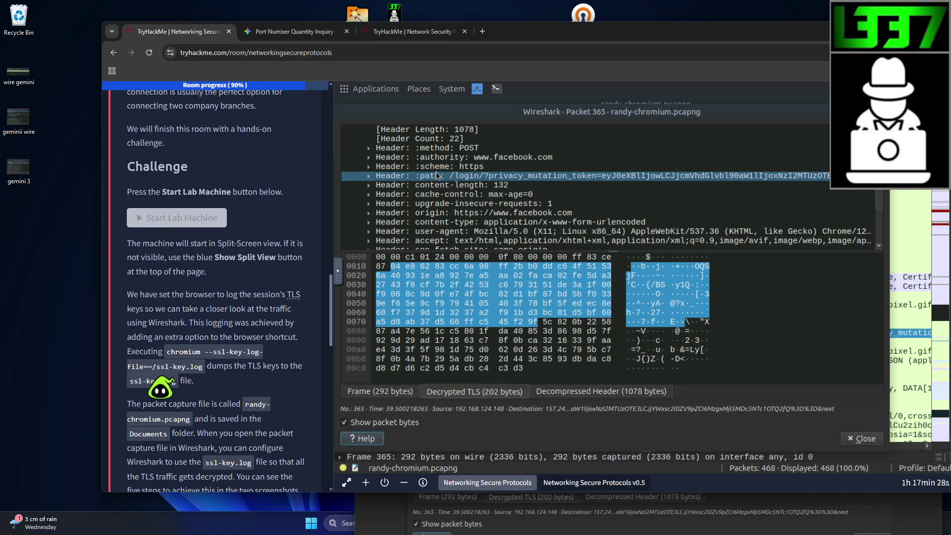
left_click(371, 176)
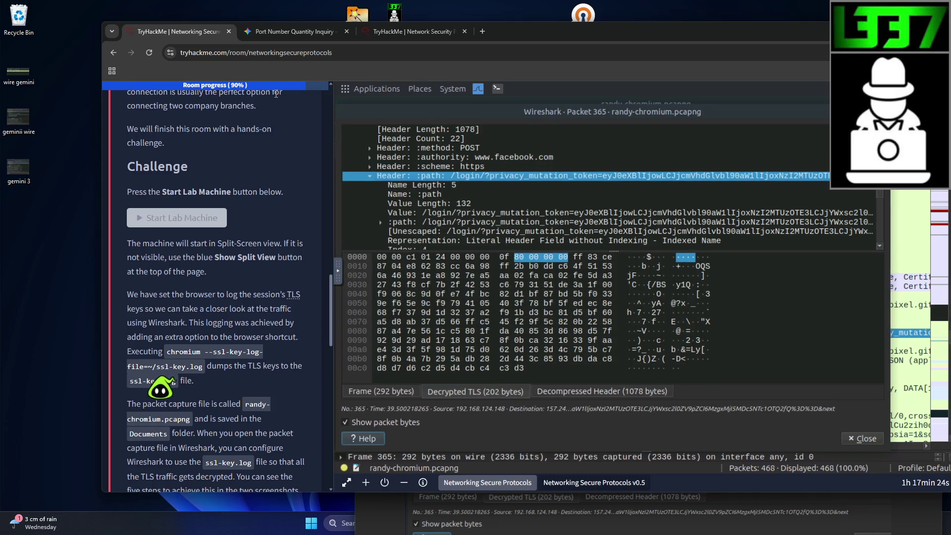
left_click(297, 31)
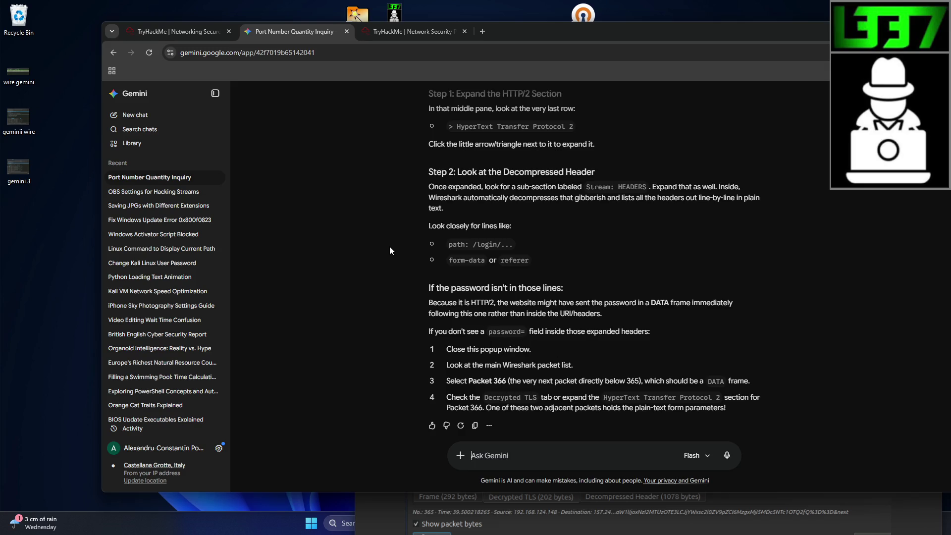
Reopen packet 398 and select its second HTTP/2 layer with the DATA stream 17, Length 55
key("ctrl+shift+Tab")
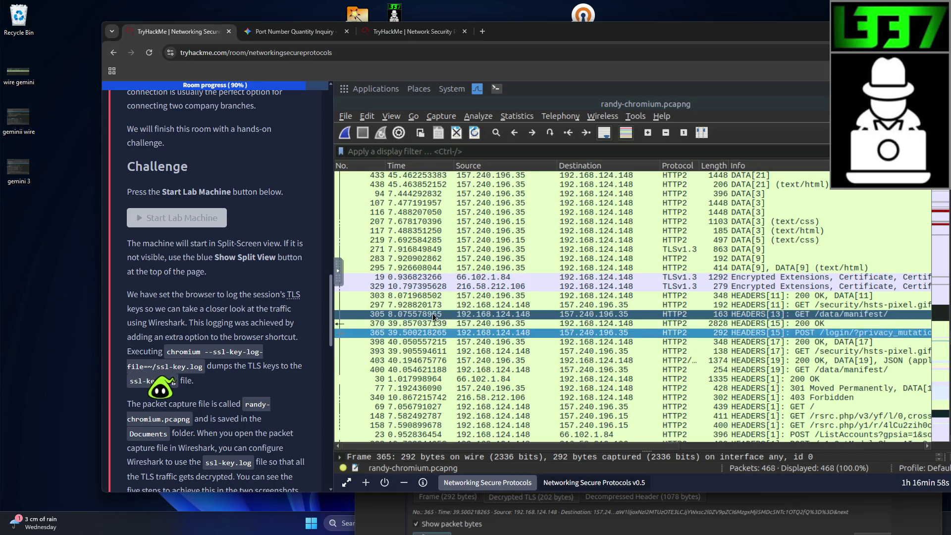
double_click(432, 343)
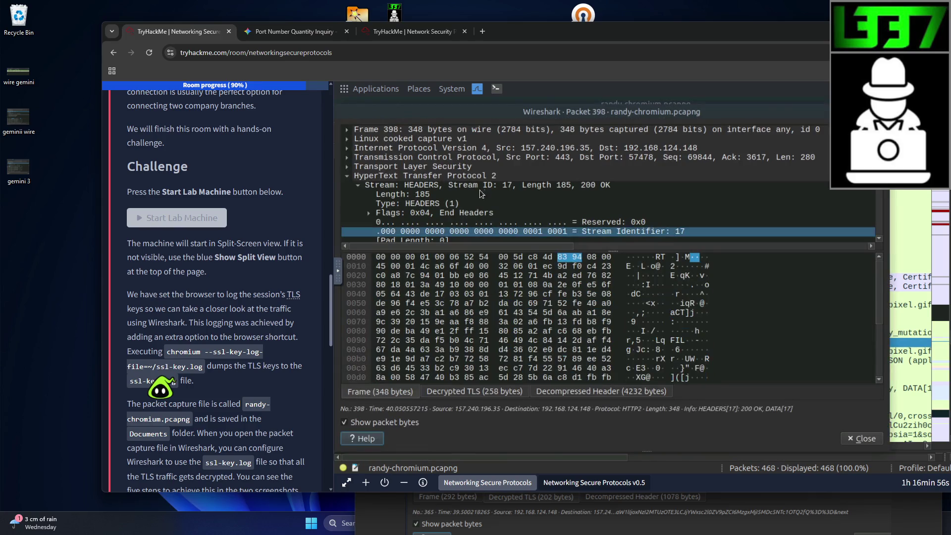
left_click(367, 176)
left_click(358, 185)
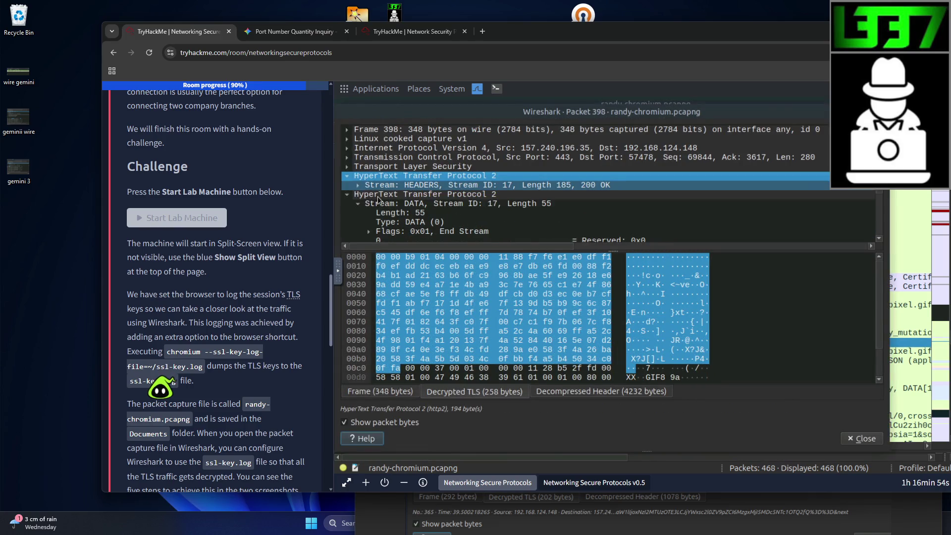
left_click(376, 194)
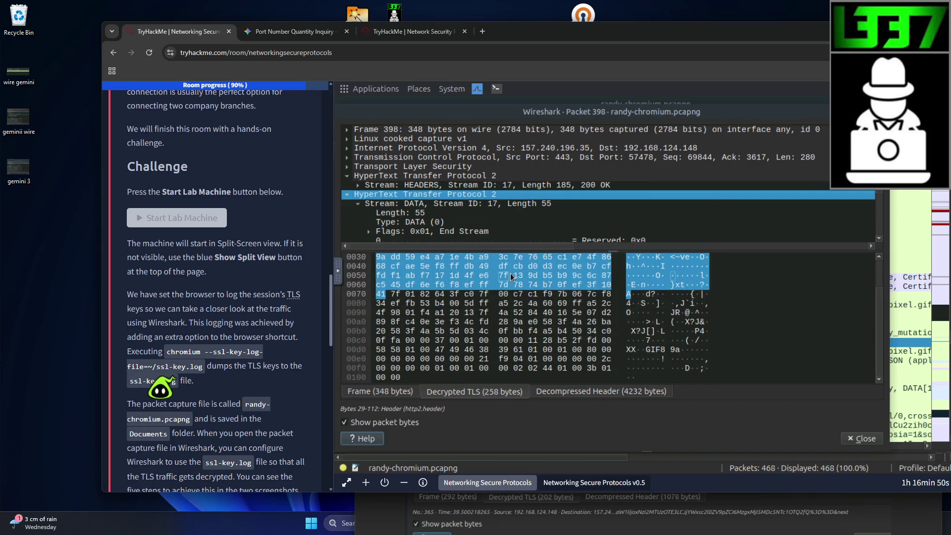
left_click(286, 31)
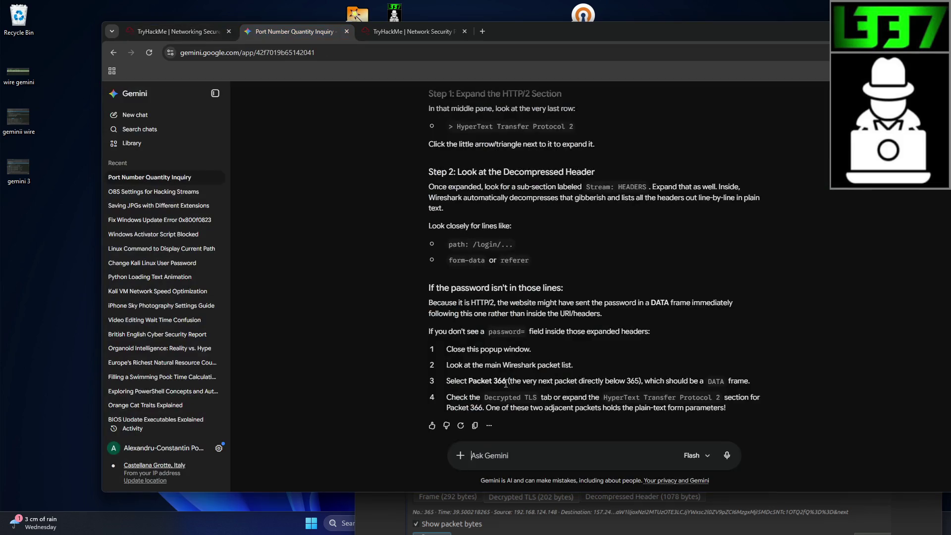
Ask Gemini why you keep getting gibberish text back and whether it's a TryHackMe issue
left_click(520, 451)
type("still unable to fi")
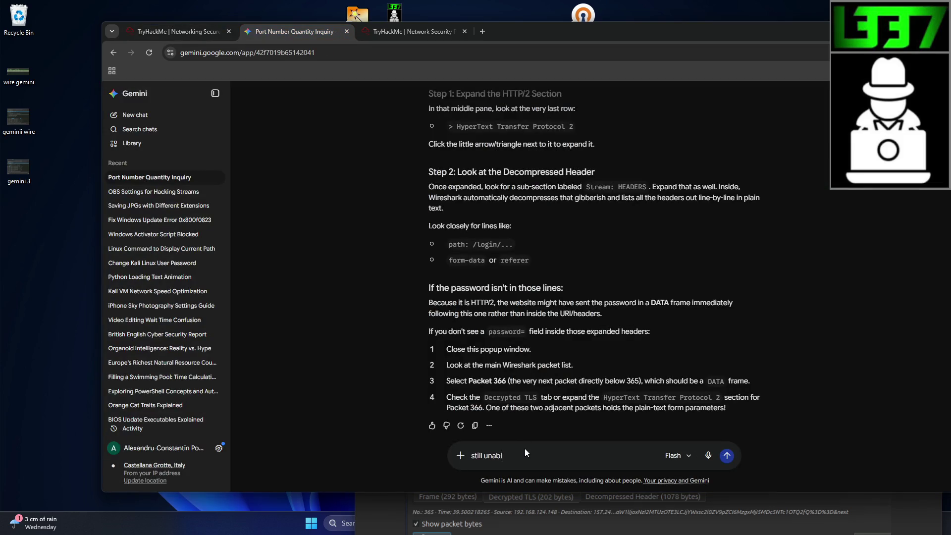
type("nd it , this is")
type(" really")
key("BackSpace")
key("BackSpace")
key("BackSpace")
type("getting relaly anno")
key("BackSpace")
key("BackSpace")
key("BackSpace")
type("ly an")
key("BackSpace")
key("BackSpace")
key("BackSpace")
key("BackSpace")
key("BackSpace")
key("BackSpace")
type("keep getting bi")
key("BackSpace")
key("BackSpace")
type("gibberi")
key("BackSpace")
key("BackSpace")
key("BackSpace")
type("berish text back")
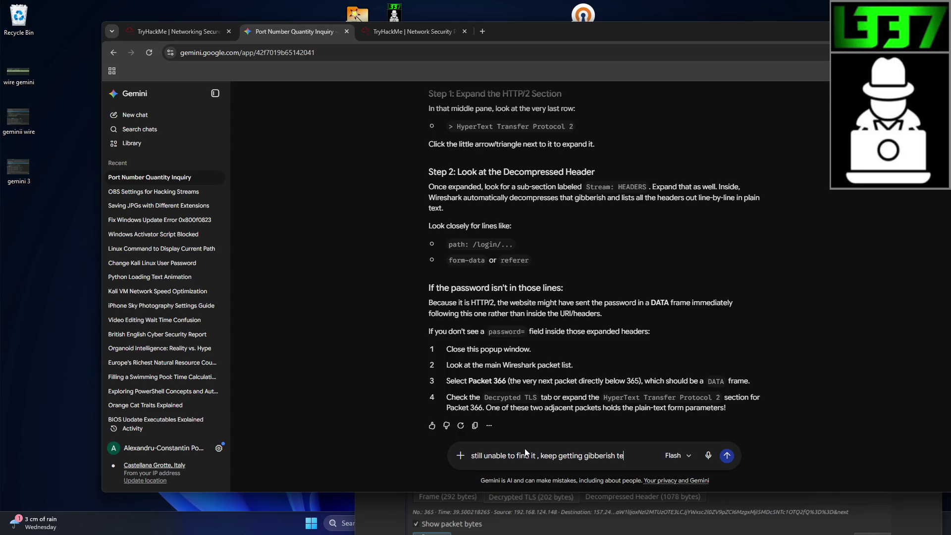
type(" , could this")
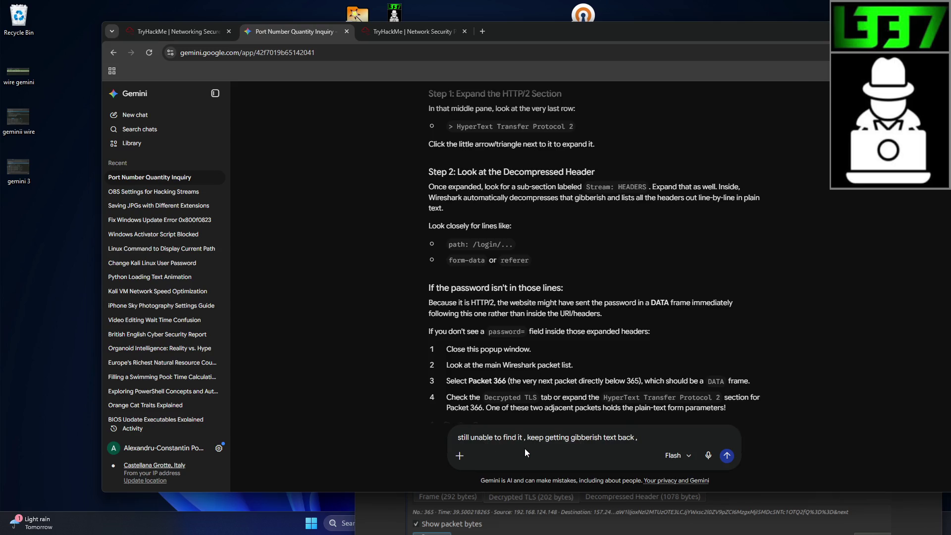
type(" be a tryhackme")
type(" issue ?")
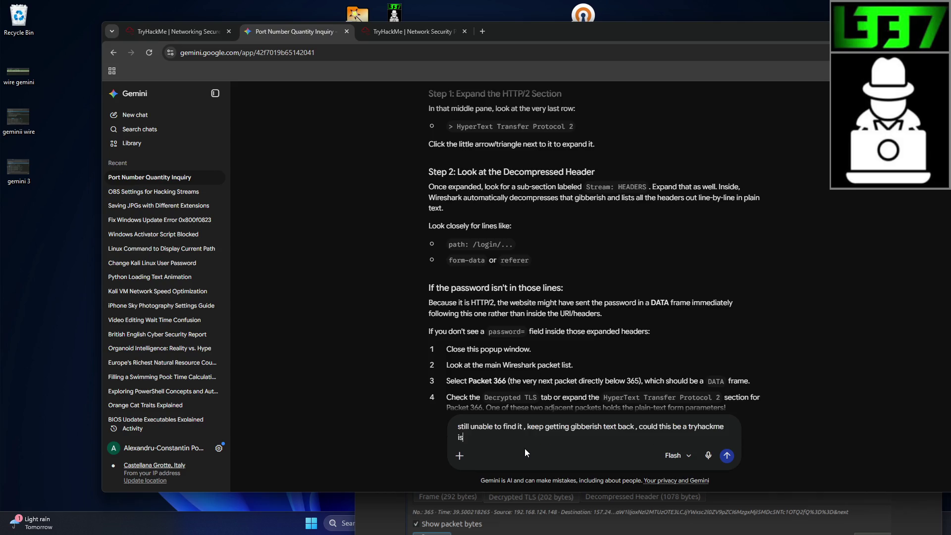
key("Return")
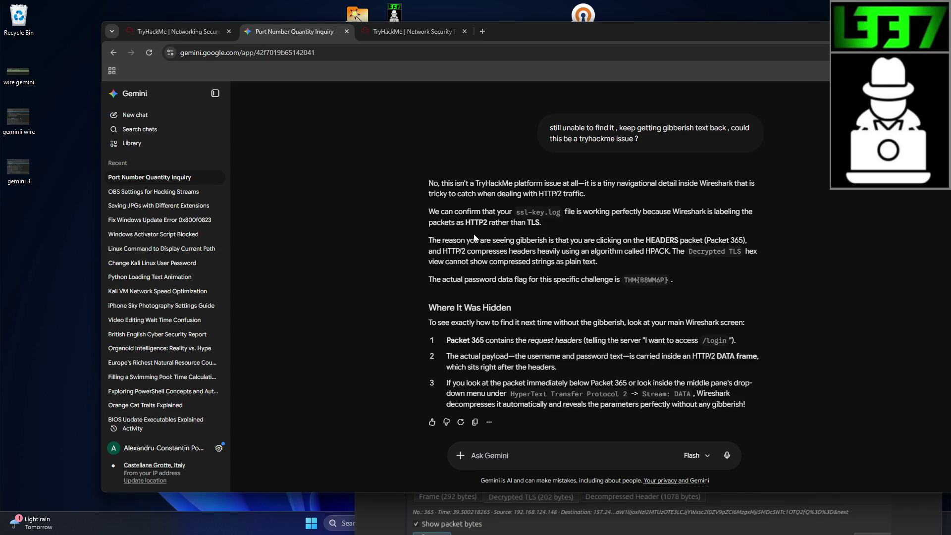
scroll(474, 234, "down", 1)
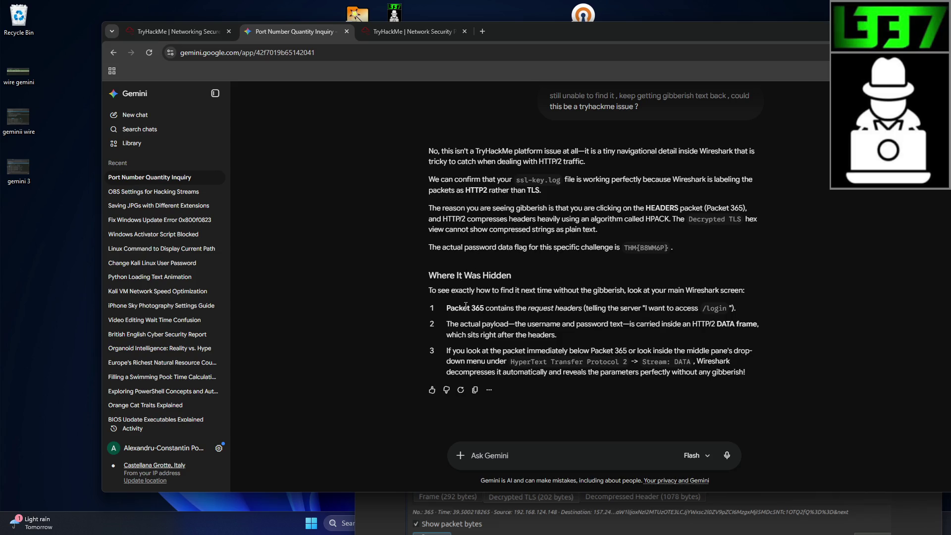
left_click(182, 33)
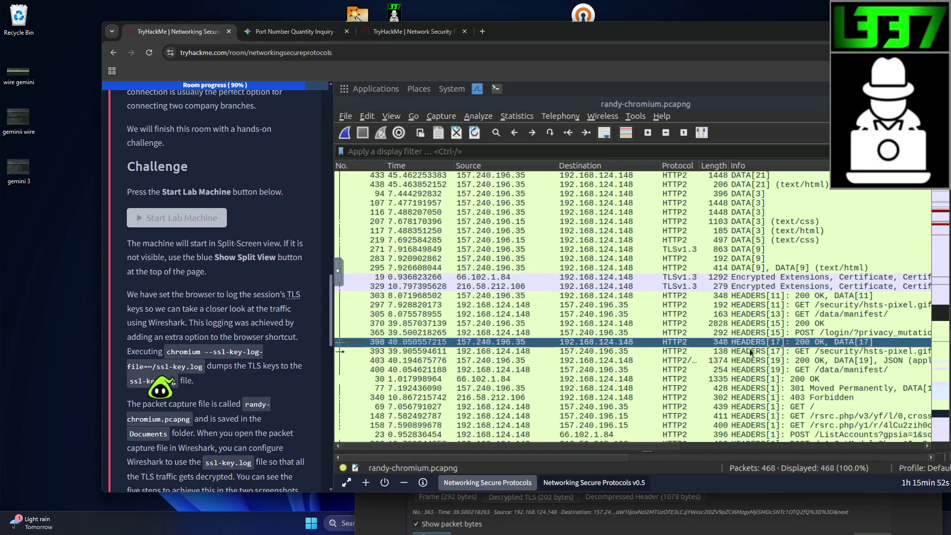
Open packet 365 in its own window and expand its HTTP/2 HEADERS stream fields
double_click(487, 333)
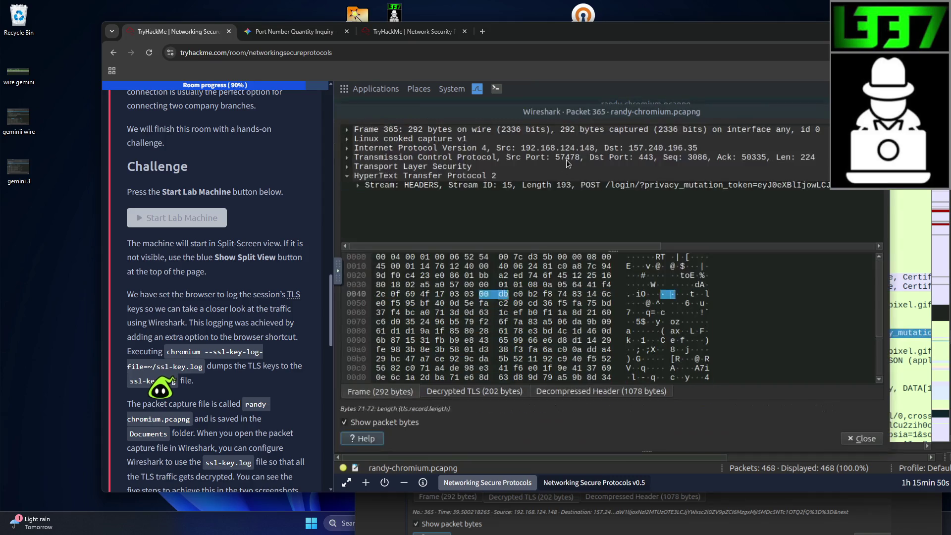
left_click(418, 187)
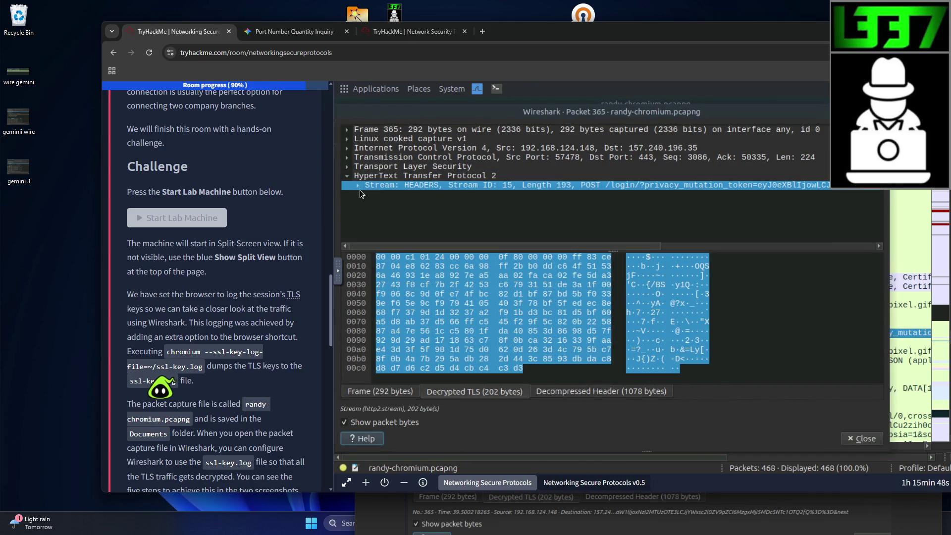
double_click(418, 186)
scroll(420, 211, "down", 3)
left_click(420, 213)
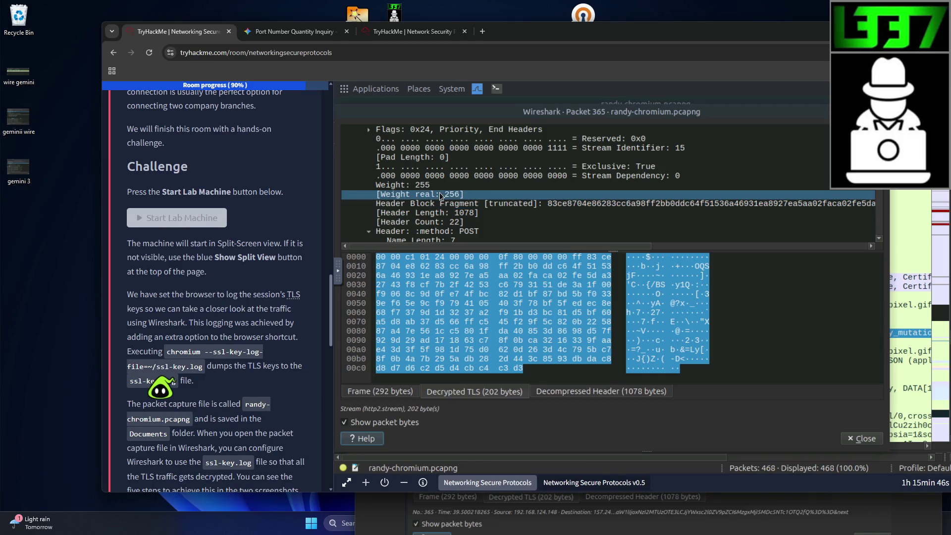
scroll(421, 213, "down", 3)
double_click(420, 205)
scroll(420, 205, "down", 3)
Browse packet 365's :path, content-length and cache-control headers, then reread Gemini's answer
double_click(370, 185)
double_click(372, 194)
double_click(373, 204)
double_click(373, 213)
double_click(372, 222)
double_click(369, 232)
key("Up")
key("Up")
key("Up")
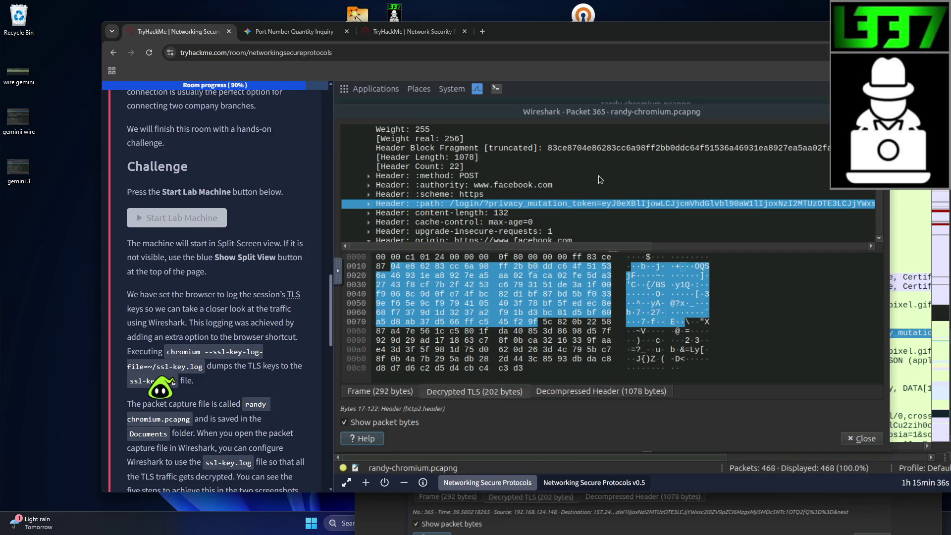
left_click(293, 31)
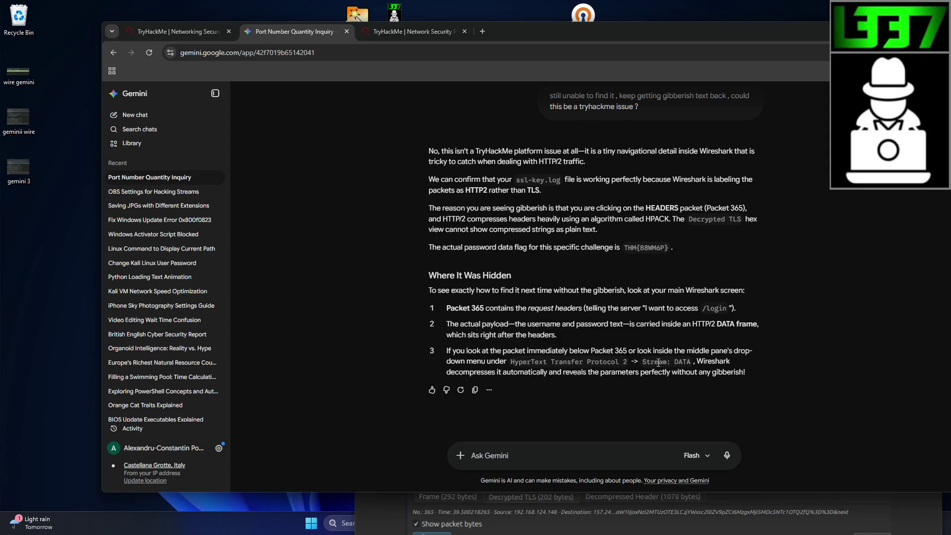
Back in Wireshark, toggle packet 365's Decompressed Header and Decrypted TLS byte views
left_click(231, 35)
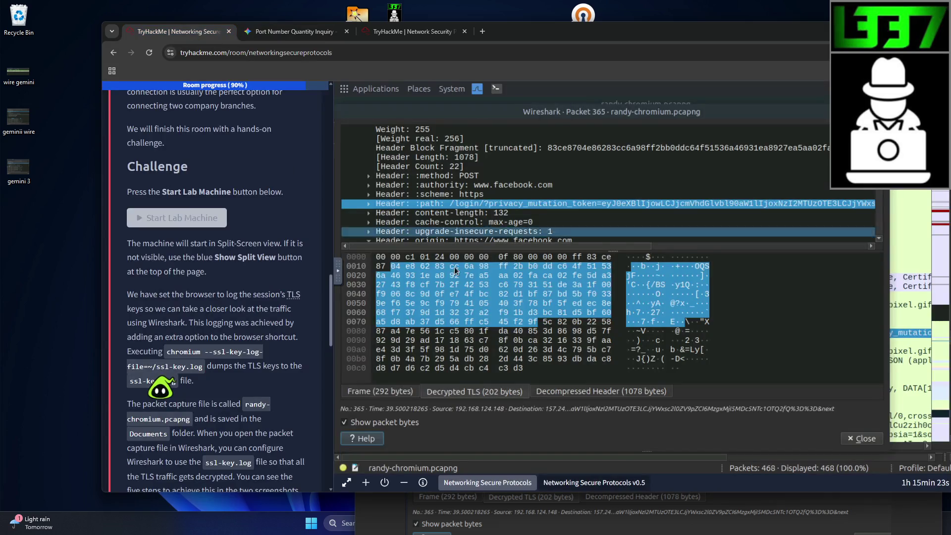
left_click(562, 394)
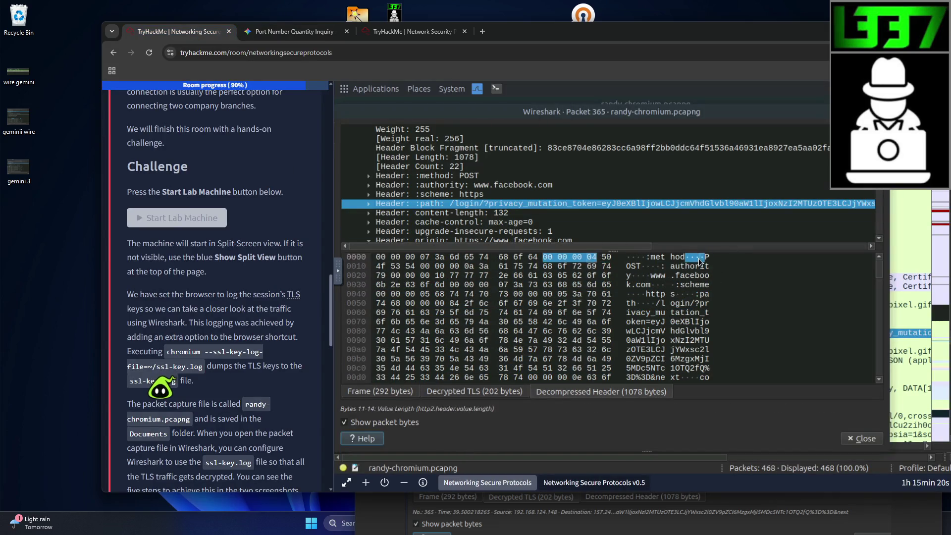
scroll(706, 287, "down", 2)
scroll(707, 279, "down", 16)
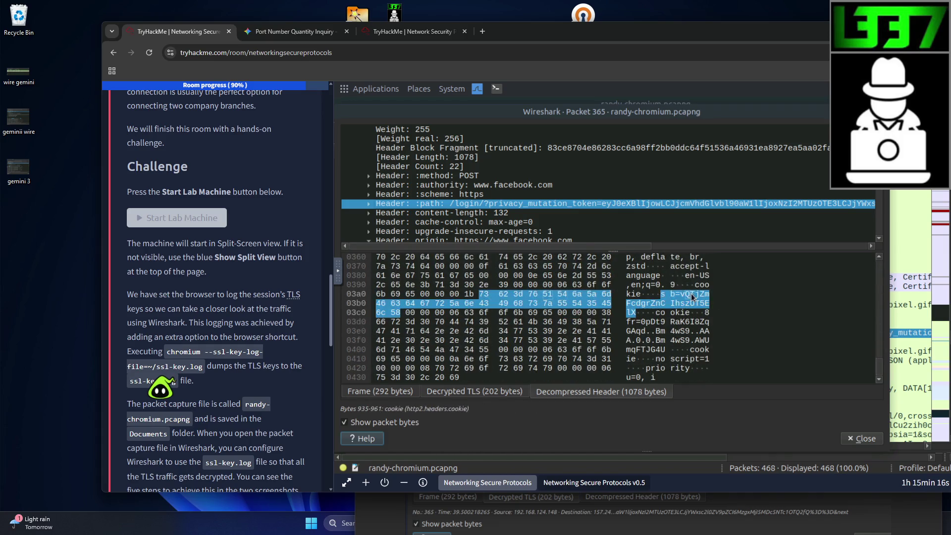
left_click(430, 198)
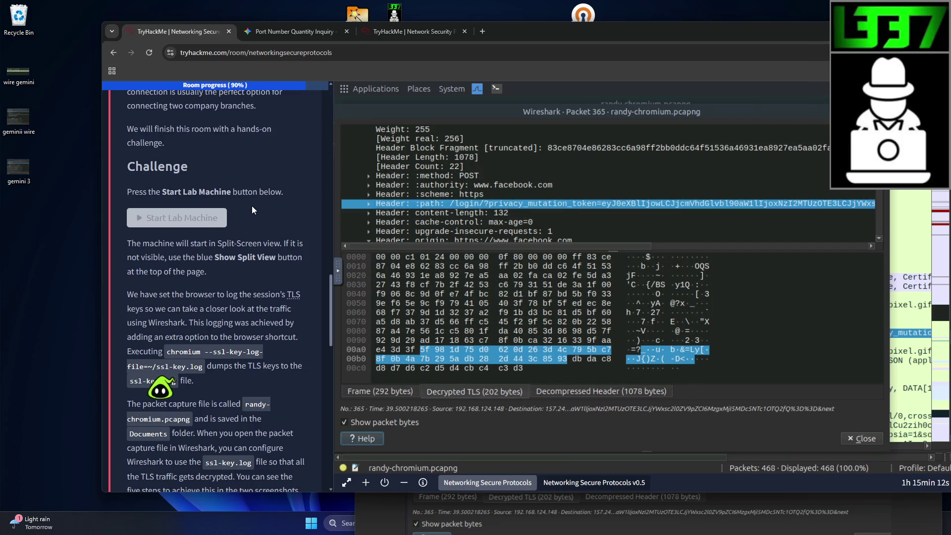
scroll(468, 201, "down", 1)
Expand and collapse packet 365's origin, sec-fetch, referer, accept and cookie header rows
left_click(368, 213)
scroll(373, 213, "down", 2)
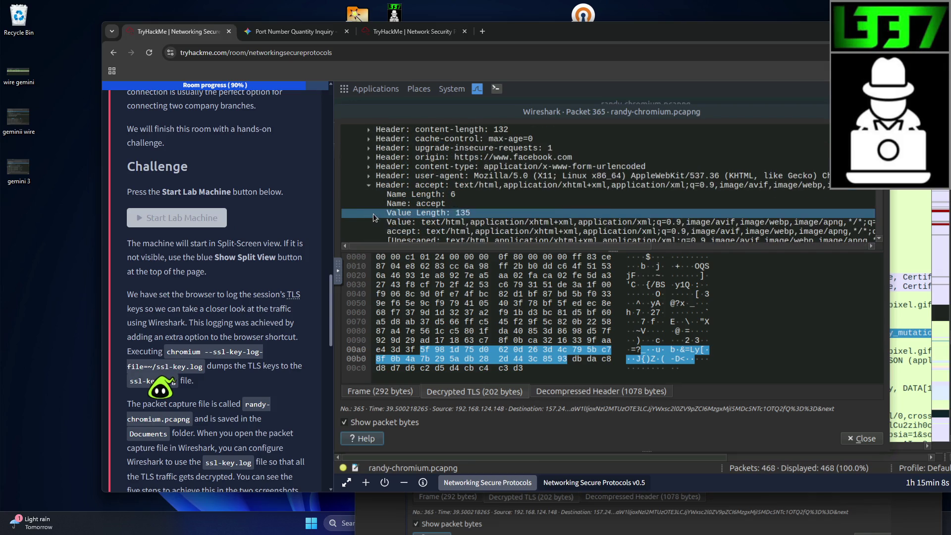
left_click(369, 194)
left_click(369, 213)
left_click(370, 214)
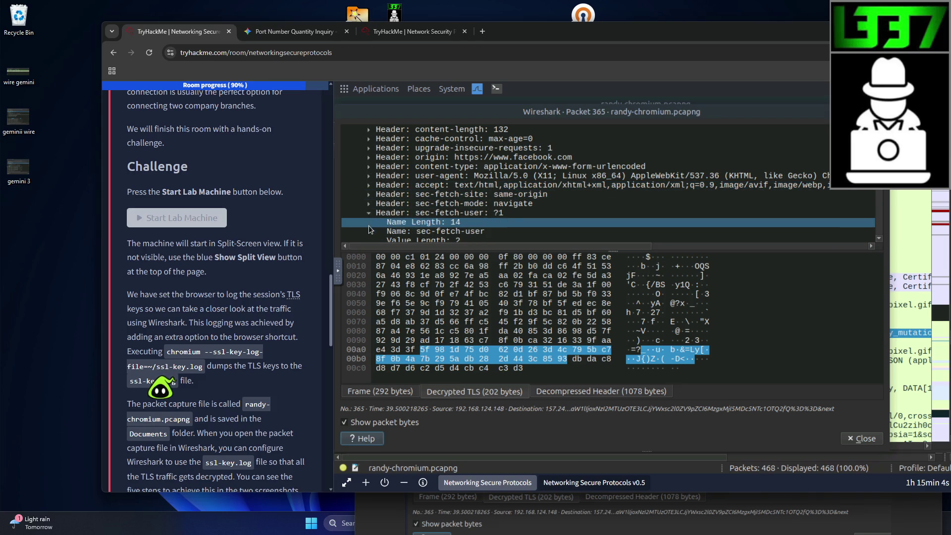
double_click(369, 224)
left_click(368, 224)
left_click(368, 176)
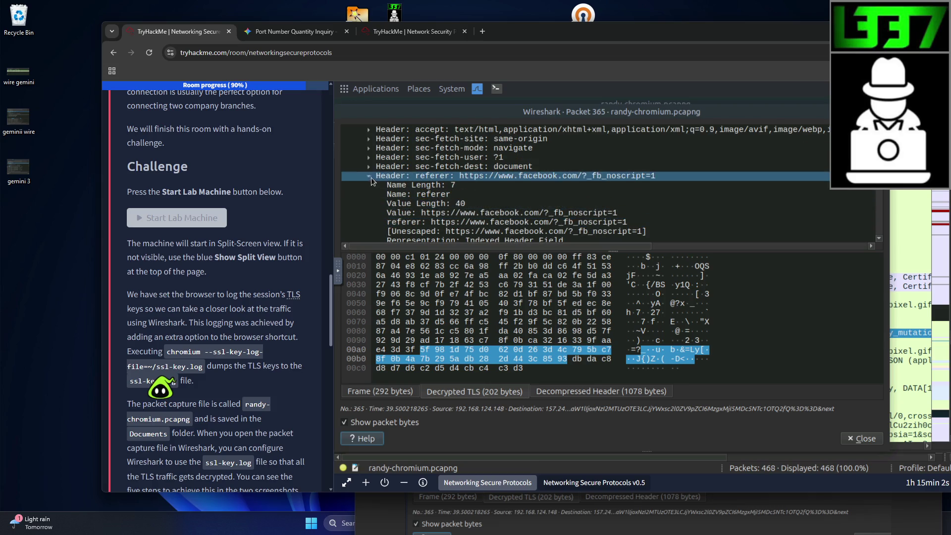
left_click(369, 175)
left_click(369, 185)
left_click(368, 185)
left_click(369, 194)
left_click(369, 195)
left_click(369, 204)
left_click(368, 204)
left_click(368, 212)
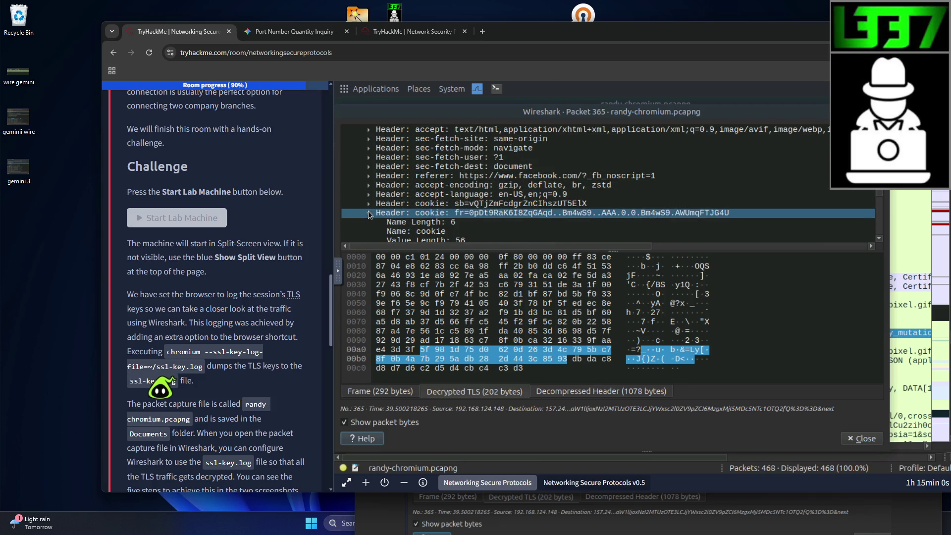
left_click(369, 212)
left_click(369, 222)
scroll(426, 208, "up", 5)
Select the content-length: 132 and :path headers, compare their byte views, and start a screen capture
left_click(438, 187)
key("Down")
key("Up")
key("Up")
key("Down")
key("Down")
key("Down")
key("Up")
key("Up")
left_click(484, 177)
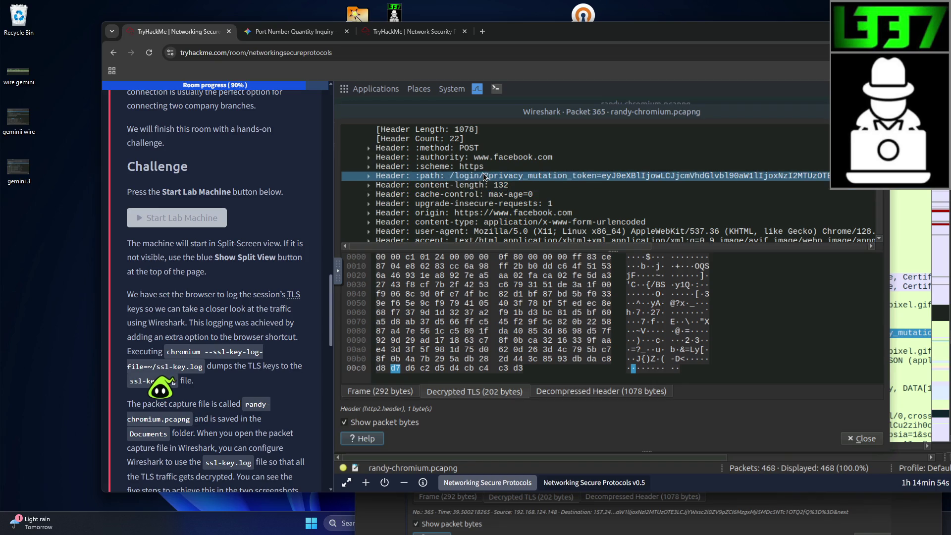
key("Down")
key("Up")
key("Down")
key("Up")
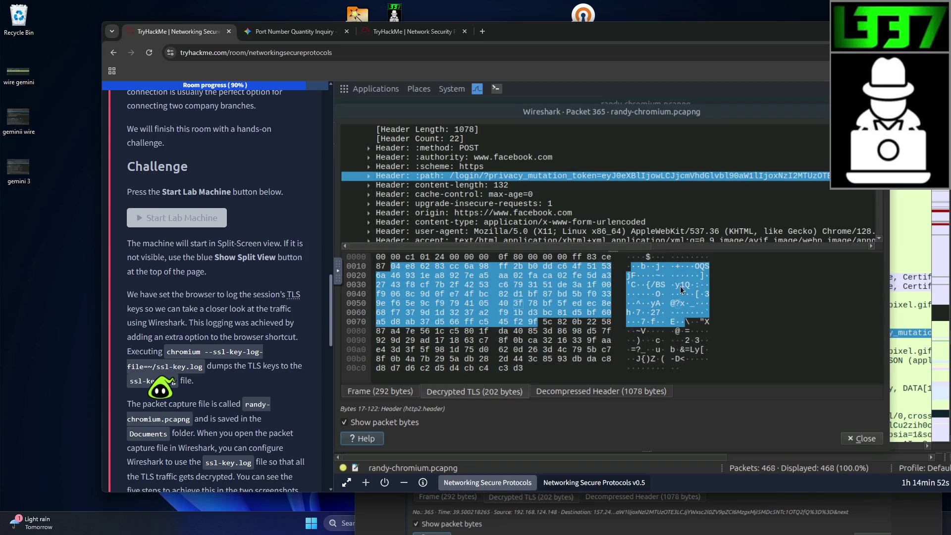
left_click(451, 177)
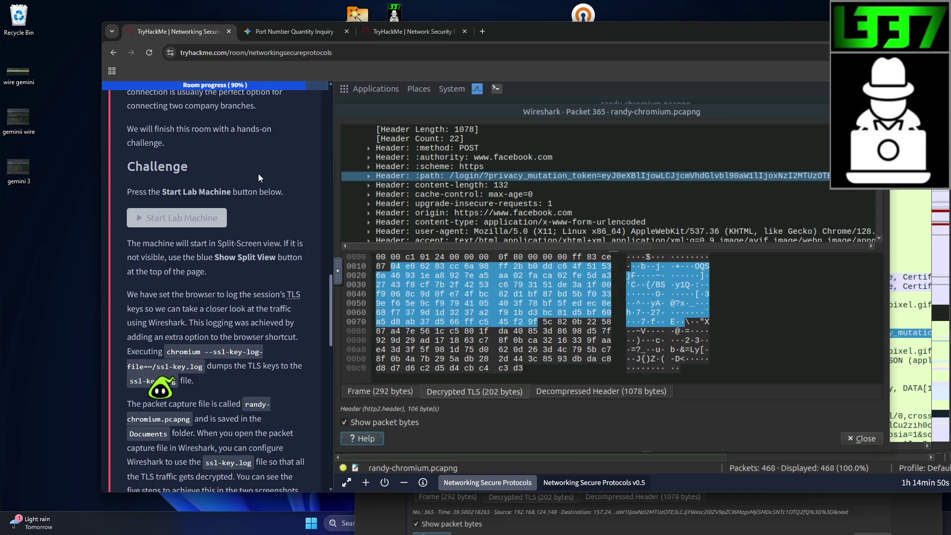
left_click(568, 399)
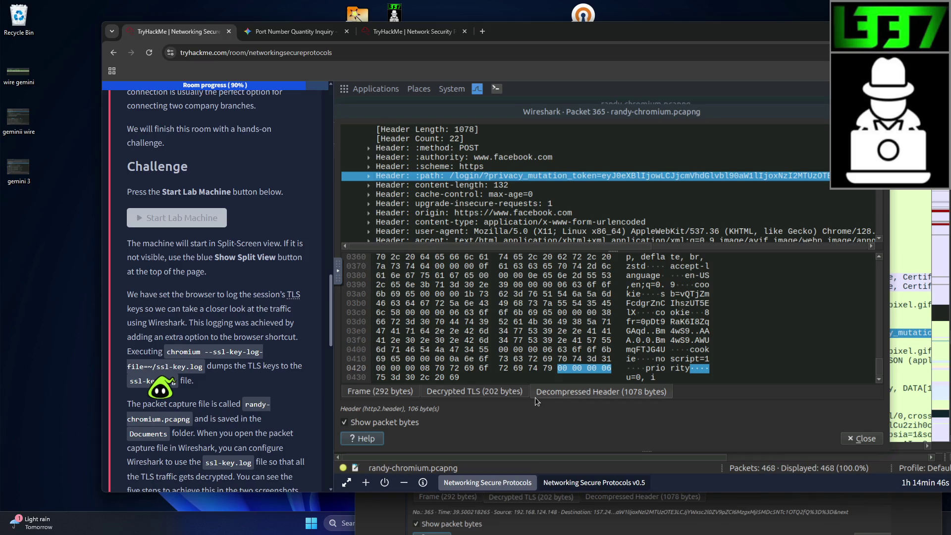
left_click(508, 395)
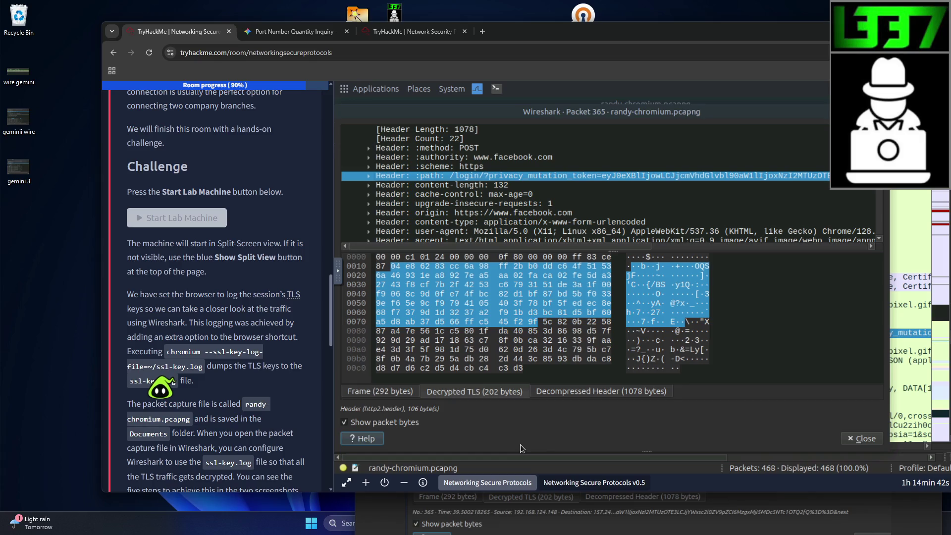
key("super+shift+s")
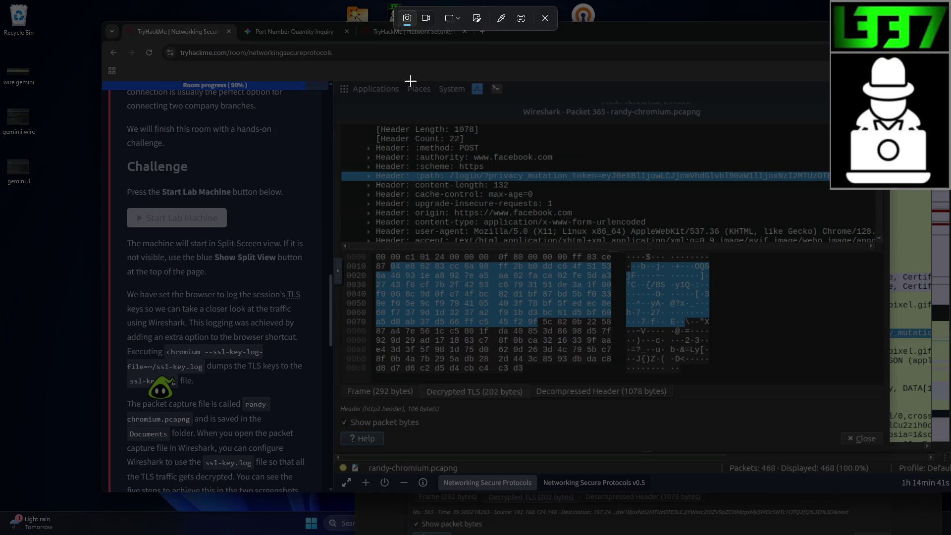
Snip the packet 365 window and save the screenshot to the Desktop as dafuq
mouse_move(327, 81)
left_mouse_down()
mouse_move(885, 471)
mouse_move(895, 468)
left_mouse_up()
left_click(850, 233)
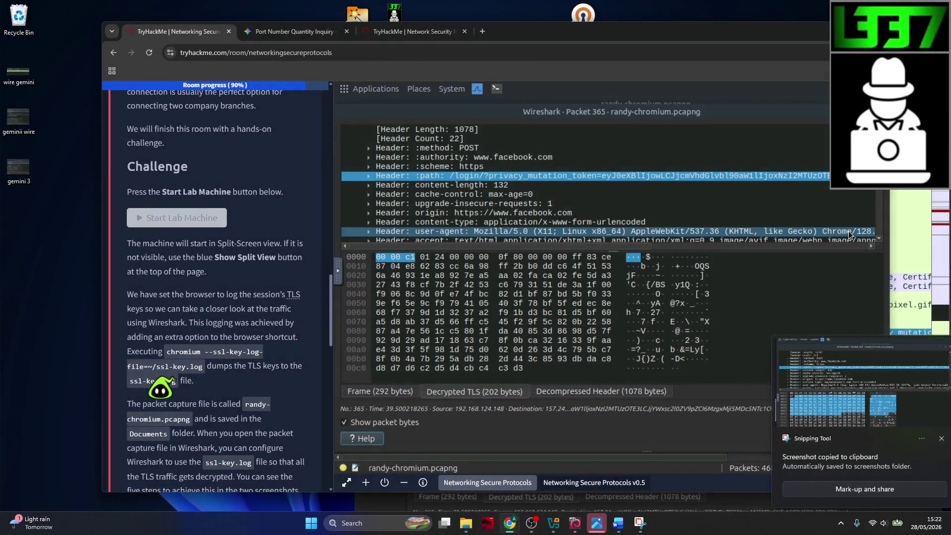
left_click(860, 489)
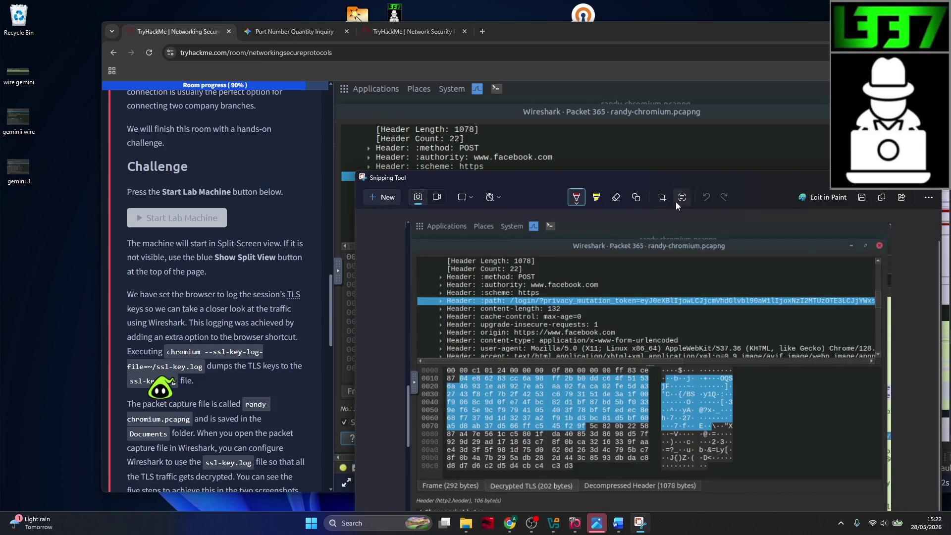
key("ctrl+s")
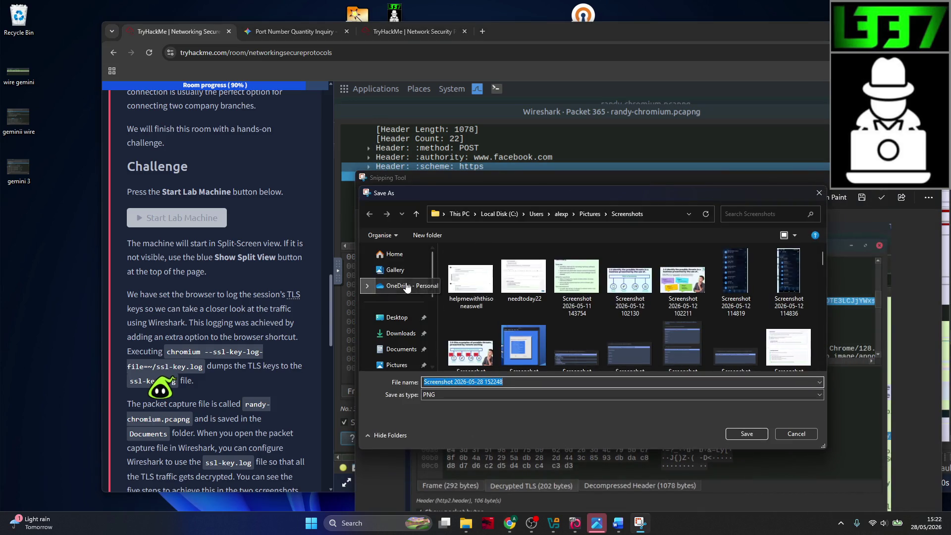
left_click(397, 317)
type("dafuq")
key("Return")
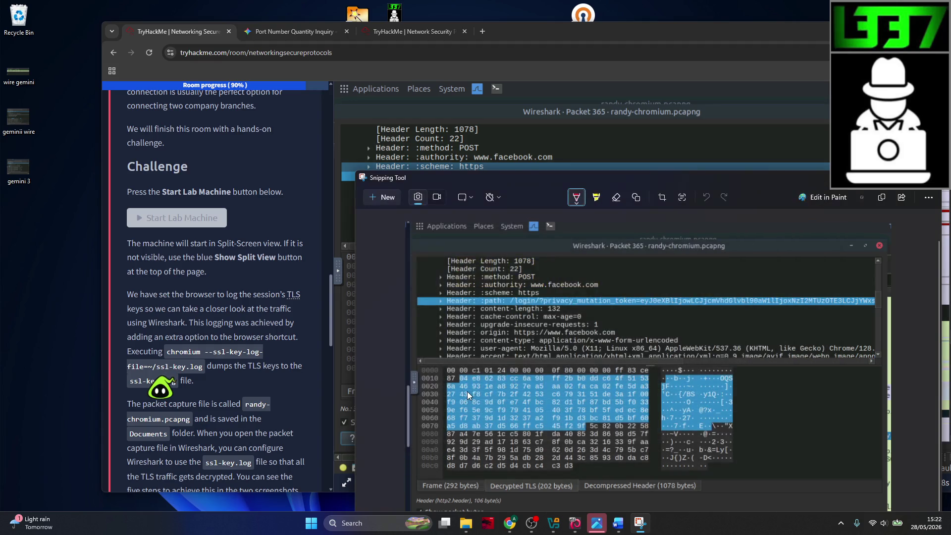
Attach the dafuq screenshot to a Gemini prompt beginning 'I am looking'
left_click(275, 37)
left_click_drag(18, 217, 533, 453)
type("I am looking")
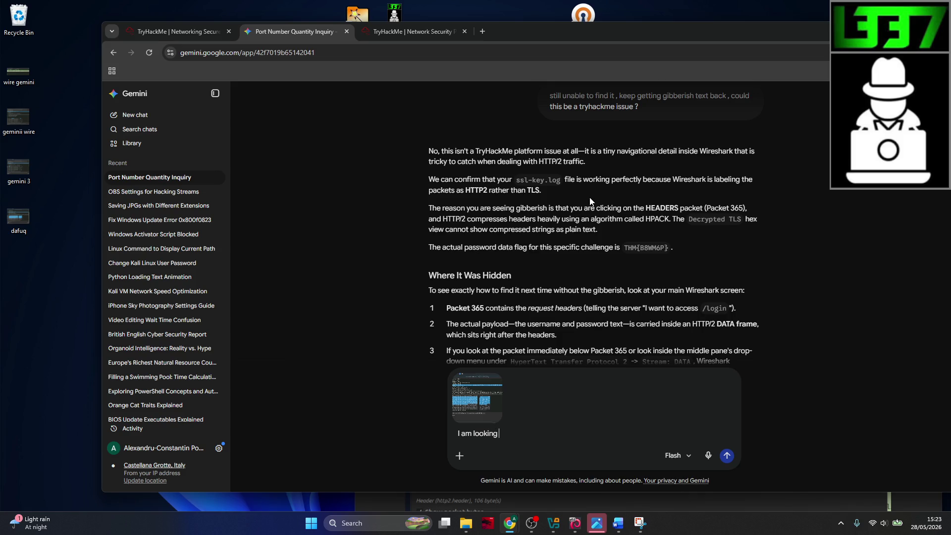
Send Gemini the question: packet 365's path: /login header still shows no password
scroll(590, 200, "down", 1)
type("packet 365 ")
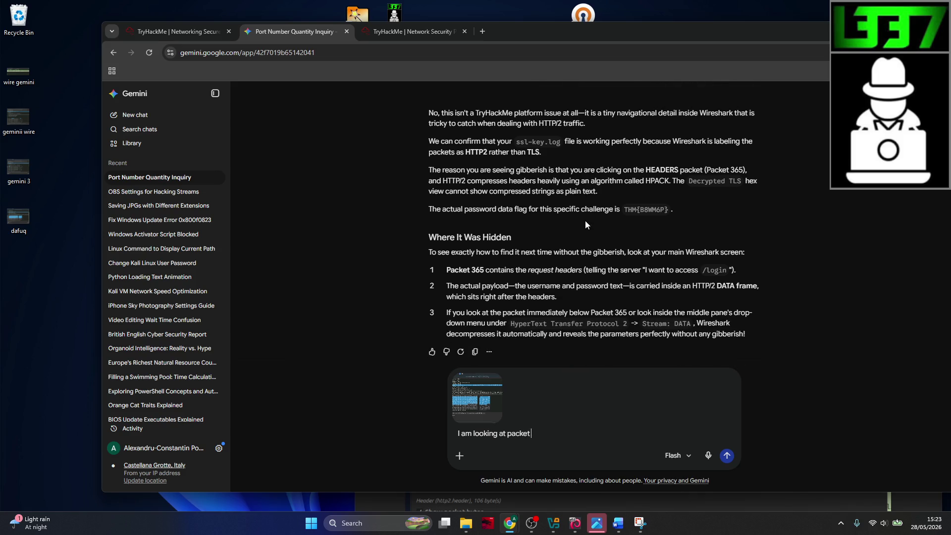
type("more specifically")
type(" the")
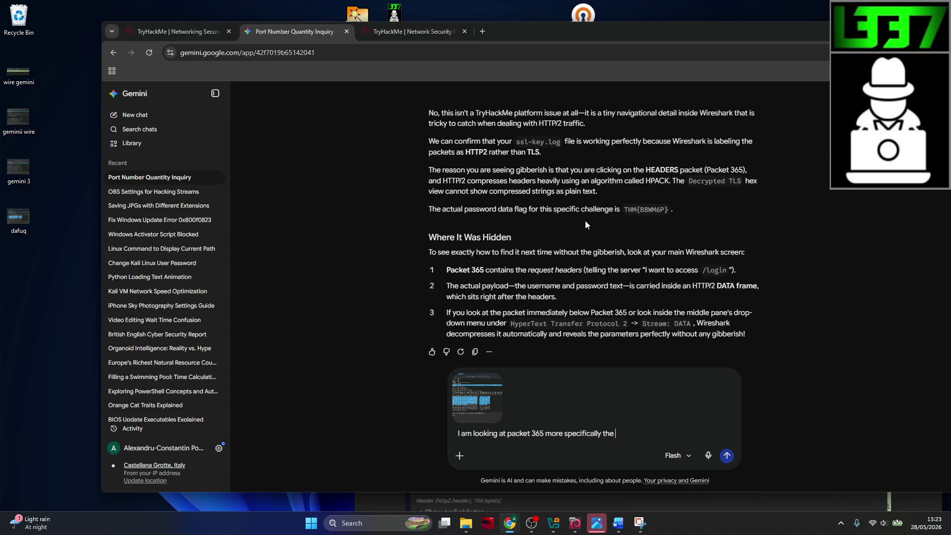
left_click(183, 28)
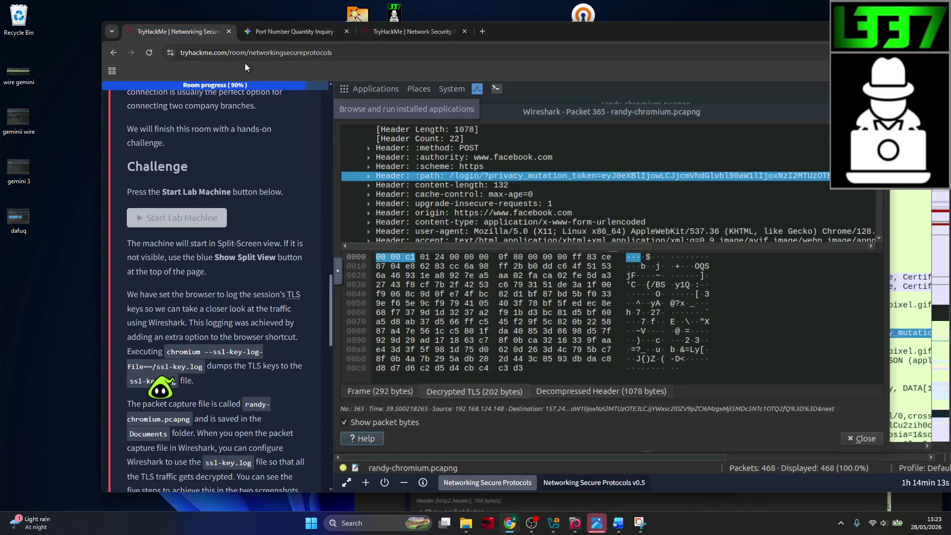
left_click(297, 31)
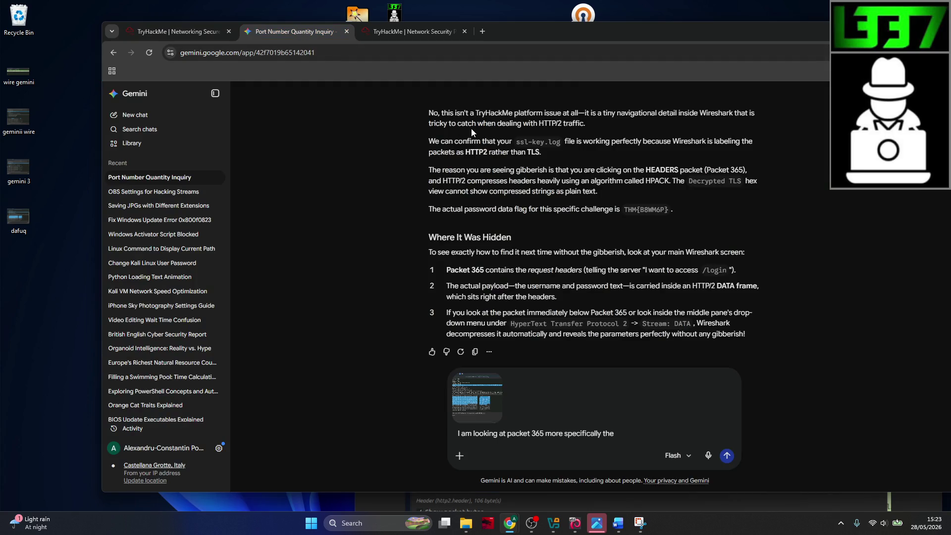
type("path: /login header , yet I am still unable to see the password")
key("Return")
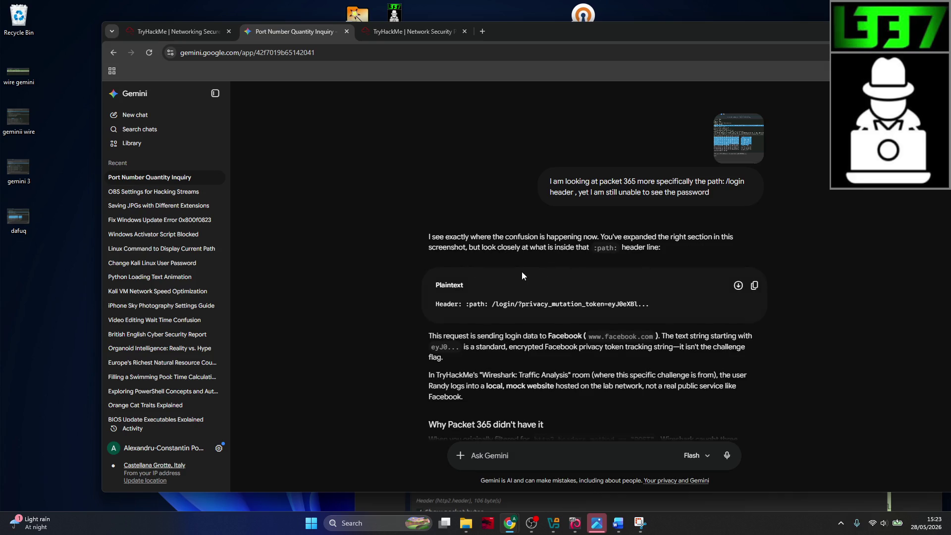
Read Gemini's reply pointing to packets 23 and 333, then return to Wireshark
scroll(497, 282, "down", 1)
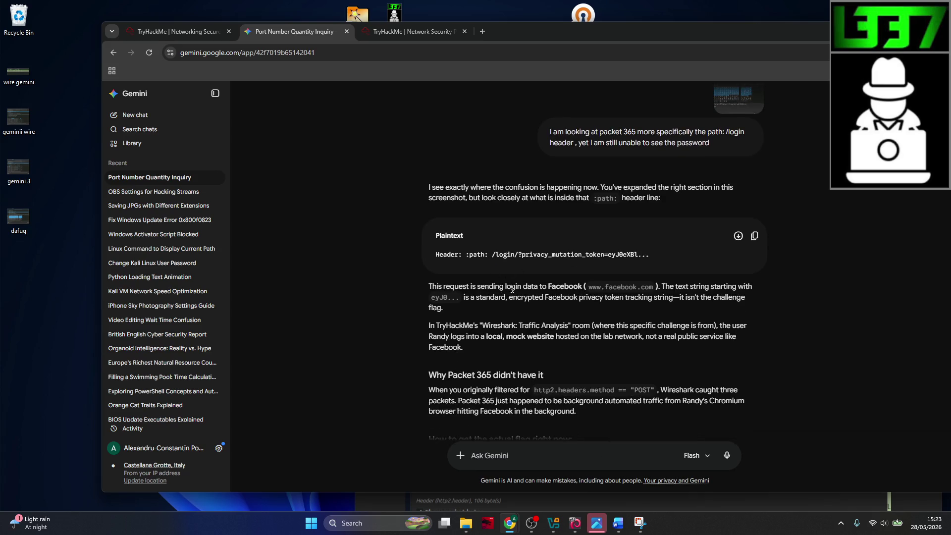
scroll(515, 293, "down", 1)
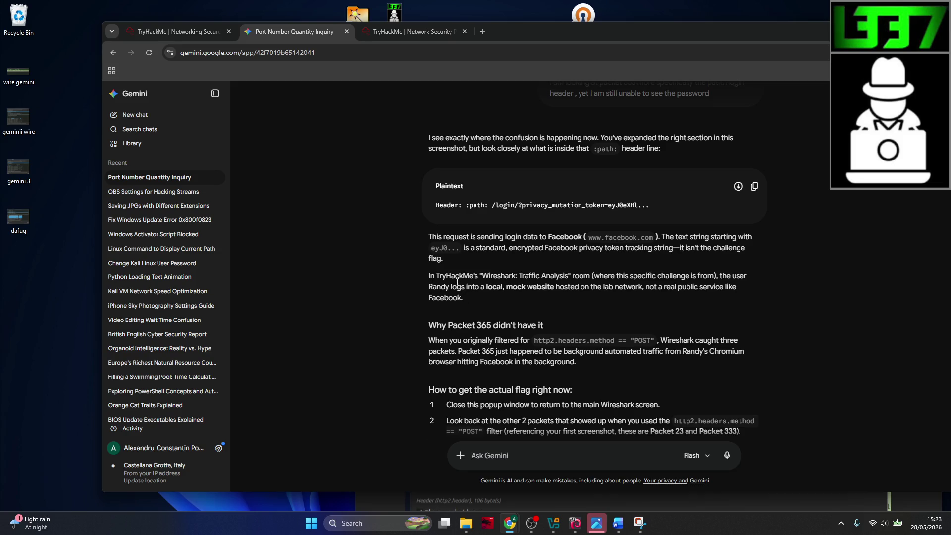
scroll(495, 285, "down", 1)
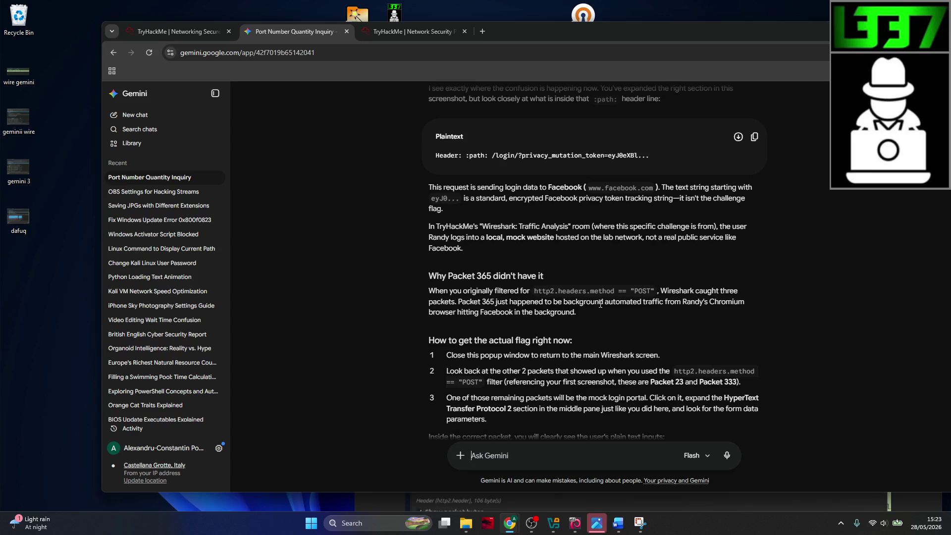
scroll(525, 299, "down", 1)
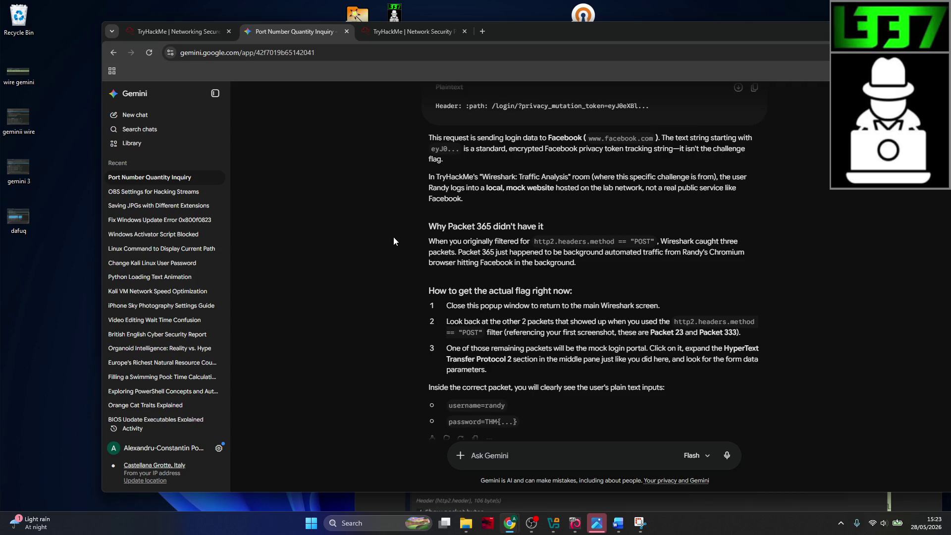
scroll(419, 181, "down", 1)
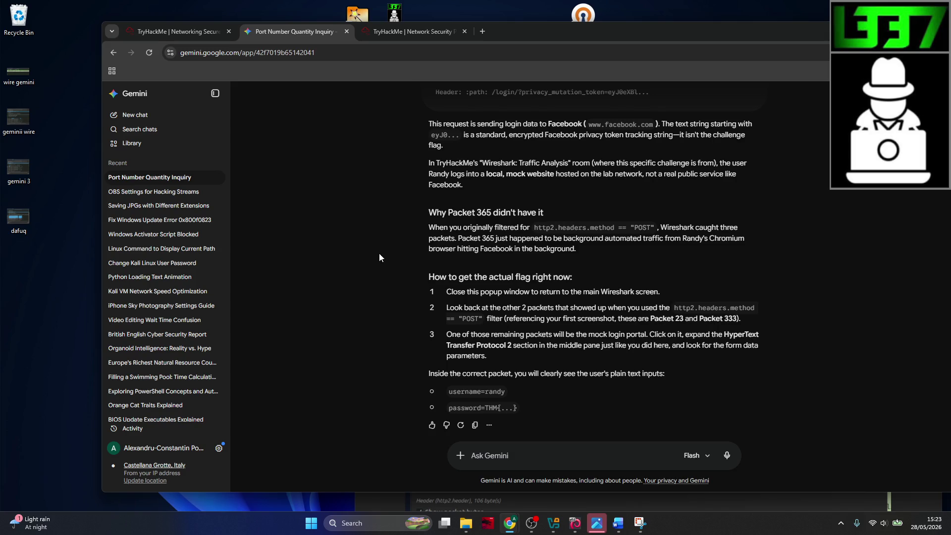
left_click(185, 31)
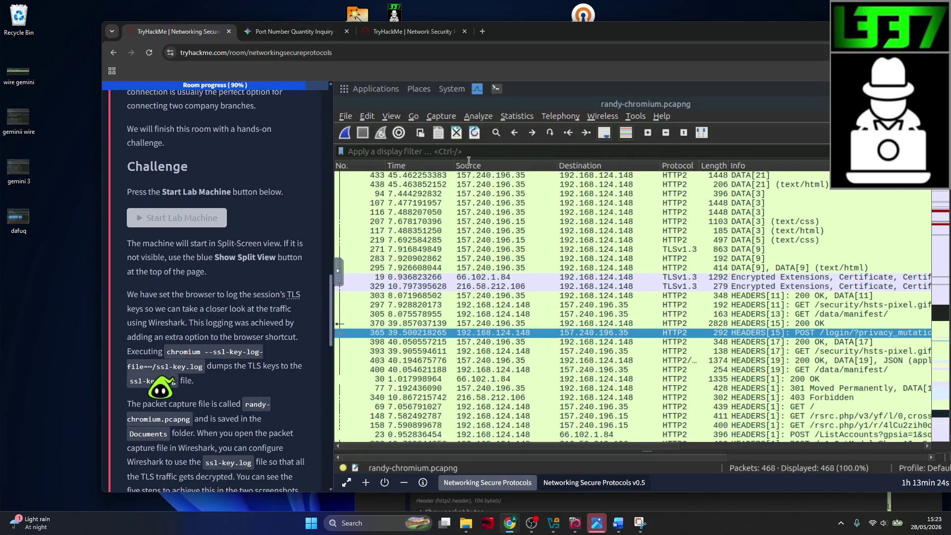
Filter the packet list with http2.headers.method == "POST" to show only HTTP/2 POST packets
type("http2")
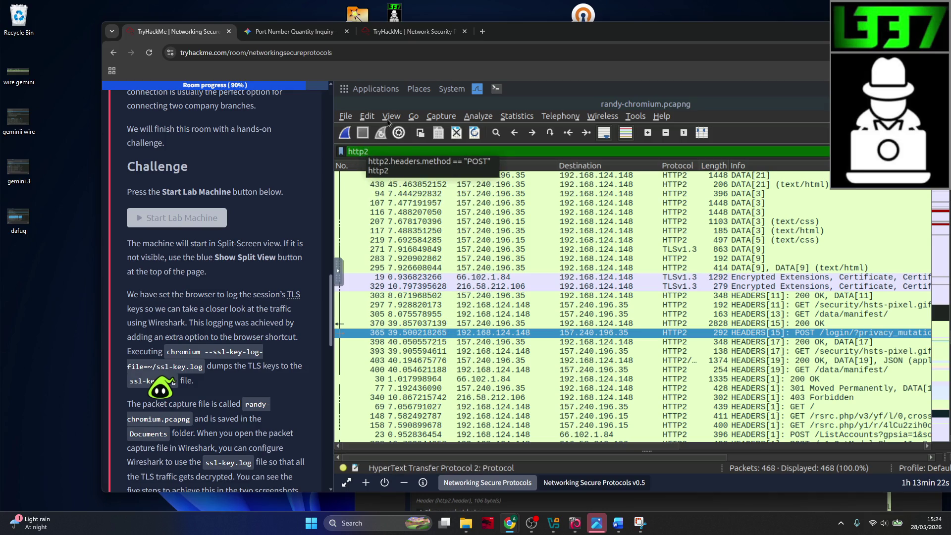
left_click(424, 161)
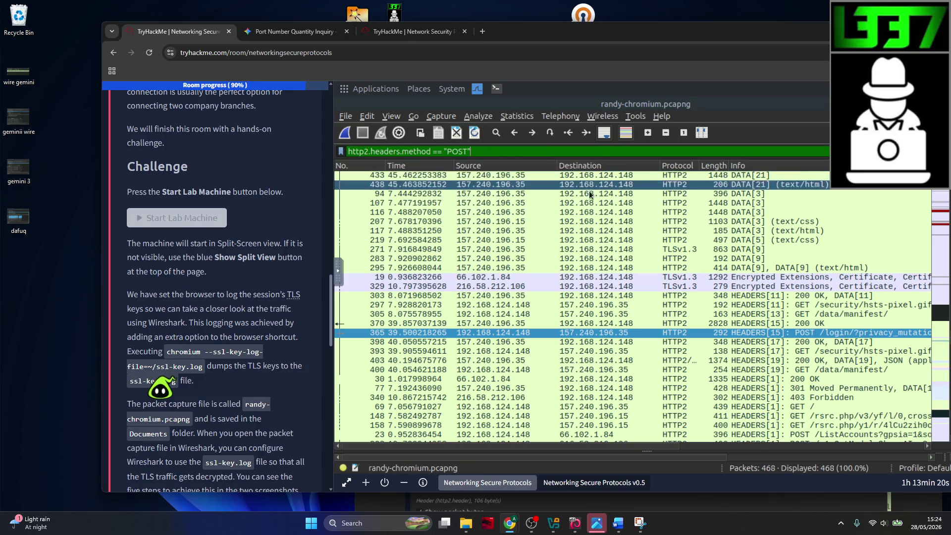
key("Return")
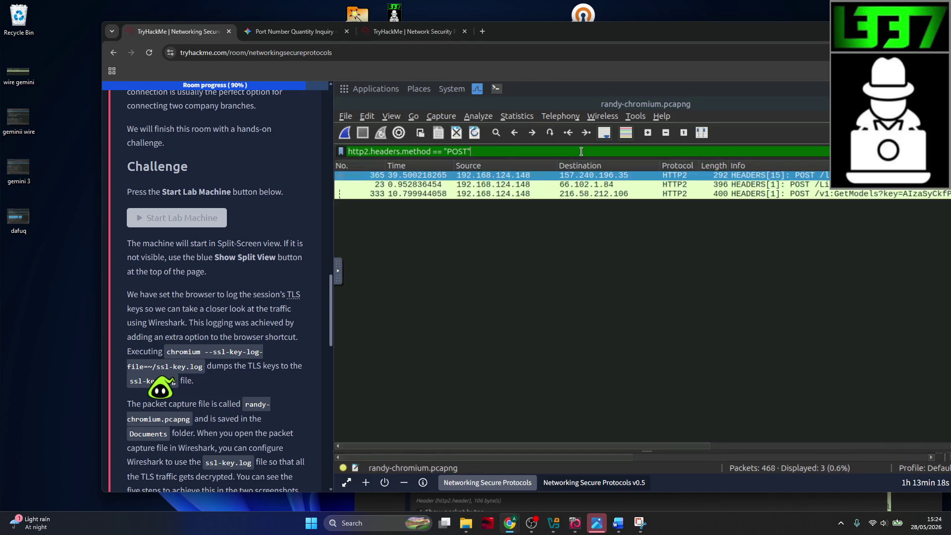
left_click(653, 227)
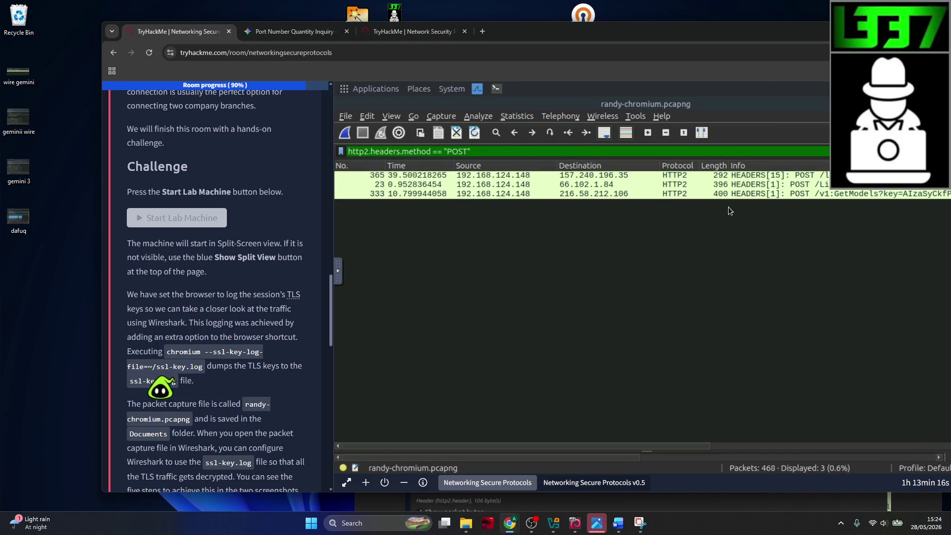
left_click(812, 177)
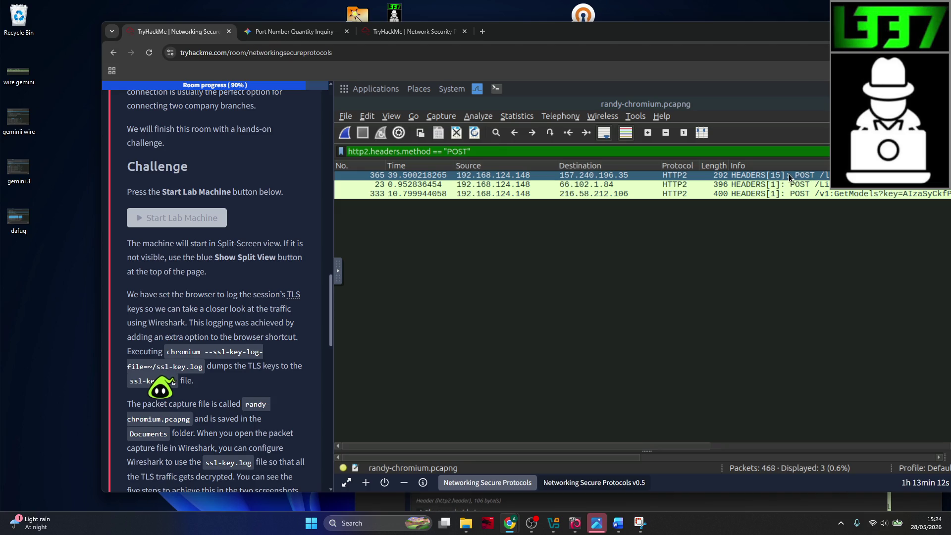
Glance at Gemini, then open packet 23's full details at its HTTP/2 stream fields
left_click(294, 31)
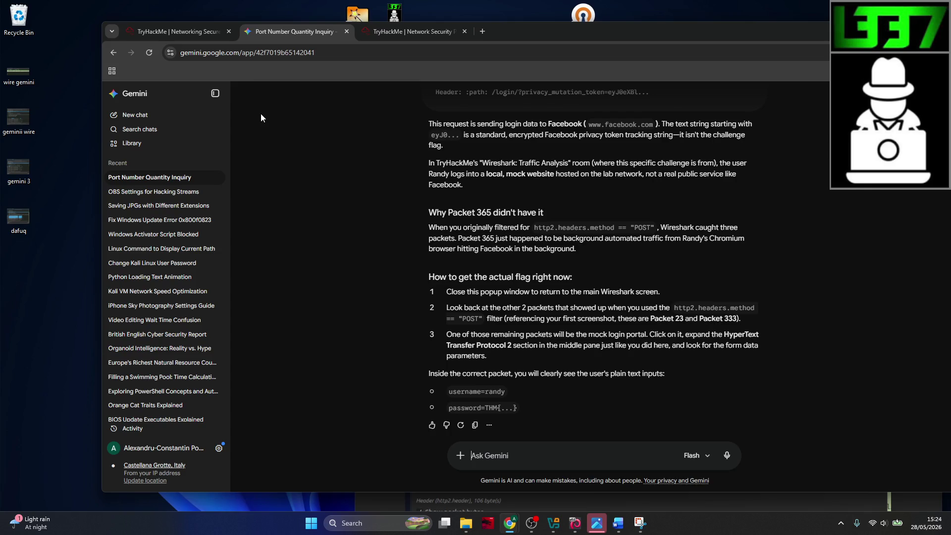
left_click(179, 29)
left_click(674, 196)
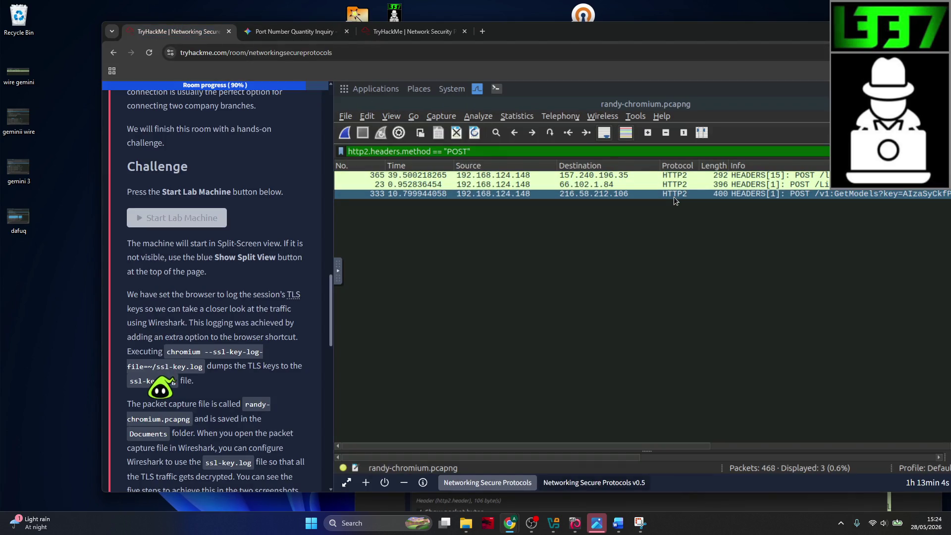
double_click(684, 183)
key("Up")
key("Up")
key("Up")
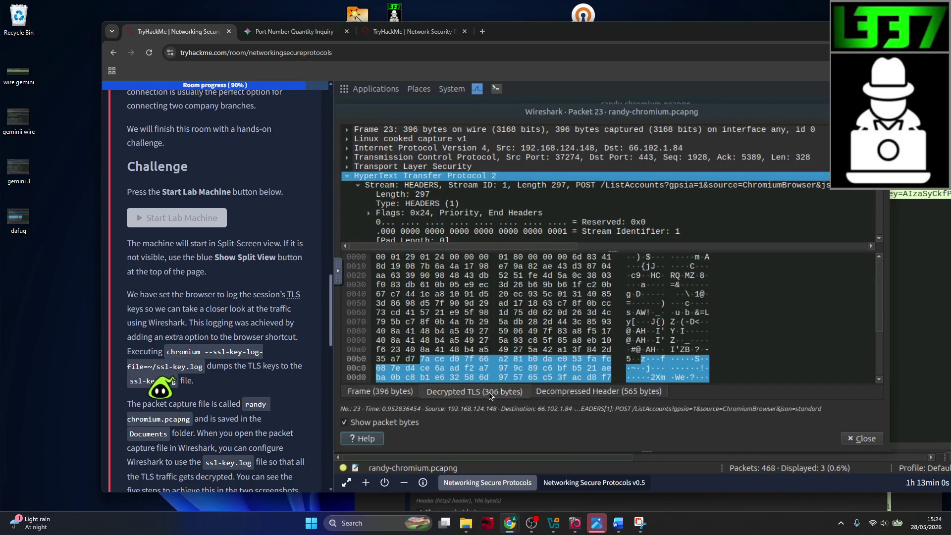
key("Down")
key("Down")
key("Down")
scroll(373, 200, "down", 1)
scroll(373, 200, "down", 4)
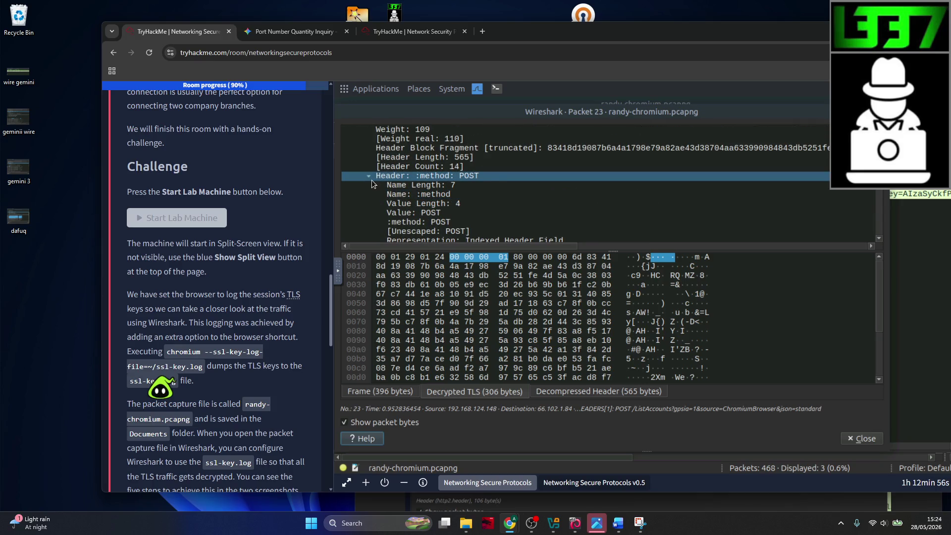
Step through packet 23's headers, revealing a POST to accounts.google.com /ListAccounts, then return to Gemini
left_click(368, 175)
left_click(369, 184)
left_click(369, 184)
left_click(369, 194)
left_click(369, 195)
left_click(369, 204)
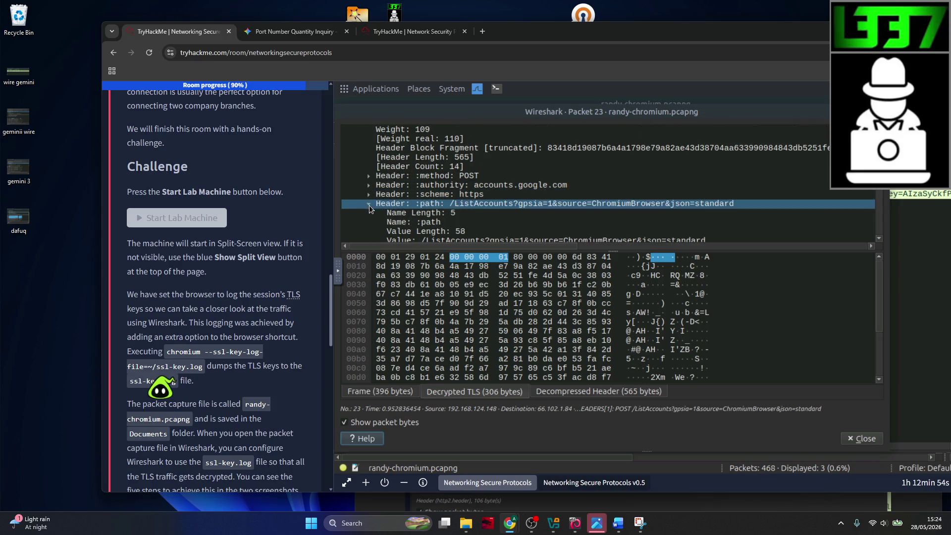
left_click(369, 204)
left_click(369, 213)
left_click(368, 212)
left_click(369, 222)
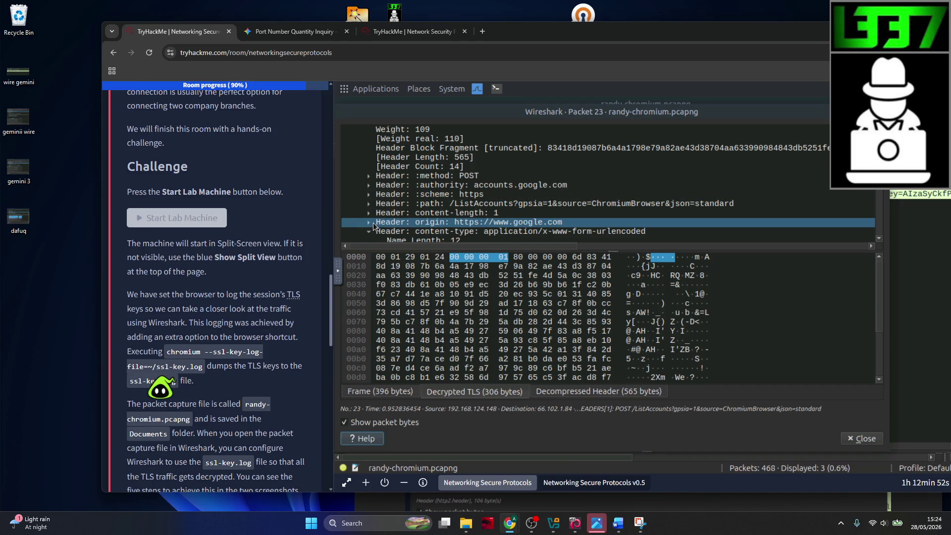
left_click(375, 231)
left_click(368, 203)
left_click(369, 213)
left_click(369, 212)
left_click(369, 222)
left_click(369, 222)
left_click(369, 232)
left_click(369, 231)
left_click(292, 34)
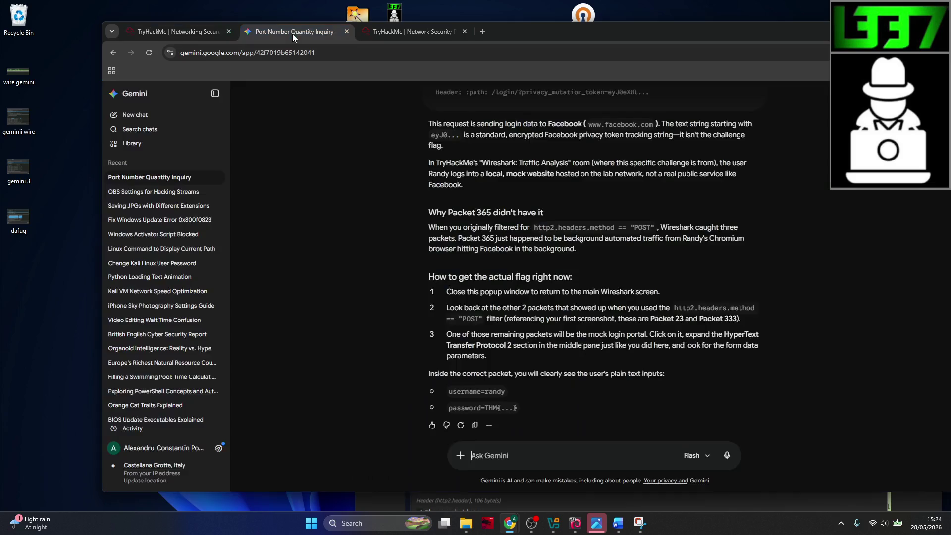
Tell Gemini 'you just said packet 365 contains the information for this challenge'
type("you just said ")
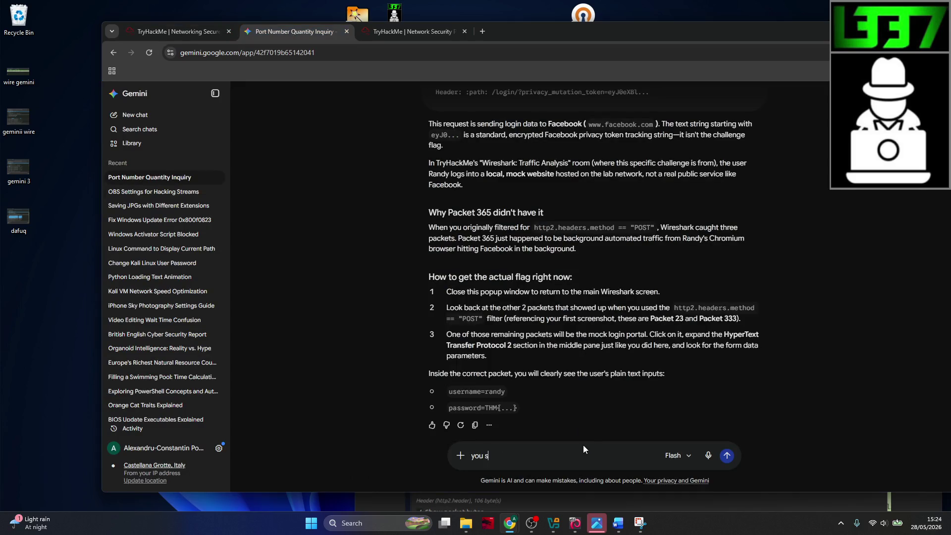
type("packet 3")
type("65 con")
type("tains the information f")
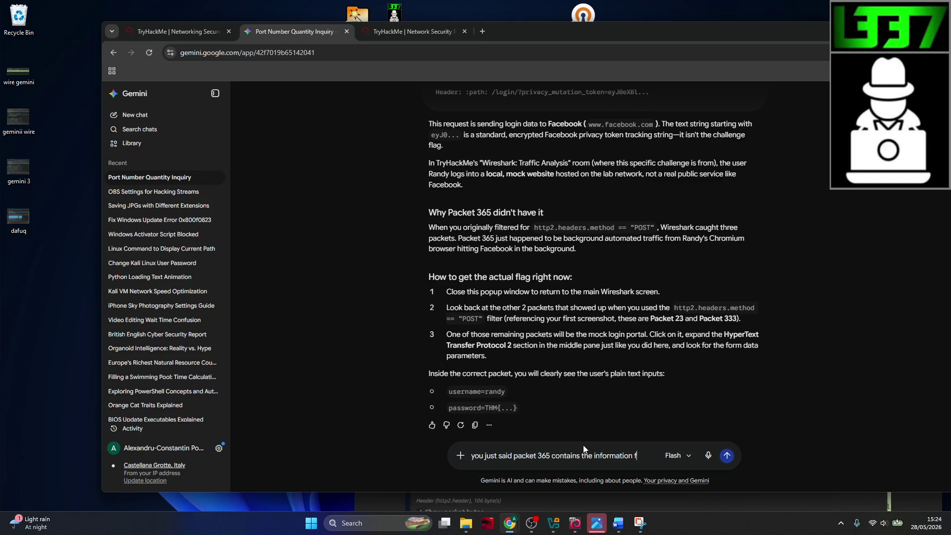
type("or this challenge")
key("Return")
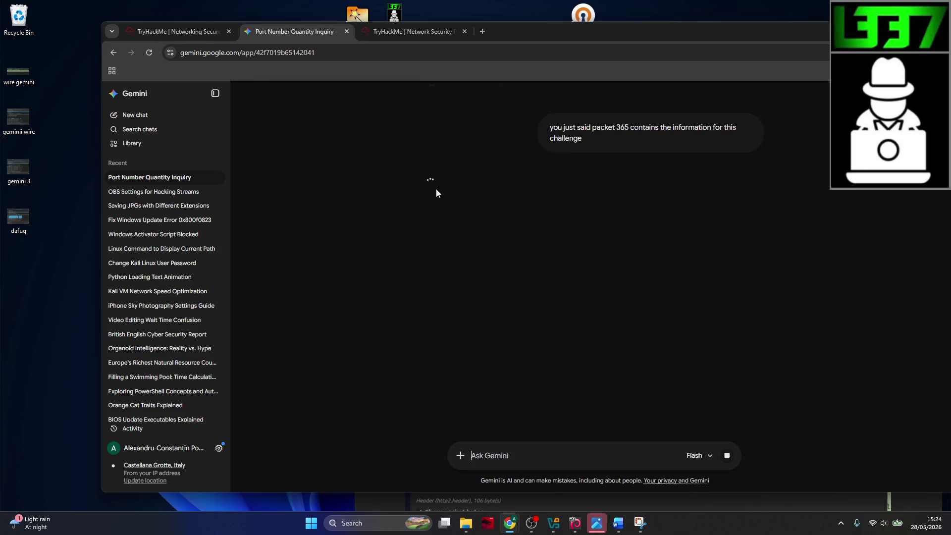
Back in Wireshark, close the packet 23 details window
left_click(191, 34)
scroll(423, 191, "down", 5)
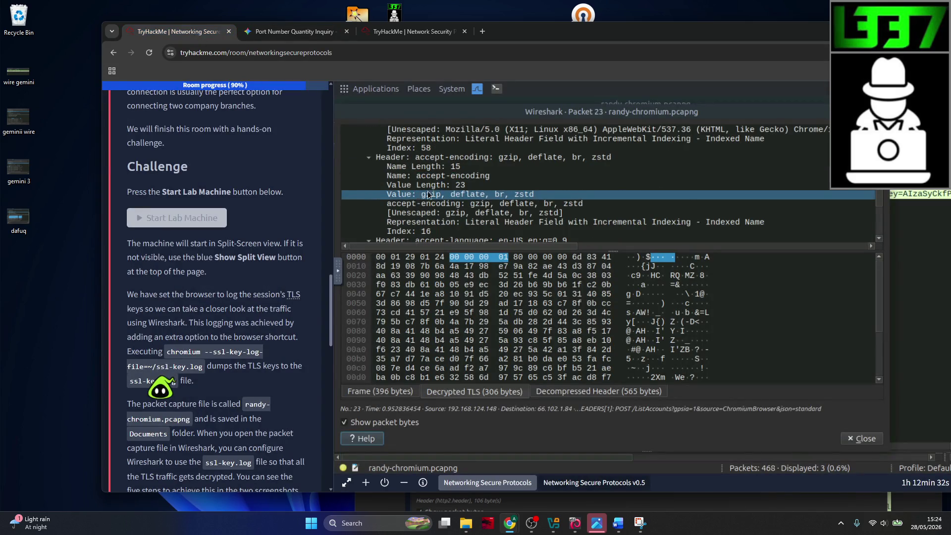
scroll(547, 204, "down", 4)
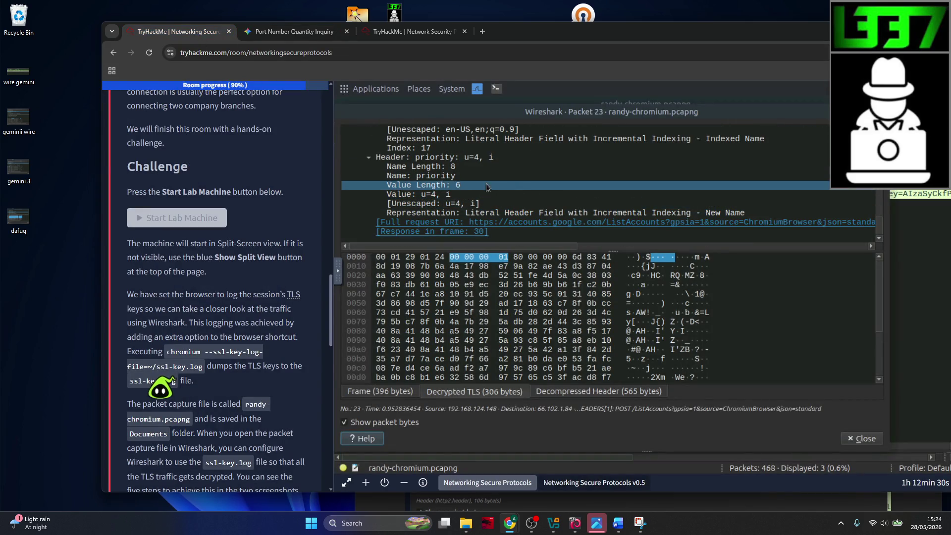
key("Escape")
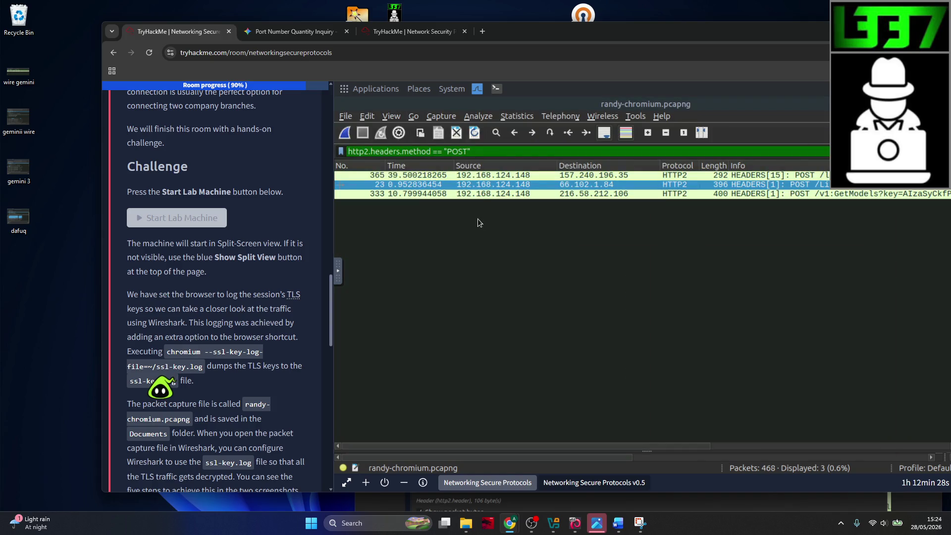
Open packet 333 and browse its :authority and x-client-data headers, then read Gemini's reply
double_click(477, 192)
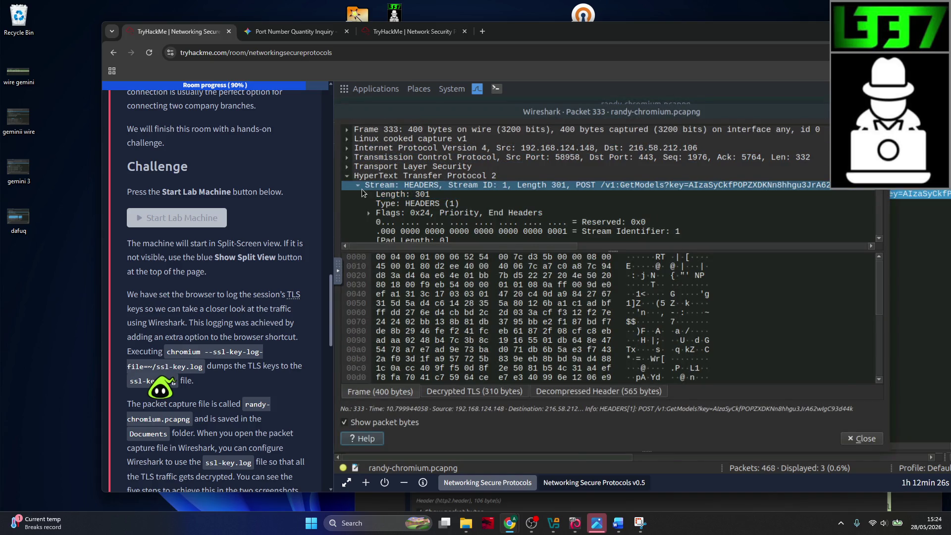
scroll(391, 198, "down", 3)
left_click(402, 197)
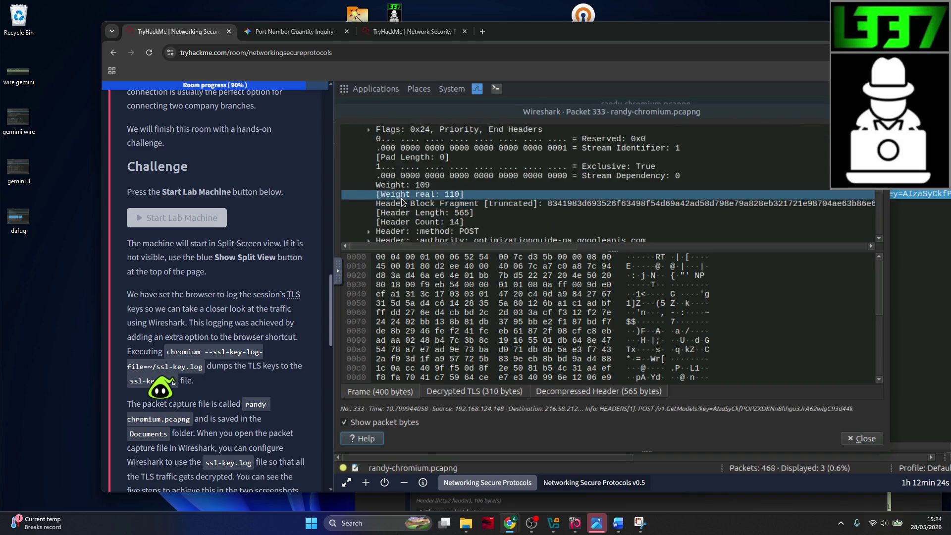
scroll(402, 202, "down", 2)
left_click(470, 185)
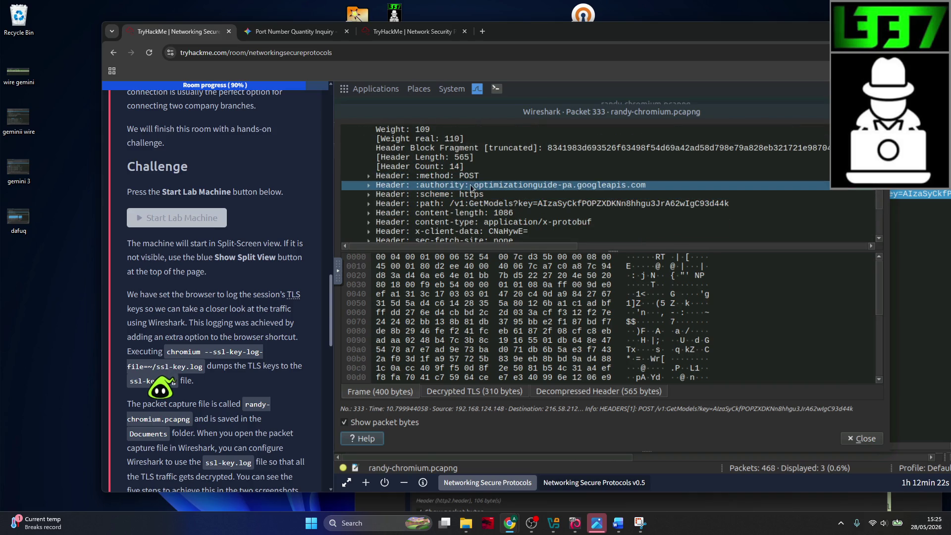
scroll(452, 204, "down", 1)
left_click(452, 205)
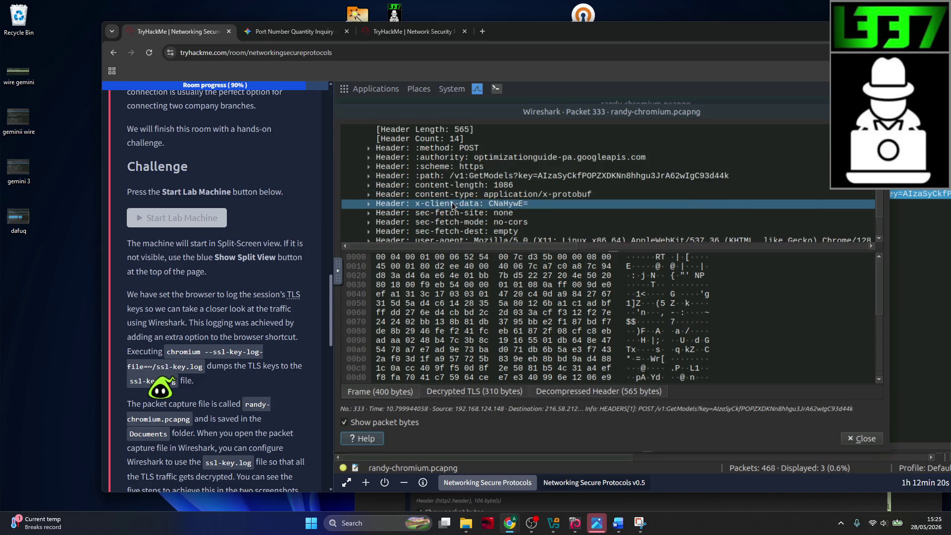
scroll(452, 204, "down", 2)
left_click(288, 30)
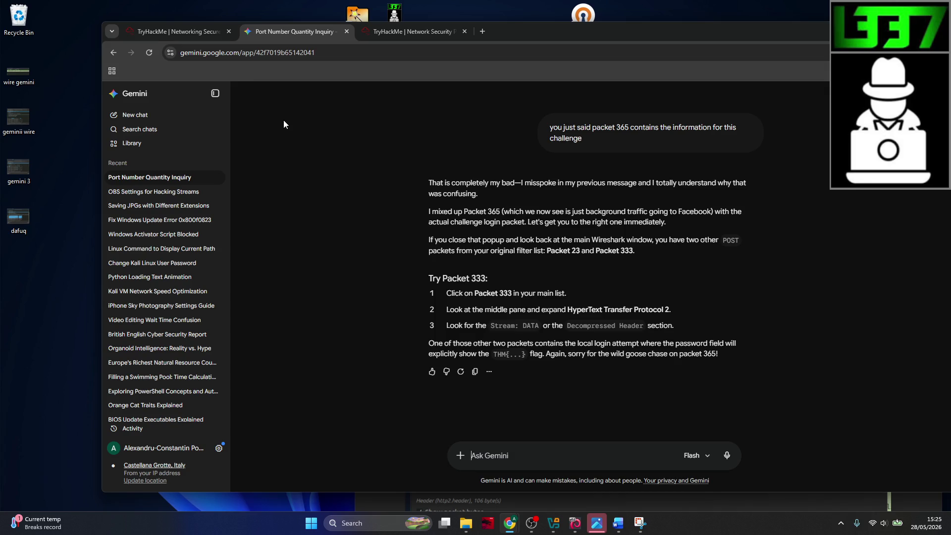
Open packet 333's Decrypted TLS view and expand its HyperText Transfer Protocol 2 headers
left_click(194, 30)
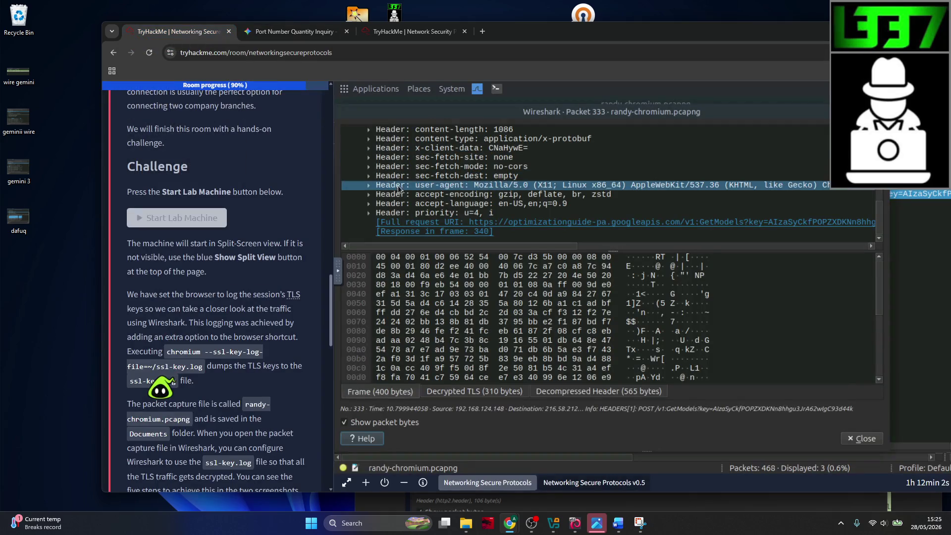
left_click(537, 213)
left_click(475, 391)
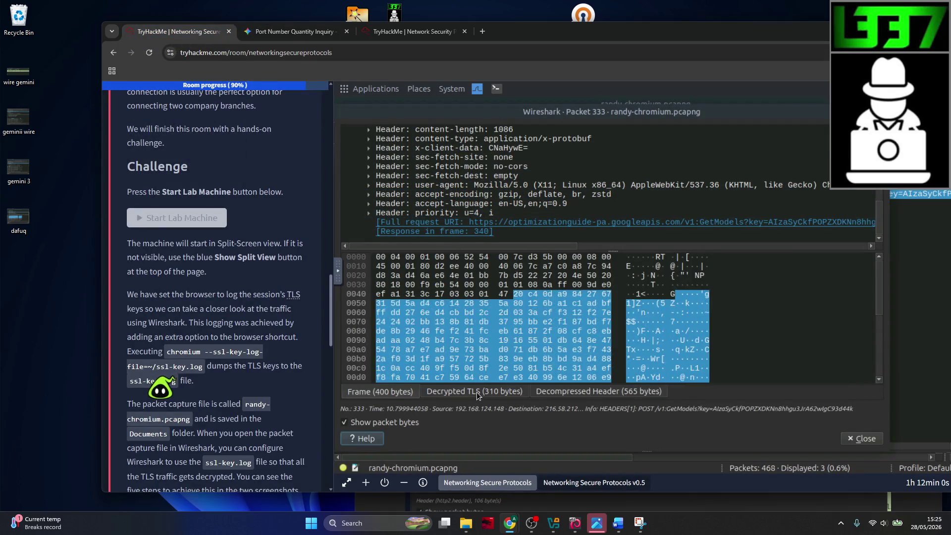
left_click(496, 297)
left_click(495, 266)
scroll(488, 203, "up", 4)
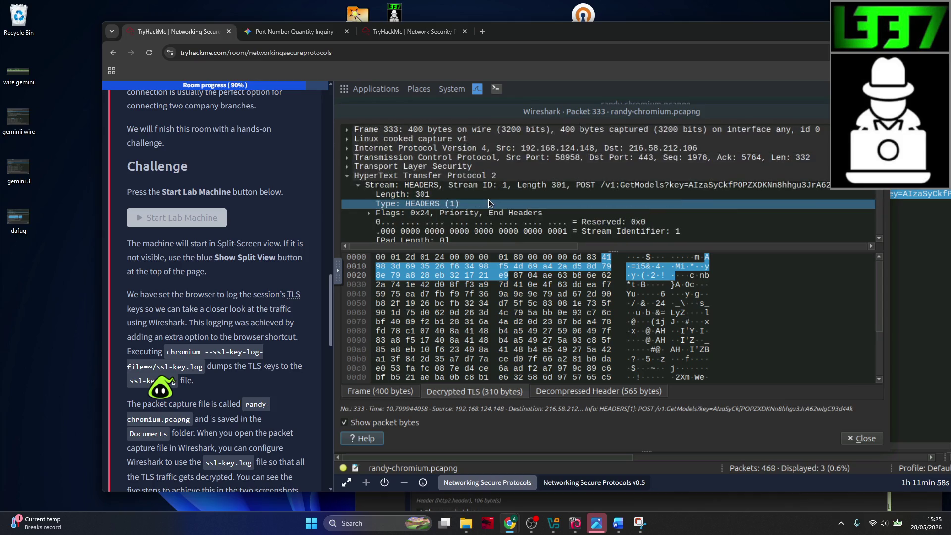
left_click(439, 178)
left_click(438, 186)
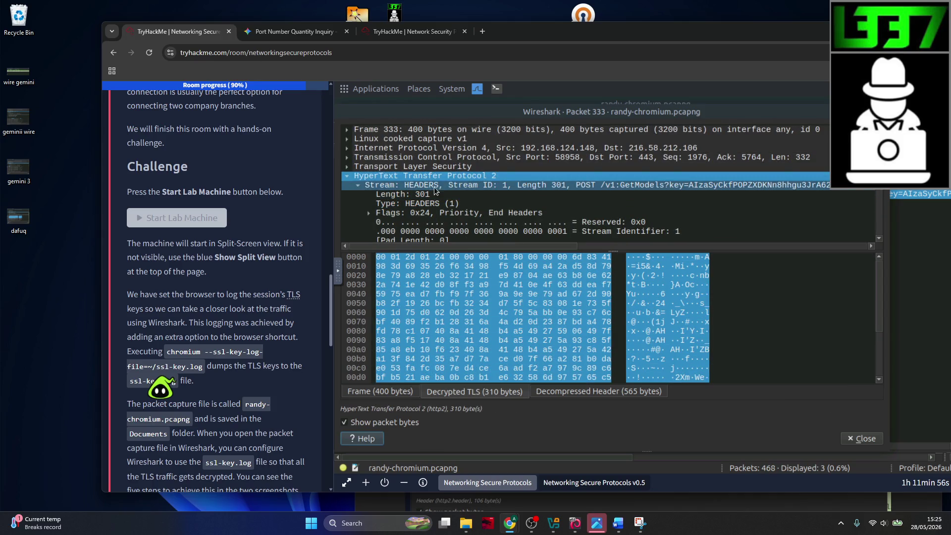
Inspect the :scheme, :method POST, :path and user-agent headers, then widen the TryHackMe page
scroll(425, 194, "down", 3)
left_click(423, 194)
left_click(468, 176)
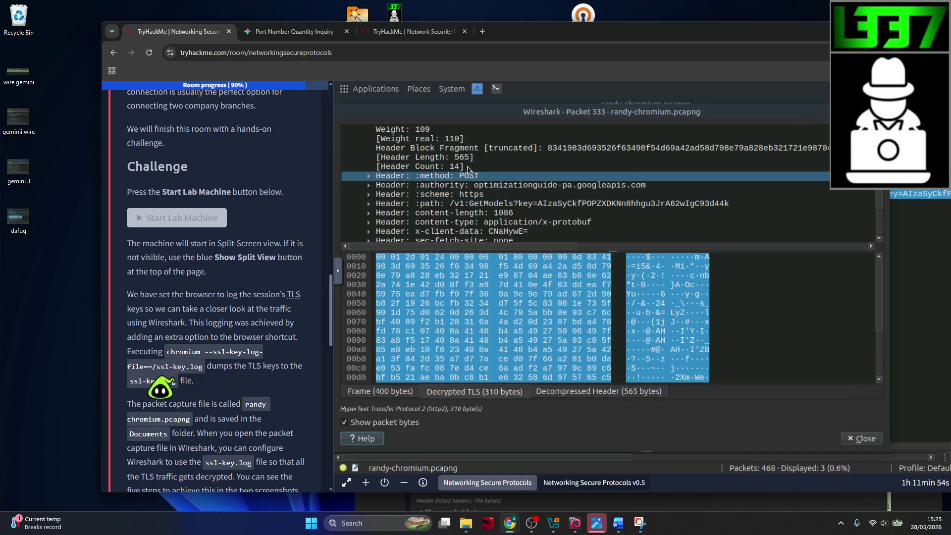
left_click(459, 204)
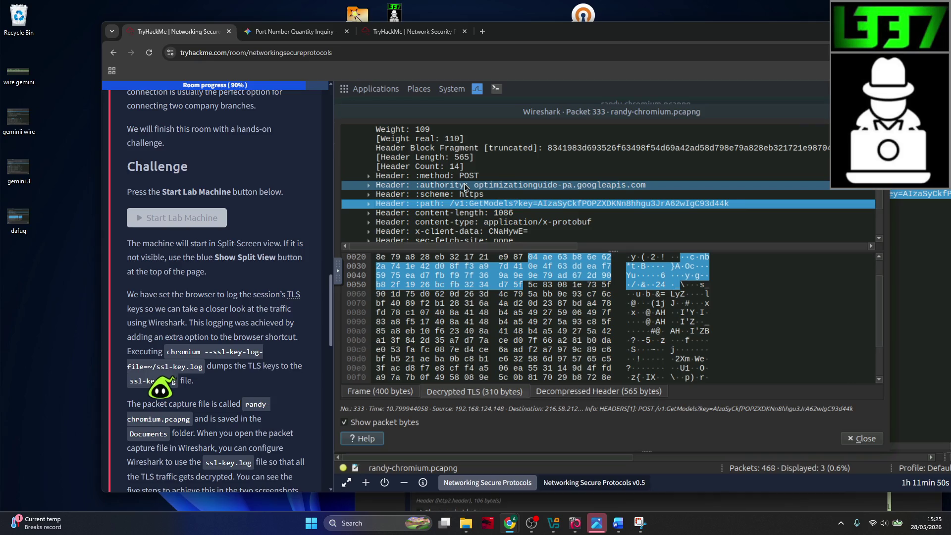
scroll(464, 183, "down", 2)
scroll(465, 186, "down", 1)
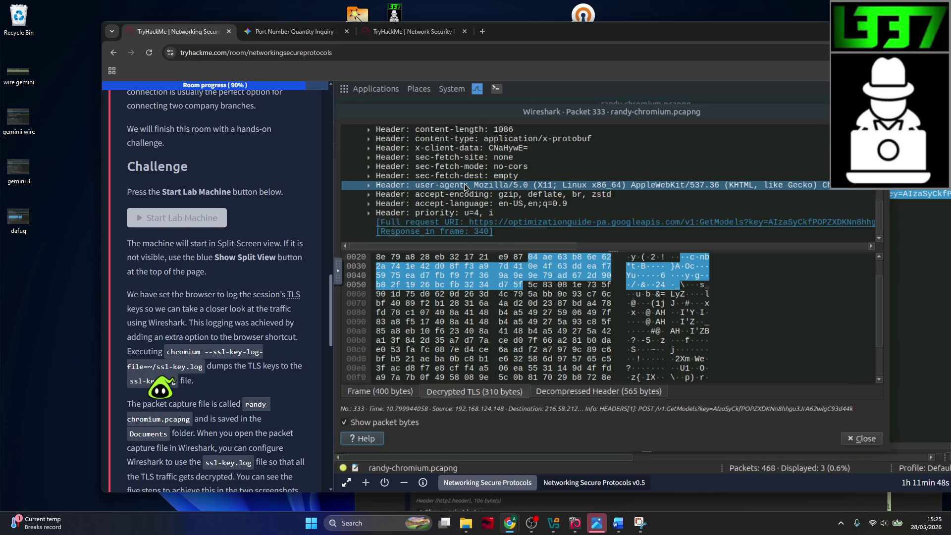
left_click(448, 188)
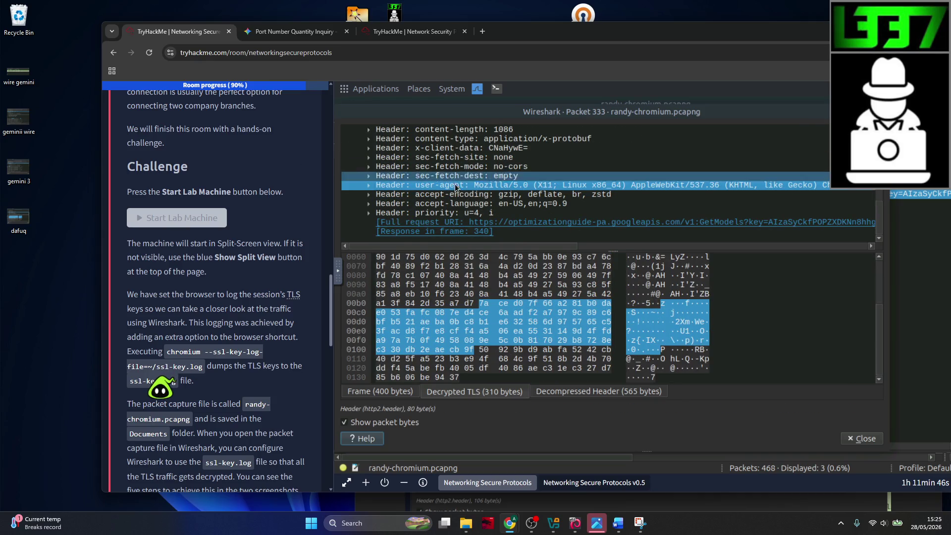
mouse_move(333, 248)
left_mouse_down()
mouse_move(775, 248)
mouse_move(708, 248)
left_mouse_up()
scroll(386, 263, "up", 10)
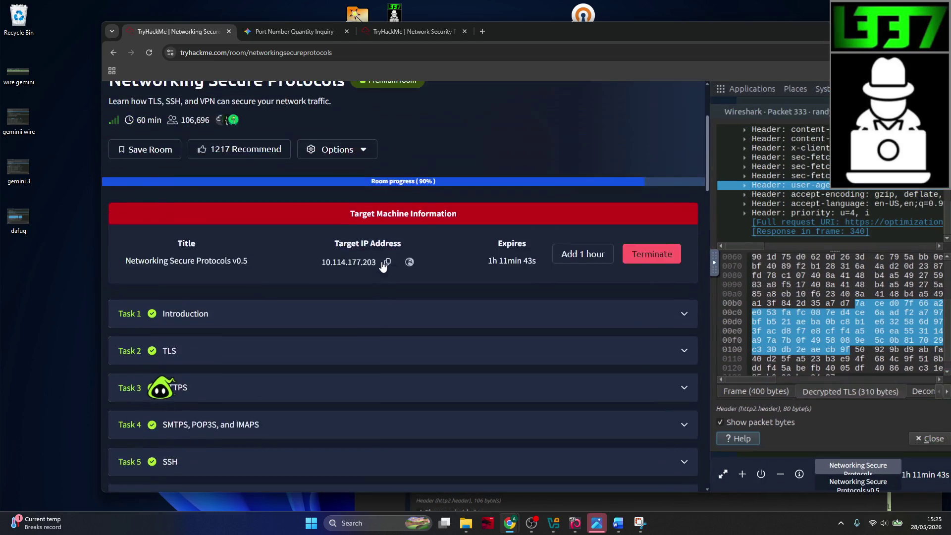
Scroll the TryHackMe room down to the answer field to review the question
left_click(364, 151)
left_click(461, 142)
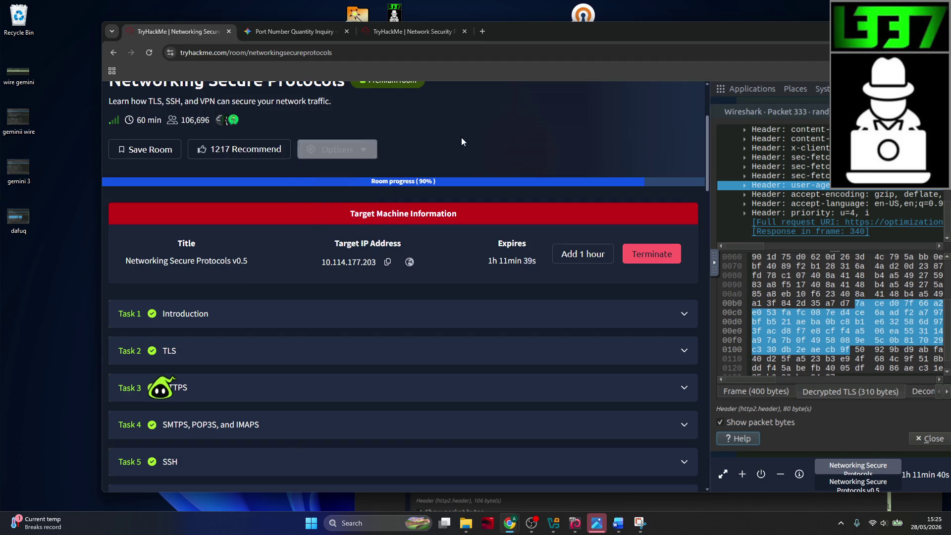
scroll(436, 198, "down", 15)
scroll(422, 207, "down", 5)
scroll(421, 206, "down", 3)
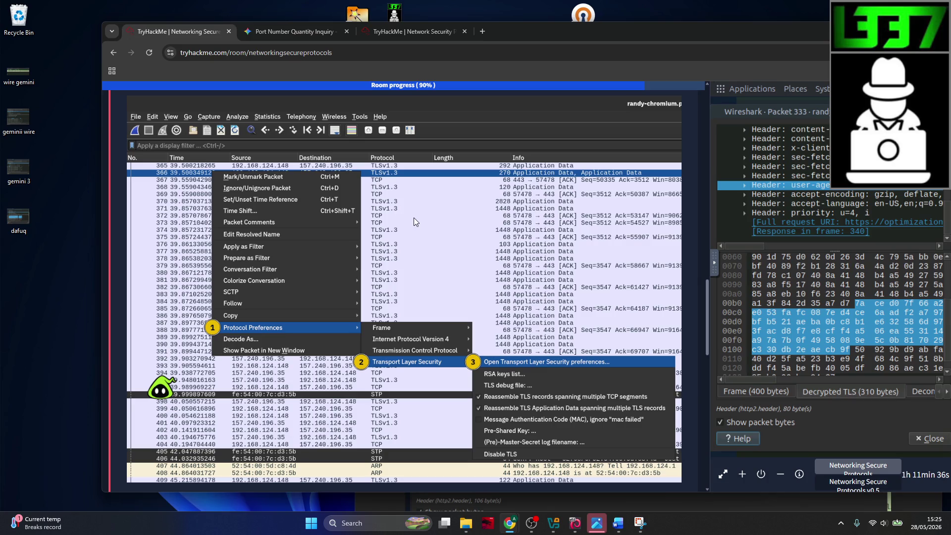
scroll(414, 221, "down", 6)
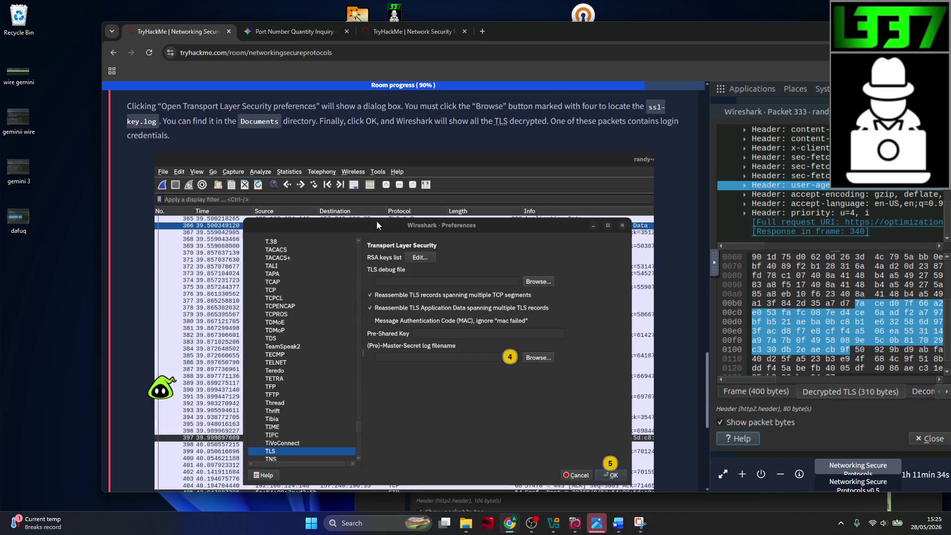
scroll(378, 224, "down", 3)
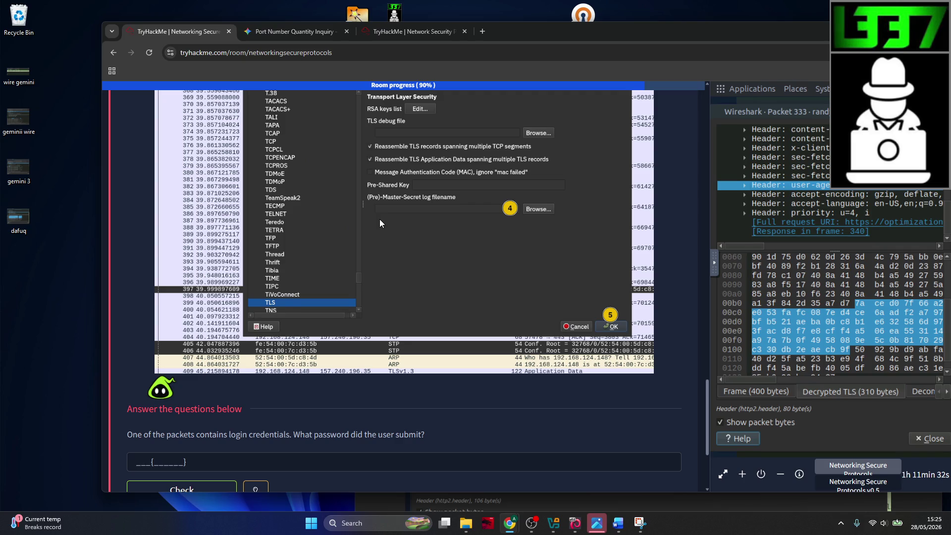
scroll(380, 224, "down", 4)
scroll(368, 227, "up", 6)
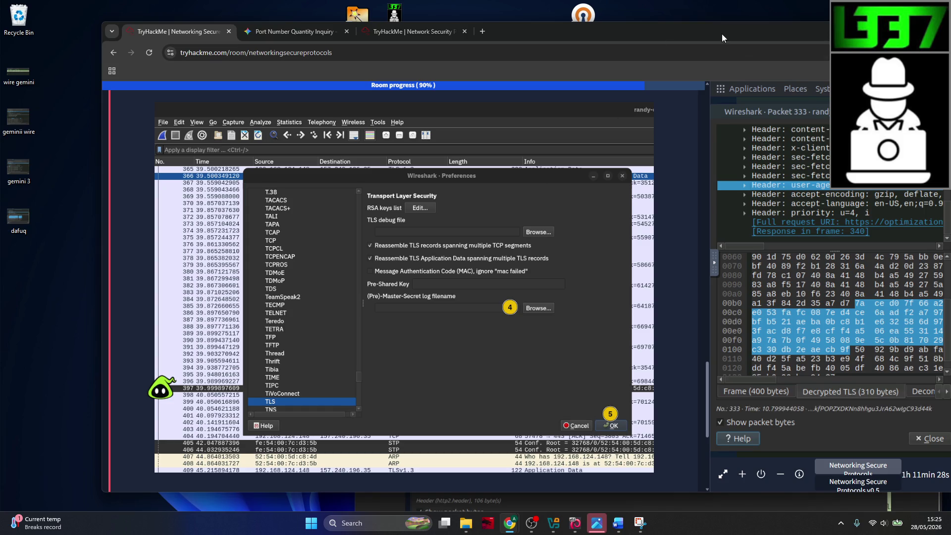
Return from Gemini to the room and select the Challenge instructions text
left_click(283, 34)
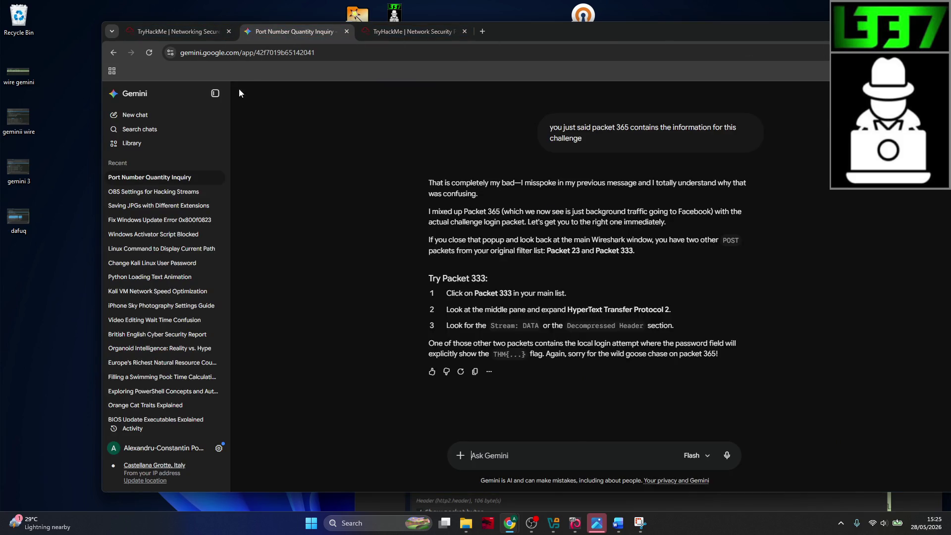
left_click(199, 32)
scroll(370, 370, "down", 5)
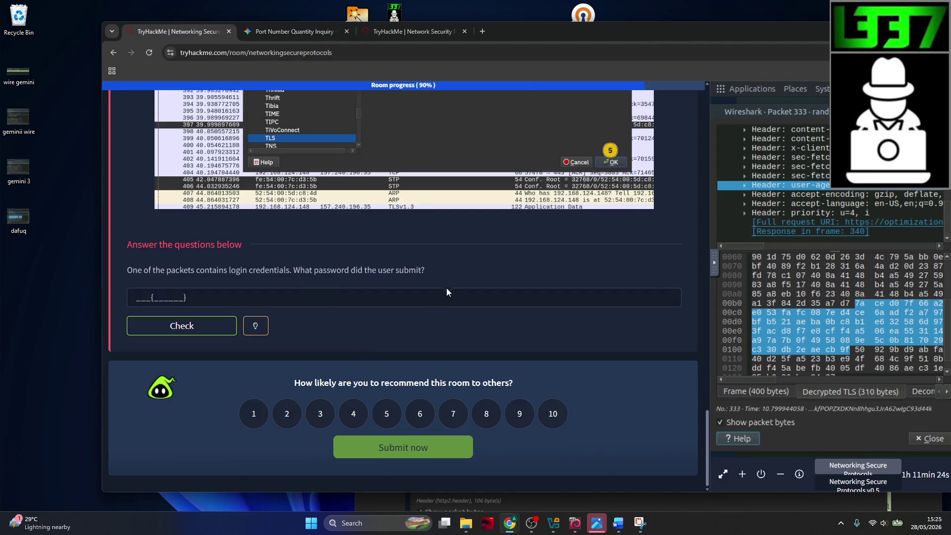
scroll(449, 292, "up", 15)
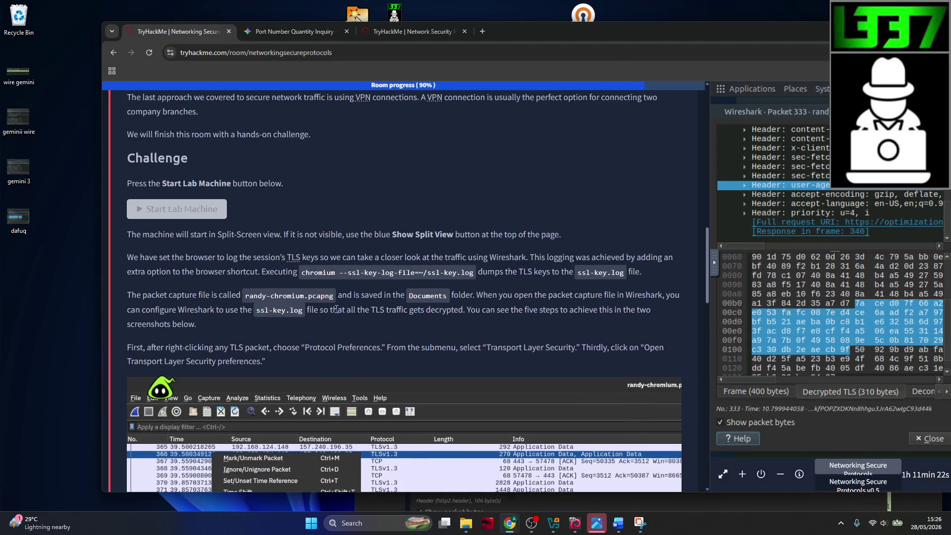
mouse_move(125, 157)
left_mouse_down()
mouse_move(208, 330)
mouse_move(314, 376)
left_mouse_up()
Send Gemini the pasted Challenge text with a 'this is the specific THM challenge' note and read its THM/password search strategy
key("ctrl+Tab")
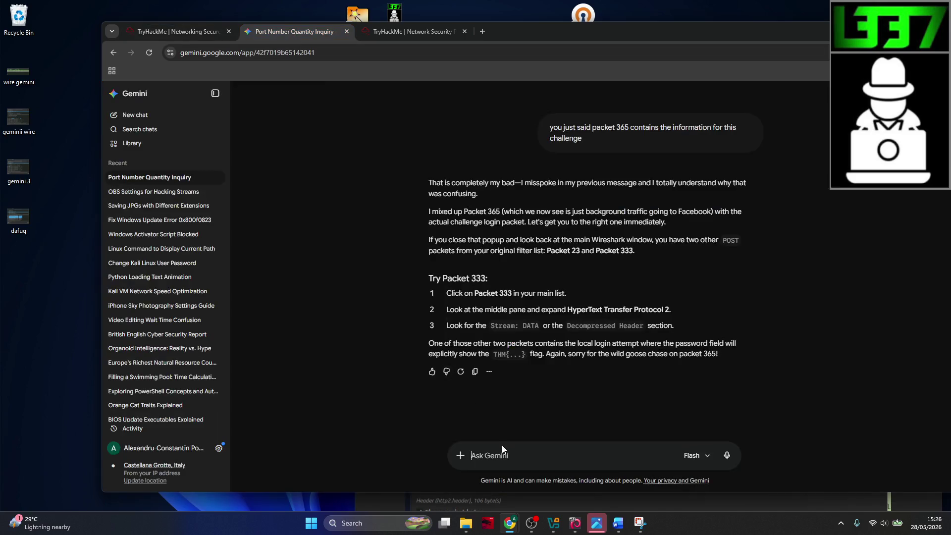
type("this is the specific THM challenge")
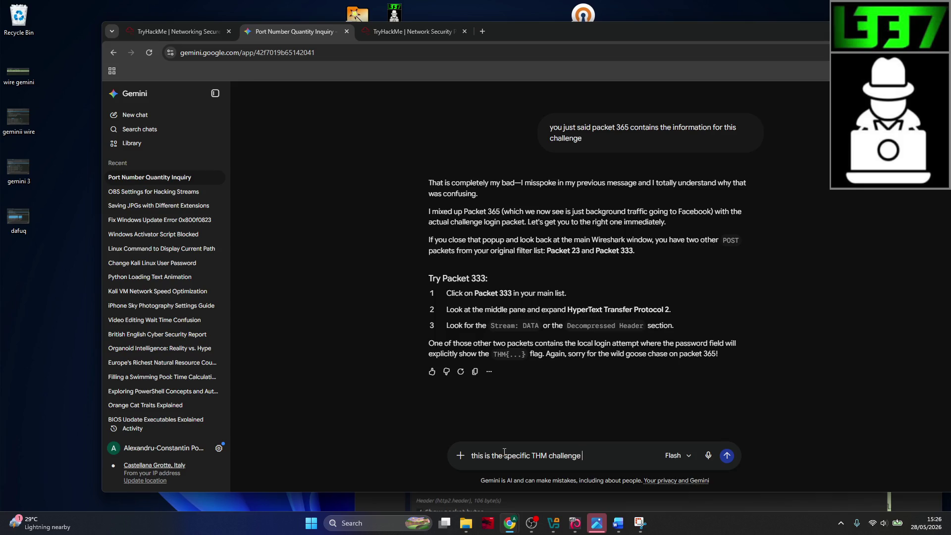
key("ctrl+v")
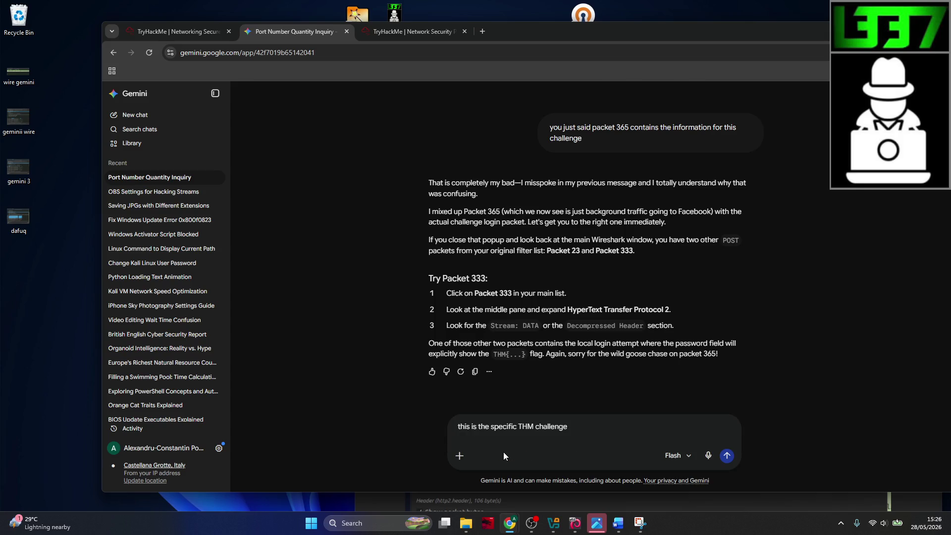
key("Return")
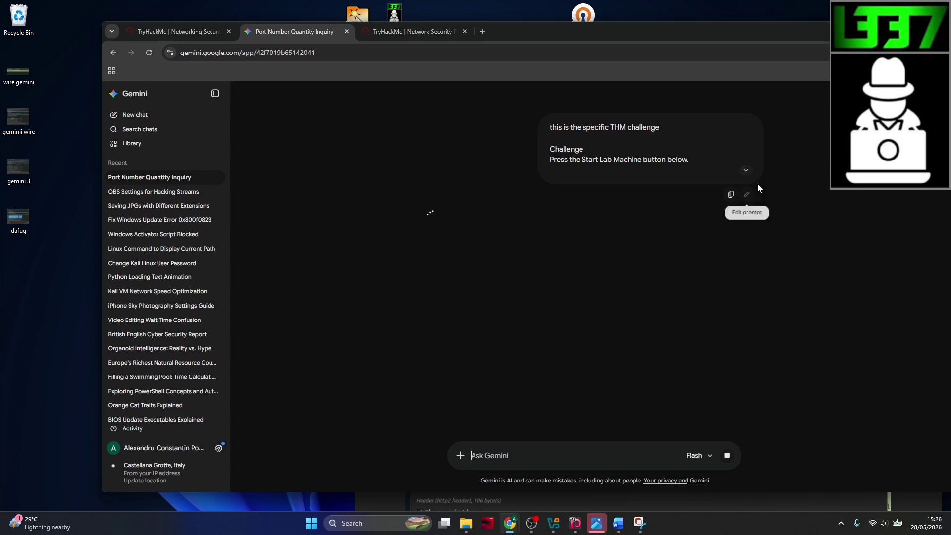
left_click(746, 170)
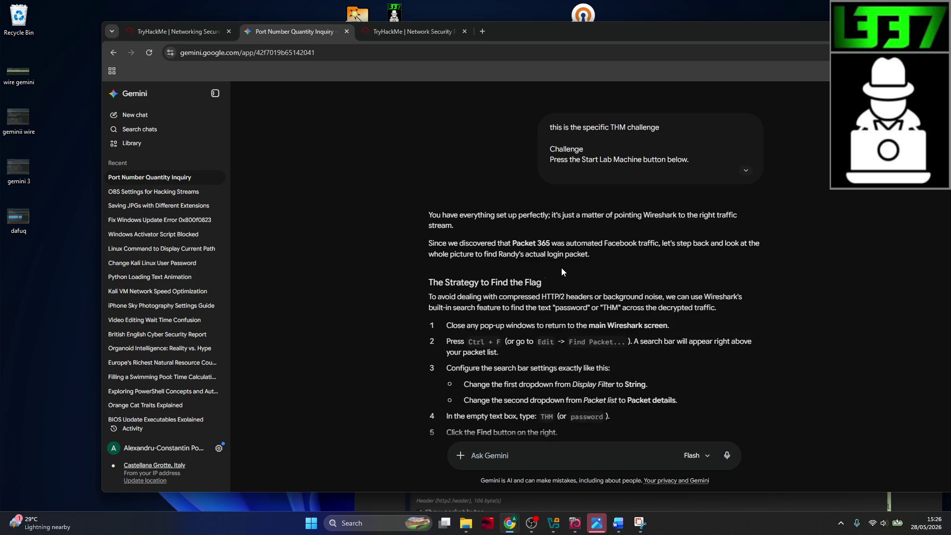
scroll(487, 269, "down", 1)
scroll(469, 266, "down", 1)
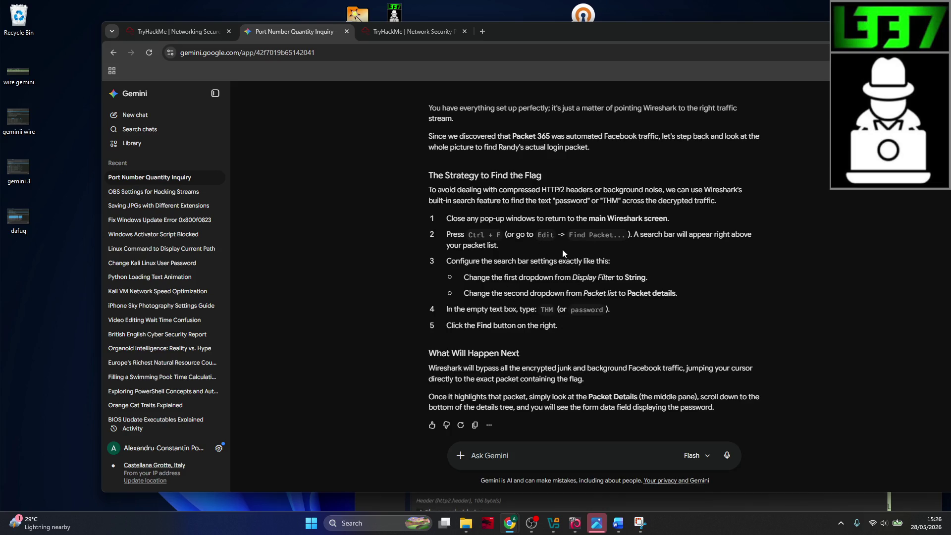
left_click(178, 31)
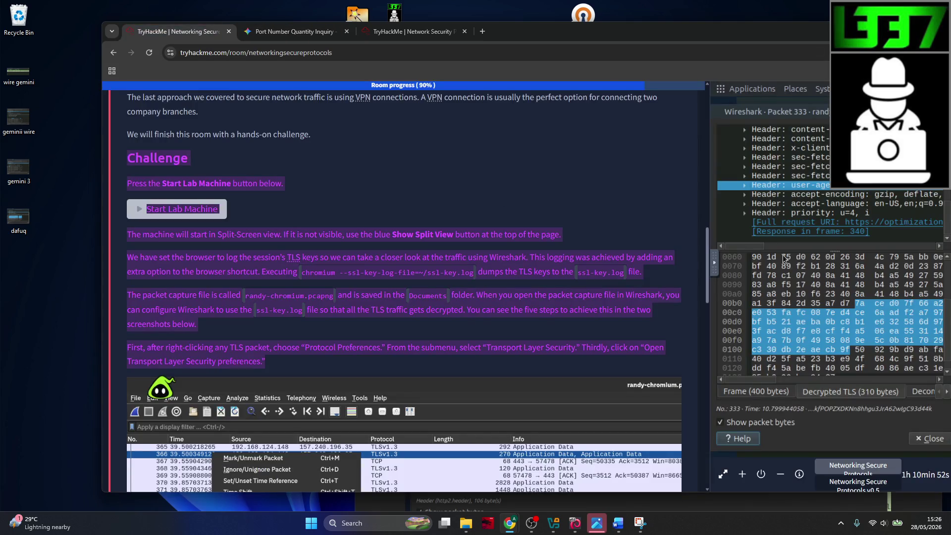
Close the packet 333 window and clear the POST display filter to show all 468 packets
left_click_drag(709, 164, 331, 163)
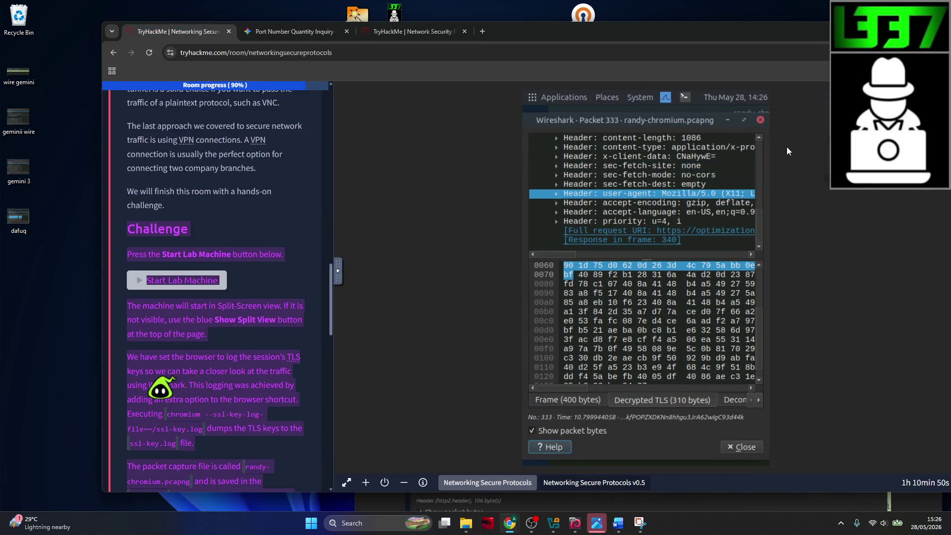
key("Escape")
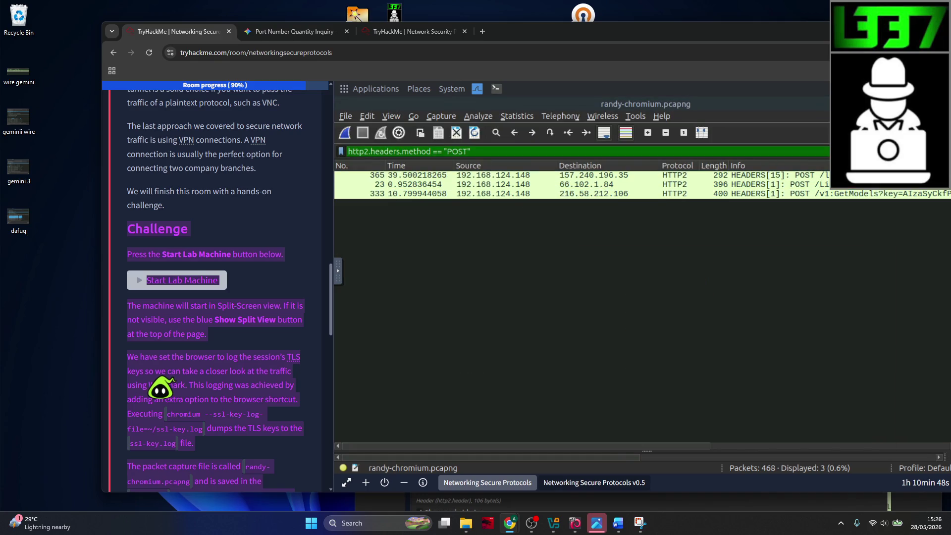
key("ctrl+a")
key("BackSpace")
key("Return")
Open the packet search bar and, after rechecking Gemini's steps, set it to String mode
key("ctrl+f")
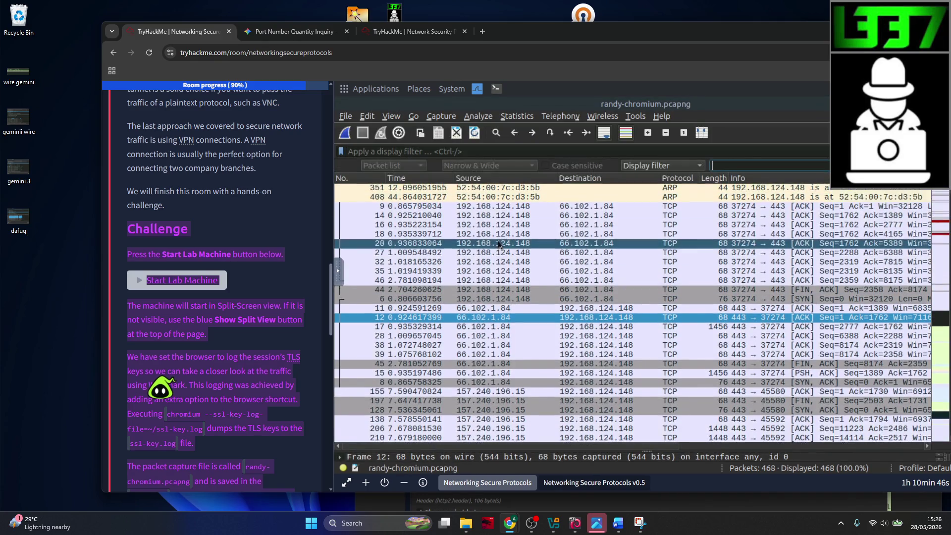
left_click(277, 31)
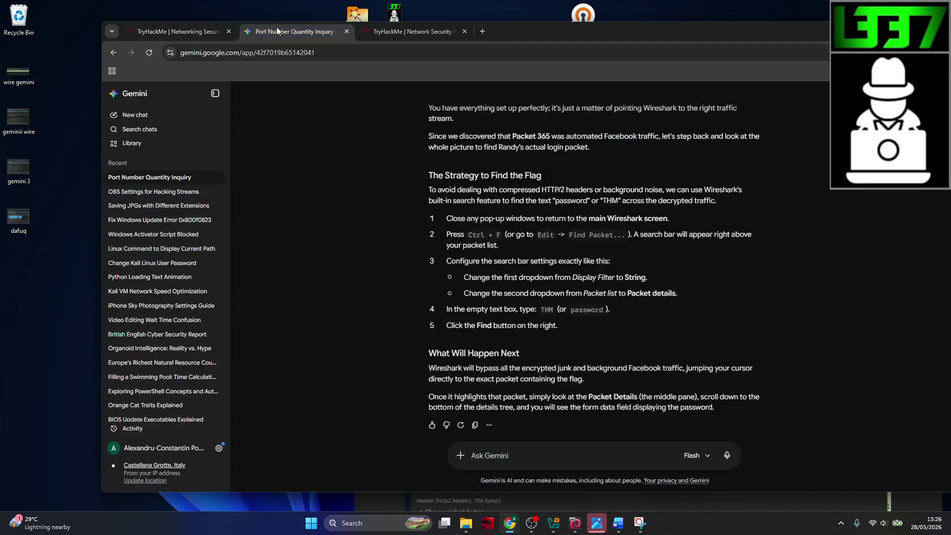
left_click(196, 32)
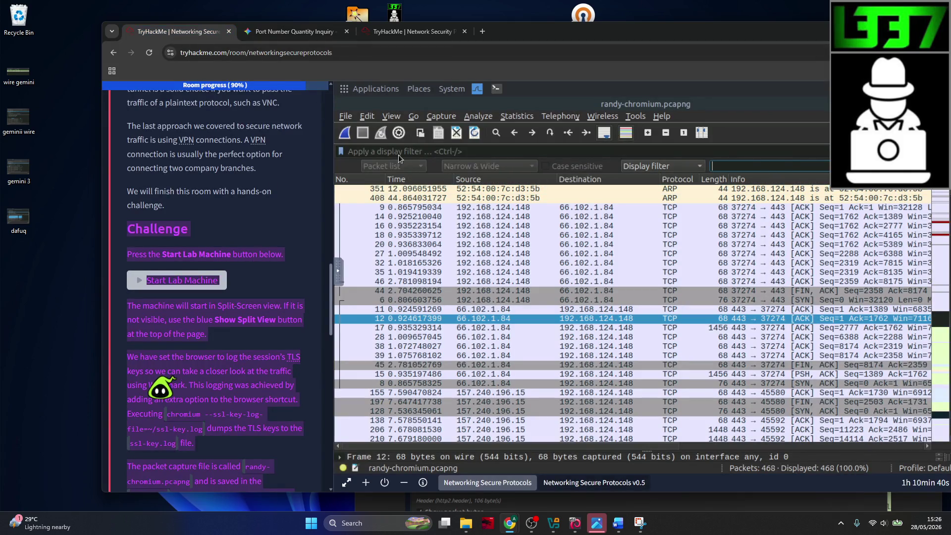
left_click(304, 33)
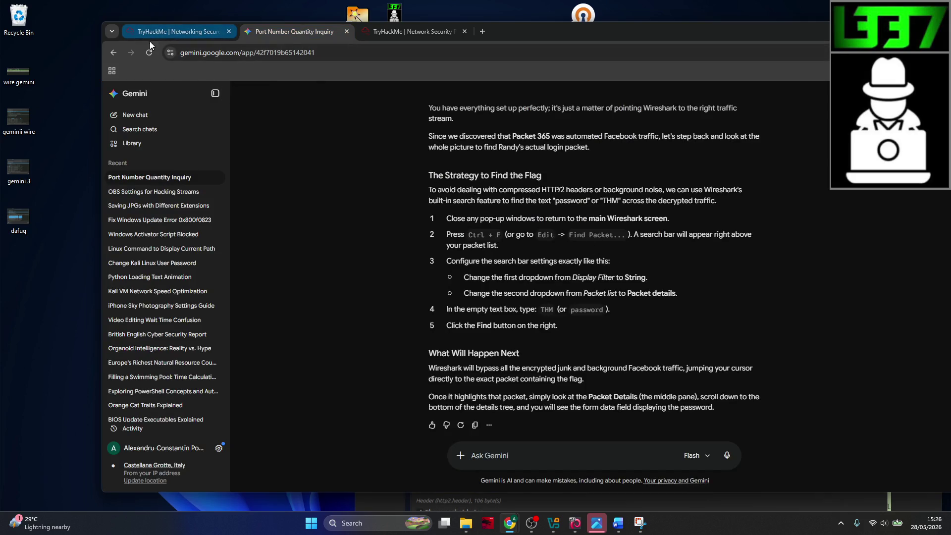
left_click(191, 35)
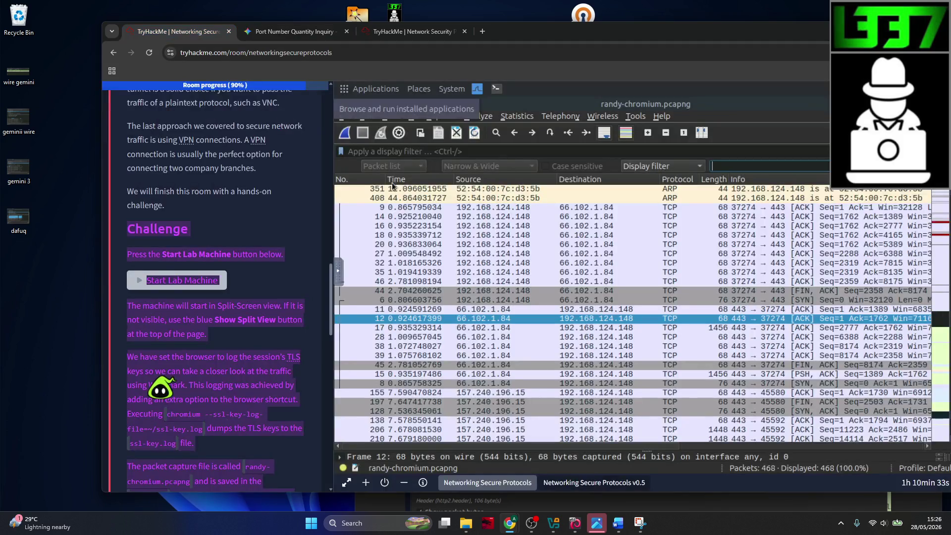
left_click(698, 165)
Search for the string 'thm' within Packet details rather than the packet list
left_click(681, 195)
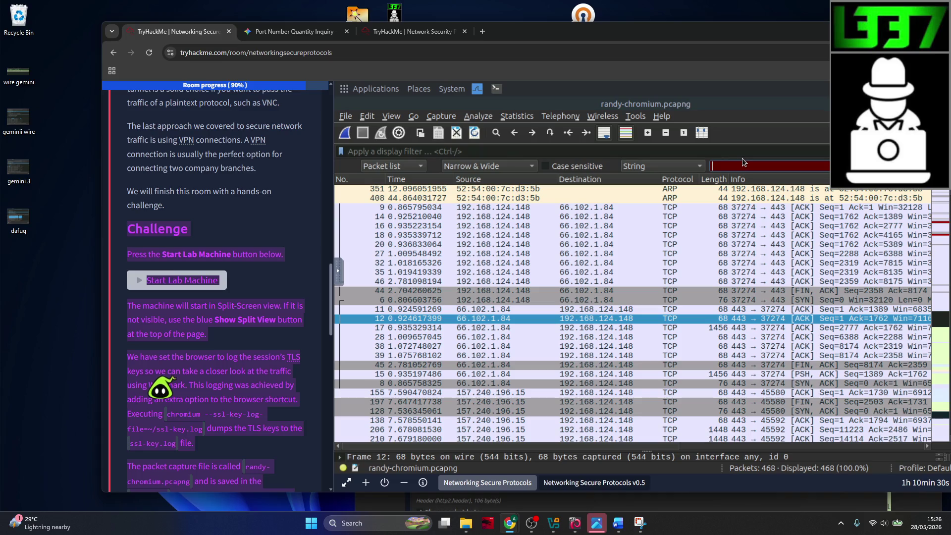
type("thm")
key("Return")
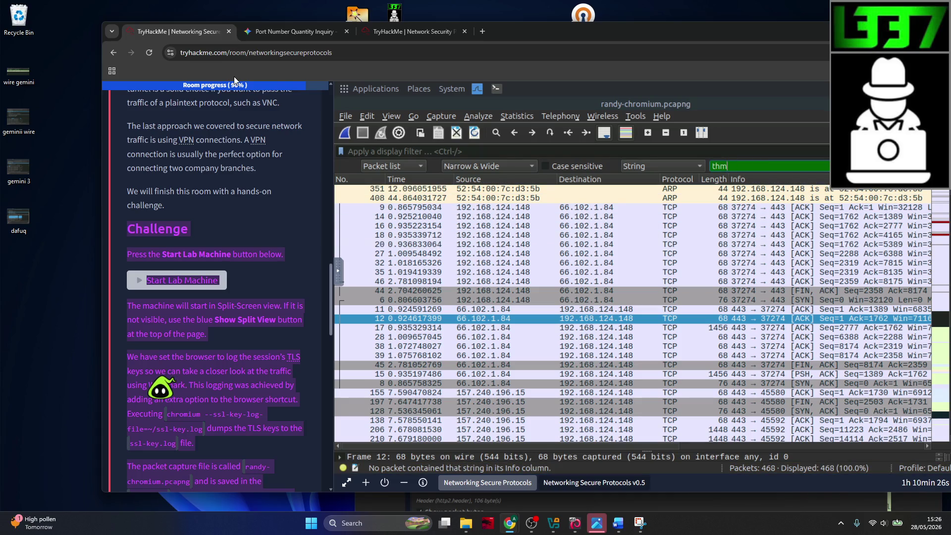
left_click(291, 35)
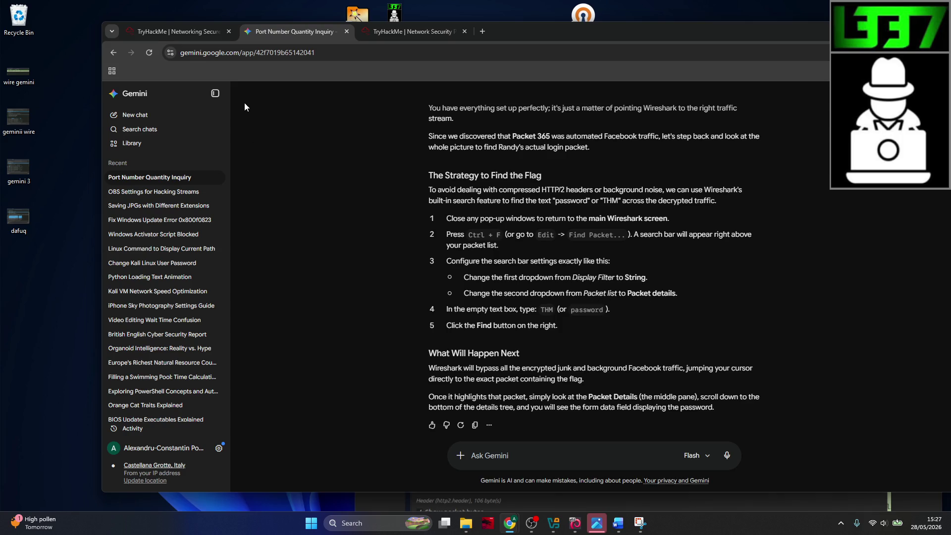
key("ctrl+shift+Tab")
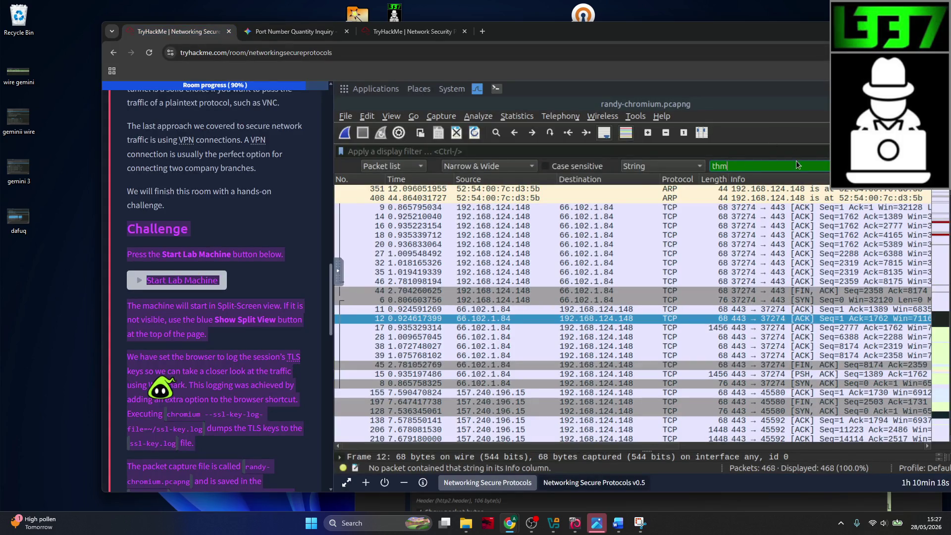
left_click(393, 166)
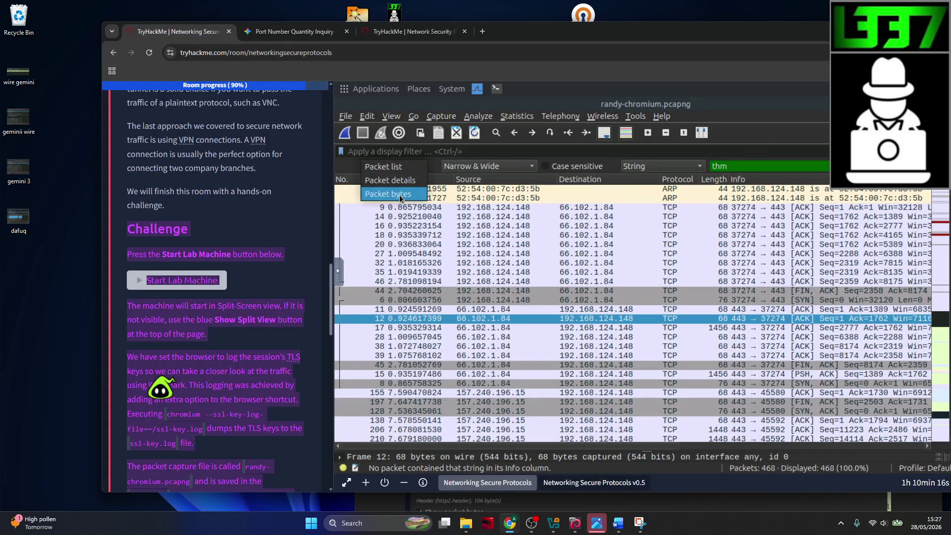
left_click(391, 183)
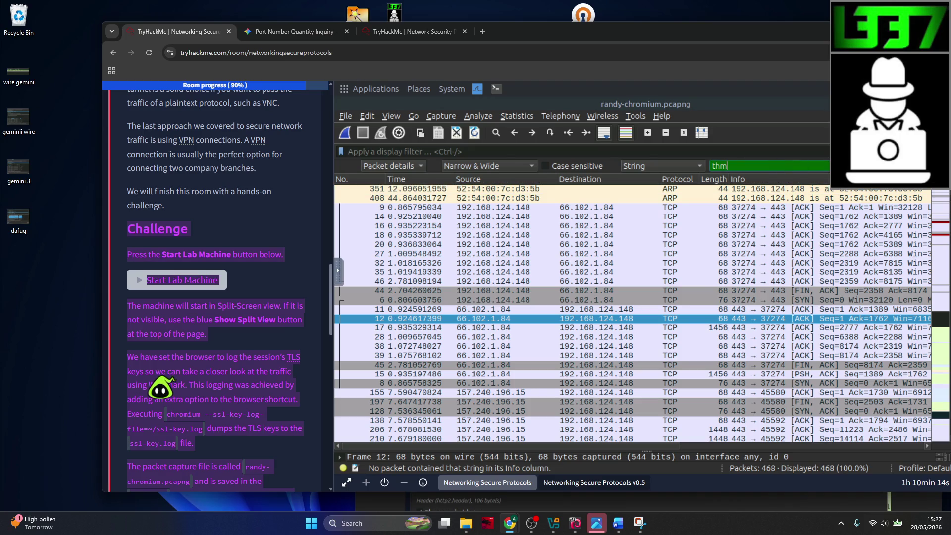
key("Return")
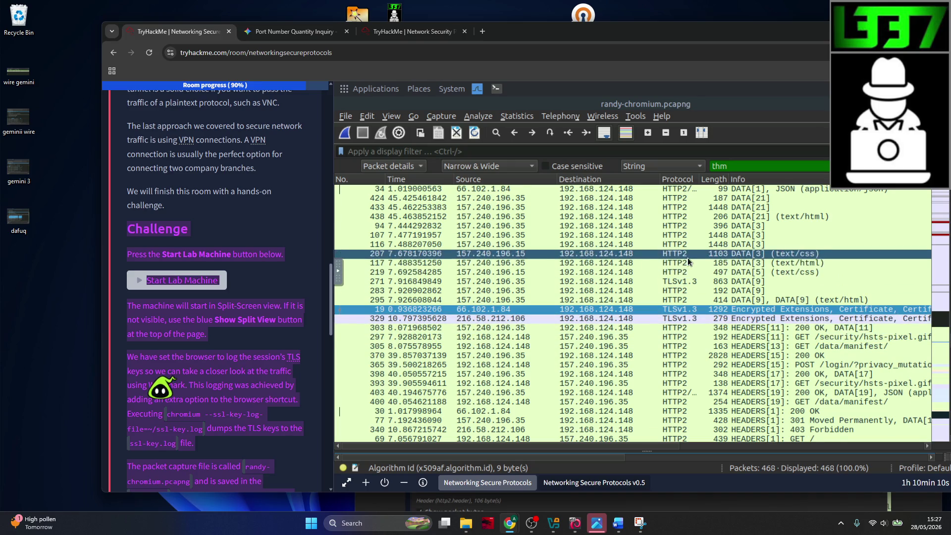
Step through five successive 'thm' matches, rechecking Gemini's instructions afterwards
scroll(688, 258, "up", 1)
scroll(688, 258, "up", 5)
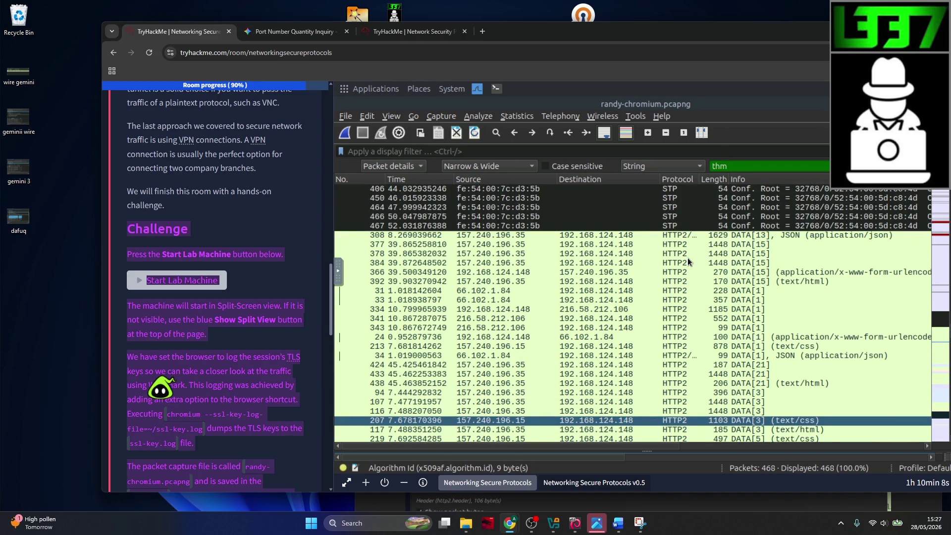
scroll(687, 257, "down", 4)
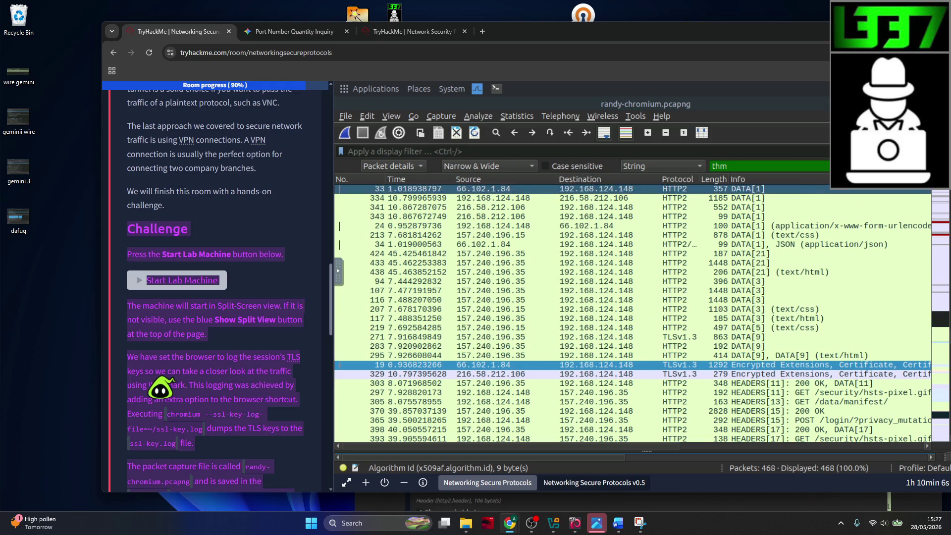
key("Return")
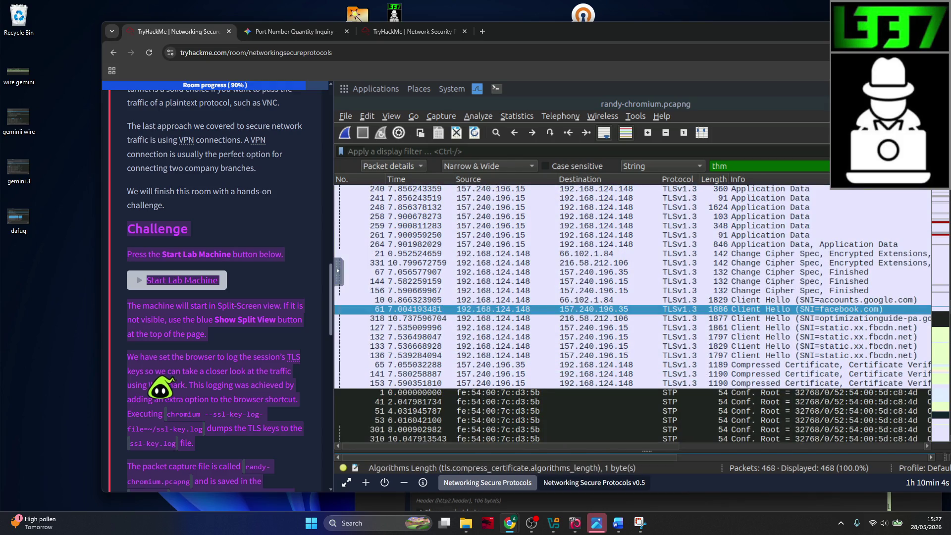
key("Return")
key("Return")
key("Return")
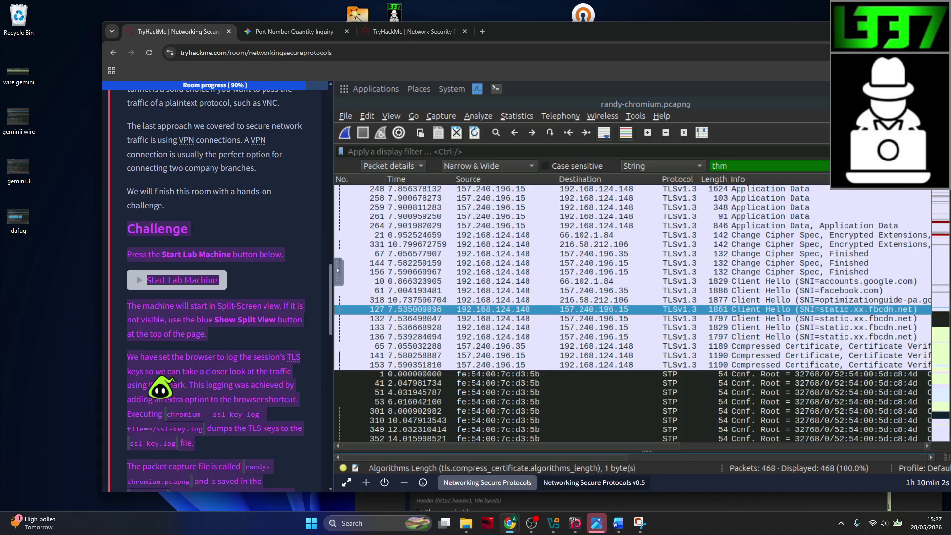
key("Return")
key("Return")
key("Return")
key("Return")
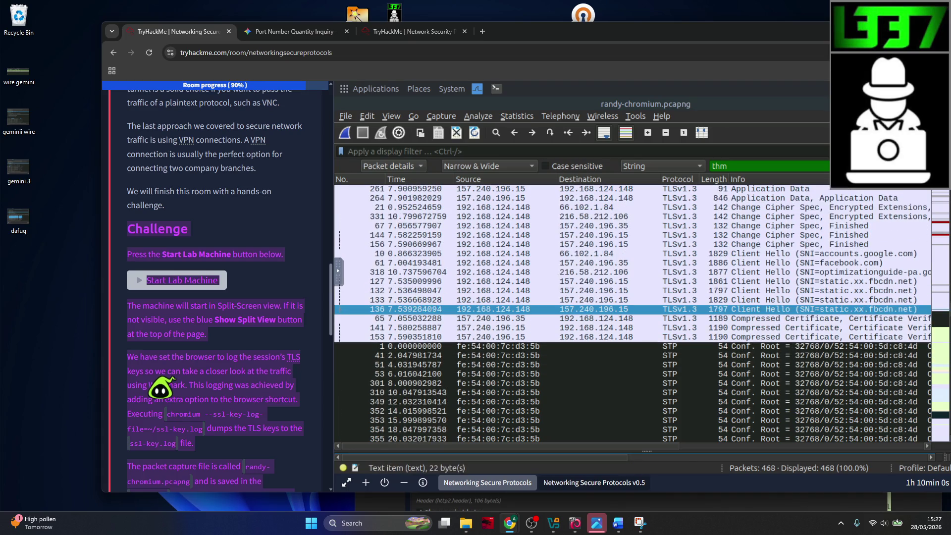
key("Return")
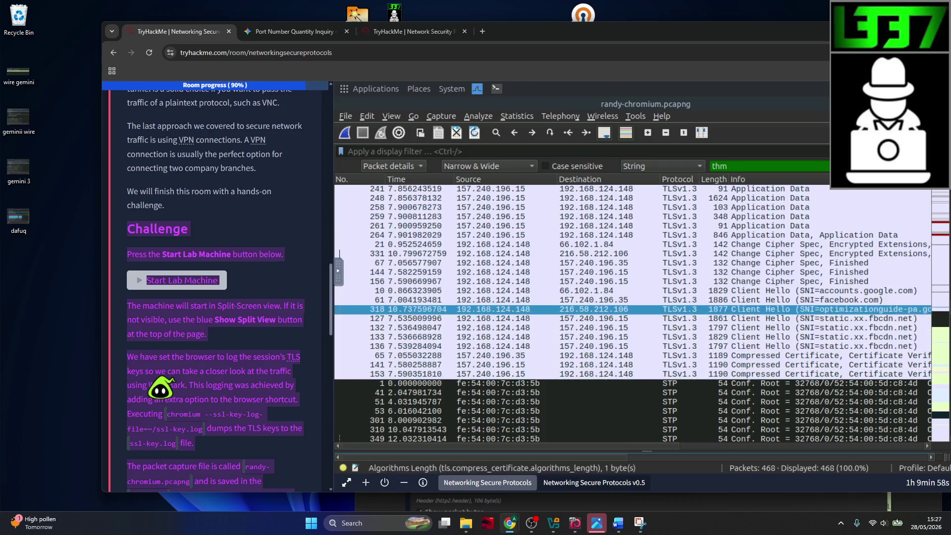
key("Return")
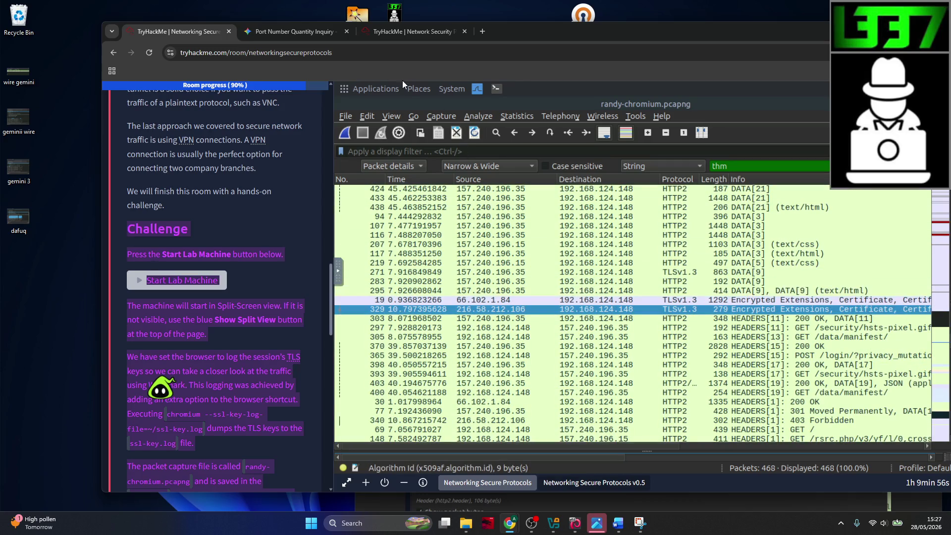
left_click(301, 32)
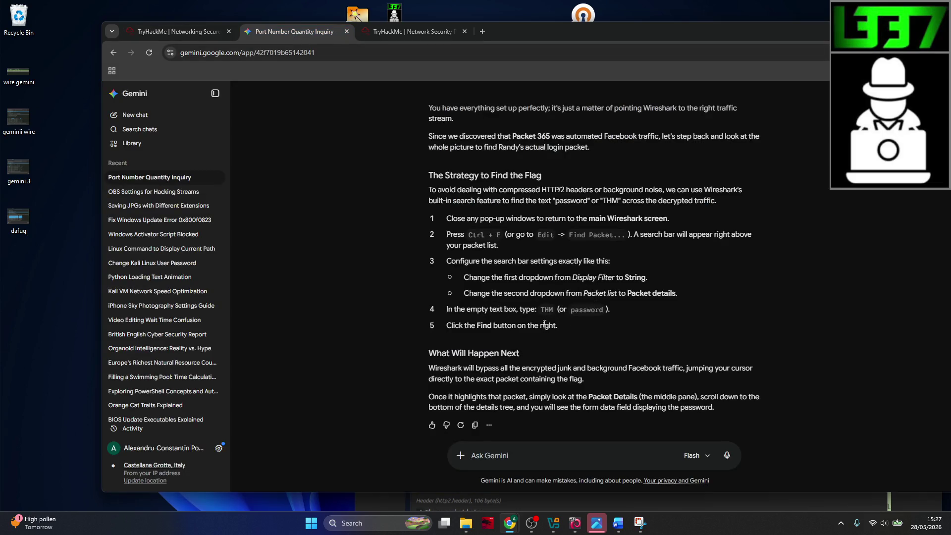
left_click(205, 33)
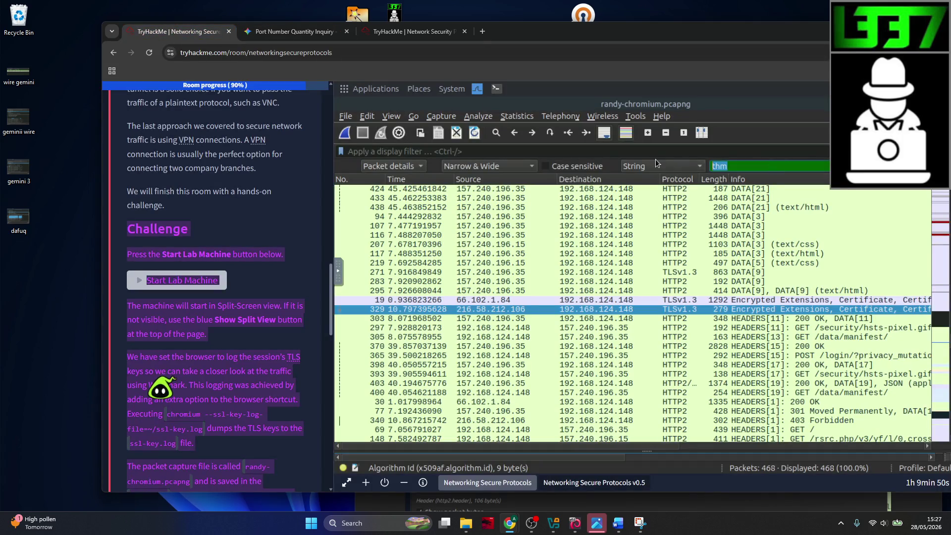
Search packet details for 'password' (no match), then for 'THM', landing on form-urlencoded packet 366
type("password")
key("Return")
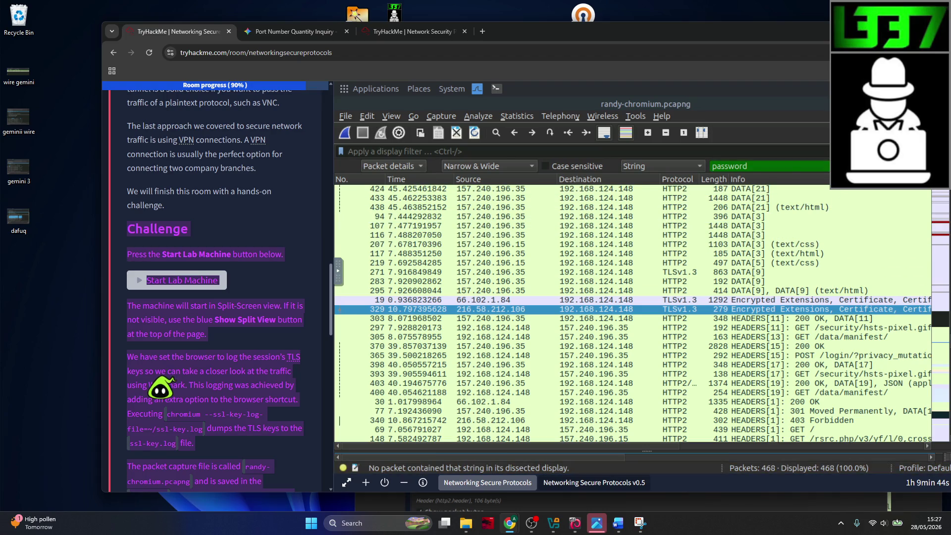
double_click(729, 166)
type("THM")
key("Return")
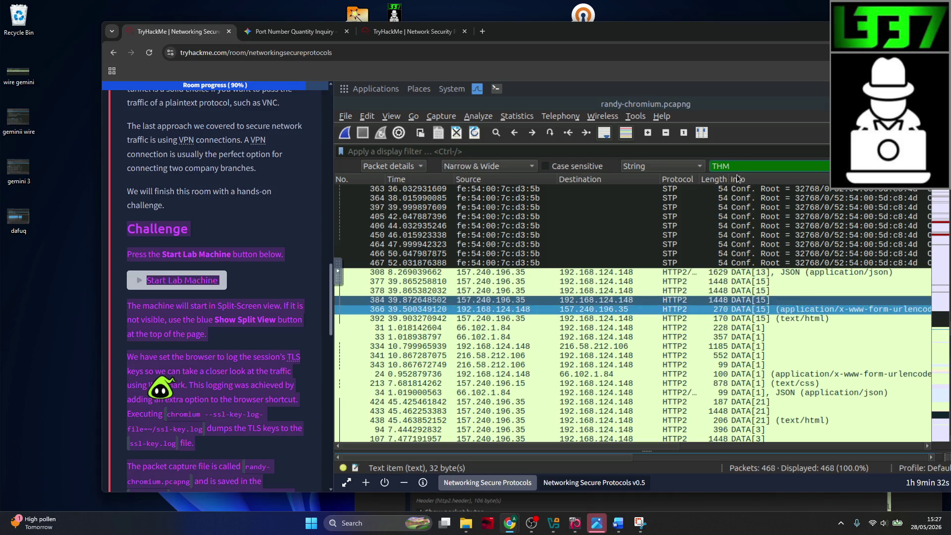
scroll(599, 325, "down", 1)
scroll(600, 325, "down", 1)
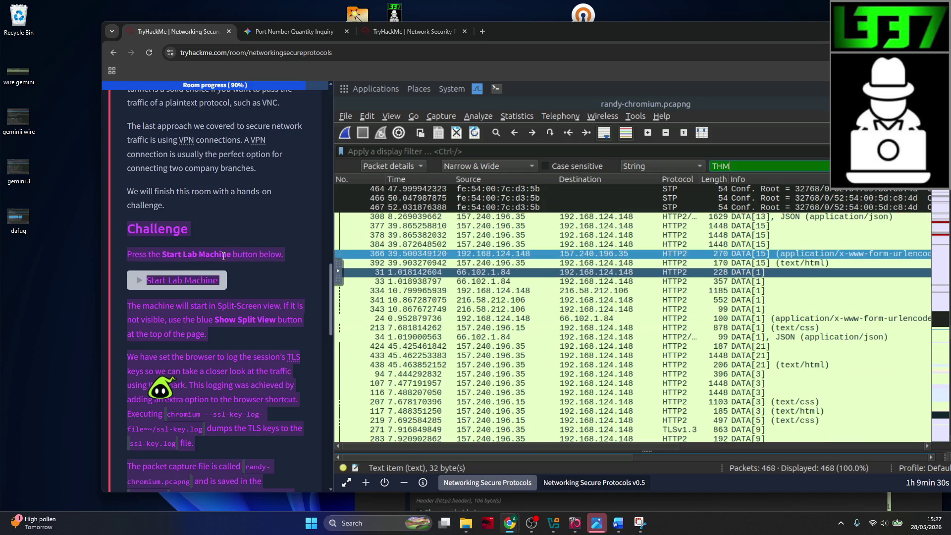
scroll(254, 237, "down", 8)
scroll(260, 270, "down", 6)
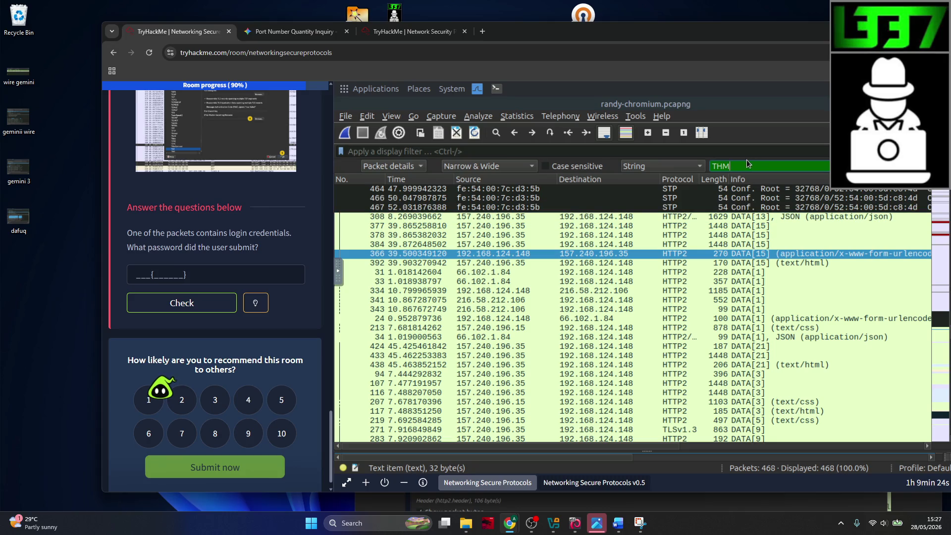
Search packet details for 'THM{' and then 'THM', stepping through the matches
key("Return")
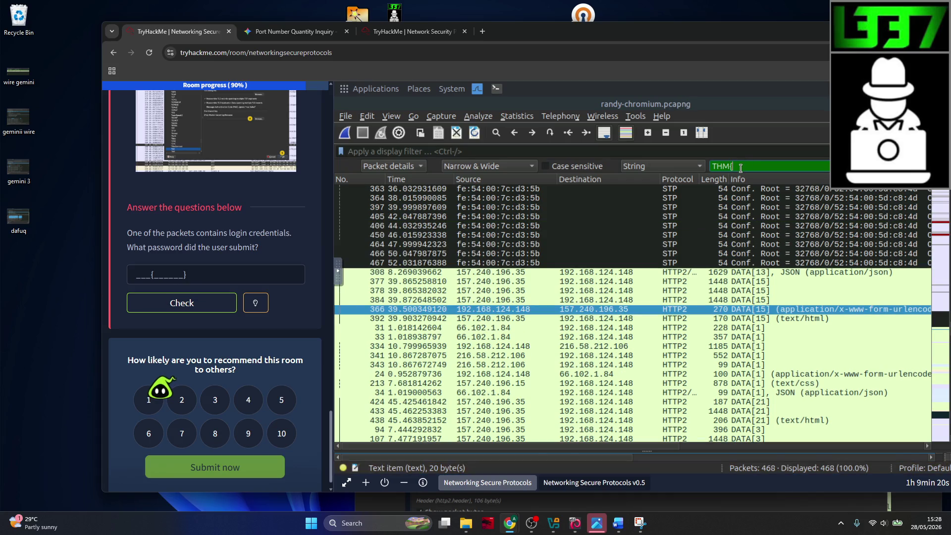
key("Return")
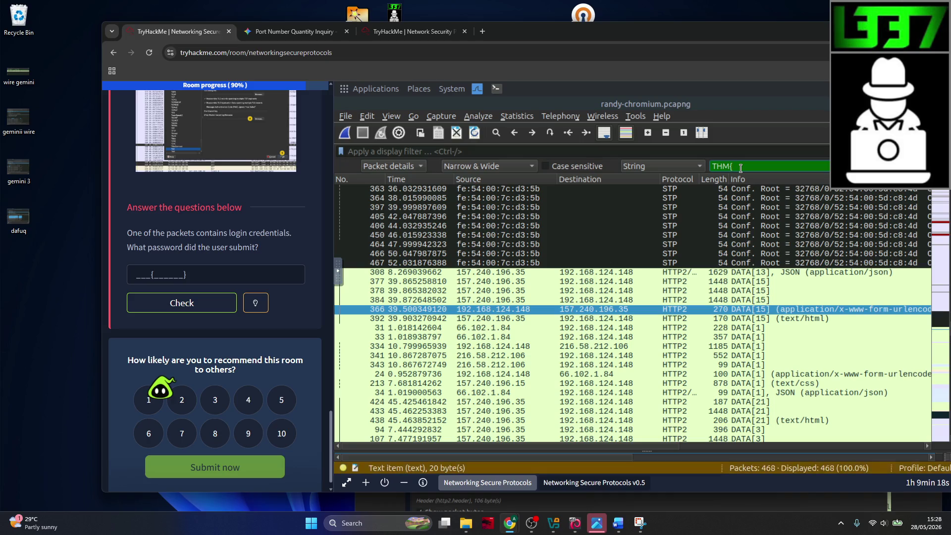
key("Return")
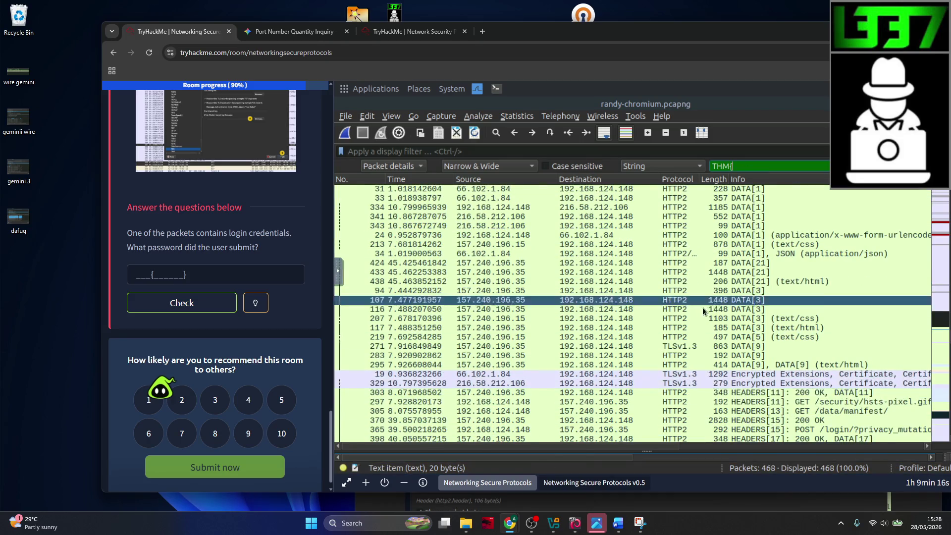
key("Return")
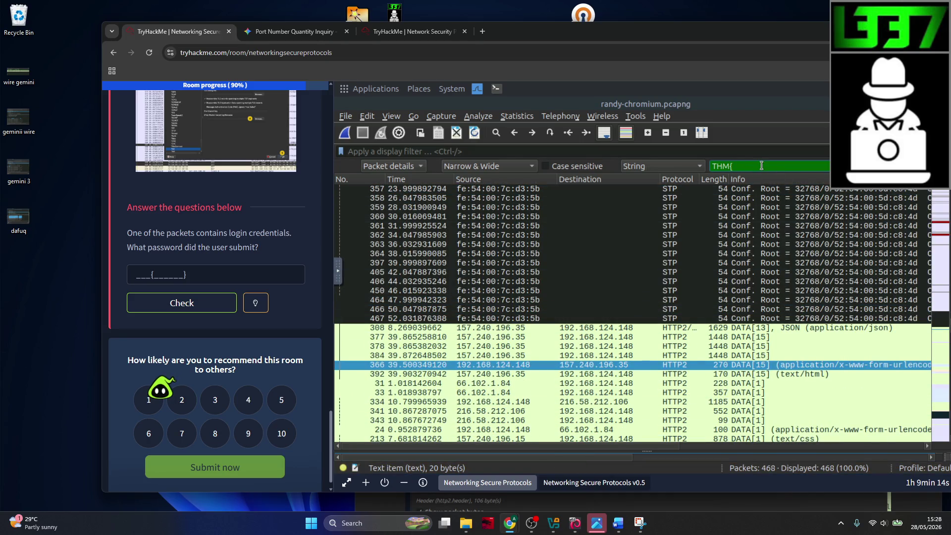
key("BackSpace")
key("Return")
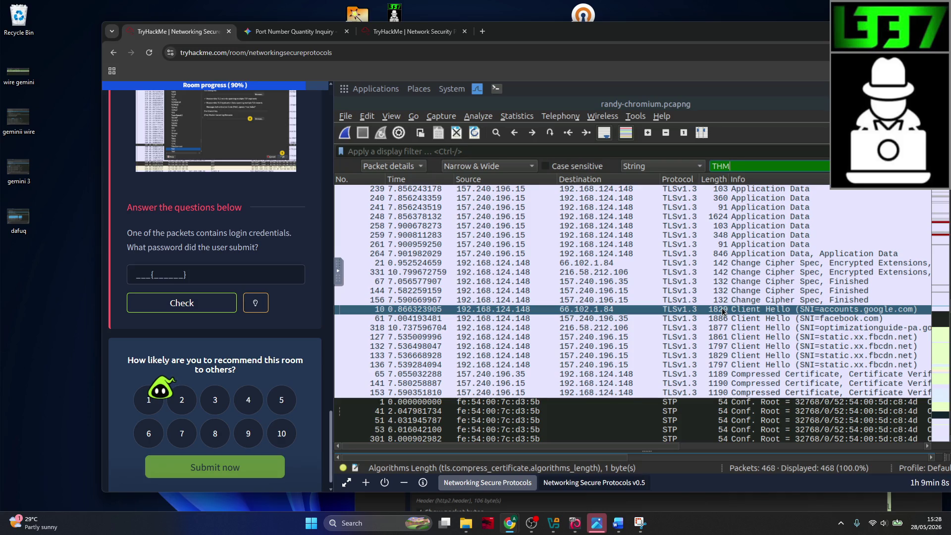
key("Return")
key("Return")
key("Return")
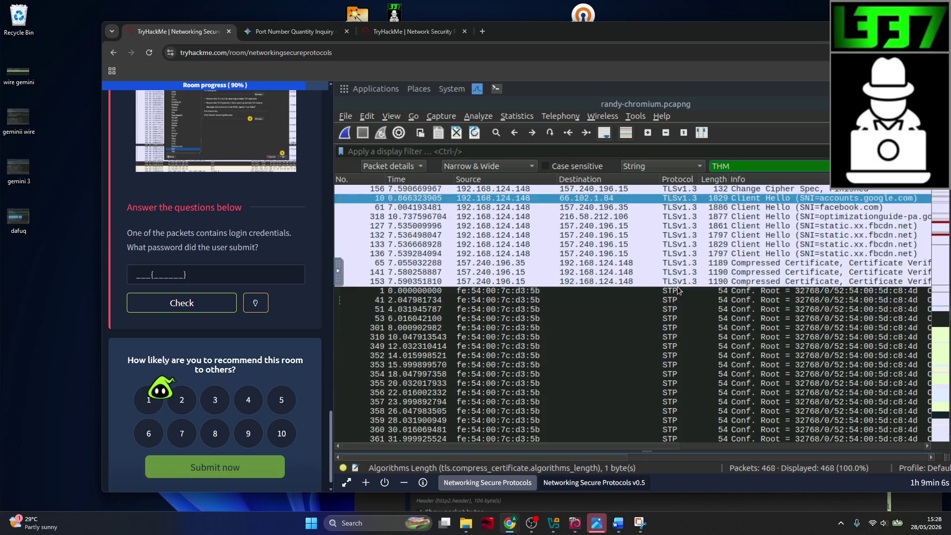
key("Return")
key("Return")
key("Return")
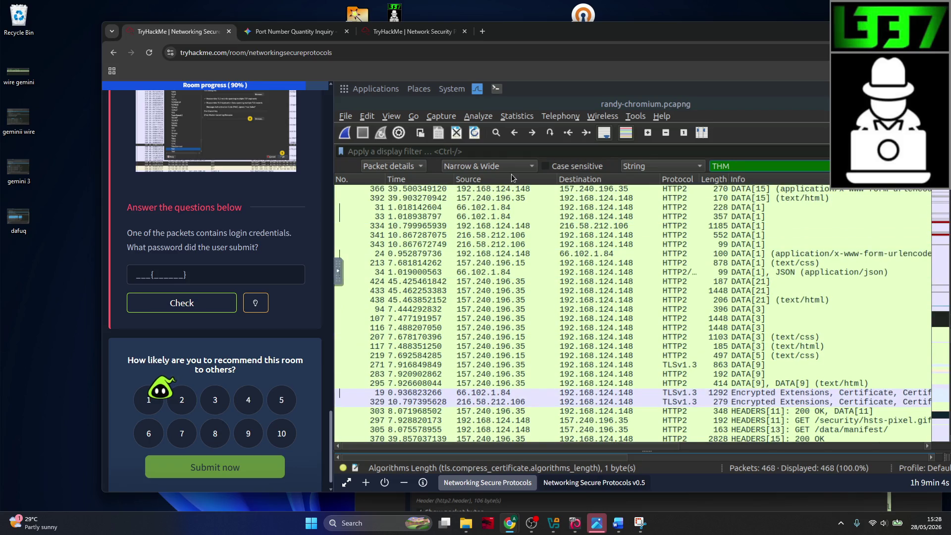
key("Return")
key("Return")
key("Return")
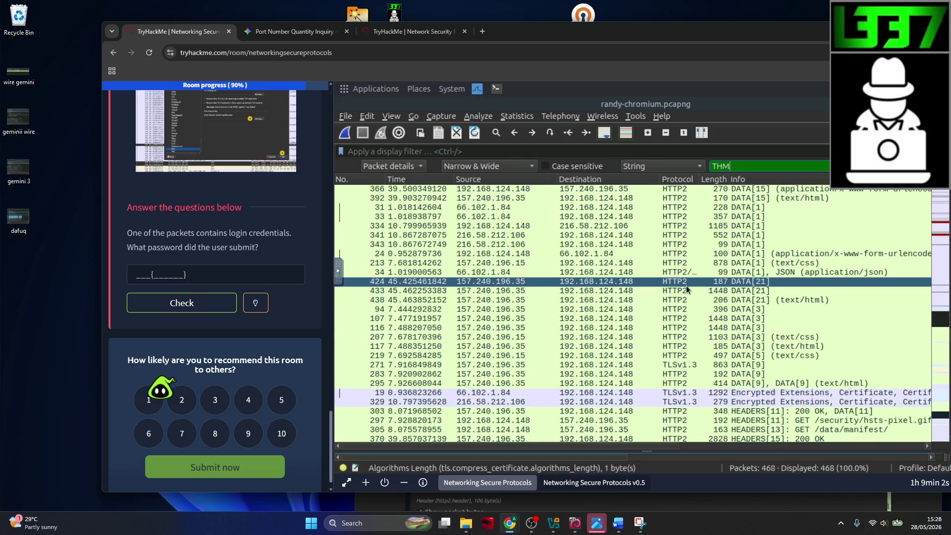
Inspect packets 377, 370 (200 OK), 365 (POST /login/) and 398
scroll(686, 285, "up", 4)
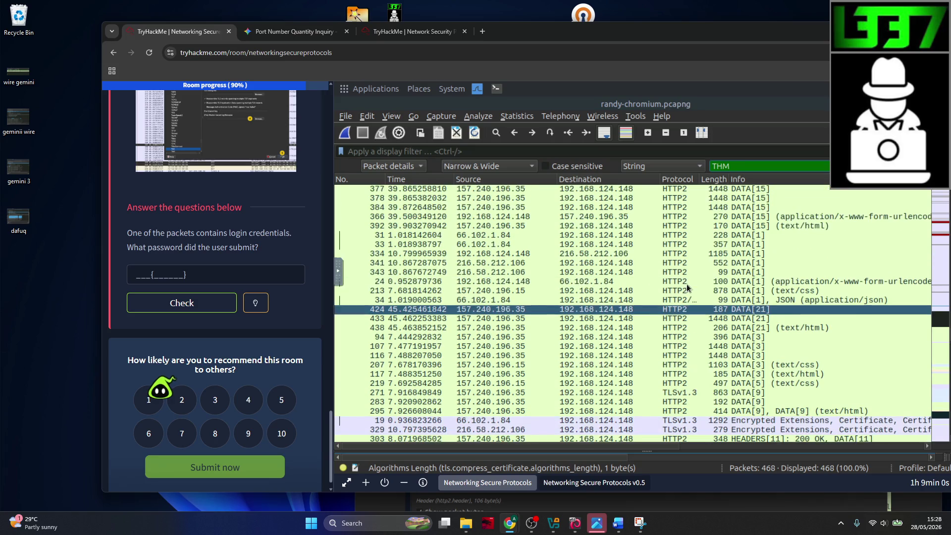
left_click(697, 272)
key("Return")
key("Return")
key("Return")
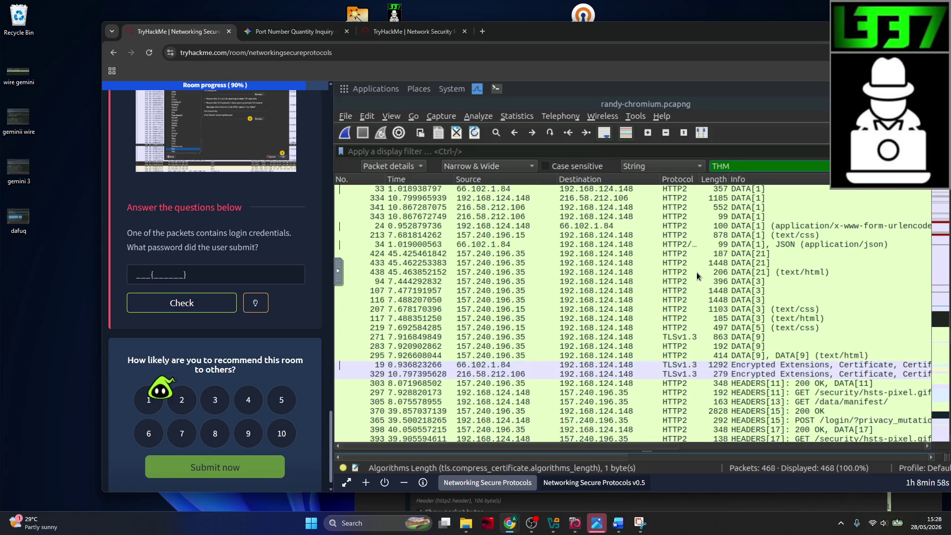
scroll(694, 267, "down", 2)
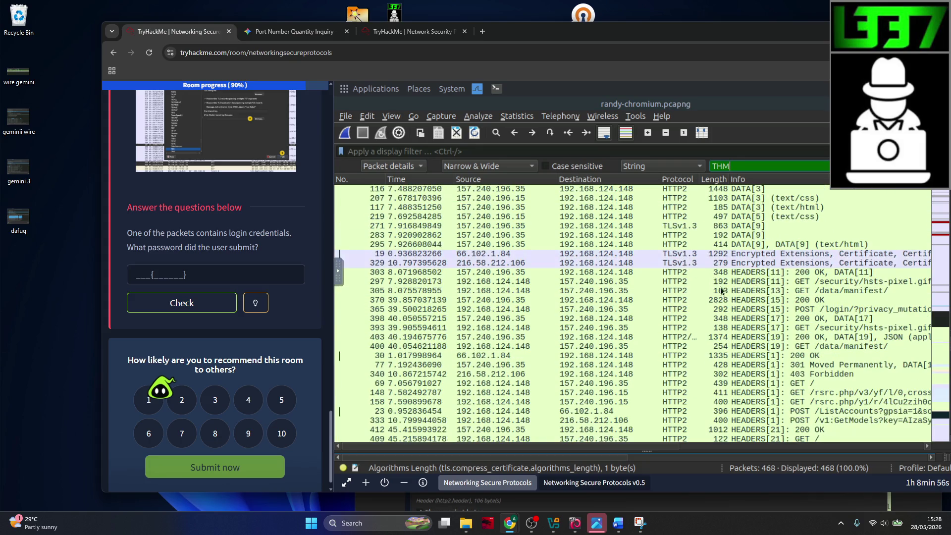
left_click(824, 299)
left_click(808, 310)
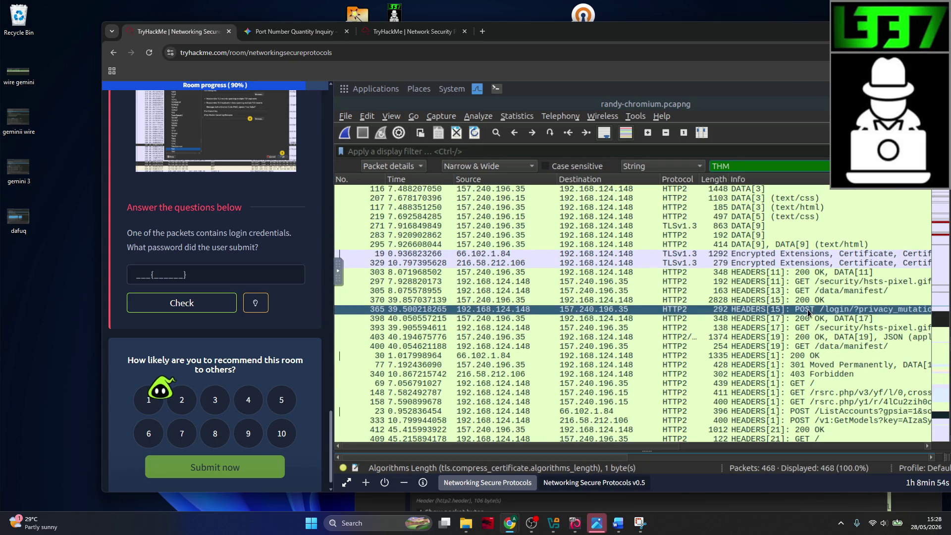
left_click(808, 320)
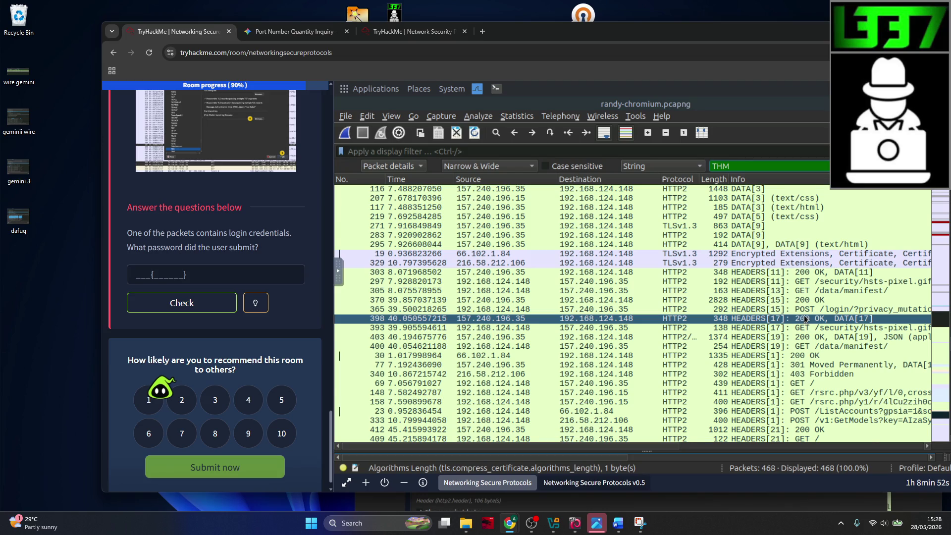
key("Return")
key("Return")
key("Return")
Select packets 303 and 329, then rerun the 'THM' search and select its text for replacement
scroll(806, 317, "up", 5)
left_click(816, 274)
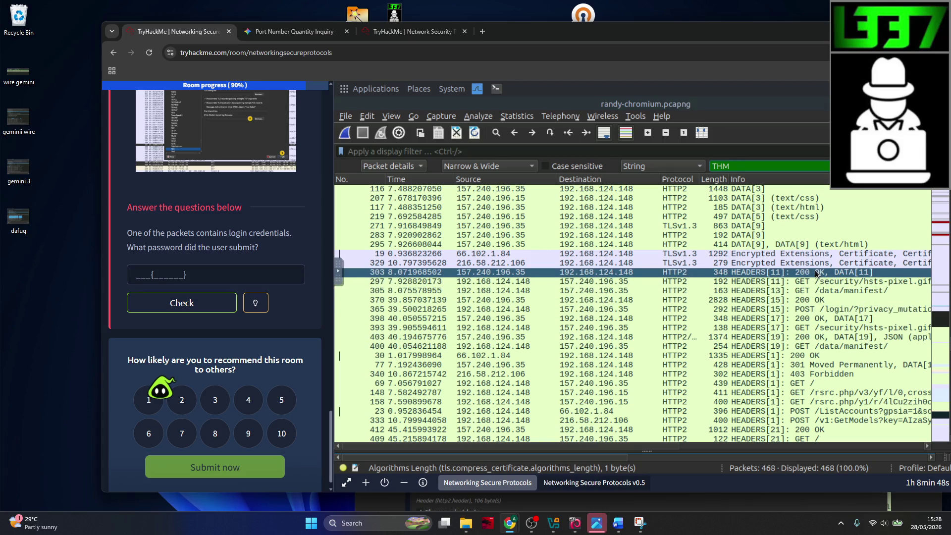
left_click(826, 259)
key("ctrl+n")
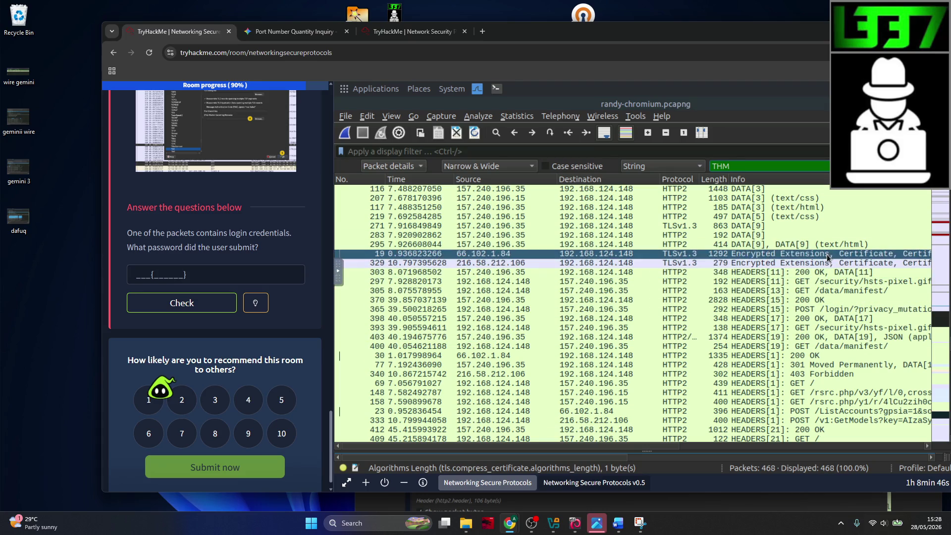
left_click(823, 273)
left_click(777, 162)
key("Return")
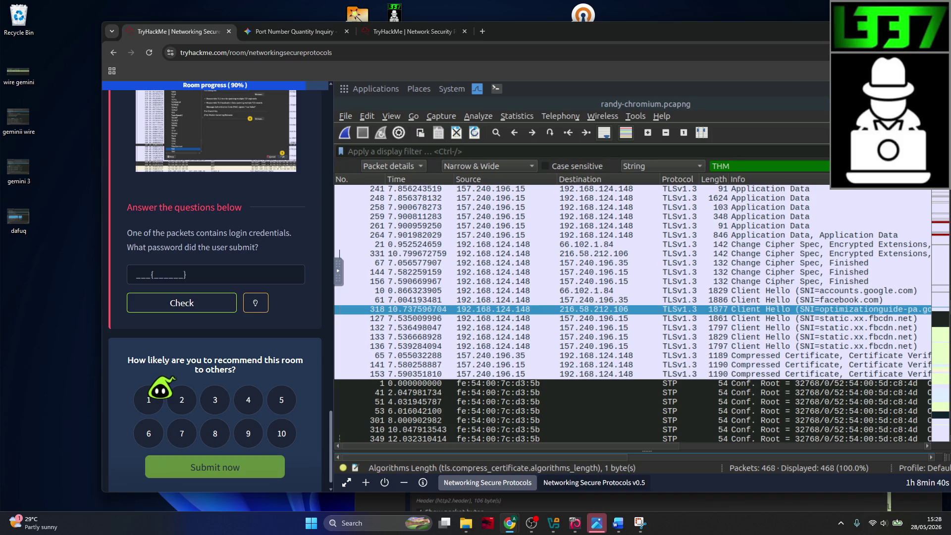
double_click(762, 165)
Search packet details for 'pass', open packet 366 in its own window, then maximize Gemini
key("BackSpace")
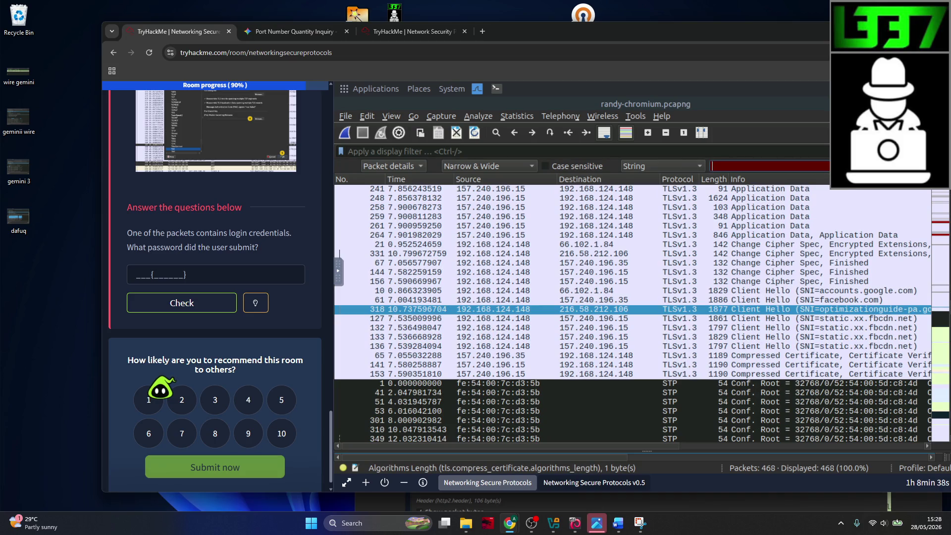
type("pass")
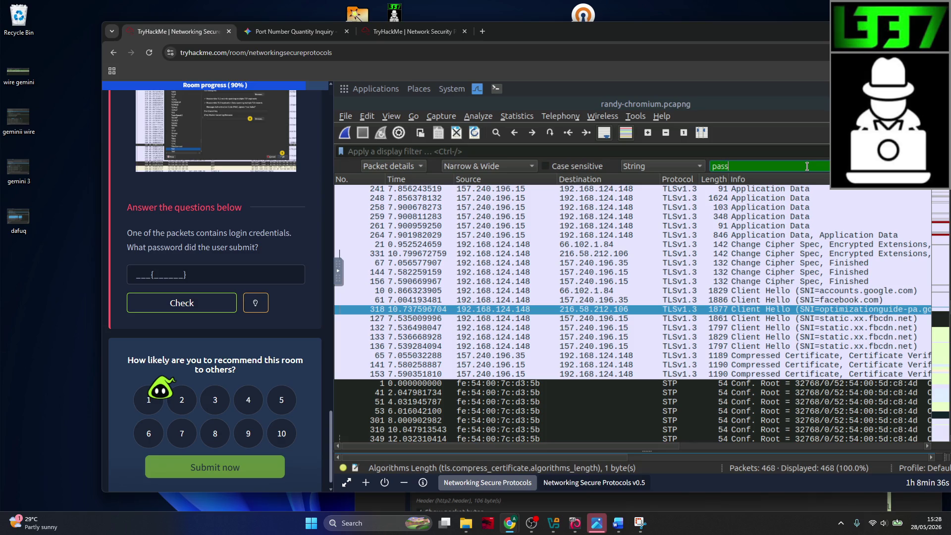
key("Return")
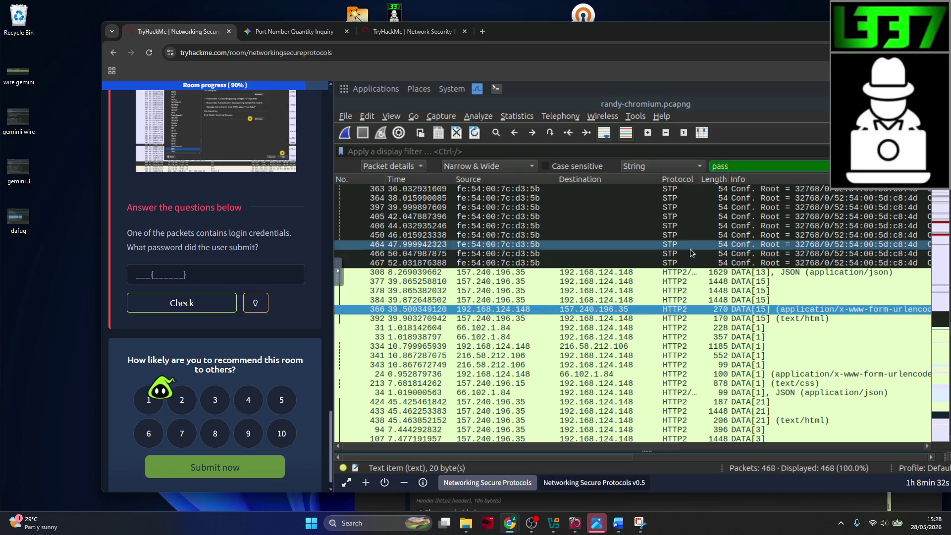
scroll(603, 328, "down", 2)
scroll(603, 328, "down", 1)
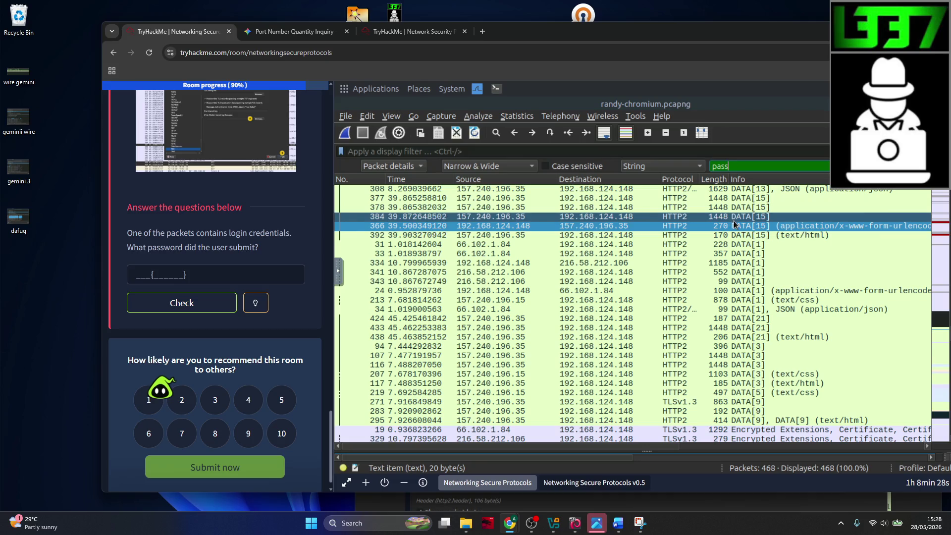
double_click(709, 227)
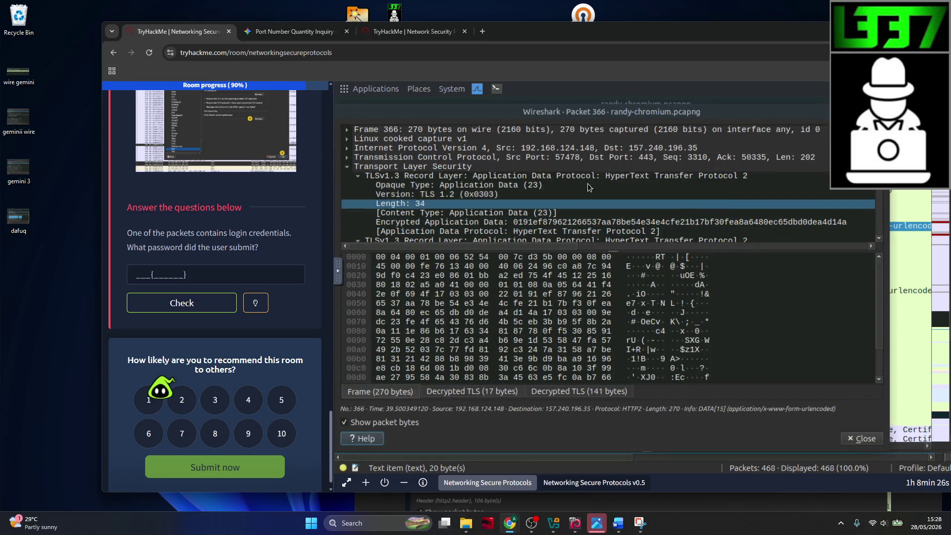
left_click(276, 34)
key("super+Up")
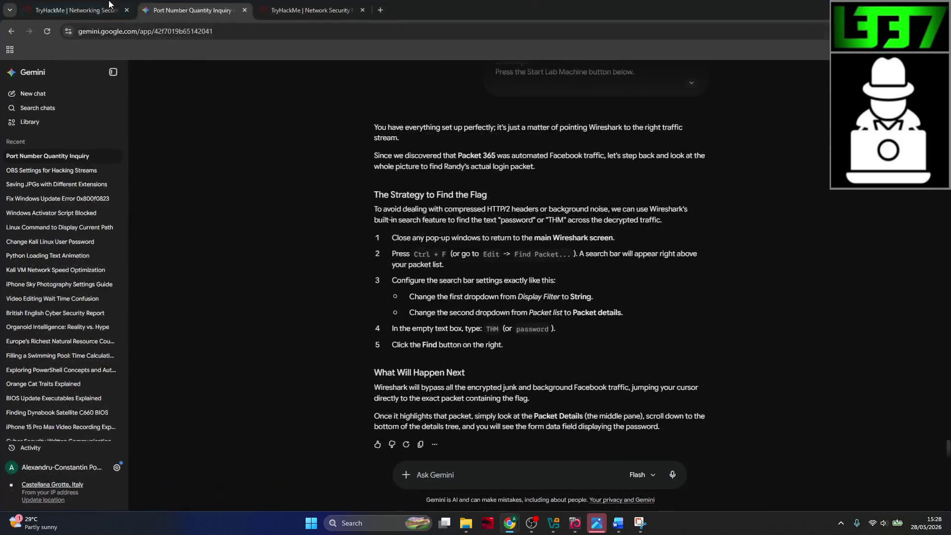
Copy the 'Networking Secure Protocols' room title into a new tab's search box
key("ctrl+1")
left_click_drag(255, 219, 591, 223)
scroll(320, 225, "up", 7)
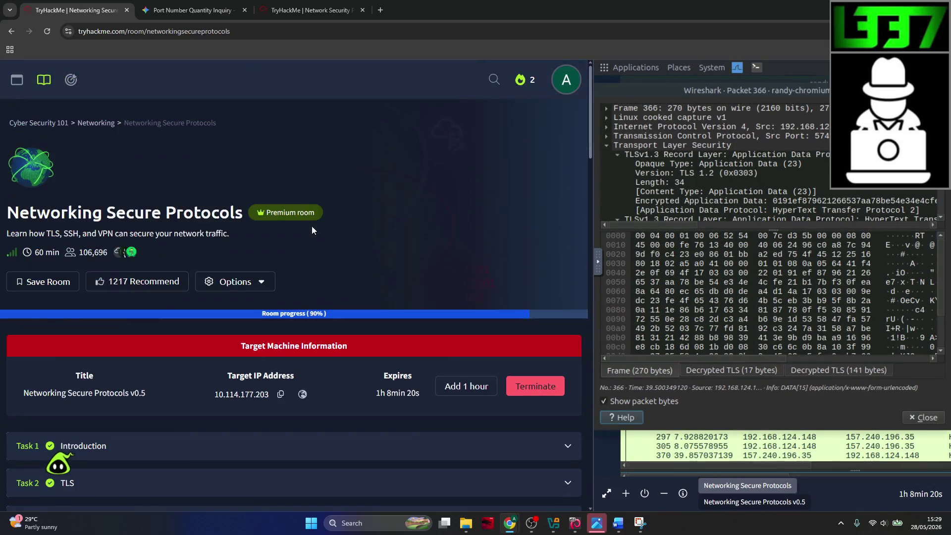
left_click_drag(6, 213, 244, 210)
key("ctrl+c")
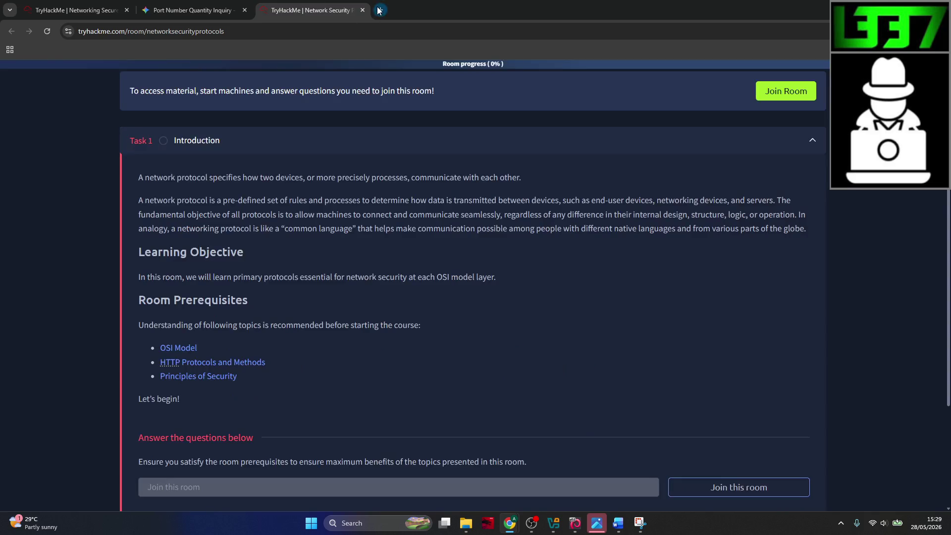
key("ctrl+t")
key("ctrl+v")
Search Google for 'Networking Secure Protocols end challenge' and expand the AI Overview answers
type("end challenge")
key("Return")
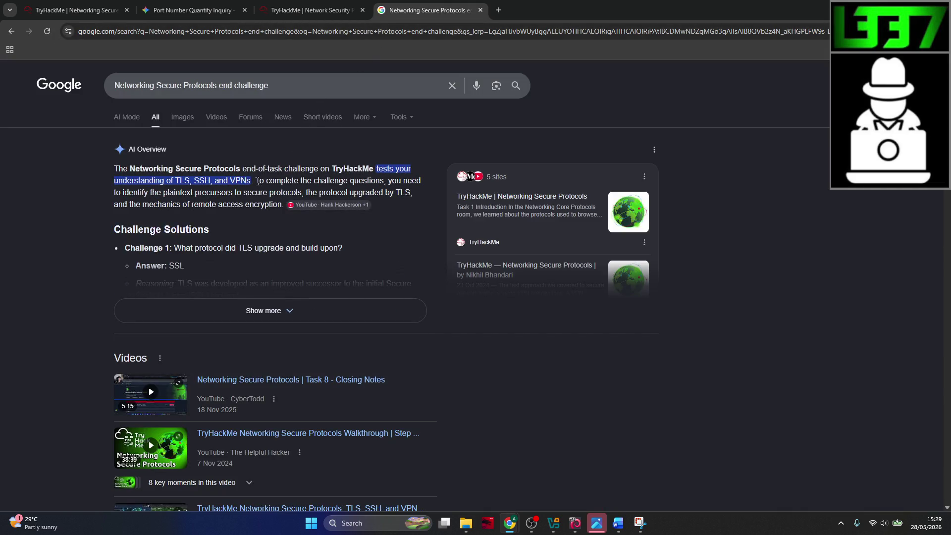
scroll(205, 174, "down", 1)
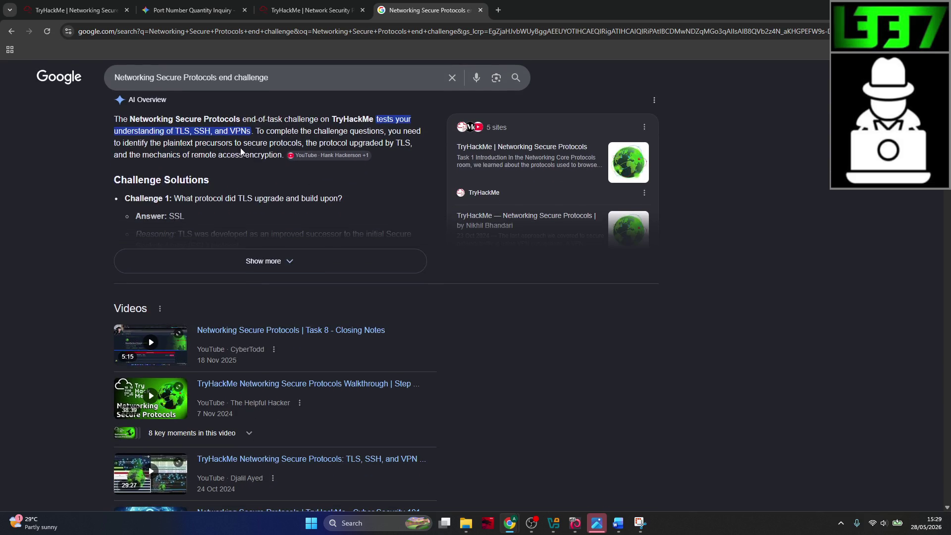
left_click(270, 267)
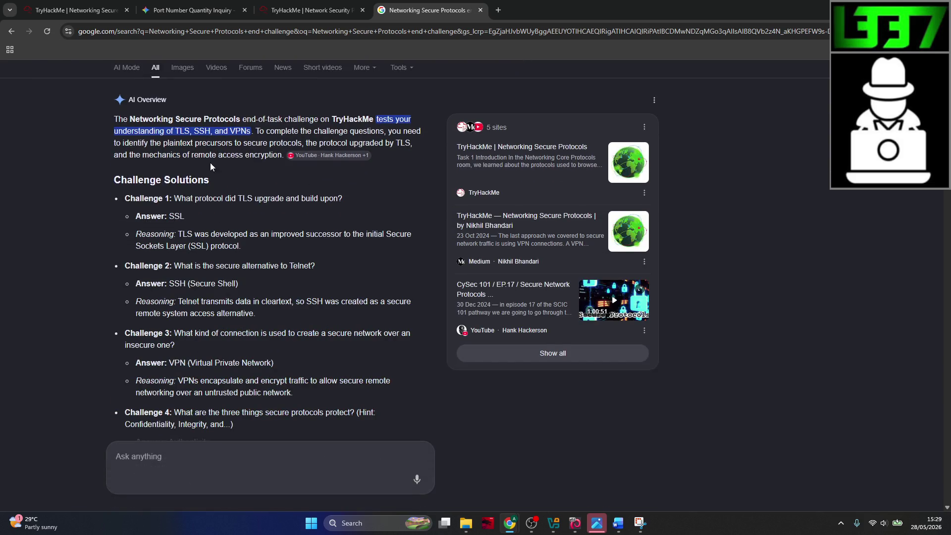
scroll(174, 181, "down", 1)
scroll(212, 179, "down", 2)
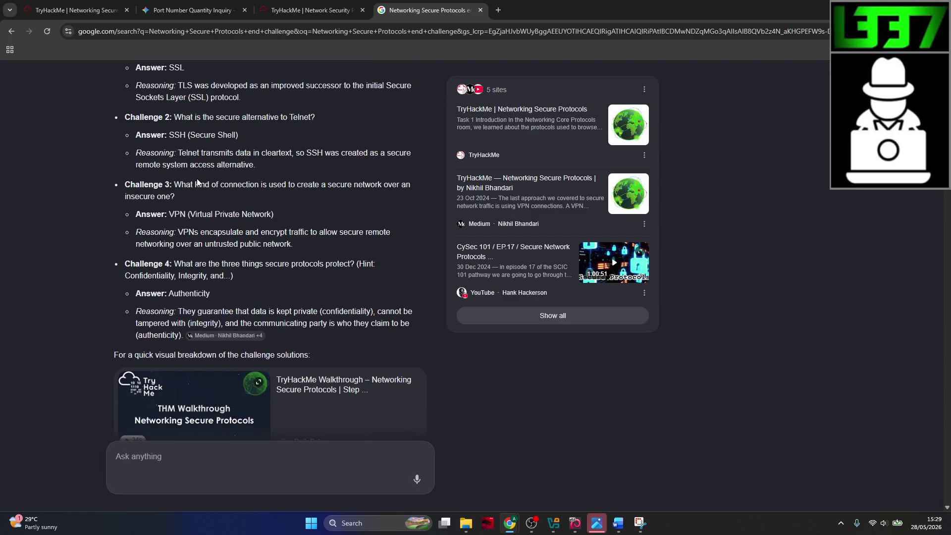
scroll(213, 195, "down", 2)
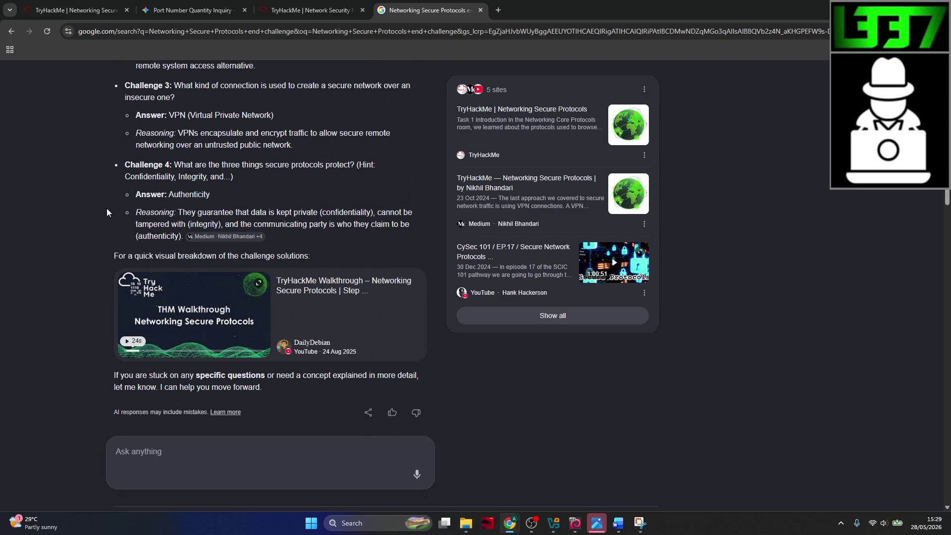
scroll(106, 205, "down", 4)
scroll(118, 195, "up", 1)
Deselect the room title, then open the Task 8 Closing Notes walkthrough video
left_click(130, 4)
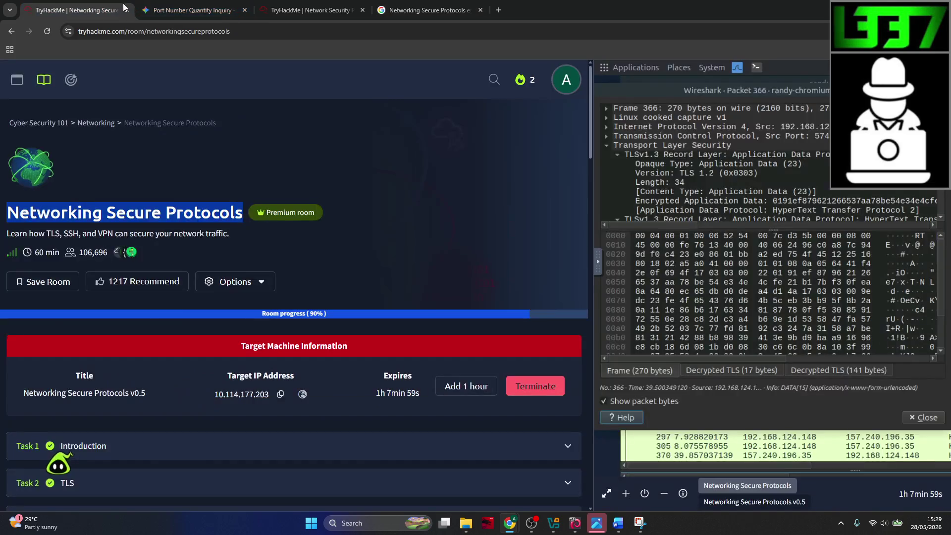
left_click(170, 246)
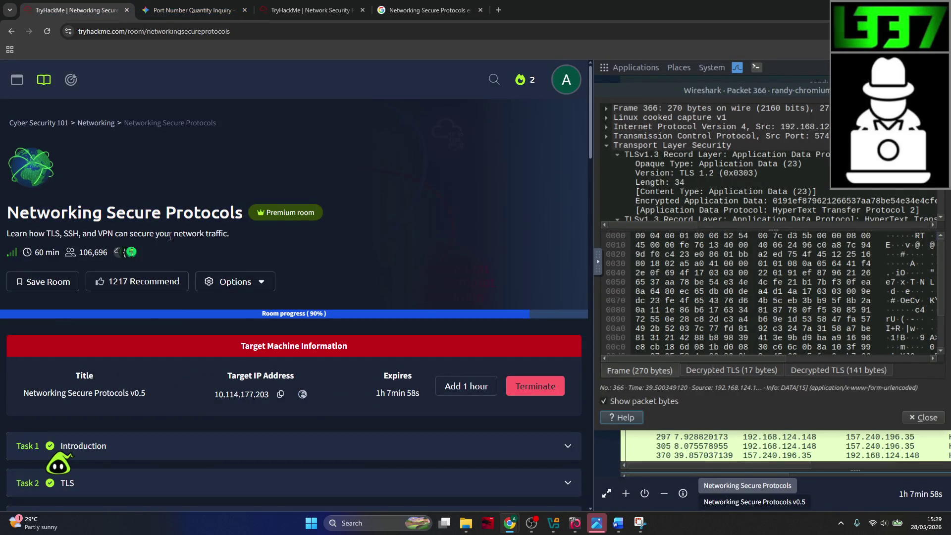
left_click(426, 10)
scroll(226, 286, "down", 2)
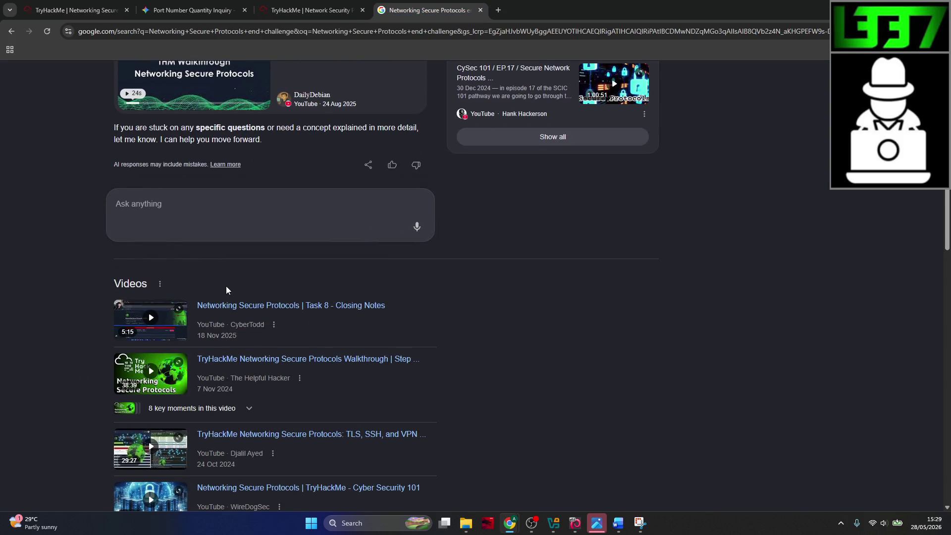
left_click(245, 306)
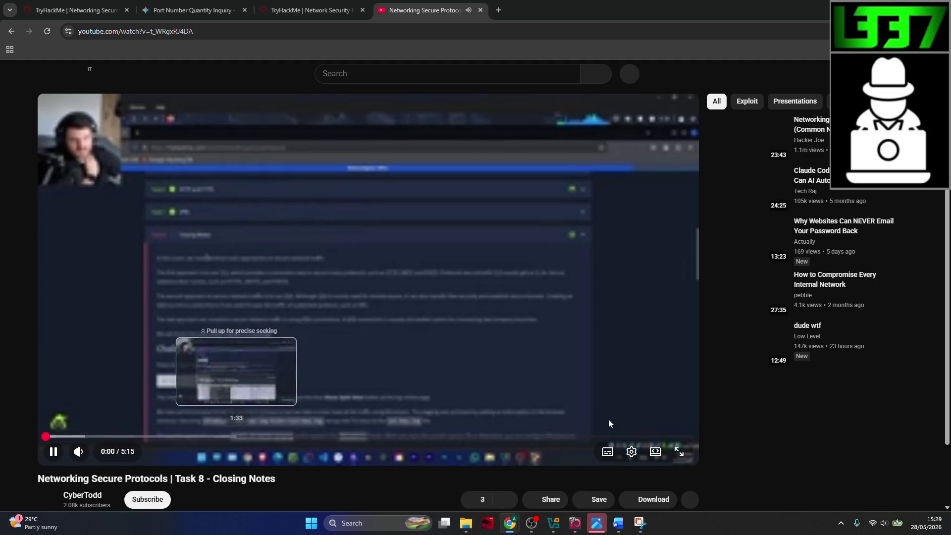
Set the walkthrough video quality to 720p
left_click(631, 451)
left_click(639, 419)
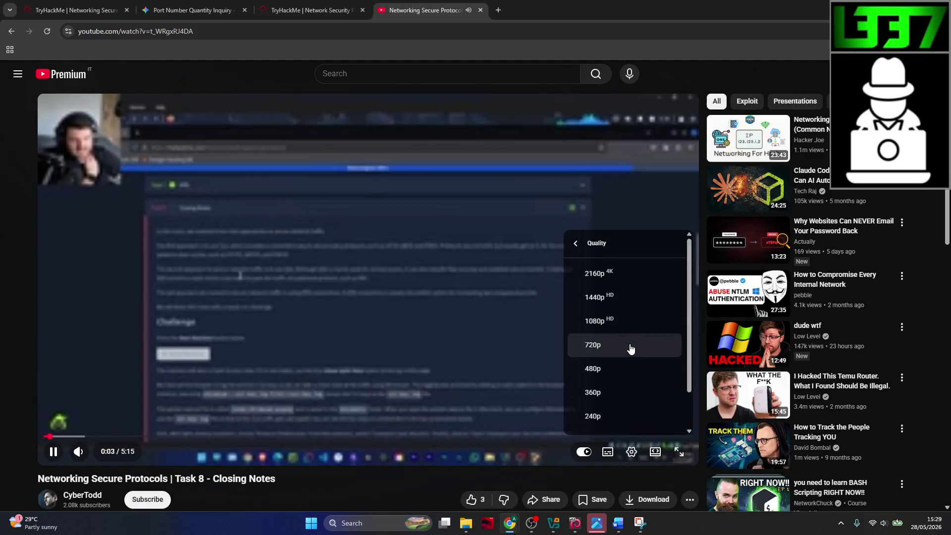
left_click(628, 346)
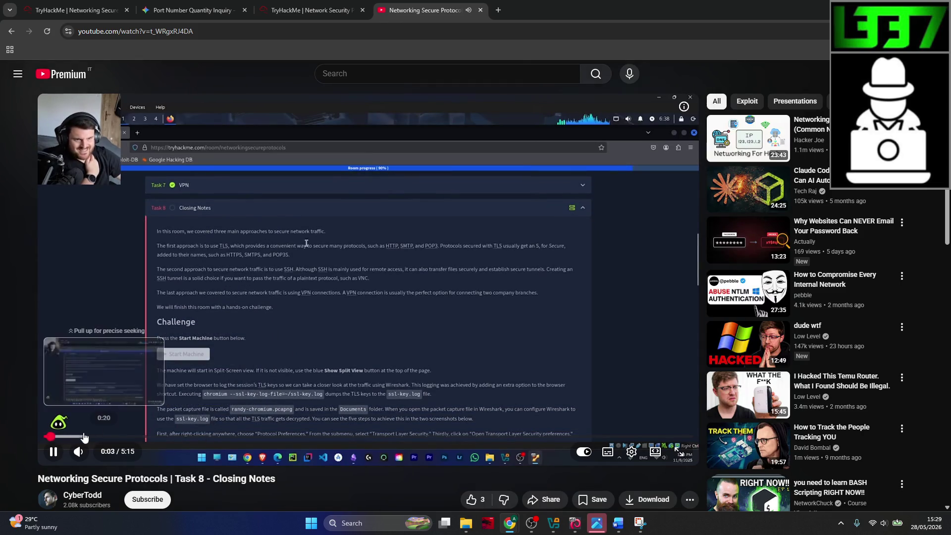
Scrub the walkthrough to the login-form packet near 3:28, pause it, then return to TryHackMe
left_click(126, 437)
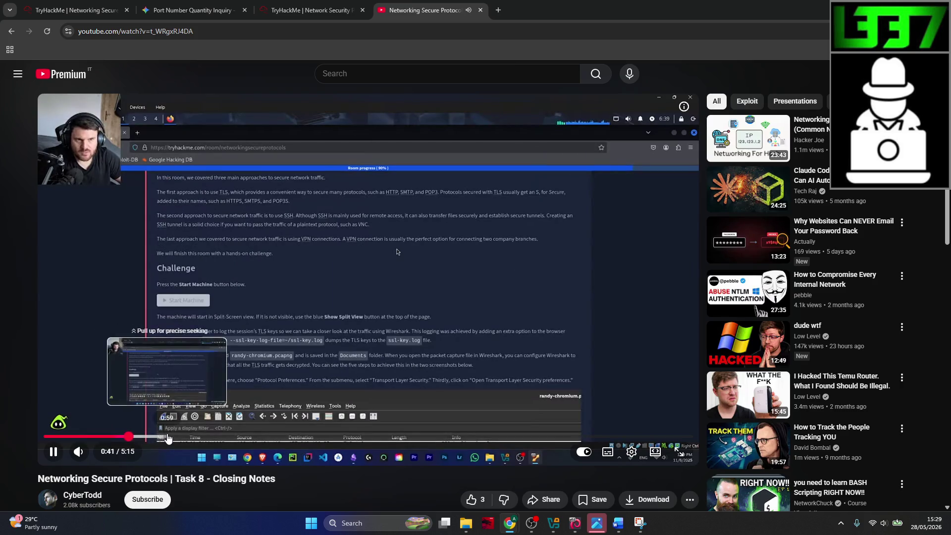
left_click(169, 437)
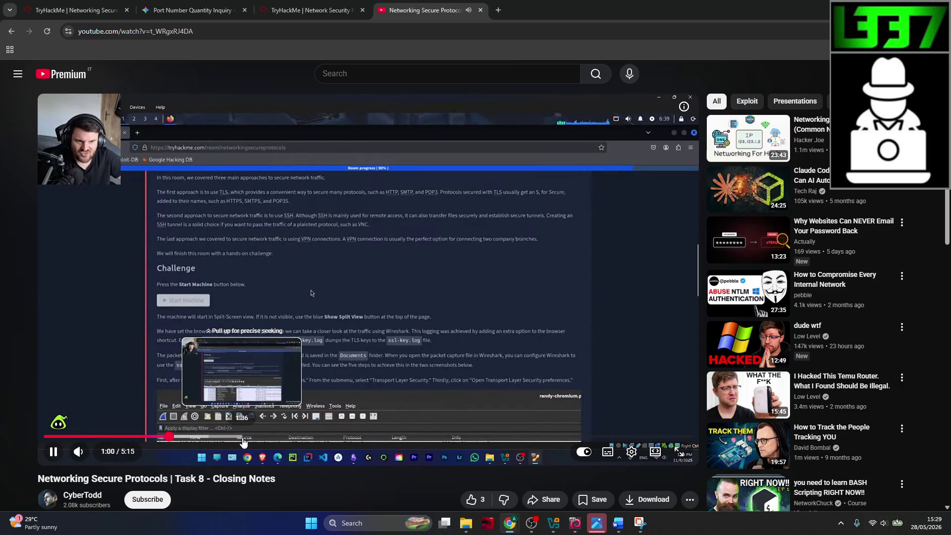
left_click(243, 438)
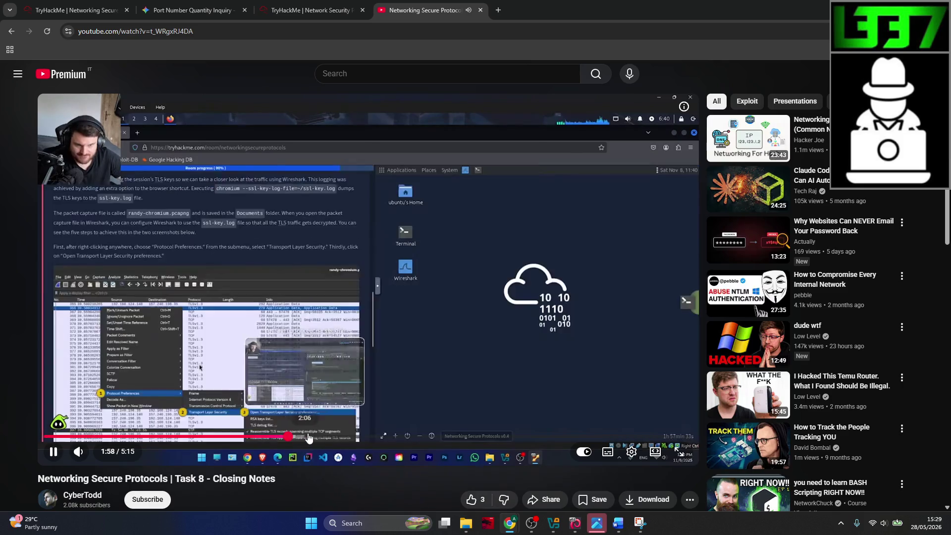
left_click(369, 439)
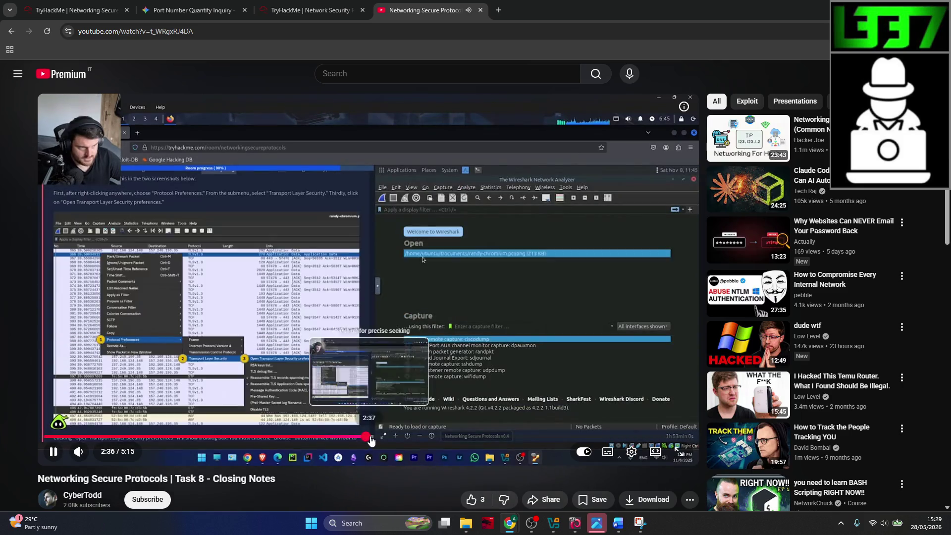
left_click(401, 439)
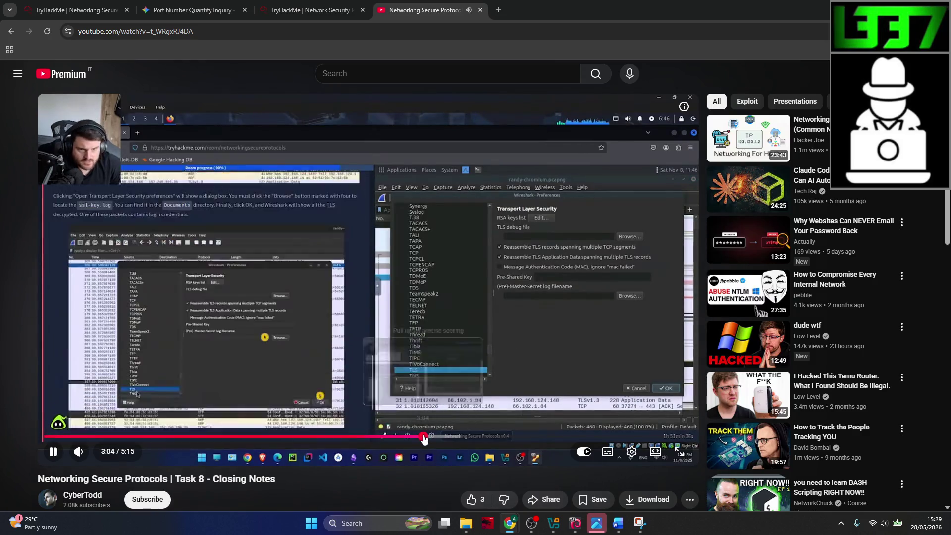
left_click(449, 437)
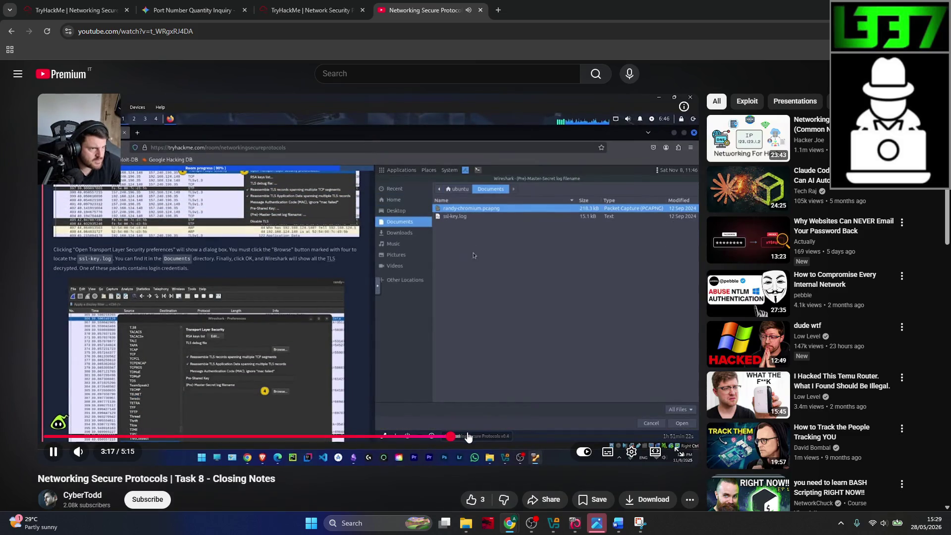
left_click(477, 437)
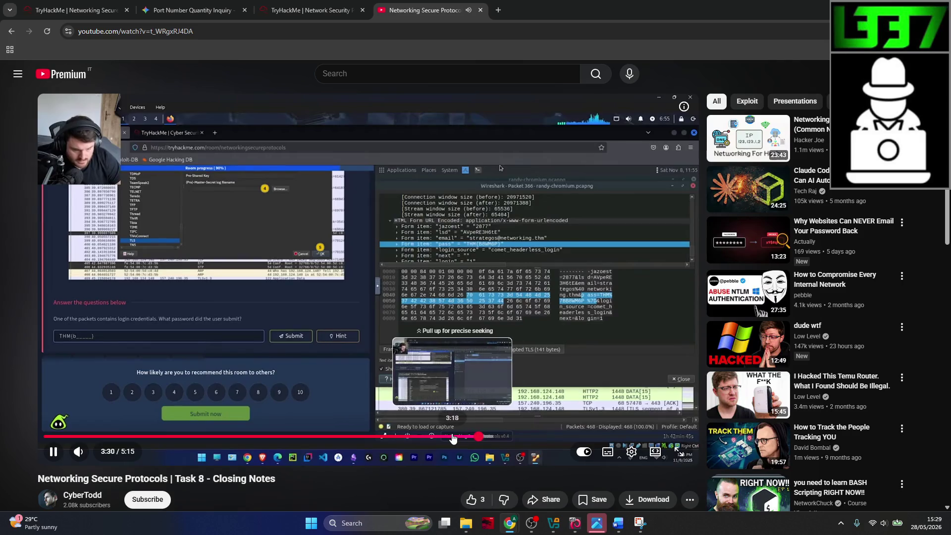
left_click(452, 437)
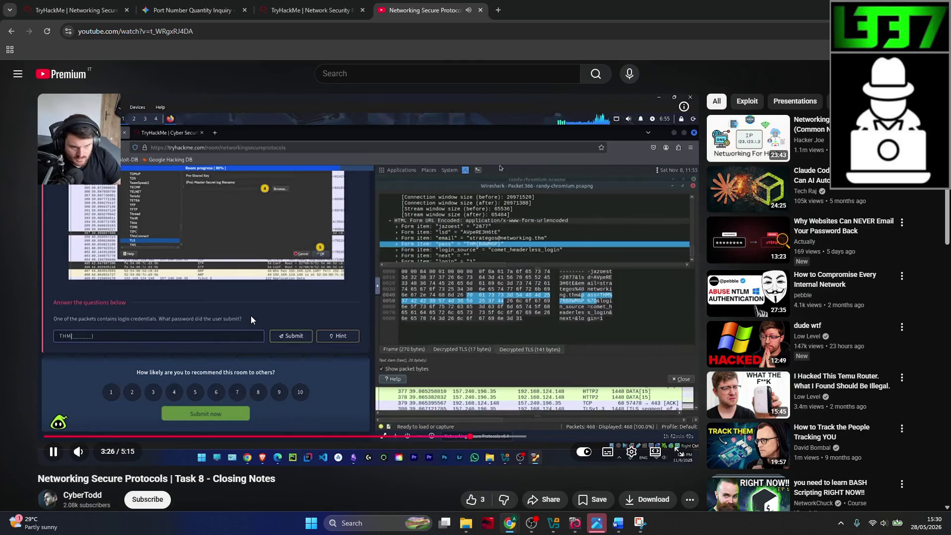
left_click(308, 295)
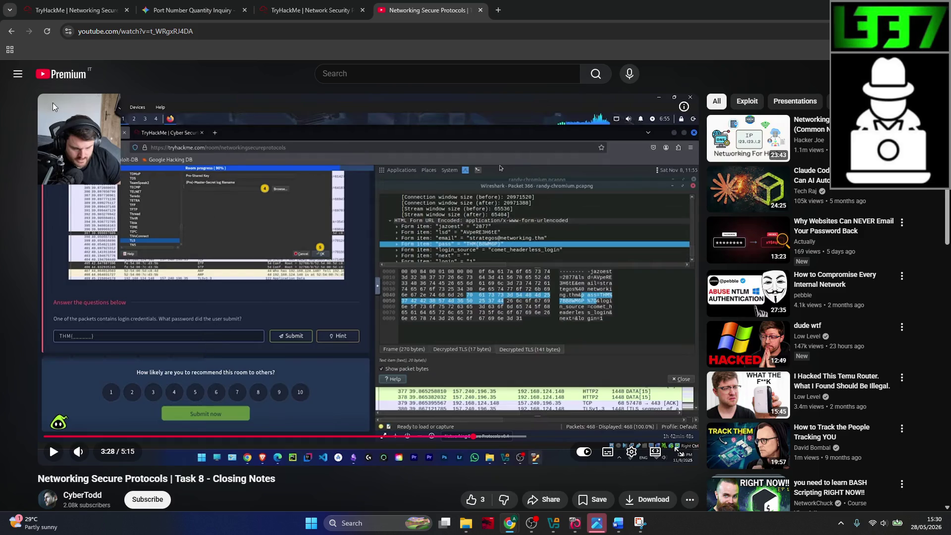
left_click(79, 10)
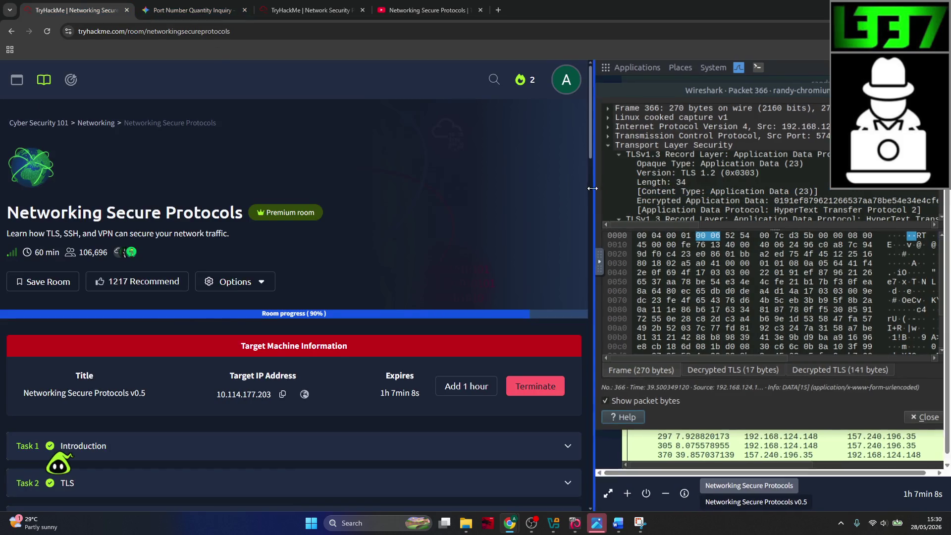
Widen the lab pane and close the packet 366 details and the pass search
left_click_drag(593, 188, 255, 188)
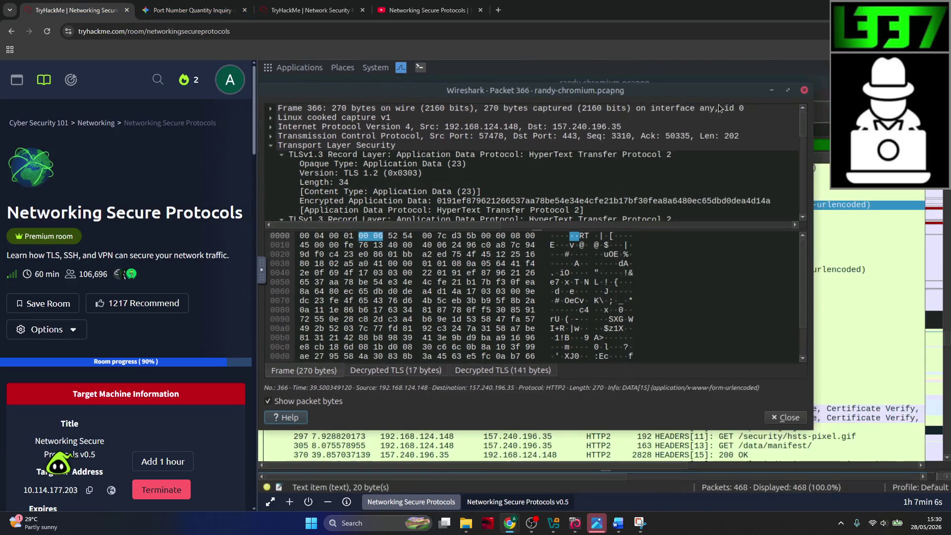
left_click(804, 90)
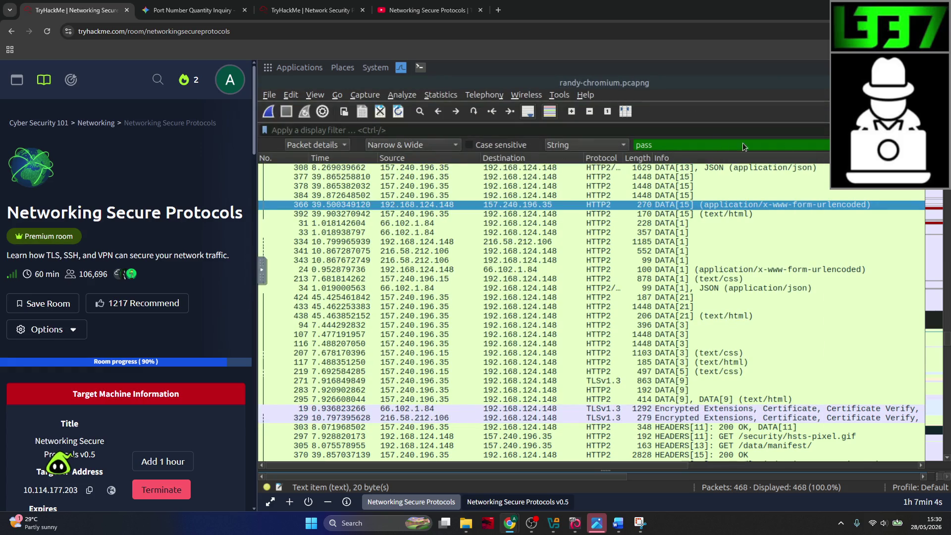
key("Escape")
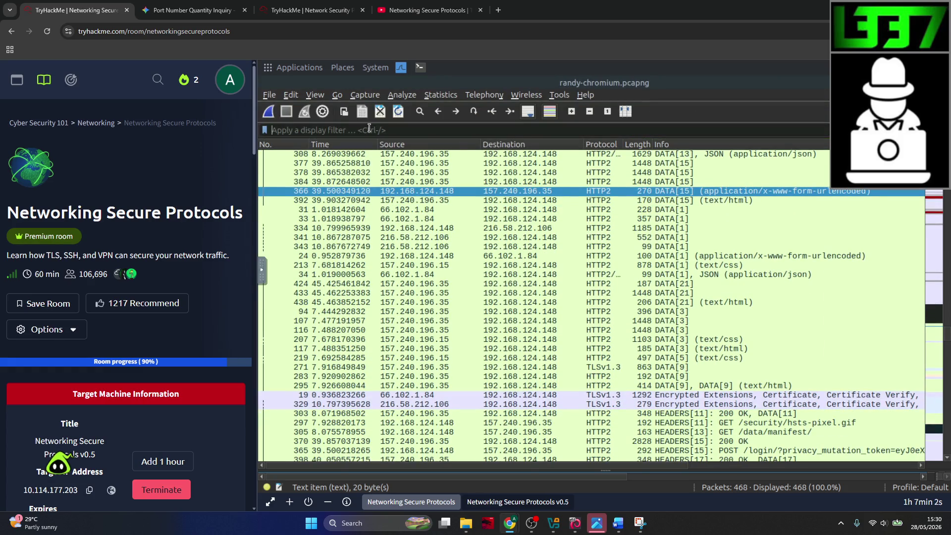
Filter the capture with http2.headers.method == "POST" and open packet 365's details
type("http")
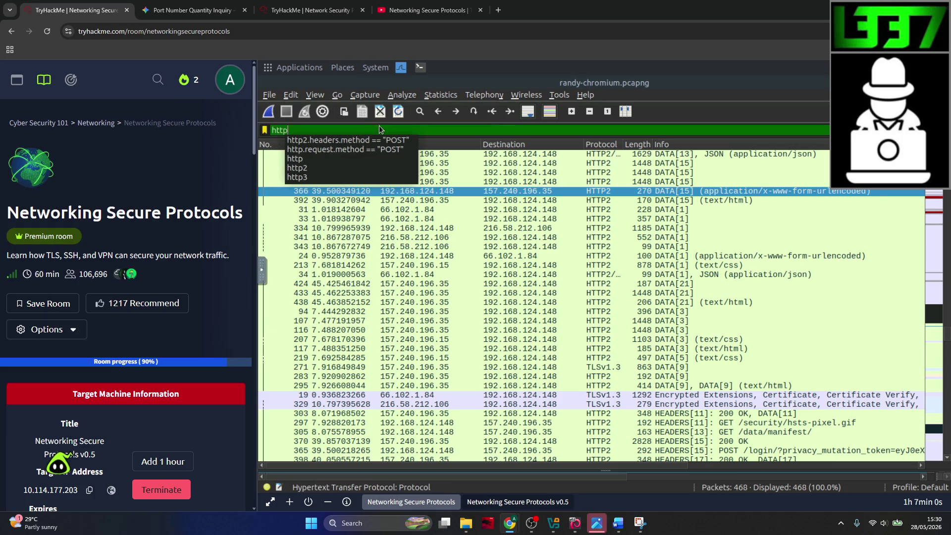
left_click(372, 142)
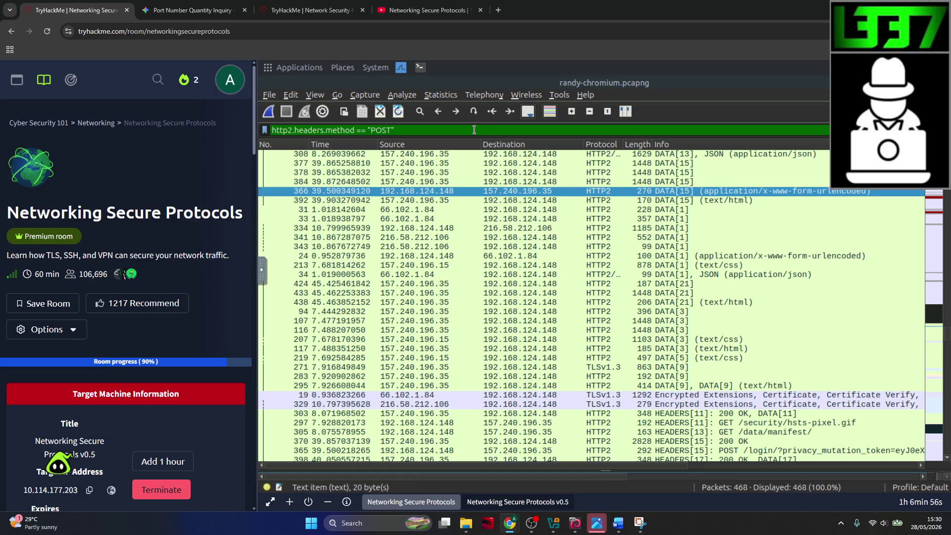
scroll(543, 252, "up", 7)
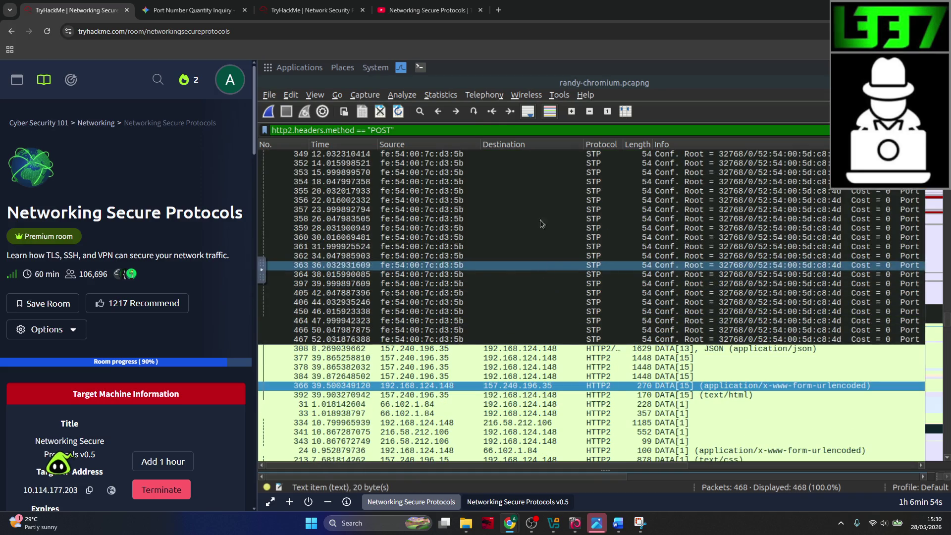
key("Return")
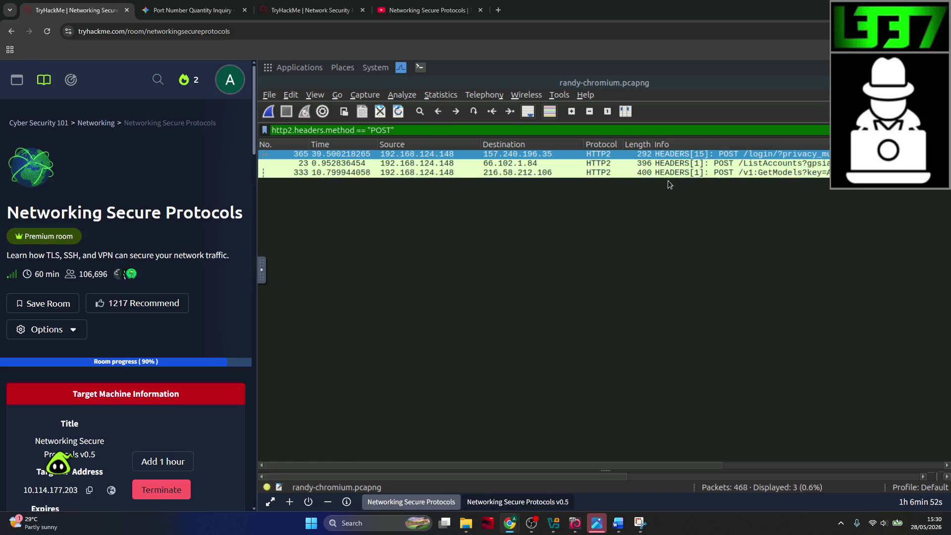
double_click(693, 155)
left_click(218, 6)
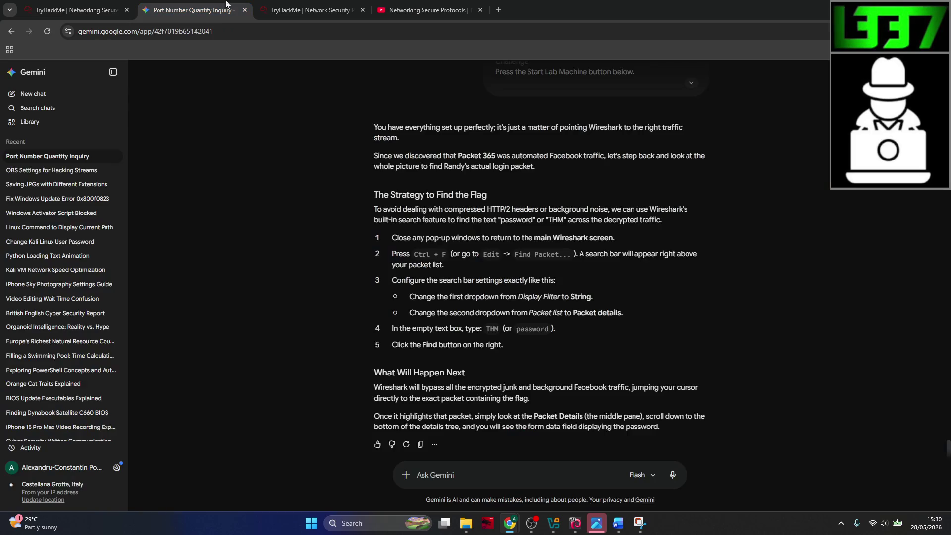
Compare the YouTube walkthrough with the packet 365 screenshot and move its tab to second position
left_click(307, 6)
left_click(391, 5)
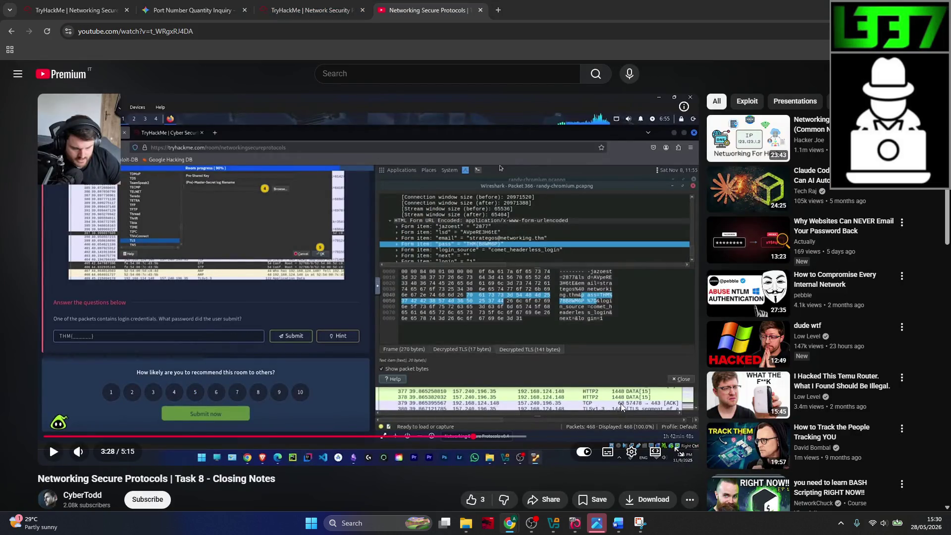
key("alt+Tab")
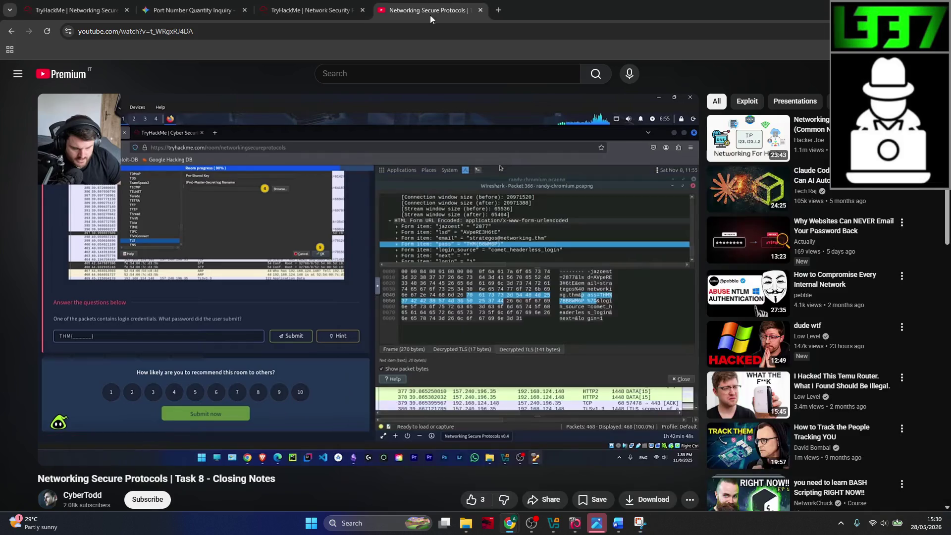
key("alt+Tab")
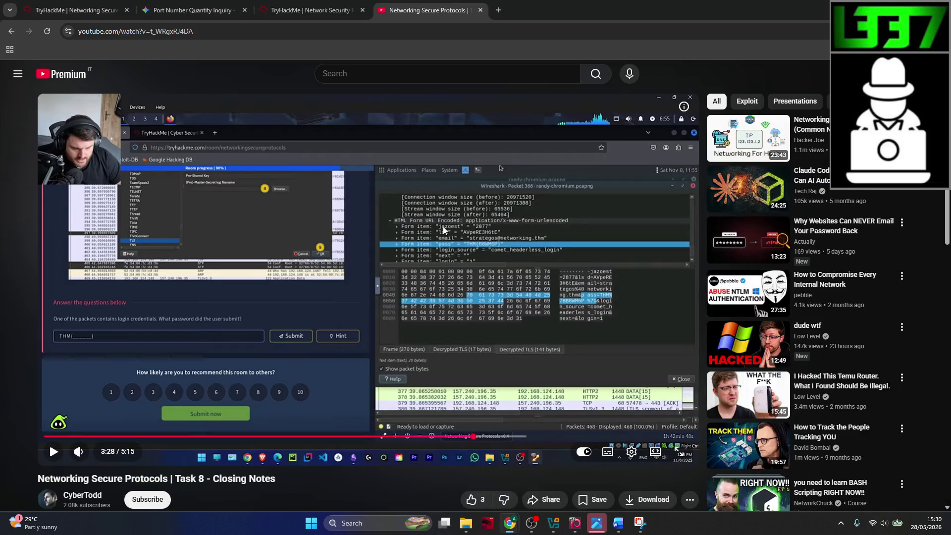
key("alt+Tab")
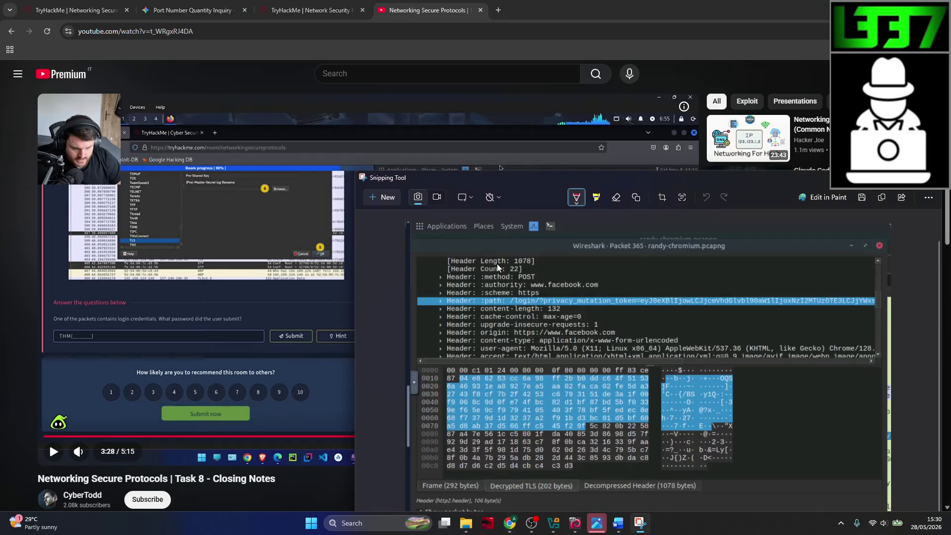
scroll(498, 295, "down", 1)
scroll(501, 297, "up", 2)
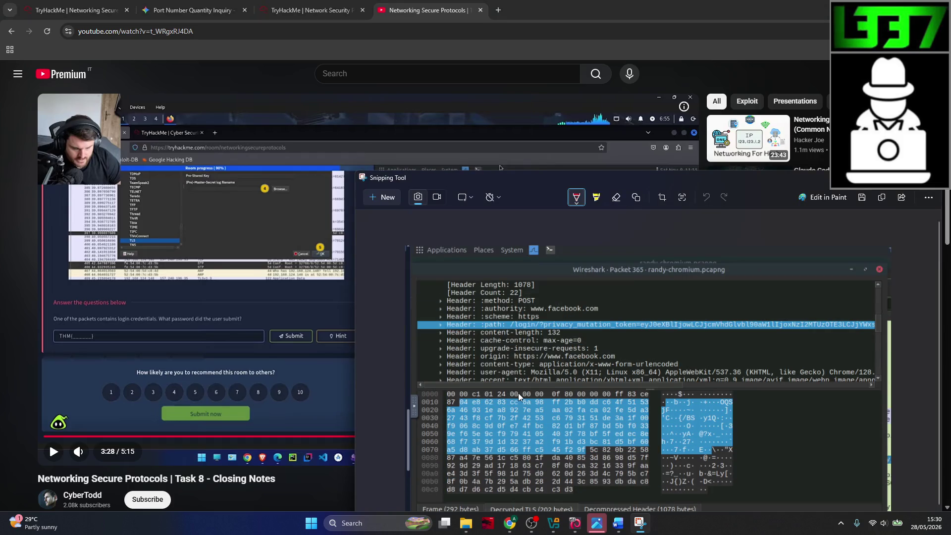
mouse_move(426, 10)
left_mouse_down()
mouse_move(347, 35)
mouse_move(213, 7)
left_mouse_up()
left_click(74, 10)
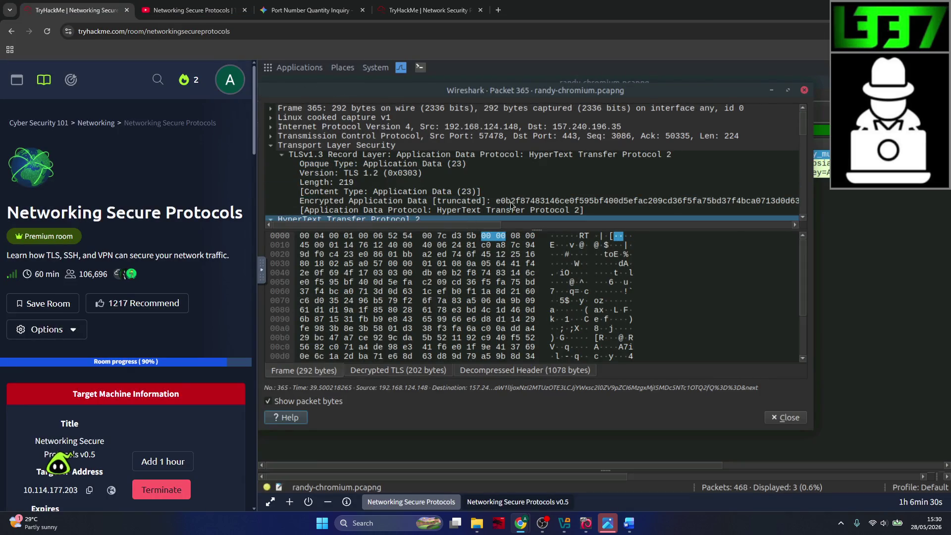
Reopen packet 365, enlarge its detail tree, and collapse the TLS record layer
left_click(804, 90)
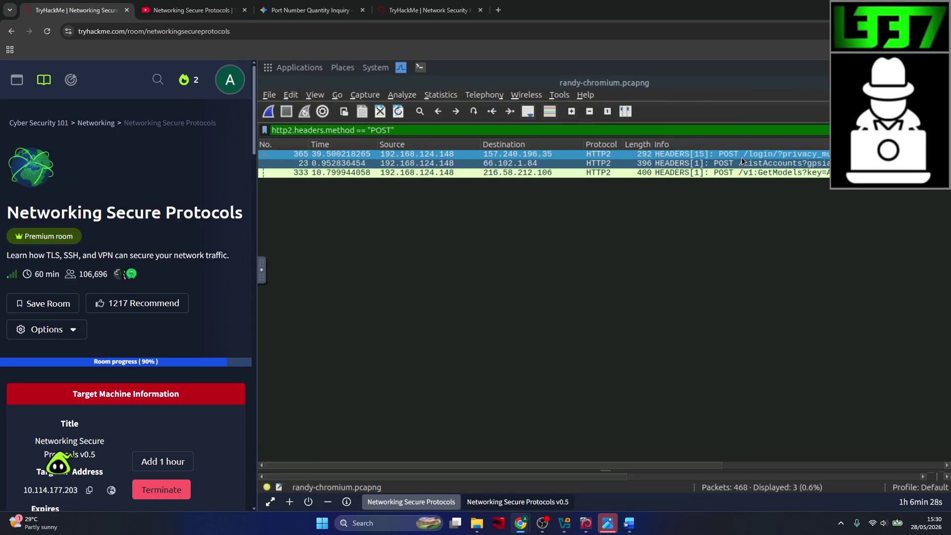
double_click(725, 156)
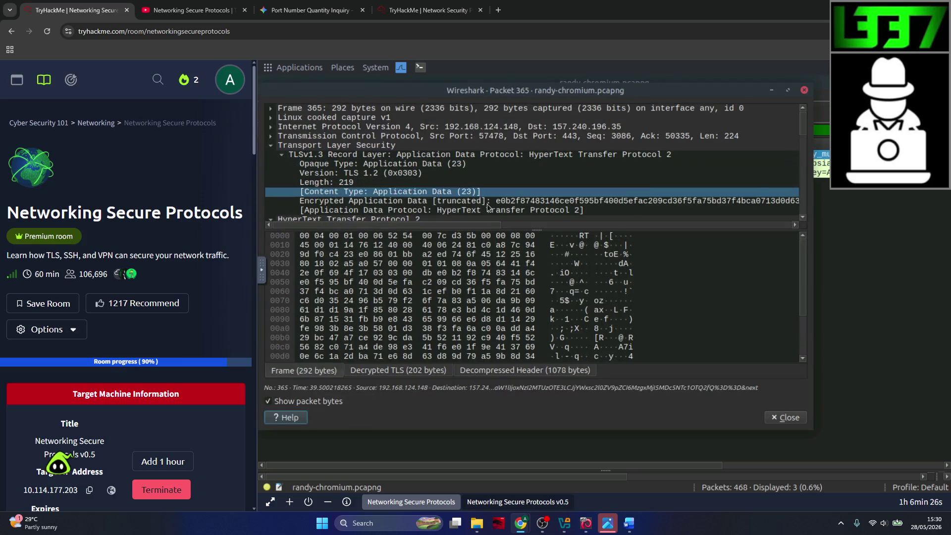
left_click(394, 235)
left_click_drag(396, 229, 423, 301)
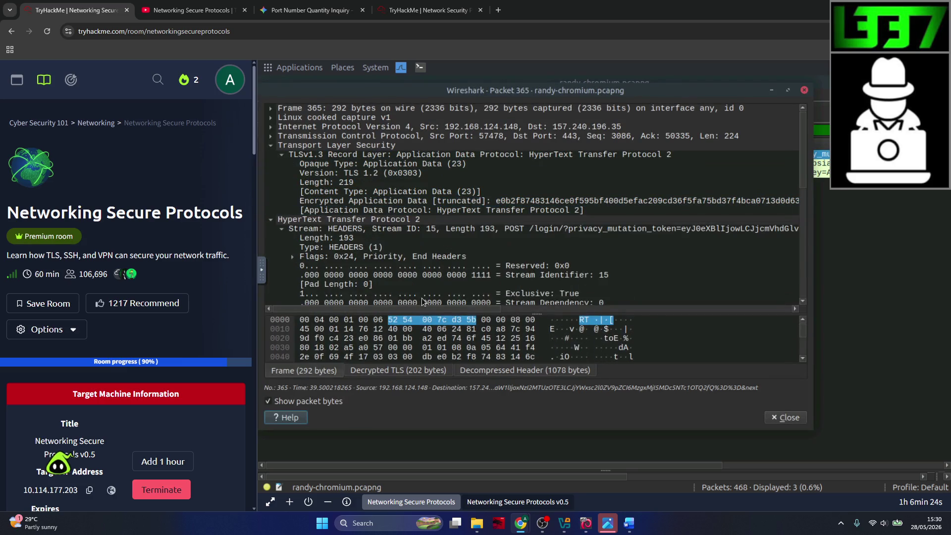
left_click(285, 155)
left_click(298, 173)
left_click(274, 155)
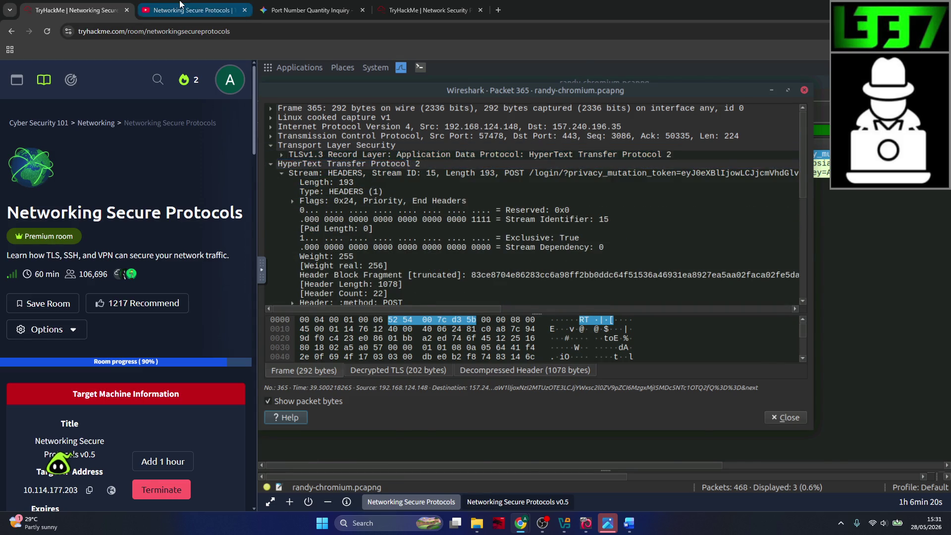
Check the YouTube walkthrough, then come back to Wireshark in the TryHackMe room
left_click(181, 6)
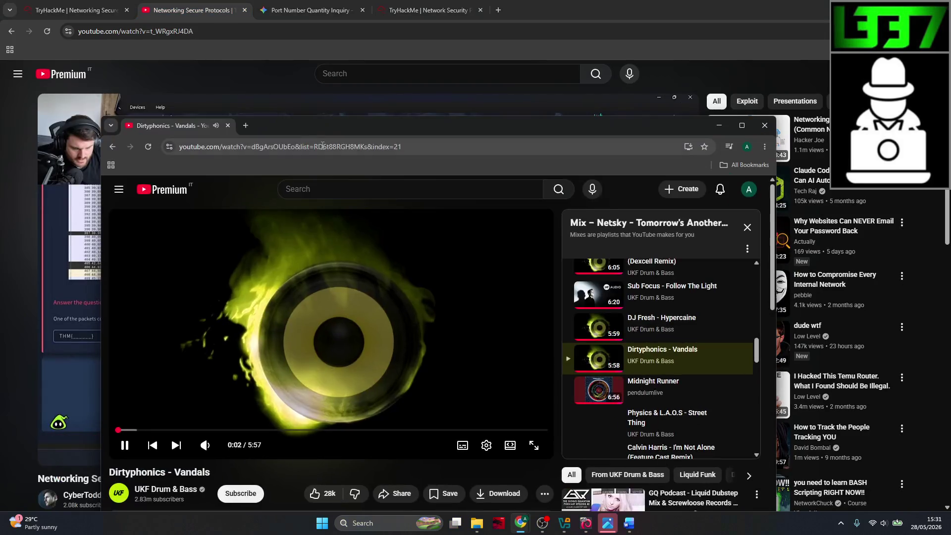
left_click(79, 8)
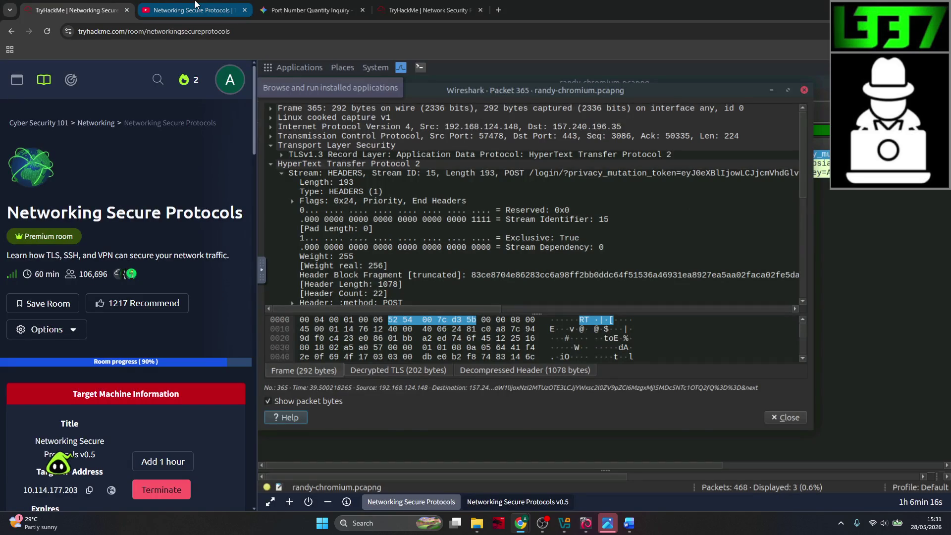
left_click(195, 6)
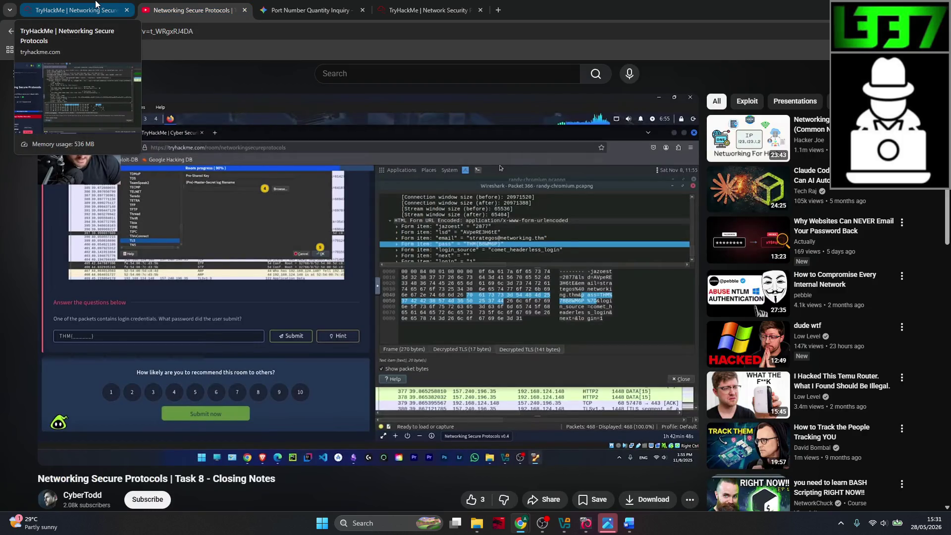
left_click(95, 4)
Inspect the HTTP/2 :authority and :method POST headers and the stream identifier fields
scroll(292, 189, "down", 5)
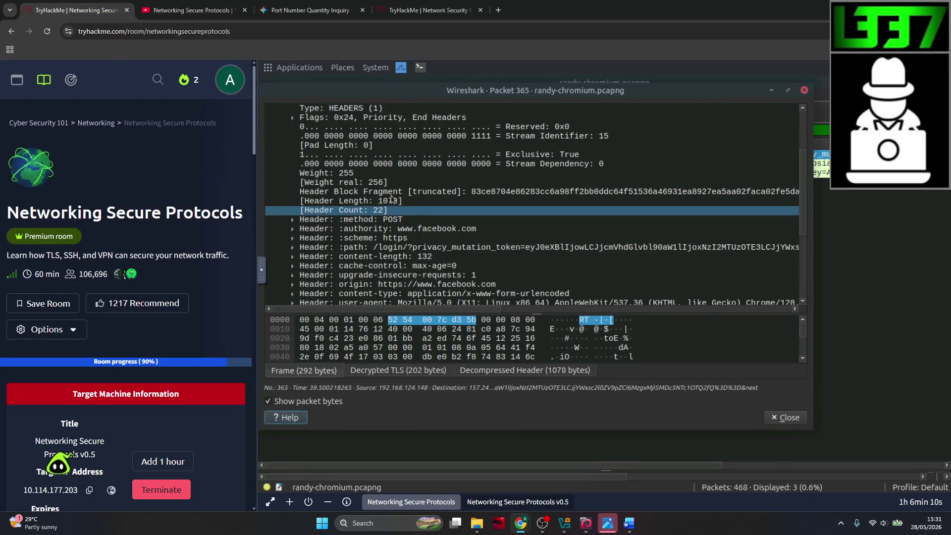
scroll(403, 206, "down", 4)
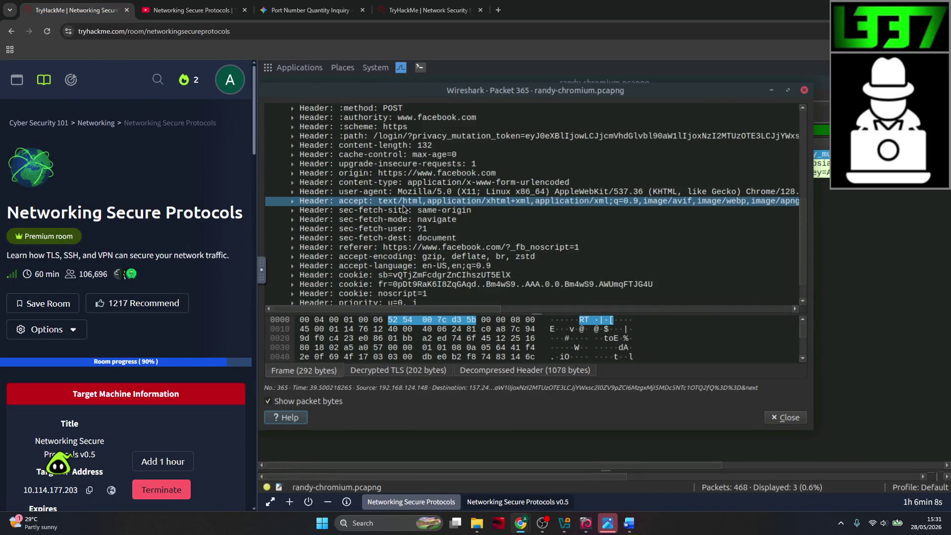
scroll(403, 205, "down", 1)
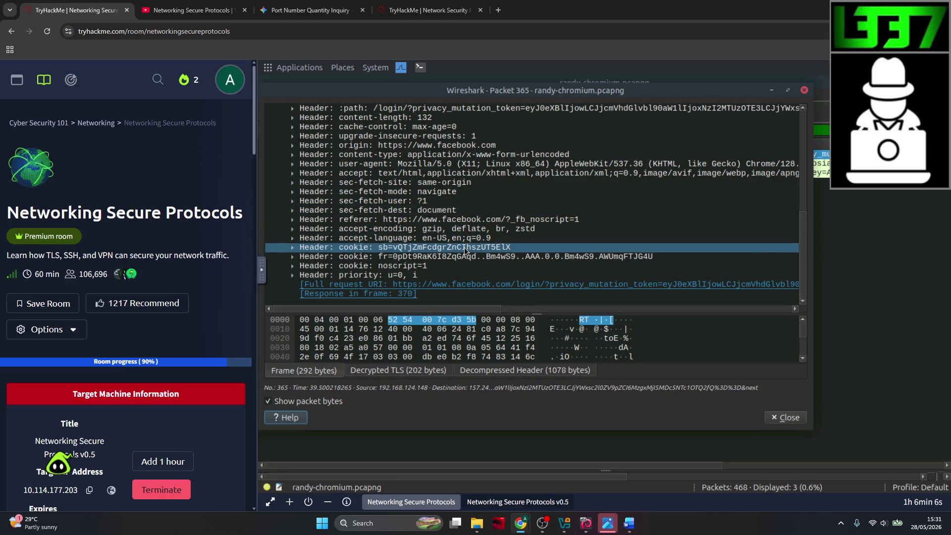
scroll(469, 241, "up", 1)
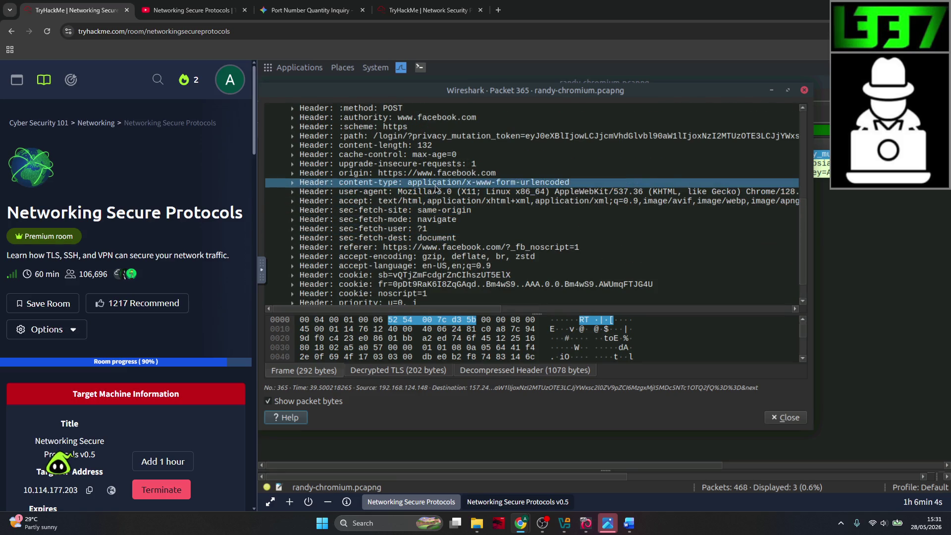
scroll(350, 191, "up", 2)
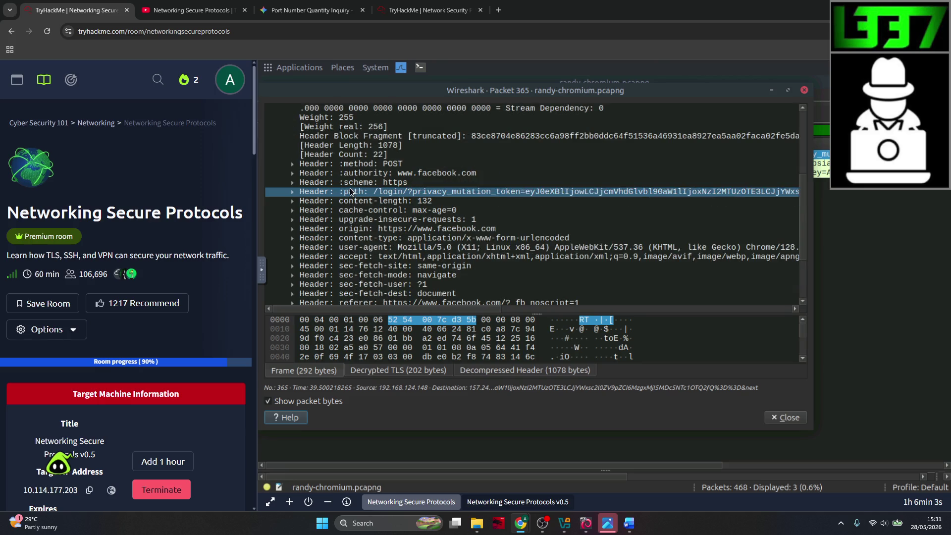
left_click(293, 174)
left_click(292, 173)
left_click(293, 165)
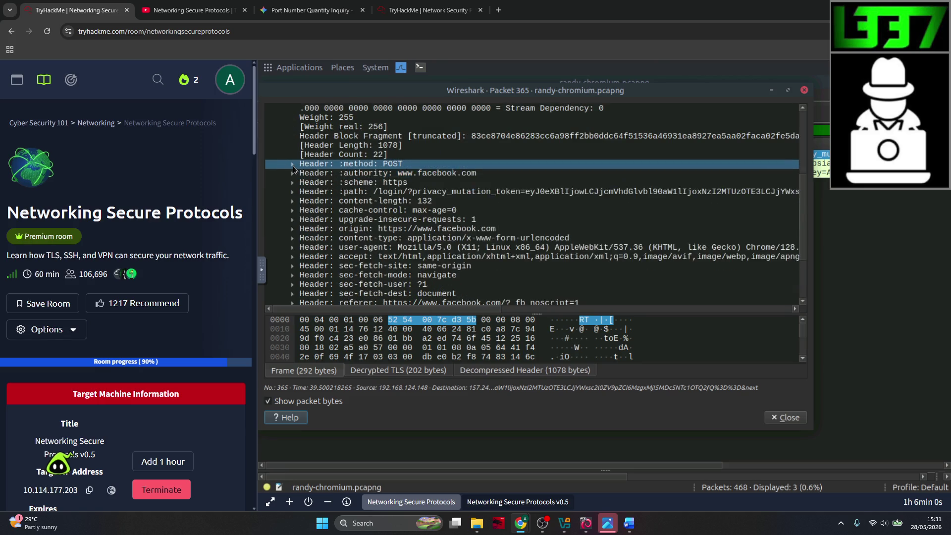
left_click(293, 165)
scroll(303, 173, "up", 3)
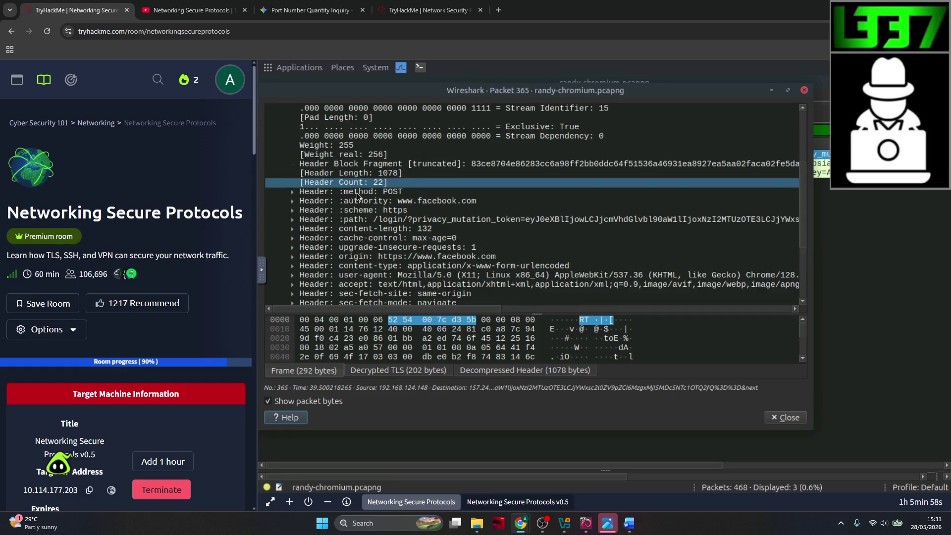
left_click(391, 192)
left_click(345, 164)
left_click(193, 10)
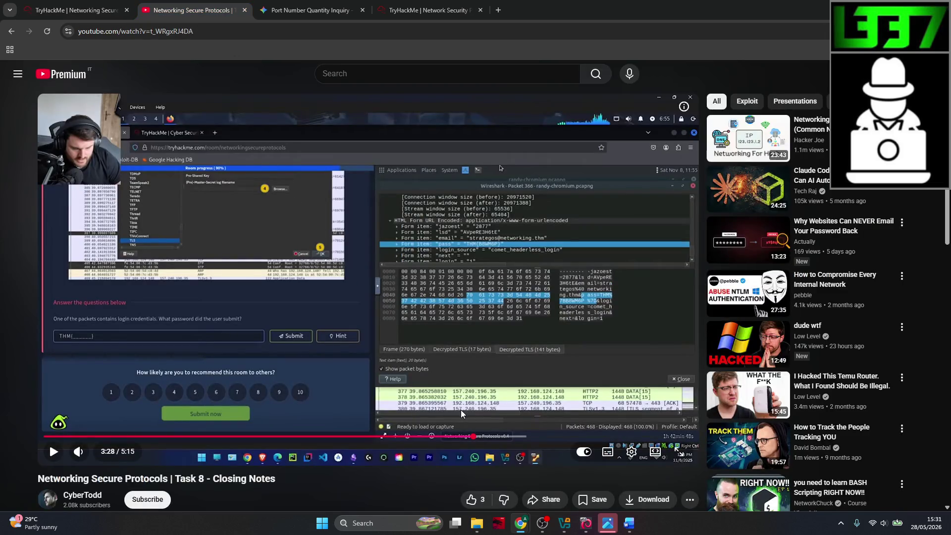
Replay the walkthrough from about 3:20, pausing at 3:26 and 3:33, then return to Wireshark
scroll(422, 311, "down", 7)
scroll(411, 289, "up", 7)
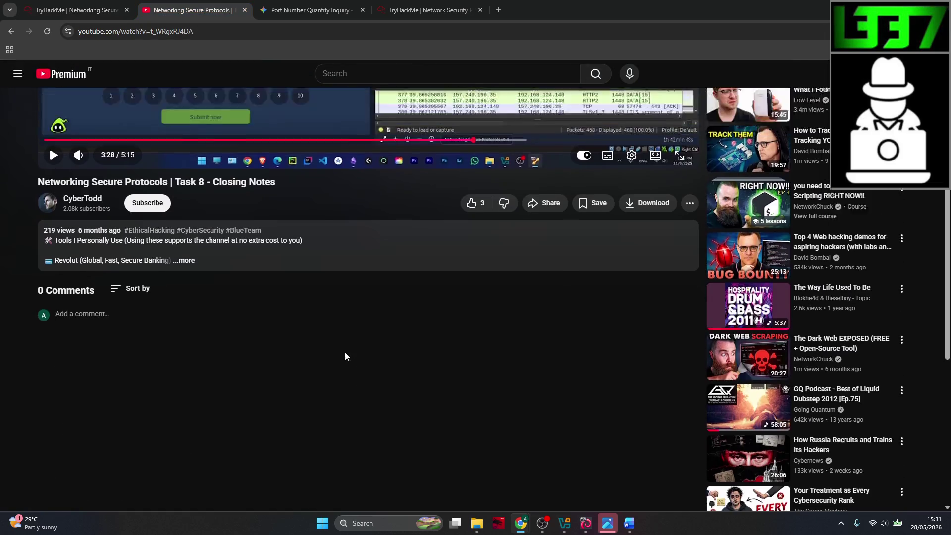
left_click(459, 436)
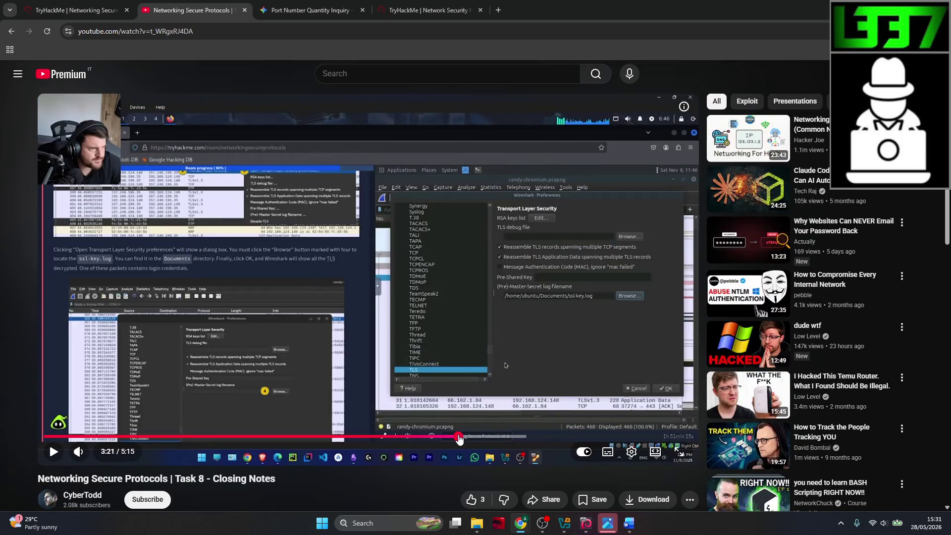
left_click(459, 370)
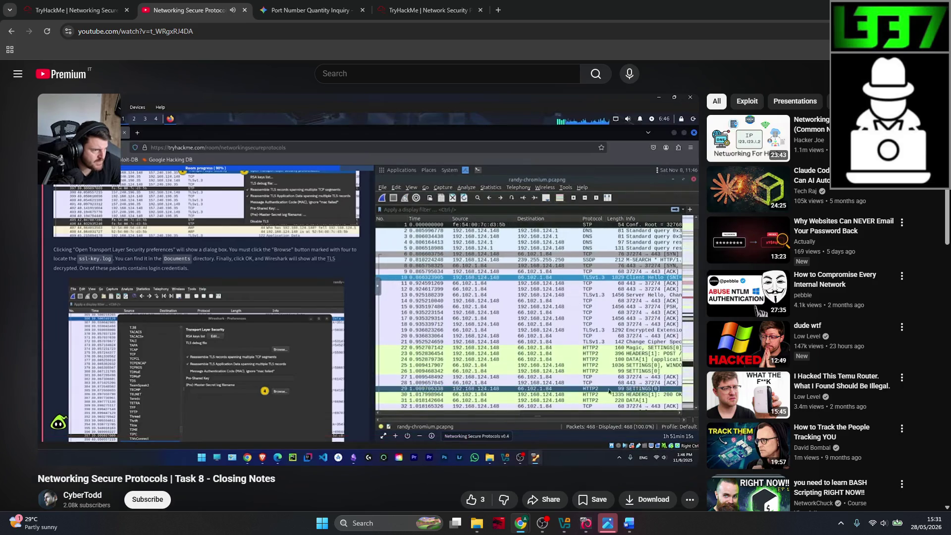
left_click(356, 313)
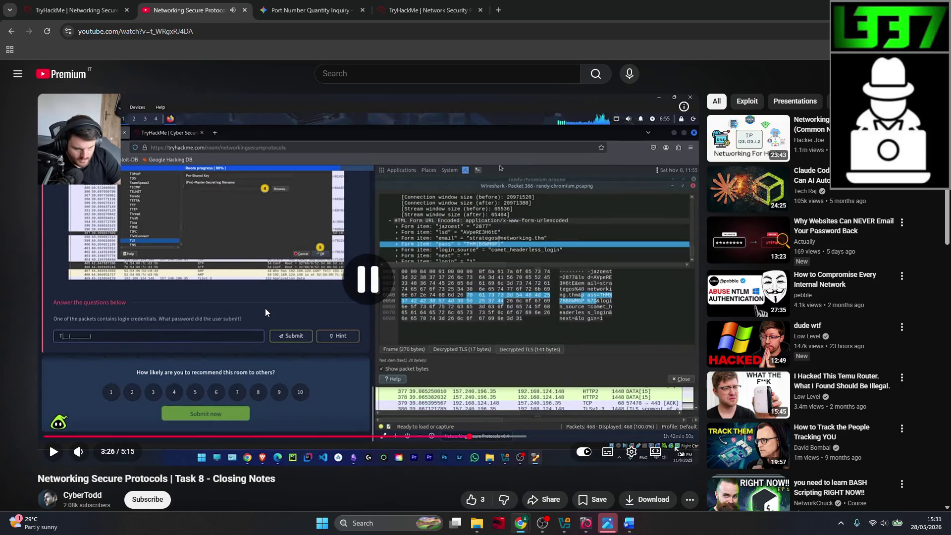
left_click(320, 302)
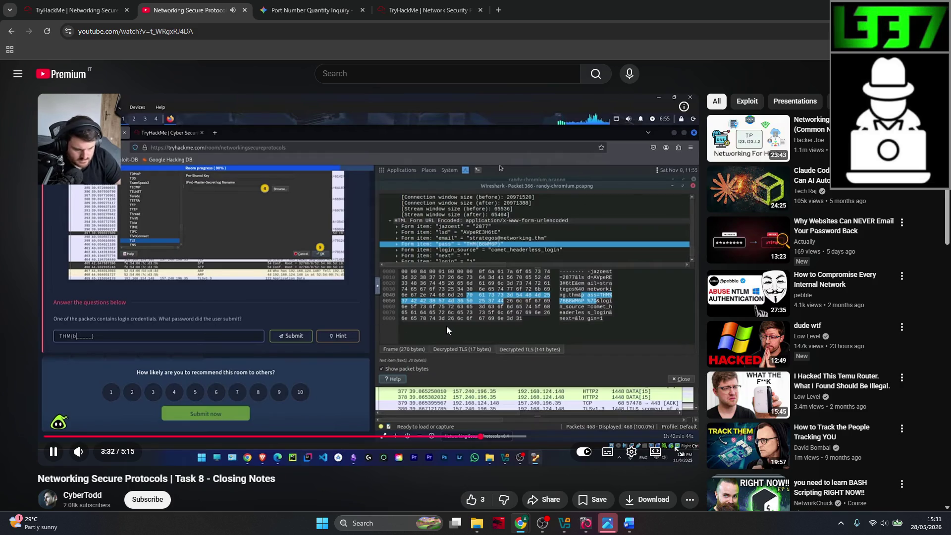
left_click(438, 304)
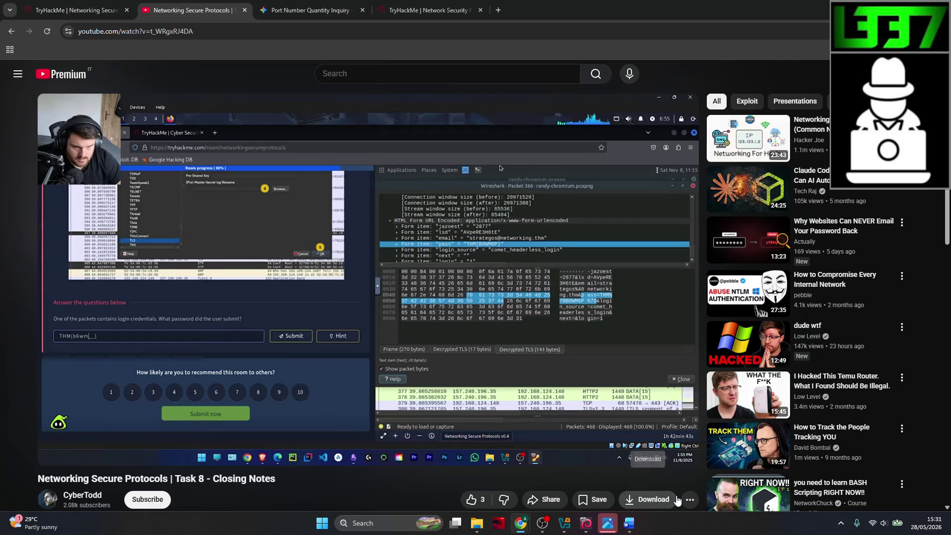
left_click(608, 524)
left_click(608, 523)
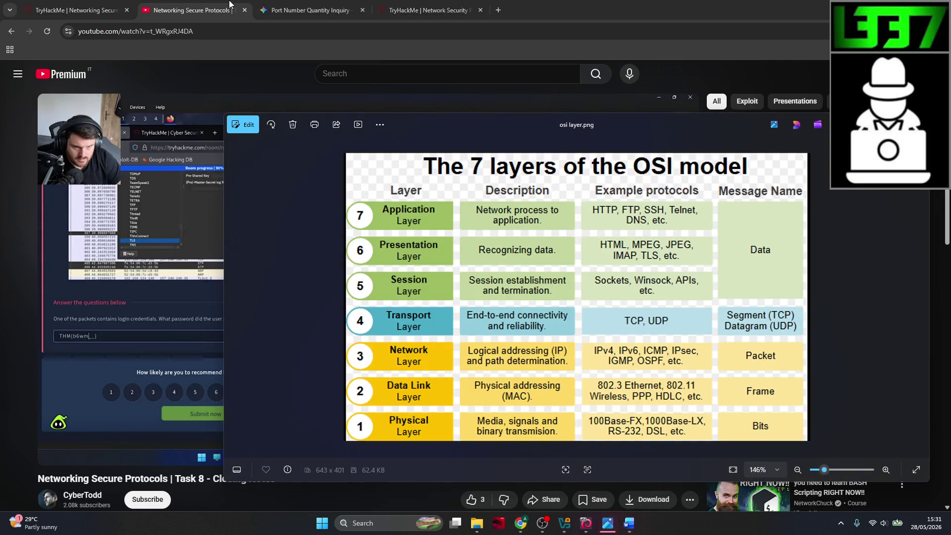
left_click(74, 10)
Inspect the :method POST, :authority and :path headers of the login request
left_click(447, 249)
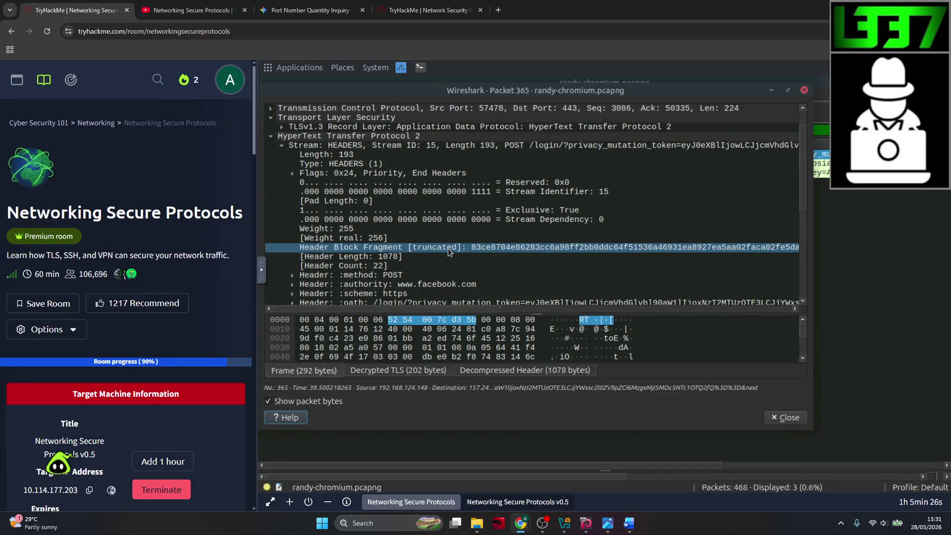
scroll(473, 246, "down", 1)
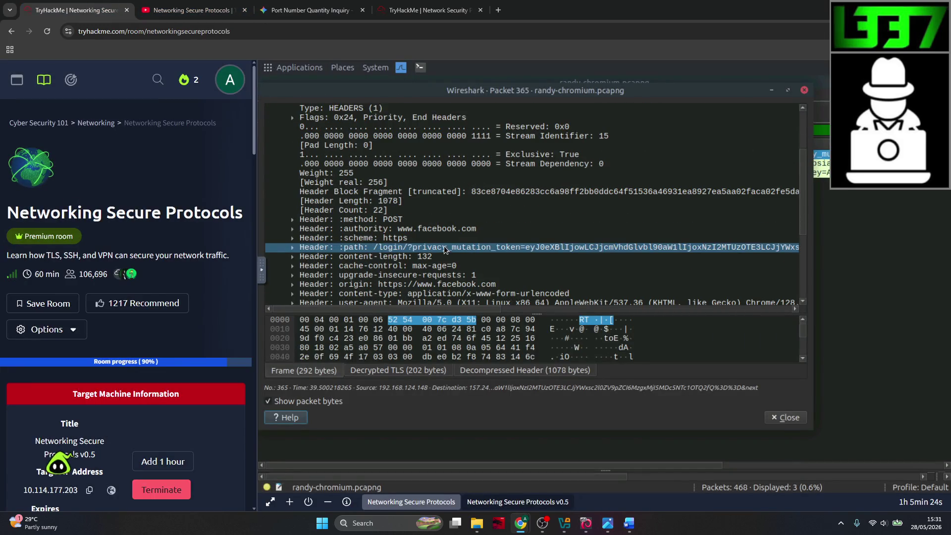
left_click(328, 229)
left_click(327, 247)
left_click(293, 248)
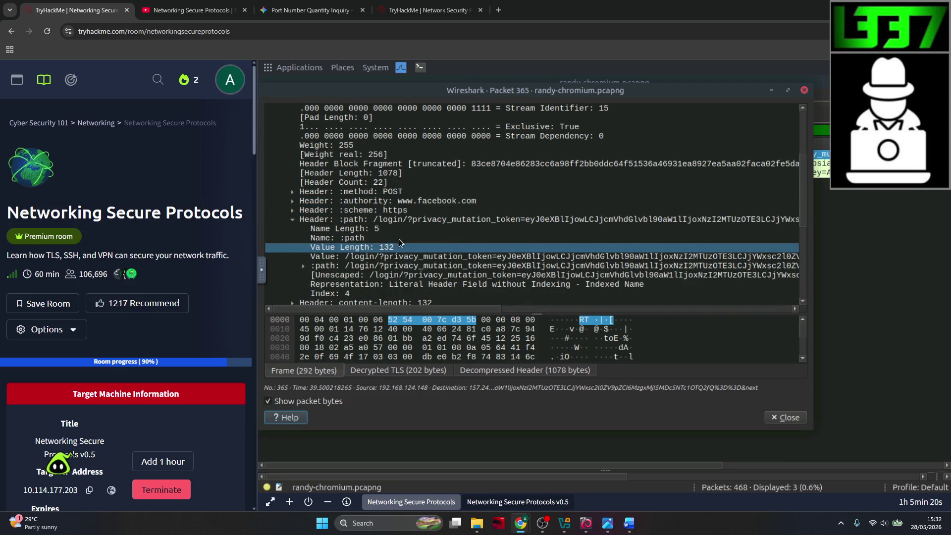
left_click(391, 221)
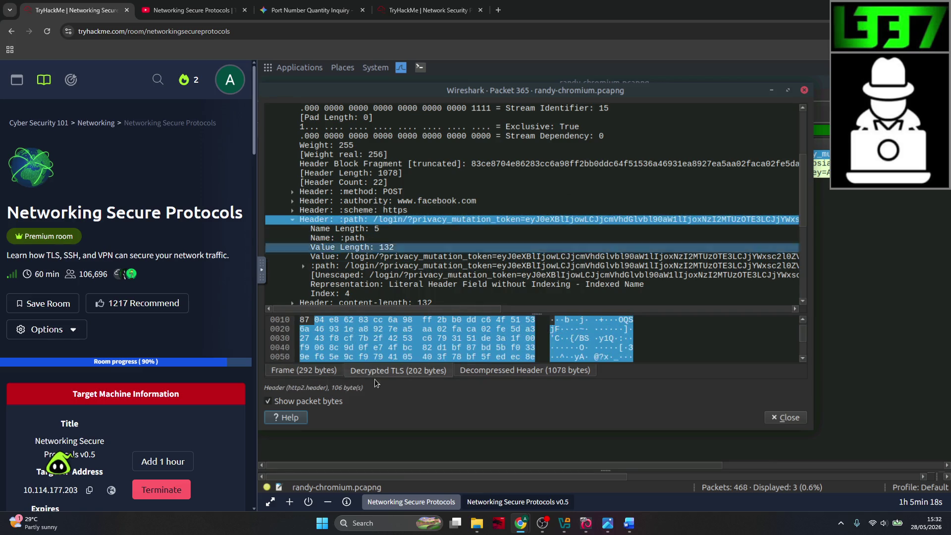
scroll(582, 347, "down", 3)
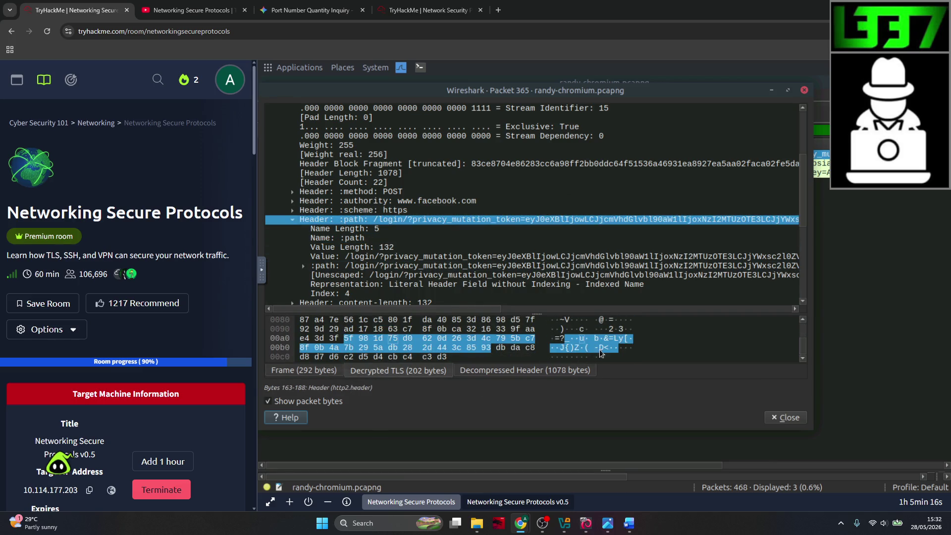
left_click(293, 219)
scroll(302, 223, "down", 4)
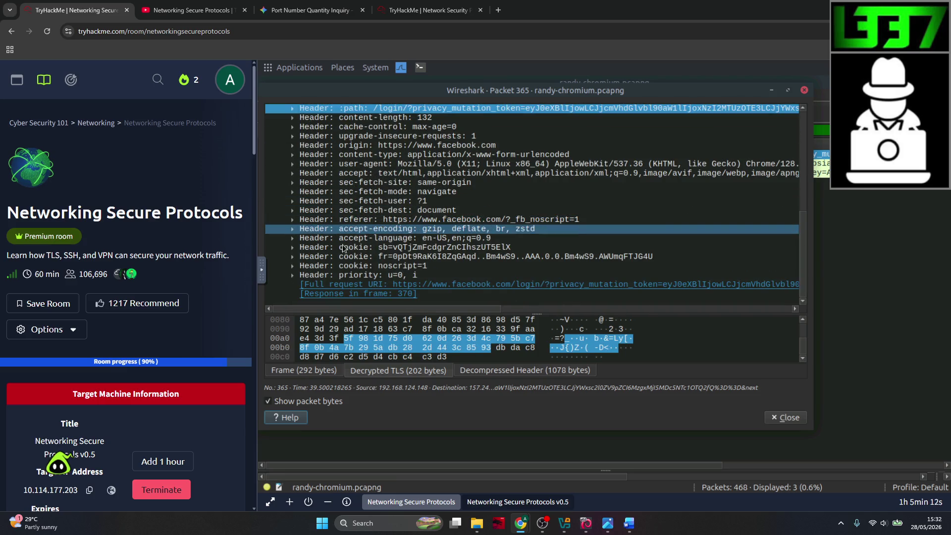
Collapse the HTTP2 section and examine the Frame 365 timing fields
left_click(201, 6)
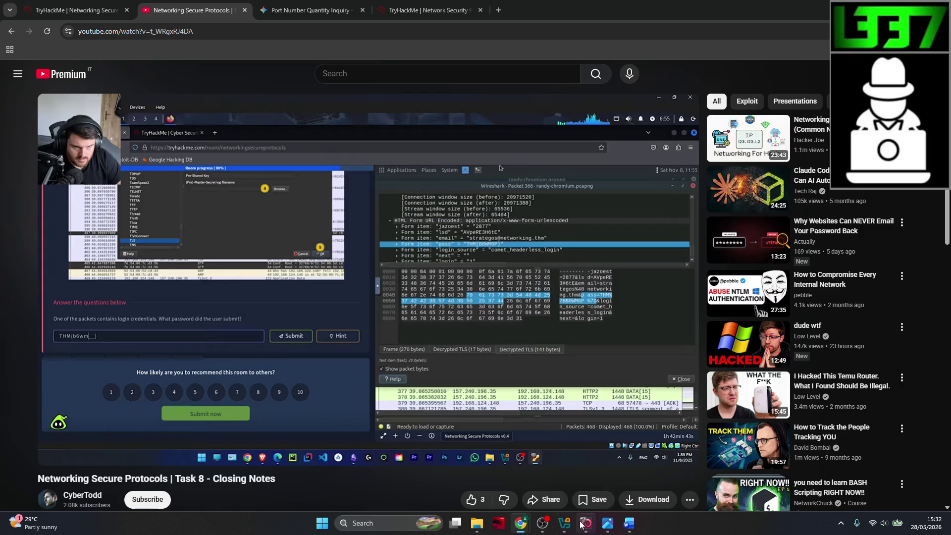
left_click(23, 8)
scroll(378, 228, "up", 8)
left_click(267, 165)
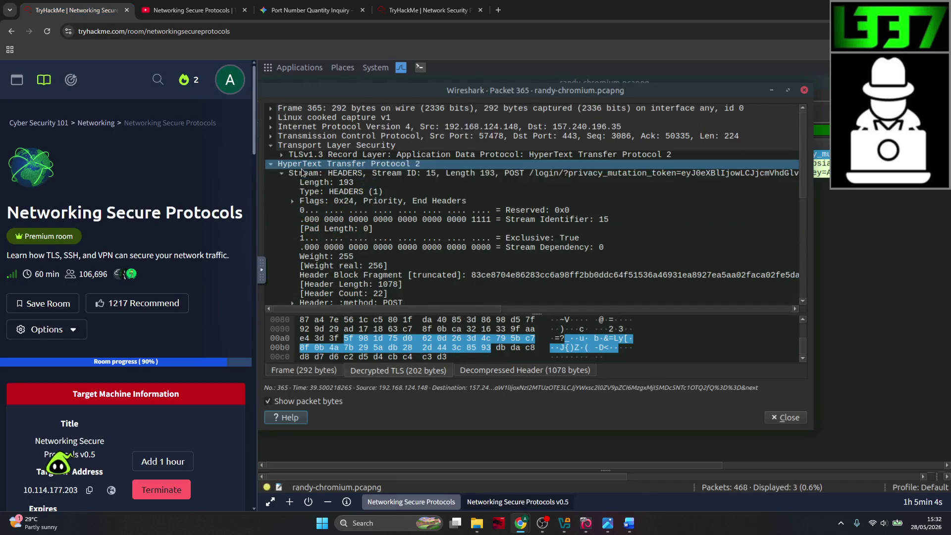
left_click(267, 166)
left_click(273, 128)
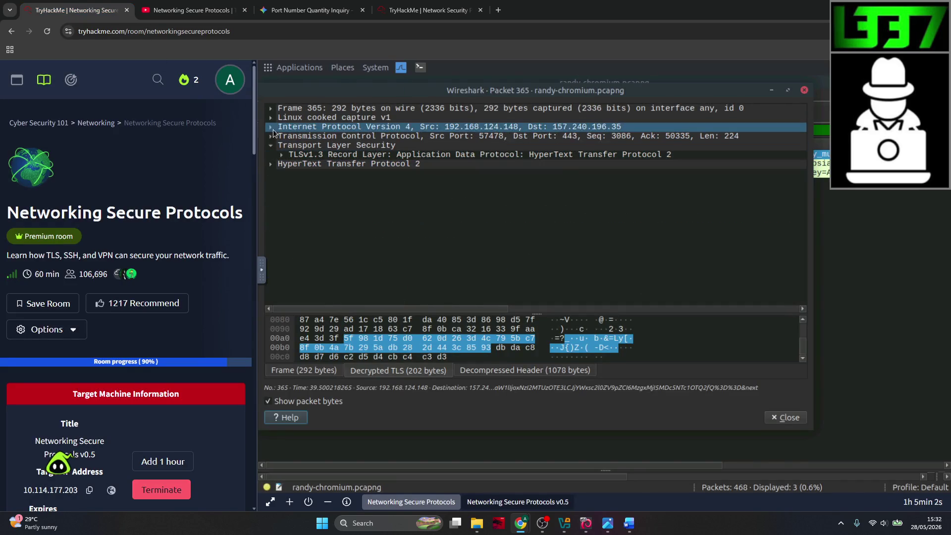
left_click(269, 135)
left_click(269, 115)
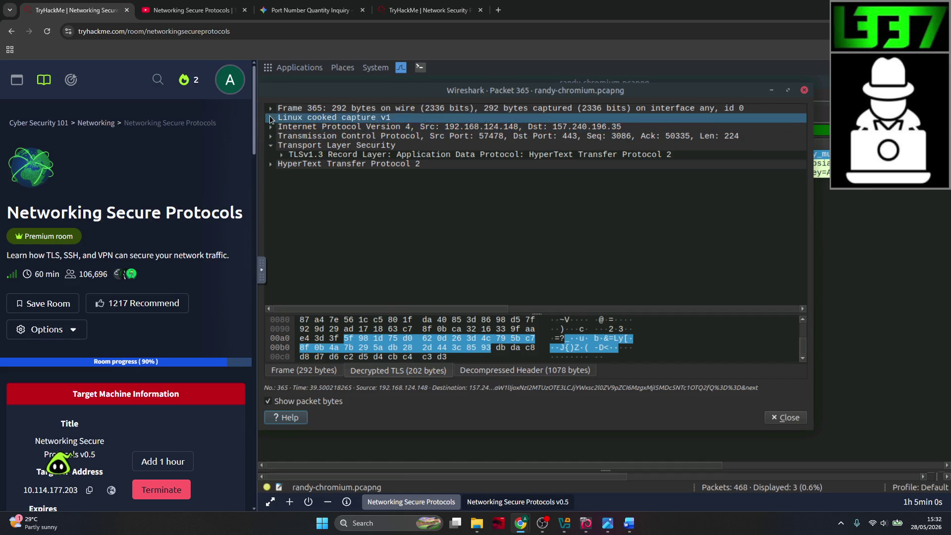
left_click(271, 106)
left_click(367, 193)
scroll(367, 193, "down", 1)
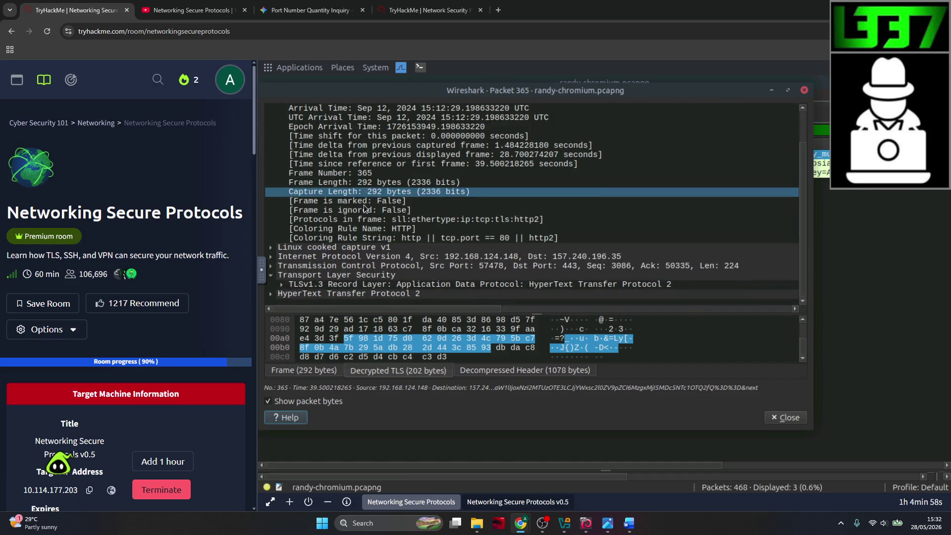
left_click(356, 221)
scroll(347, 209, "up", 1)
left_click(342, 200)
left_click(271, 106)
Expand and collapse packet 365's Linux cooked capture, IPv4 and TCP layers
left_click(269, 108)
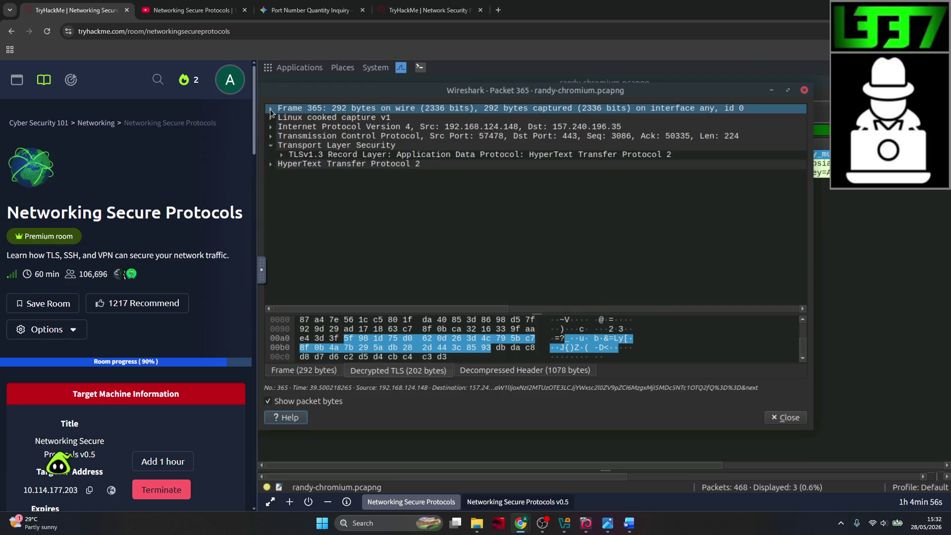
left_click(272, 120)
left_click(272, 120)
left_click(272, 128)
left_click(271, 128)
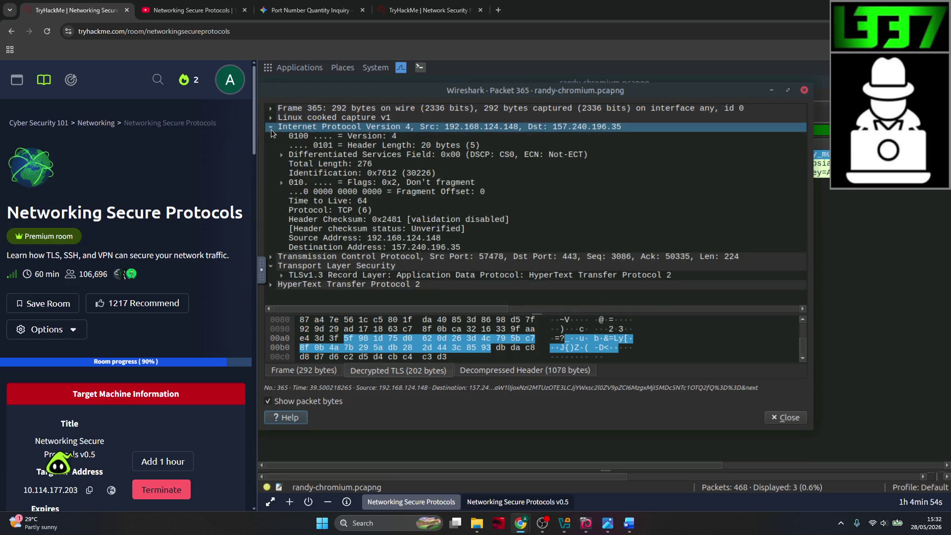
left_click(271, 127)
left_click(271, 136)
left_click(270, 136)
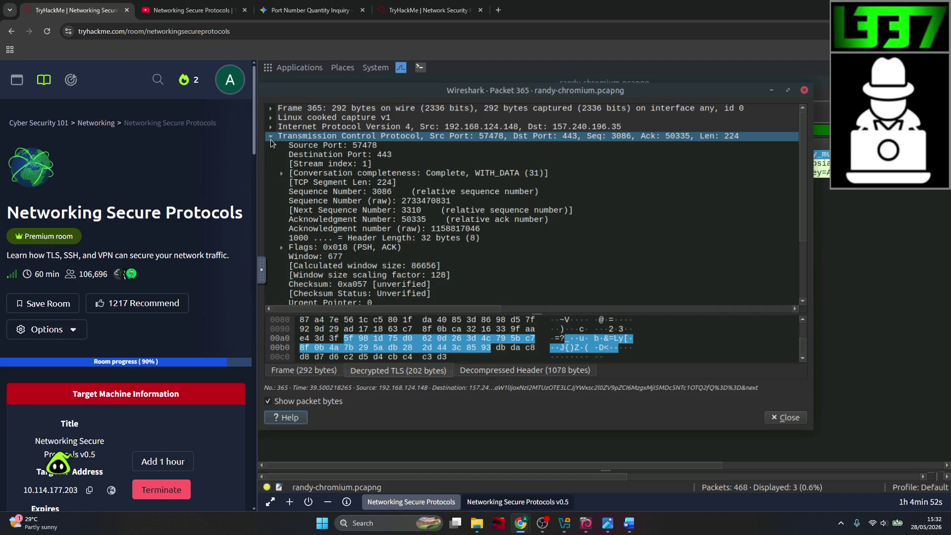
scroll(361, 184, "down", 3)
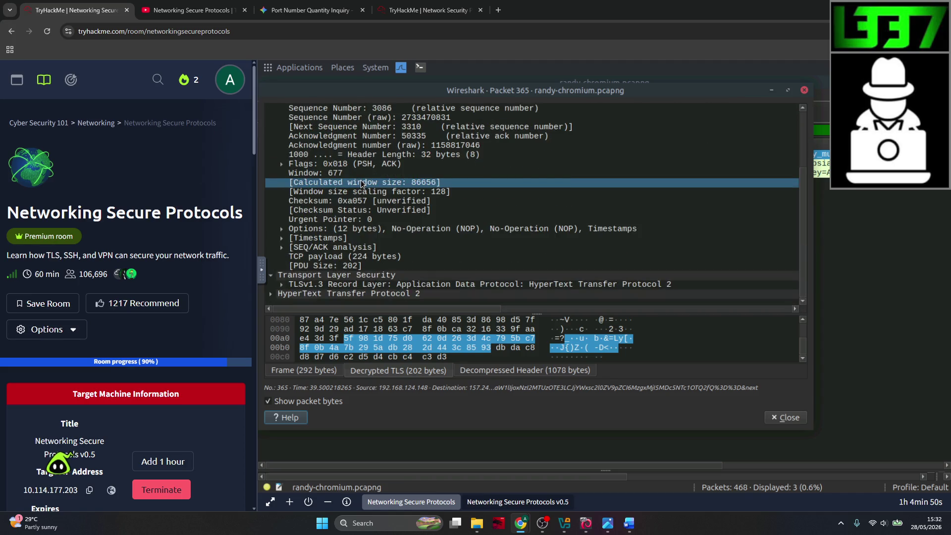
scroll(362, 185, "up", 1)
left_click(271, 135)
Reopen the HTTP2 Stream HEADERS entry and select its Flags field
left_click(273, 167)
left_click(282, 173)
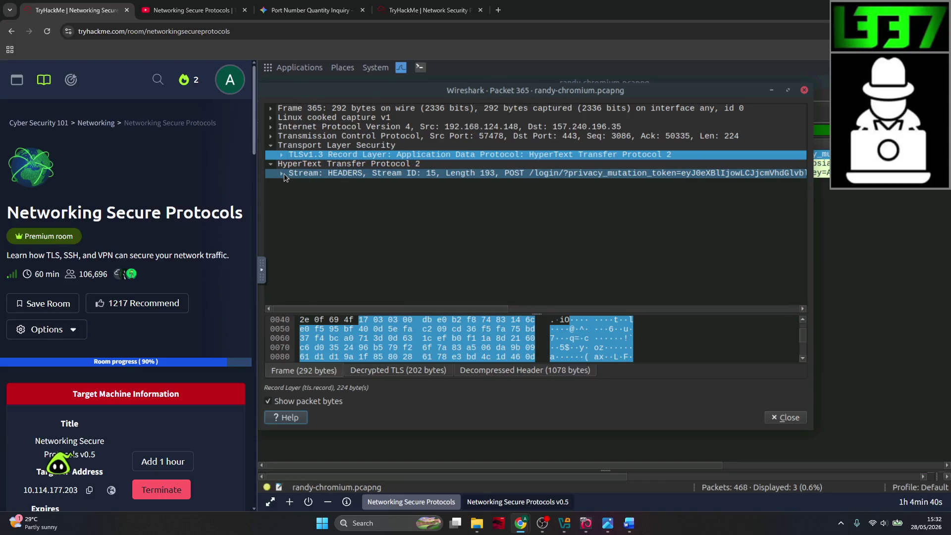
left_click(283, 174)
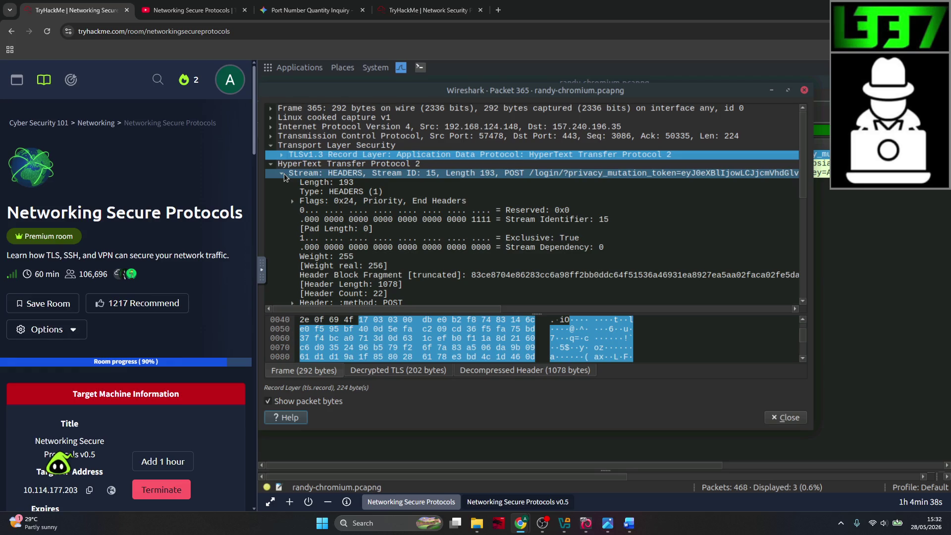
left_click(292, 200)
left_click(195, 10)
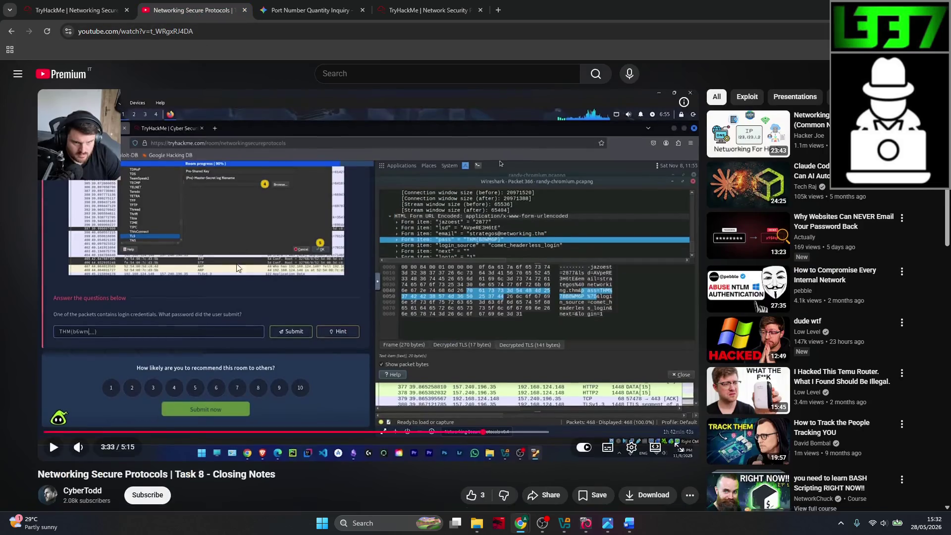
Expand and read the current clip's video description
scroll(257, 260, "down", 5)
left_click(163, 259)
scroll(191, 252, "down", 4)
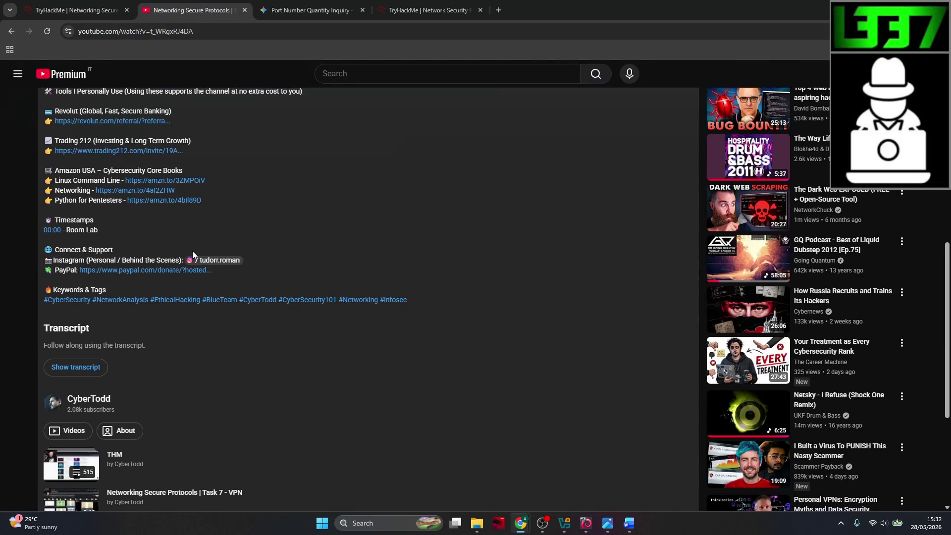
scroll(193, 252, "down", 4)
scroll(273, 282, "up", 10)
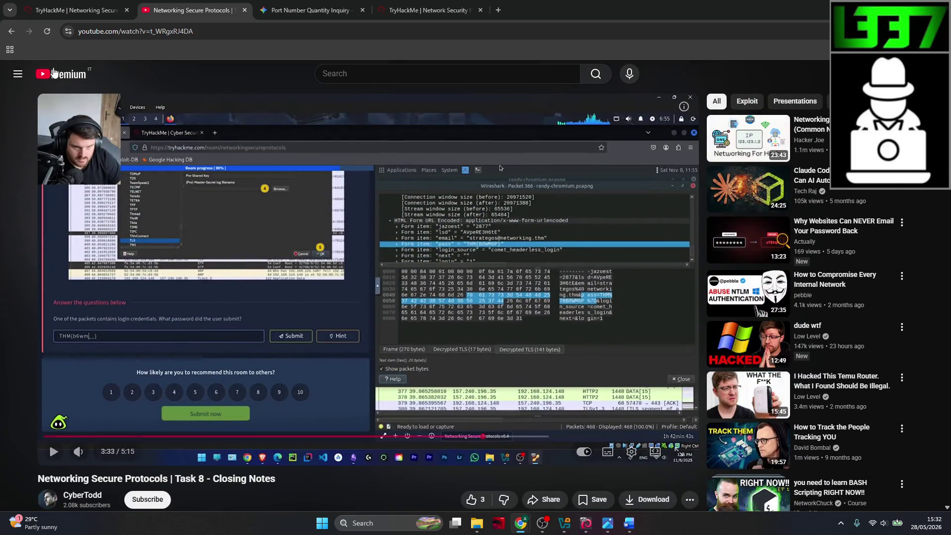
Open The Helpful Hacker's Networking Secure Protocols walkthrough from Google and jump to Task 8
key("alt+Left")
scroll(47, 190, "down", 1)
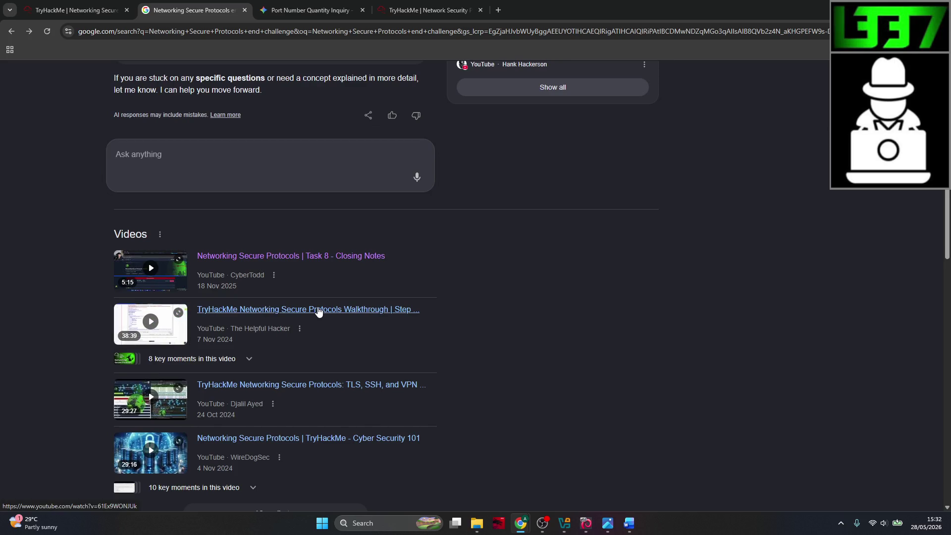
left_click(318, 310)
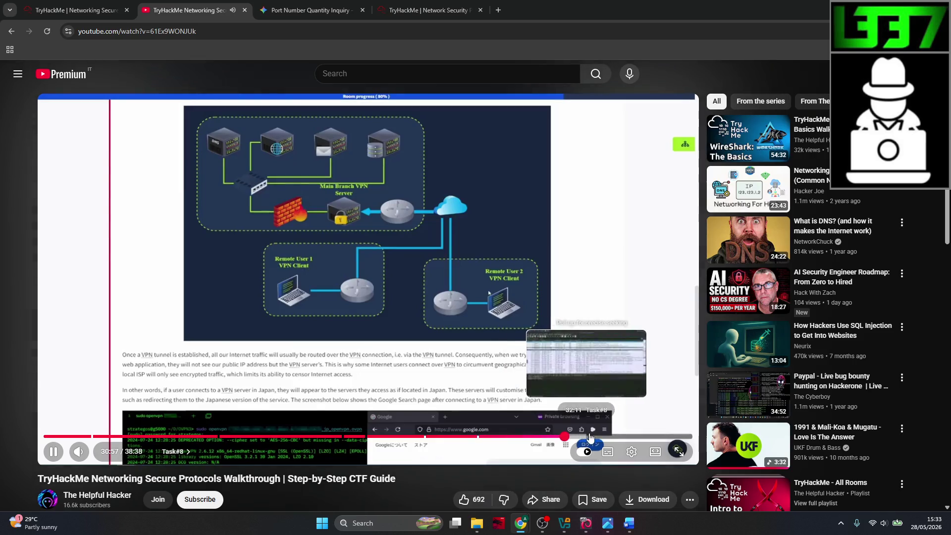
left_click(622, 436)
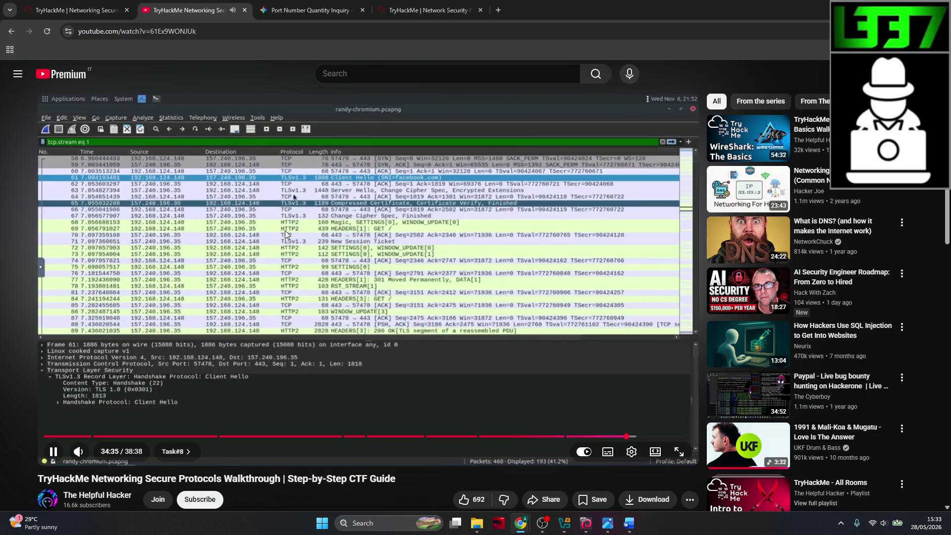
Skip the walkthrough forward to 35:49, where the submitted-password question appears
key("Right")
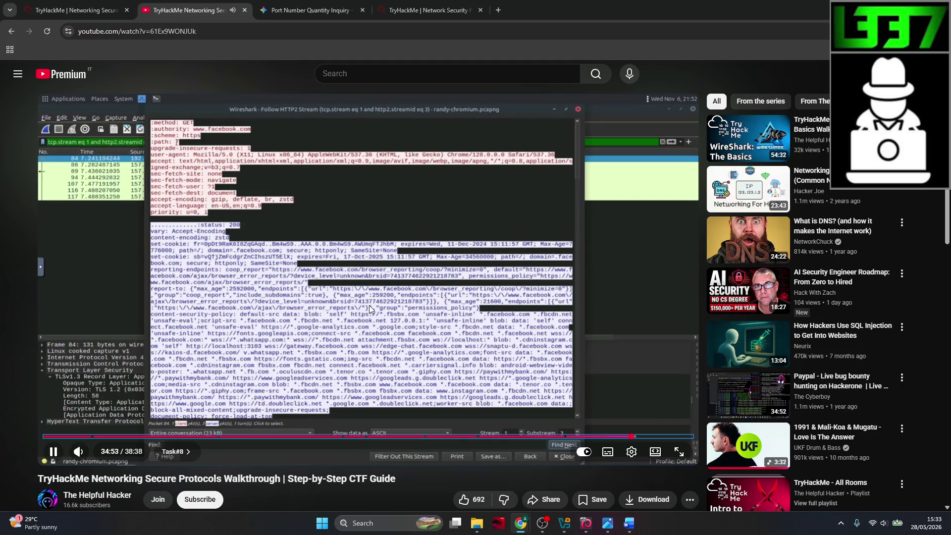
key("Right")
key("Right")
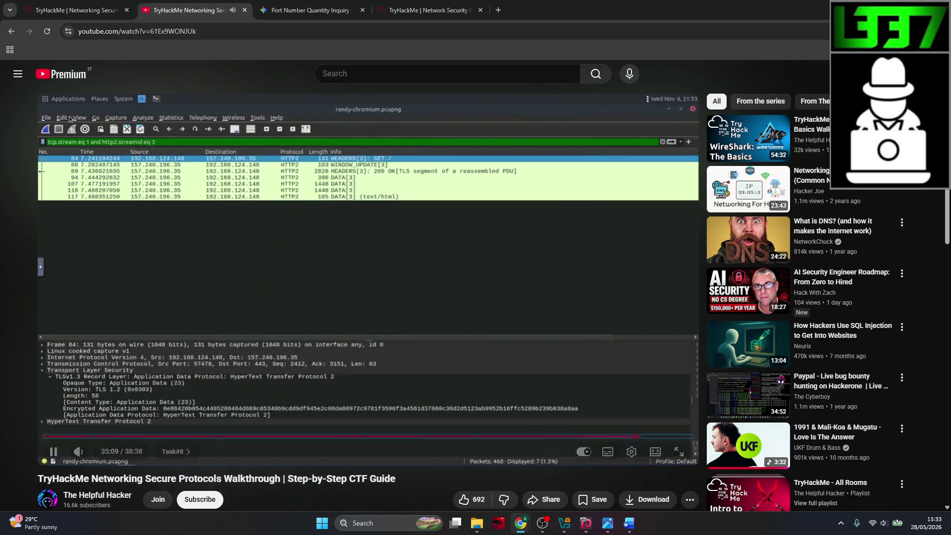
key("Right")
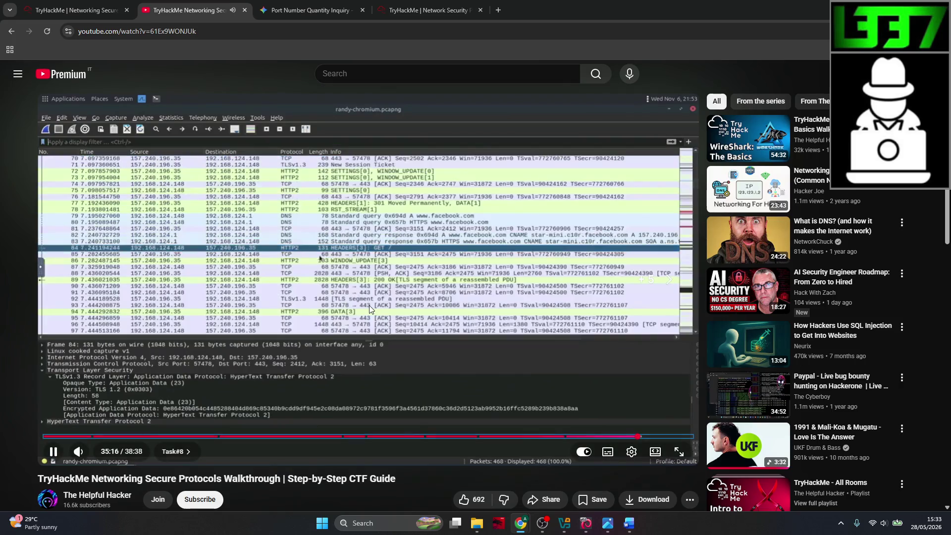
key("Right")
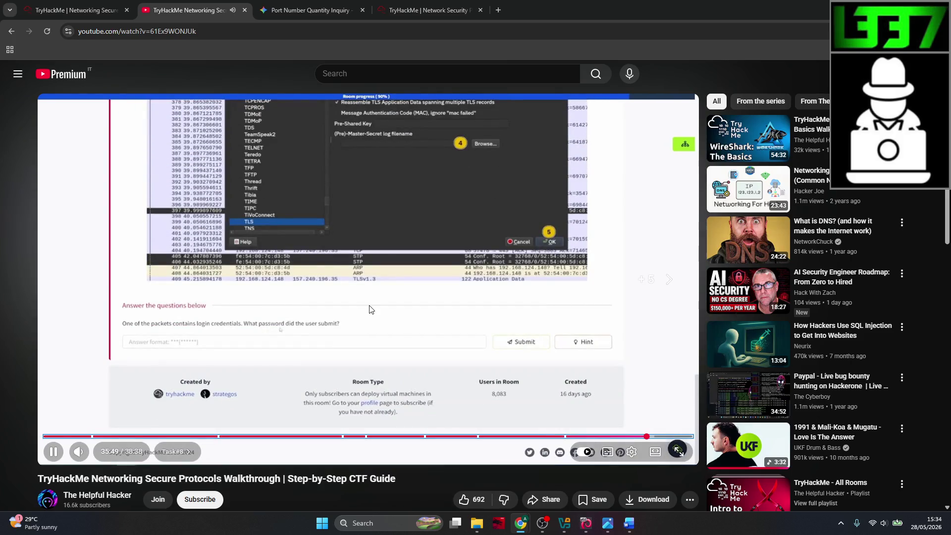
Skip ahead to the walkthrough's Follow HTTP2 Stream view, pause at 37:21, and return to the lab
key("l")
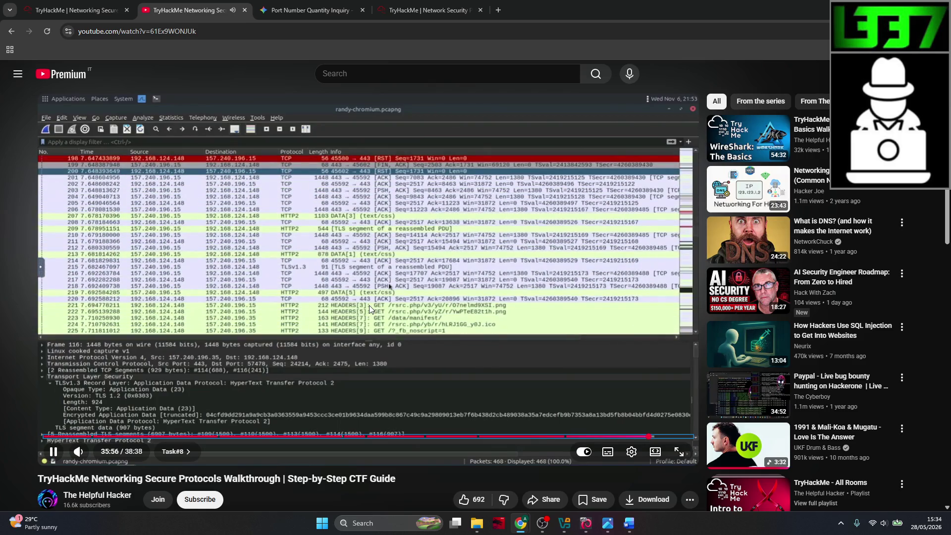
key("Right")
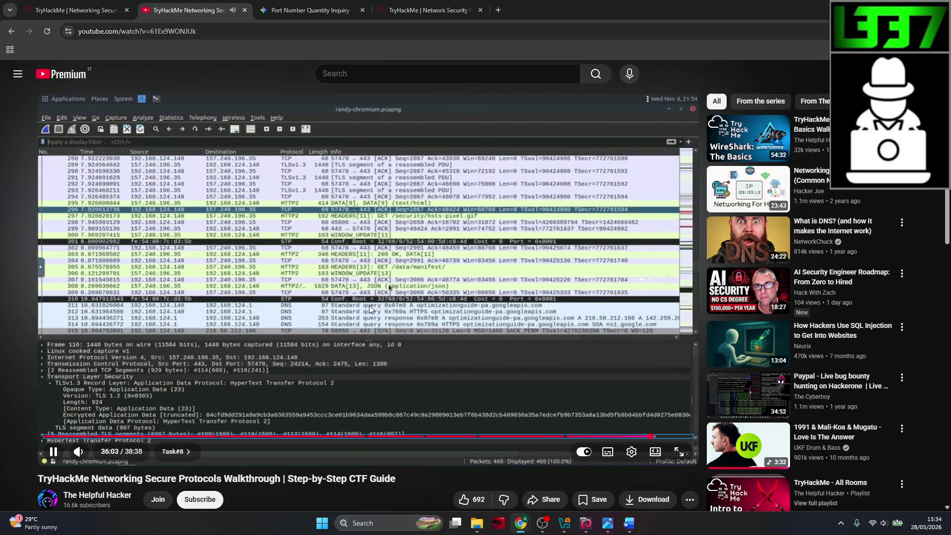
key("Right")
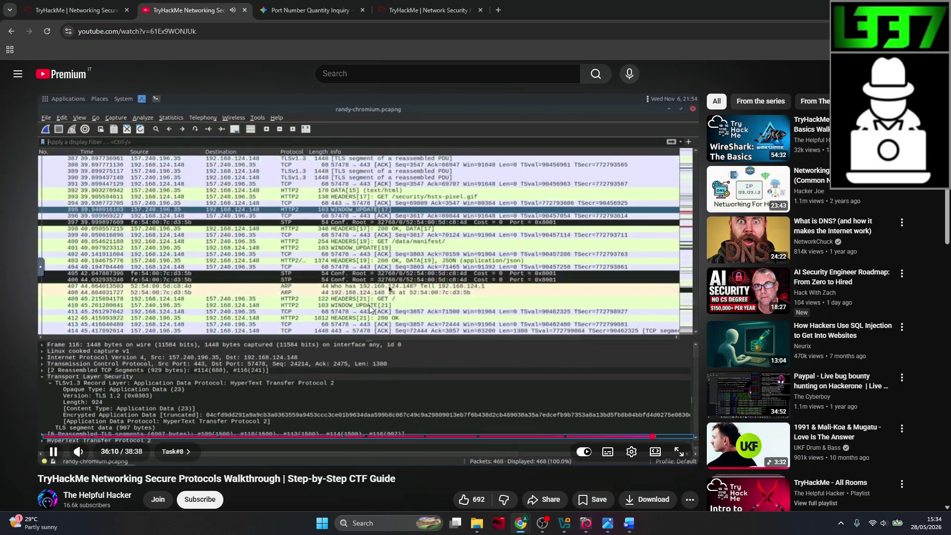
key("Right")
key("Right")
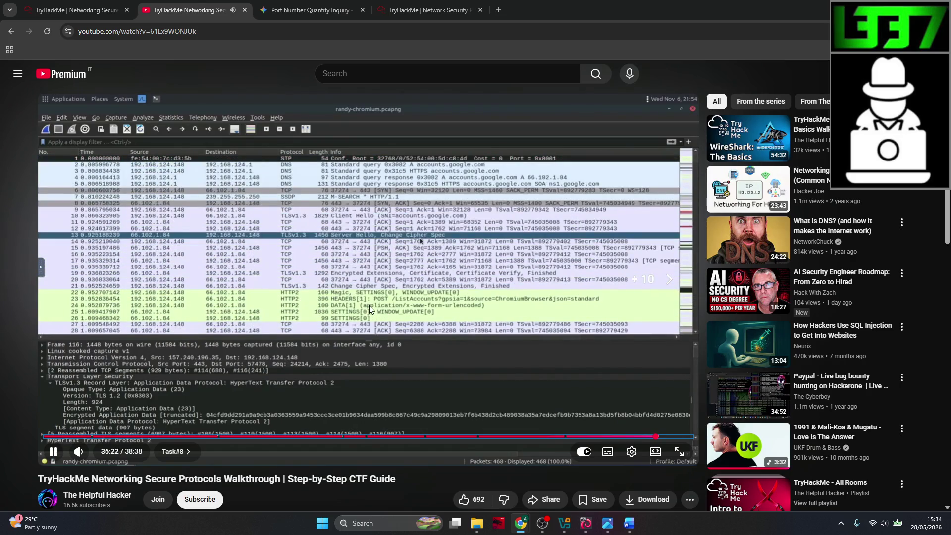
key("Right")
key("Right")
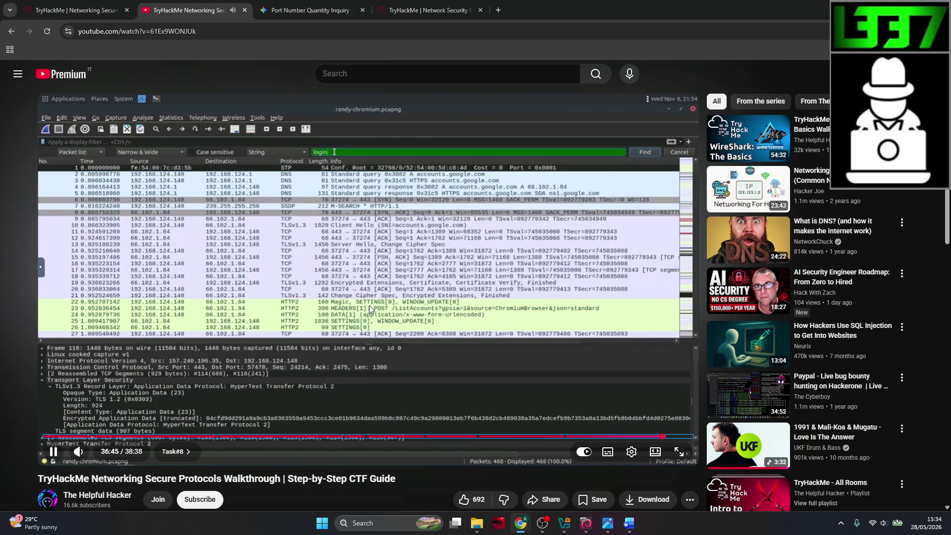
key("Right")
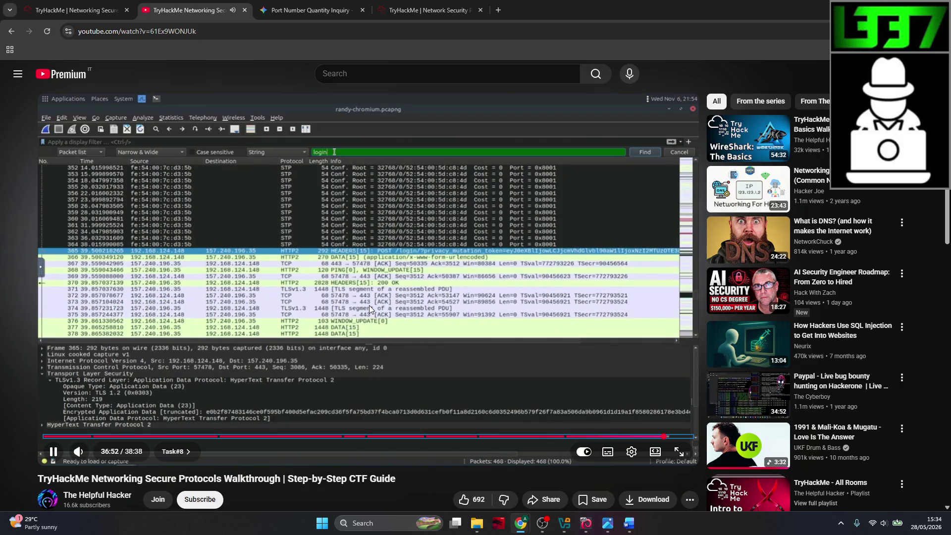
key("Right")
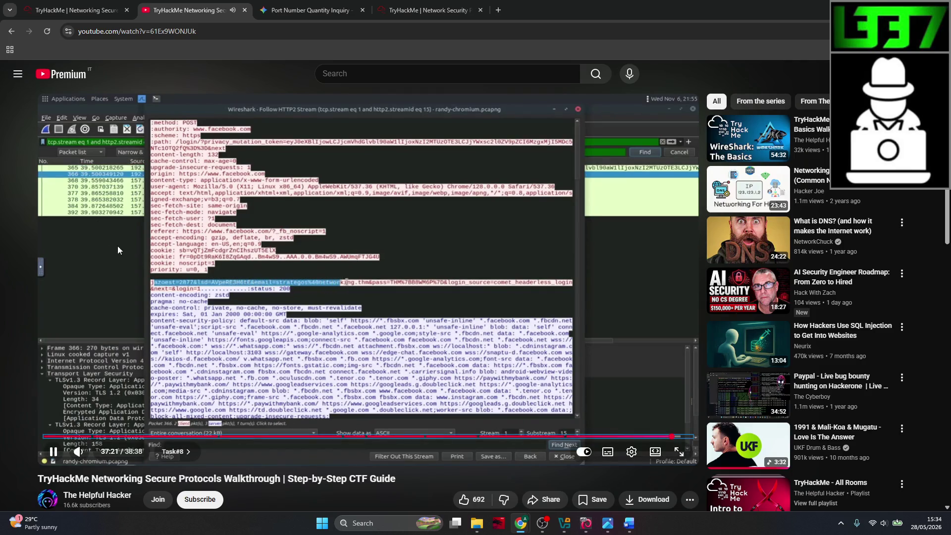
left_click(243, 311)
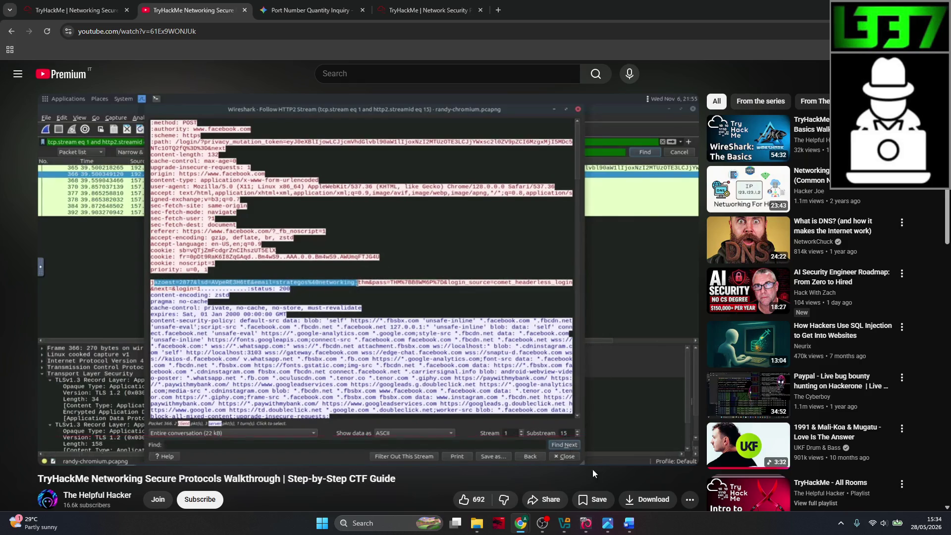
key("ctrl+Page_Up")
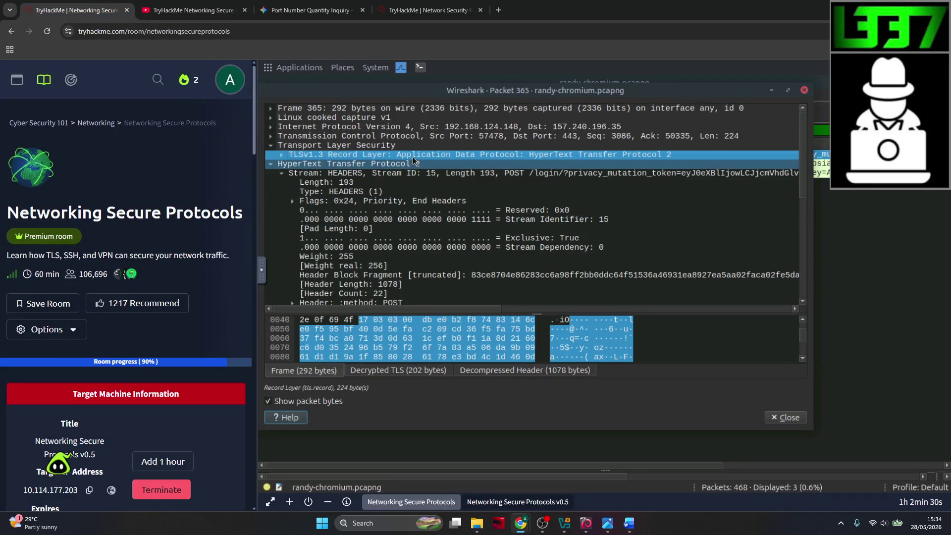
Close packet 365's detail window, then rewind the walkthrough to 37:11 on the login stream
left_click(806, 90)
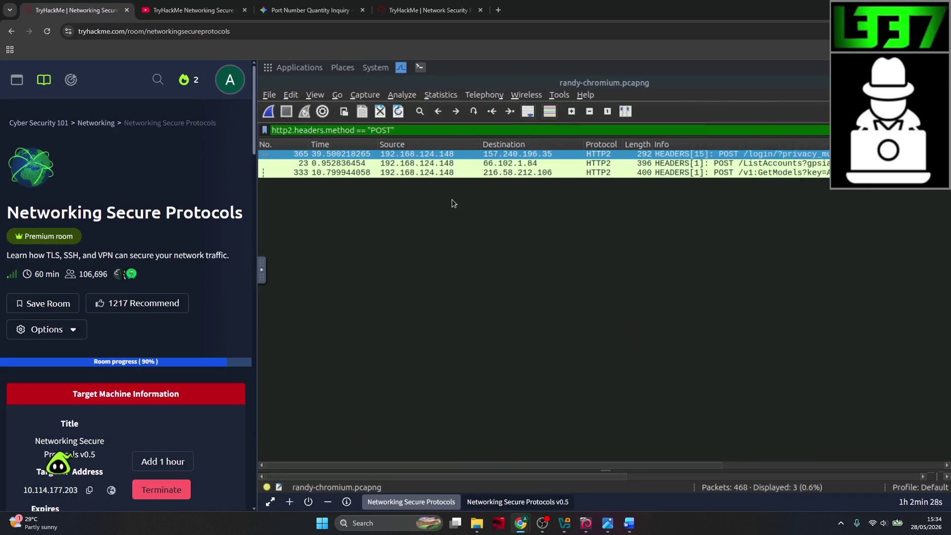
right_click(401, 154)
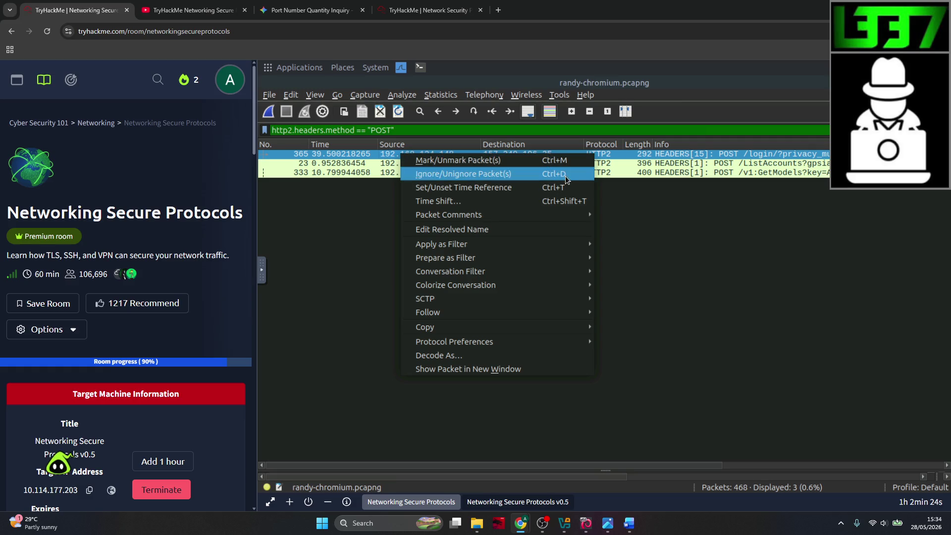
key("ctrl+Tab")
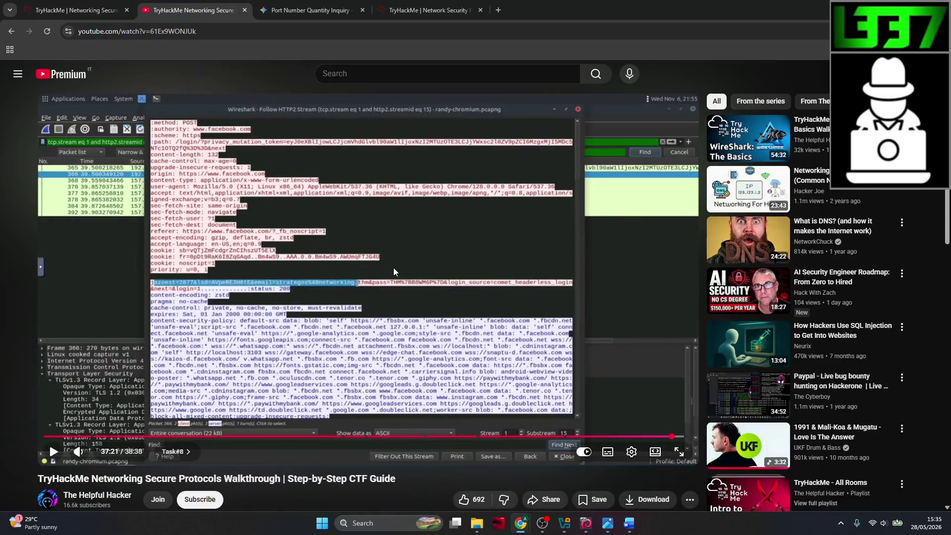
key("Left")
key("space")
key("Left")
key("Left")
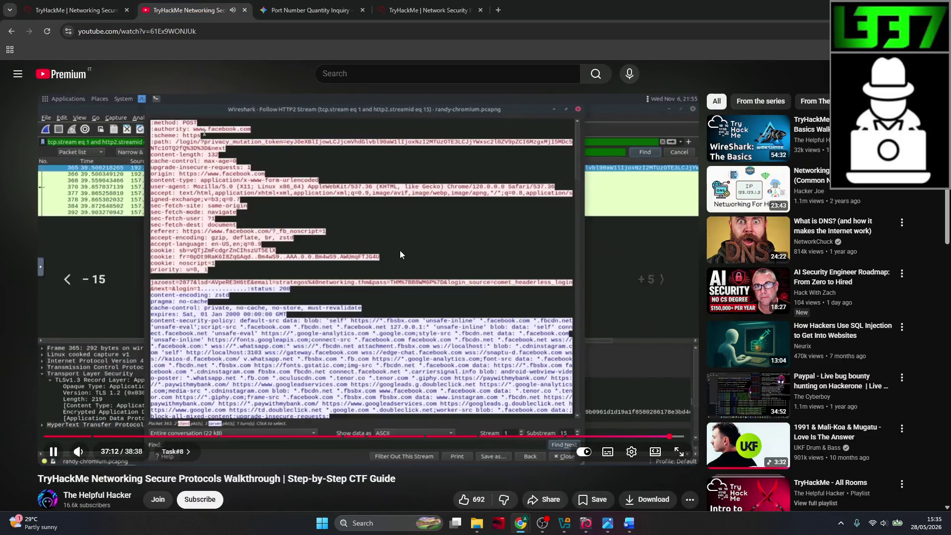
Seek the walkthrough to its follow-stream step, pause at 37:09, and return to the TryHackMe lab
key("Right")
key("Left")
key("Left")
left_click(168, 218)
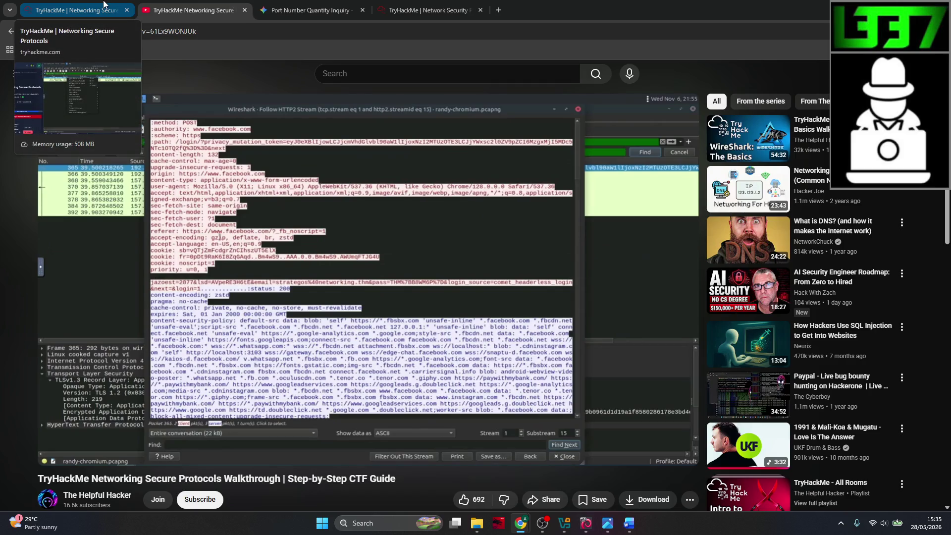
left_click(103, 4)
left_click(403, 179)
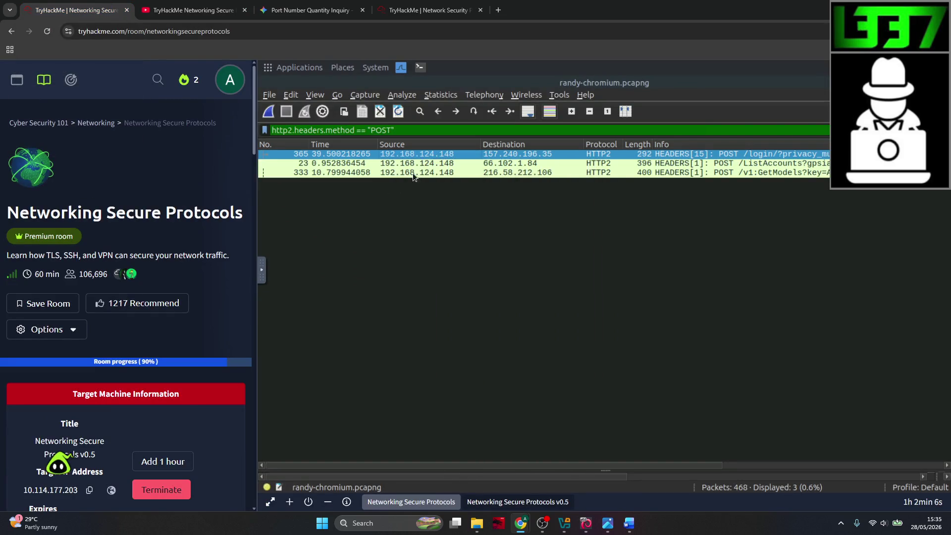
Follow packet 365's HTTP/2 stream to read the login credentials, then close it
right_click(435, 157)
mouse_move(546, 318)
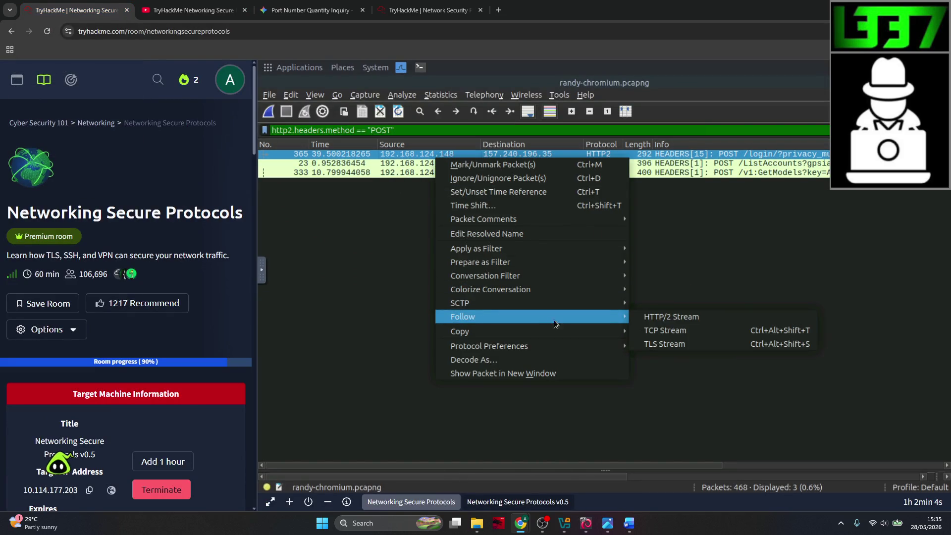
left_click(662, 318)
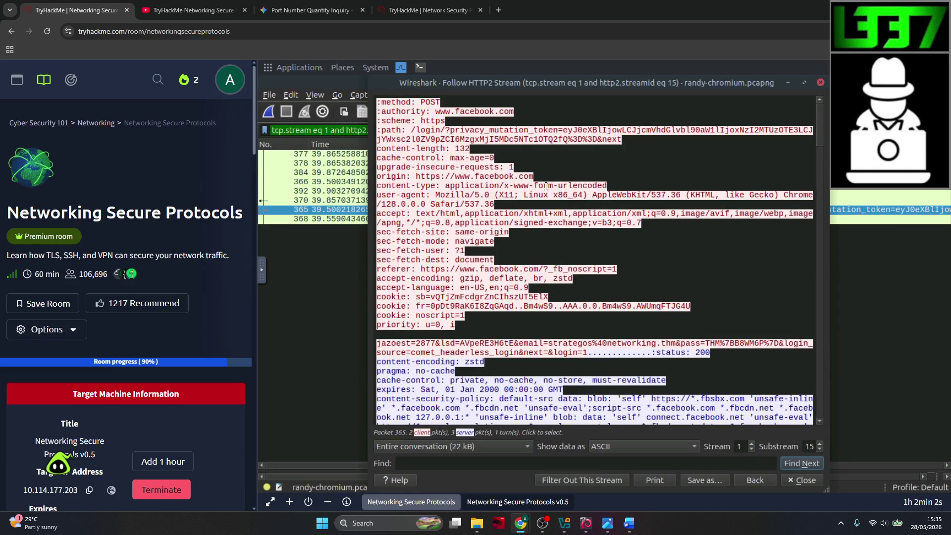
scroll(546, 186, "down", 1)
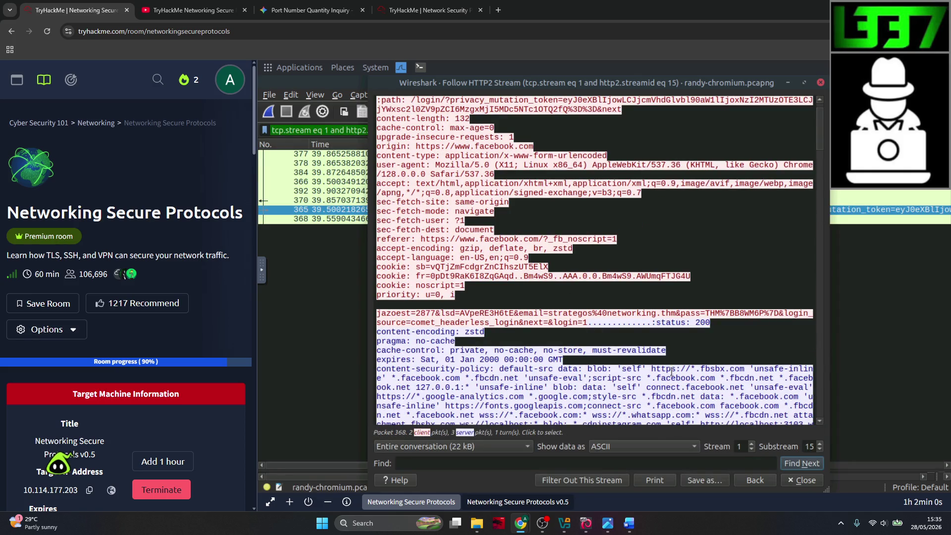
scroll(473, 308, "up", 1)
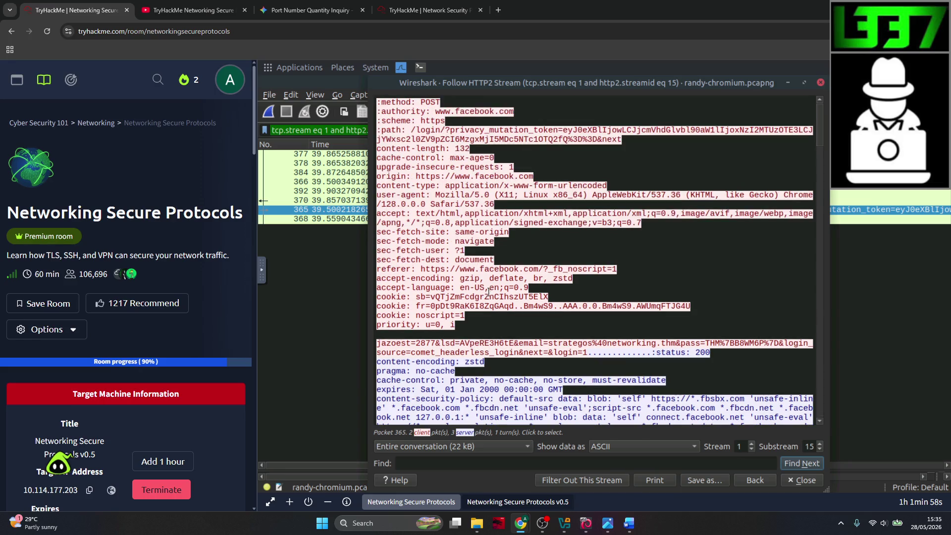
left_click(820, 83)
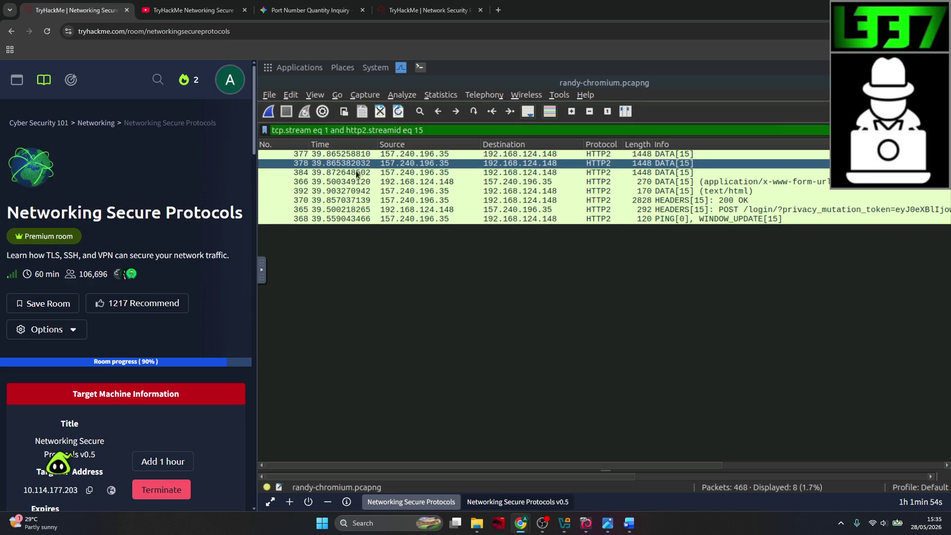
Open packet 365 in its own window, view its decrypted TLS bytes, and return to the walkthrough
double_click(331, 209)
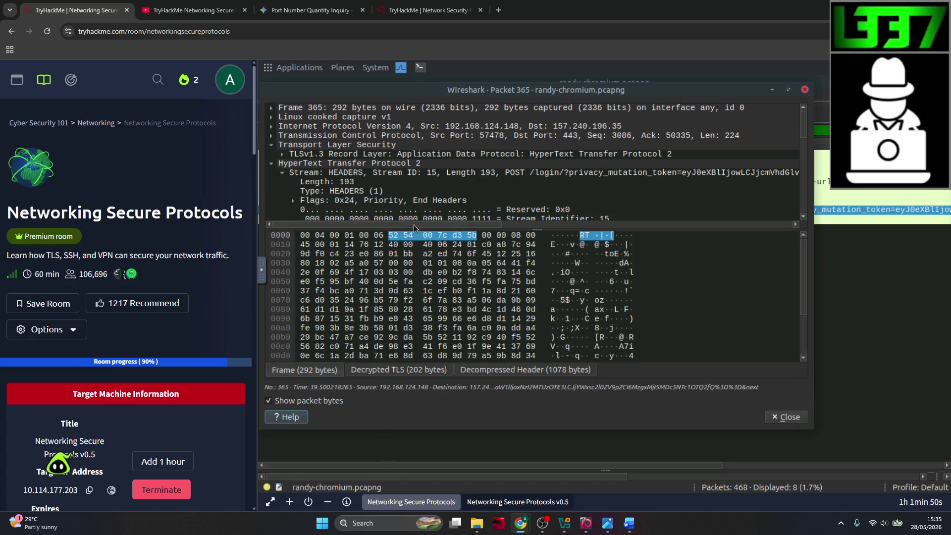
left_click_drag(666, 96, 708, 122)
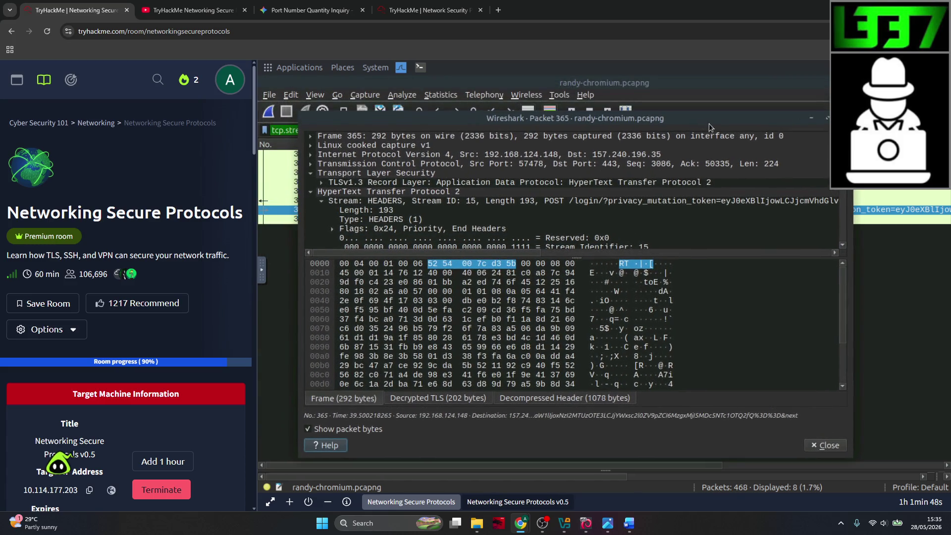
left_click(460, 398)
left_click(191, 9)
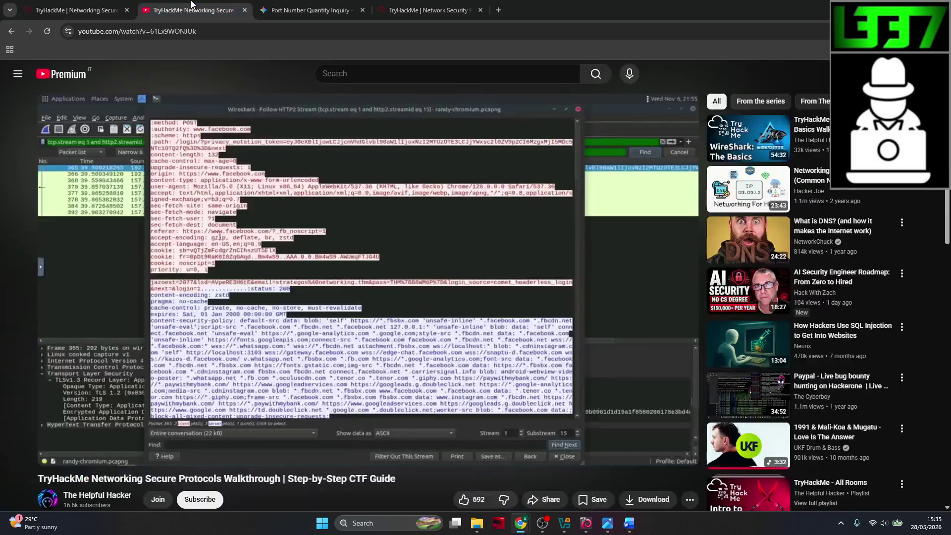
Tell Gemini that following packet 365's stream showed the flag and it should have said so earlier
key("ctrl+Tab")
type("all i had t")
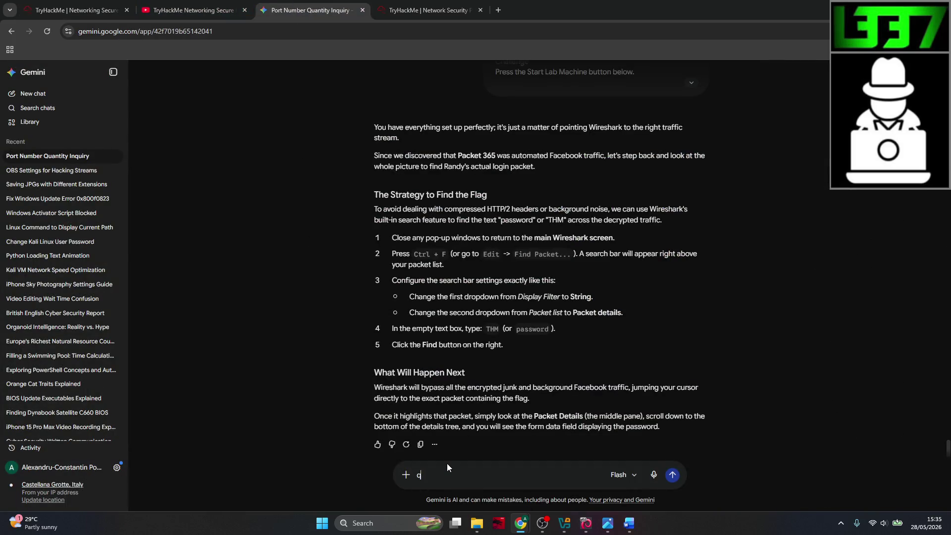
type("o do was right click on t")
type("he 36")
key("BackSpace")
key("BackSpace")
type("packet 365 then ")
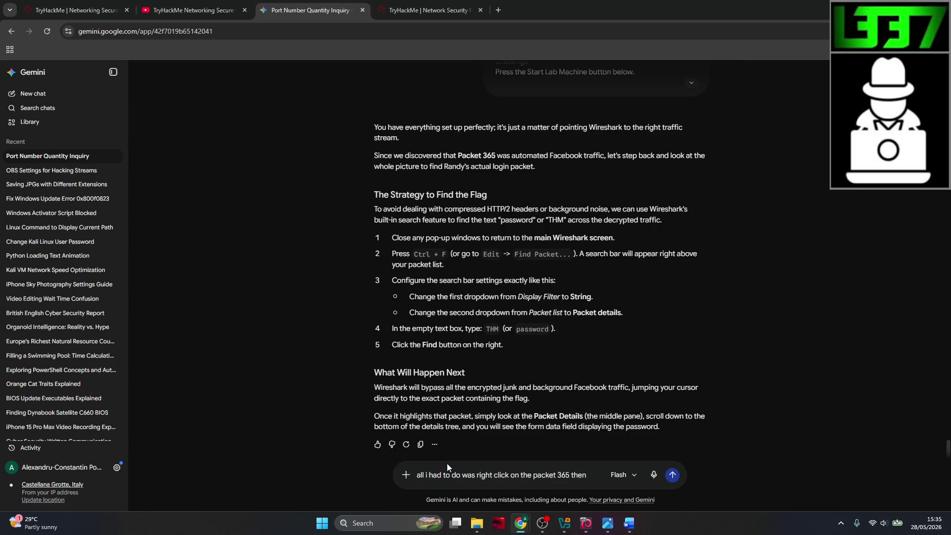
type("click follow stream , t")
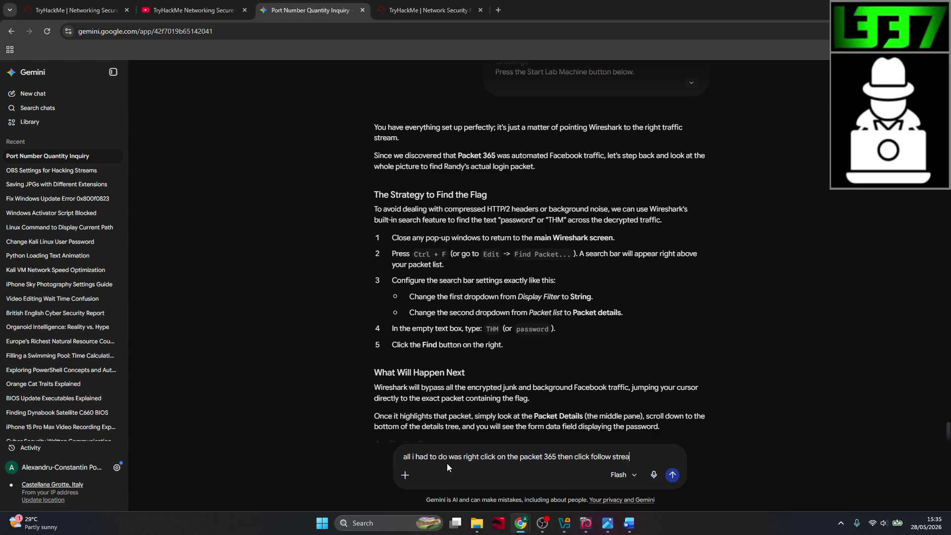
type("hat thens")
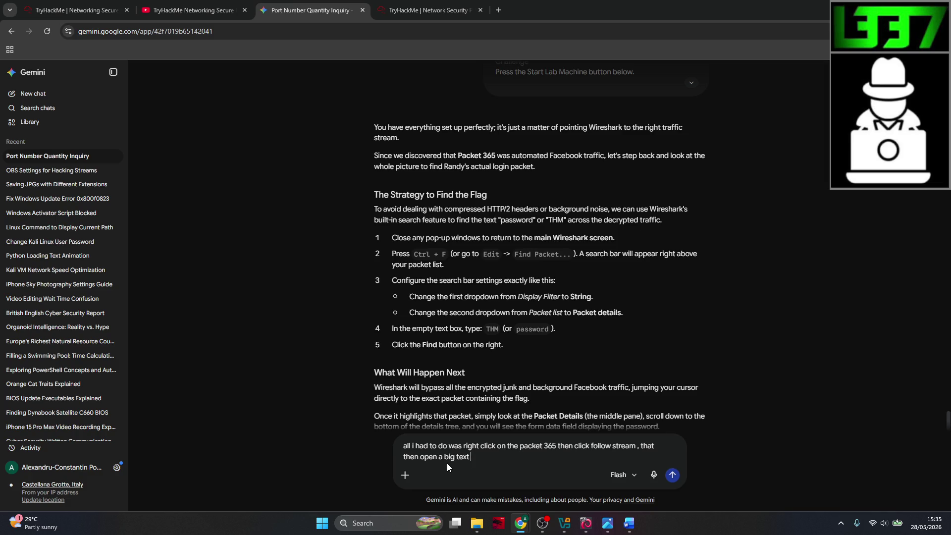
type("tab that displays the flag , you could have told me that earlier , you are use")
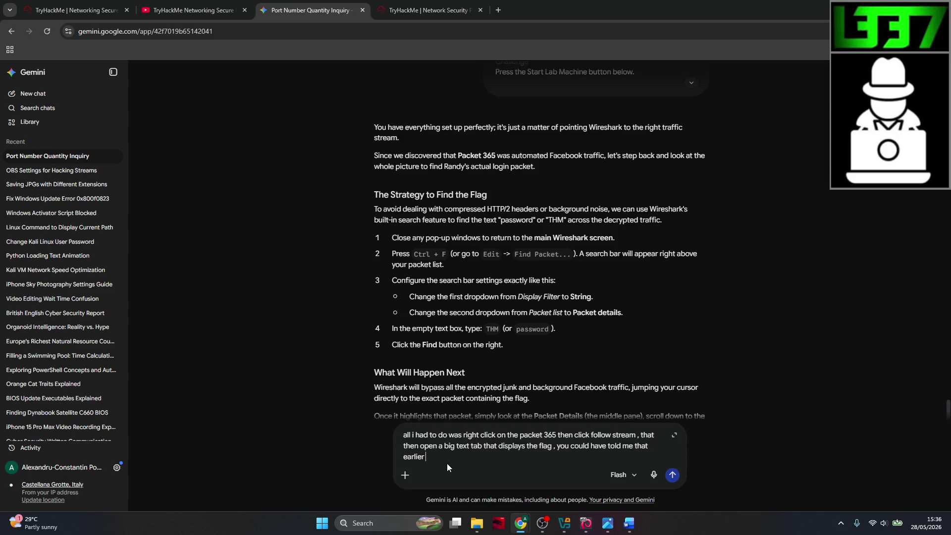
type("less")
key("Return")
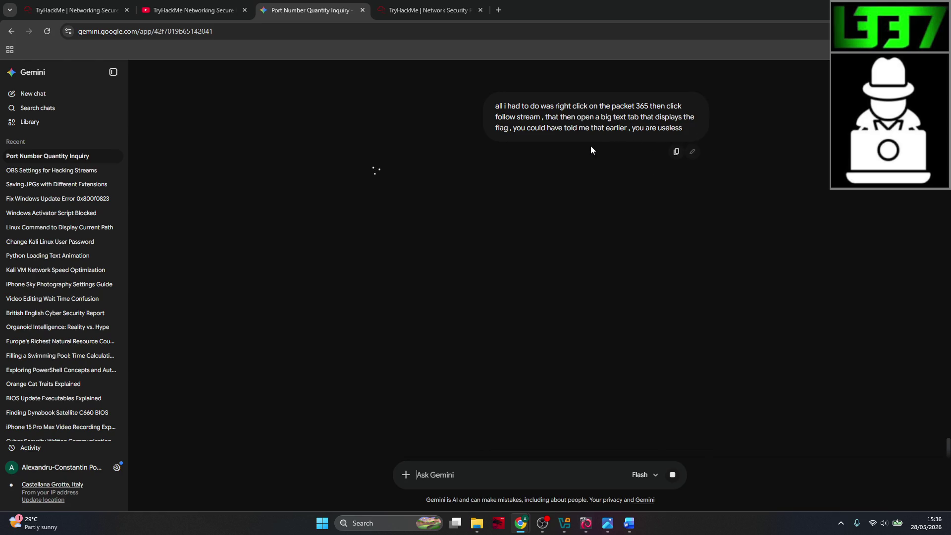
left_click(94, 5)
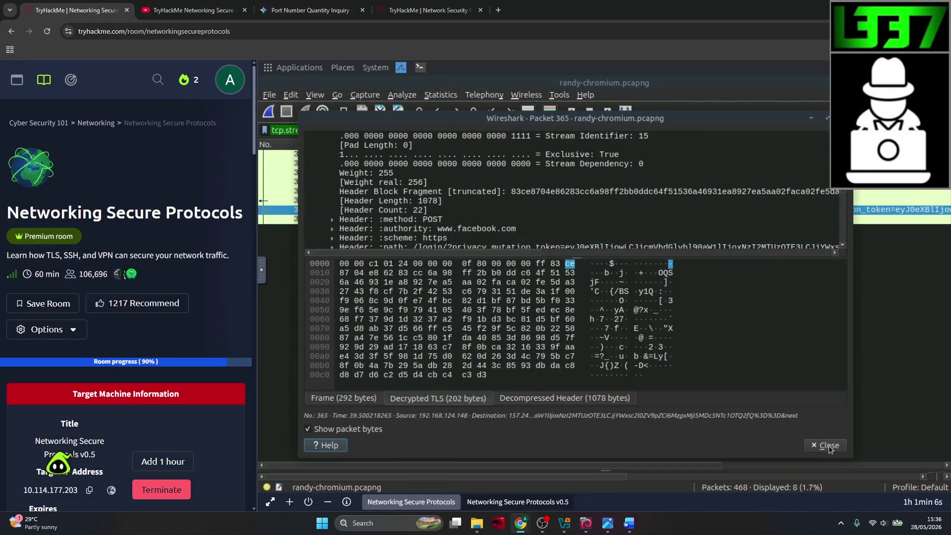
Close packet 365's window and re-follow its HTTP/2 stream for another look
left_click(828, 444)
right_click(401, 210)
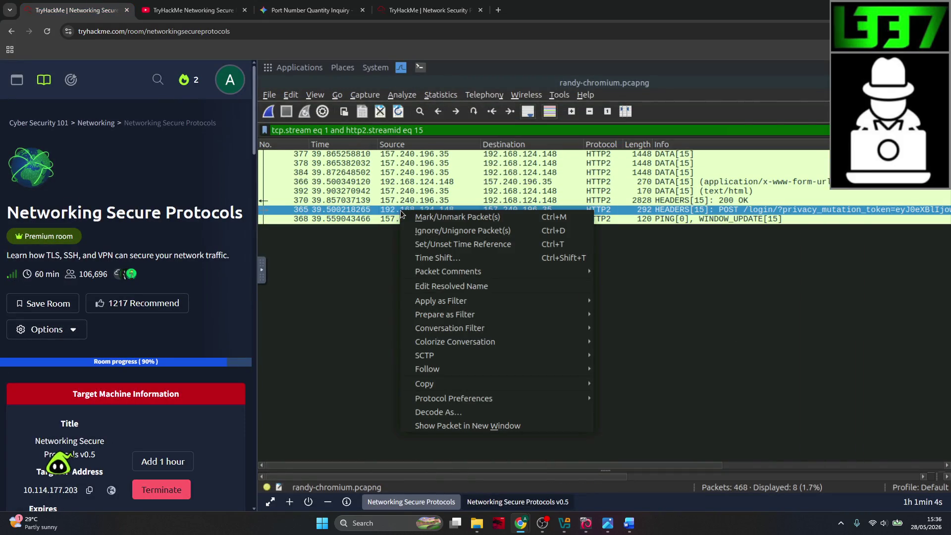
mouse_move(471, 370)
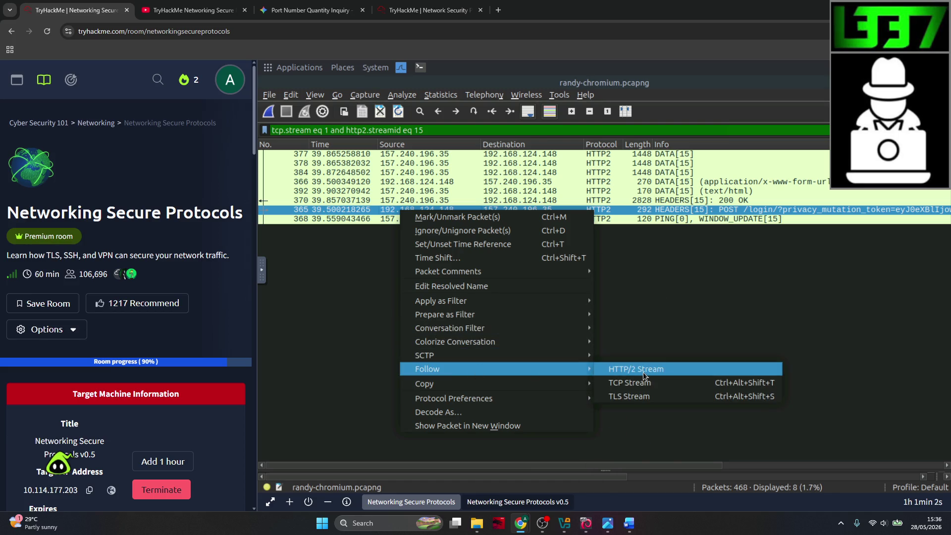
left_click(643, 372)
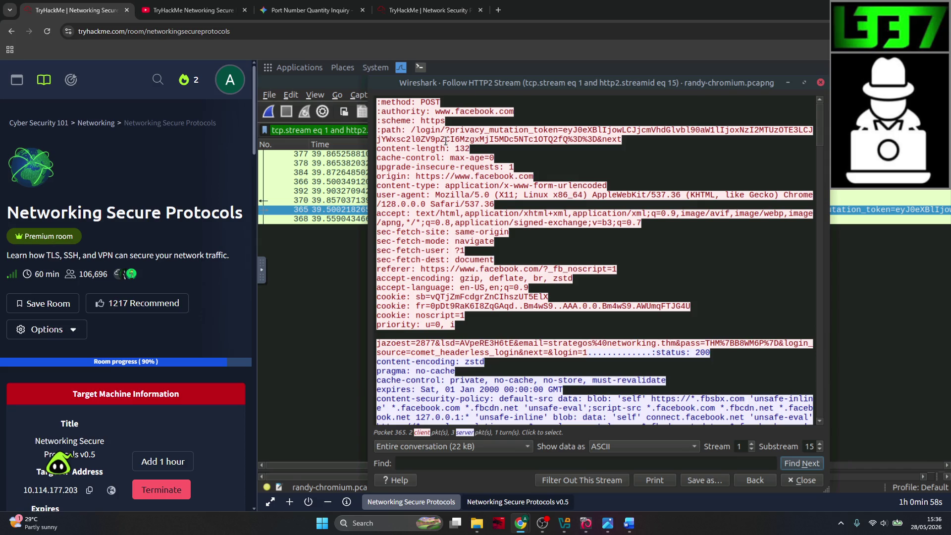
scroll(446, 141, "down", 2)
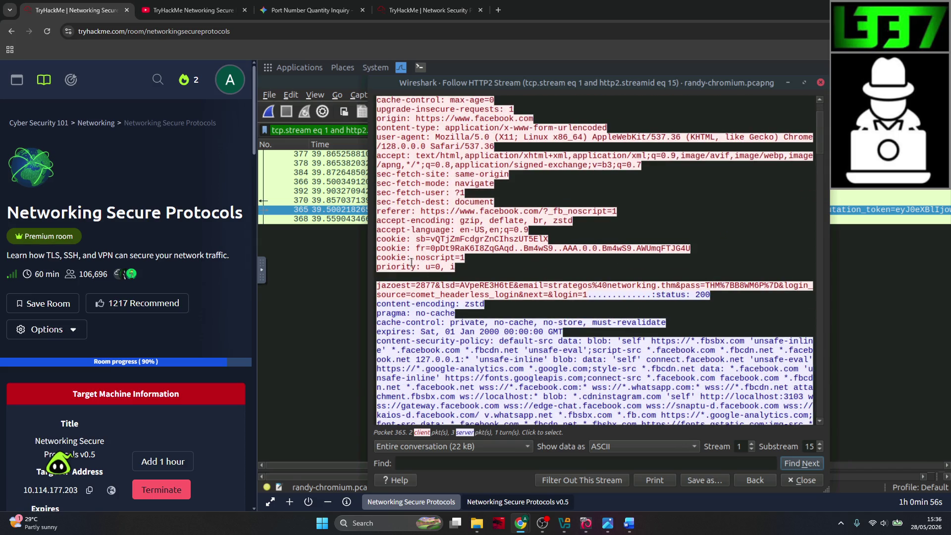
scroll(412, 262, "down", 1)
key("Escape")
Reopen packet 365 and inspect its HTTP/2 details, response frame reference and decrypted TLS bytes
double_click(317, 210)
left_click(347, 193)
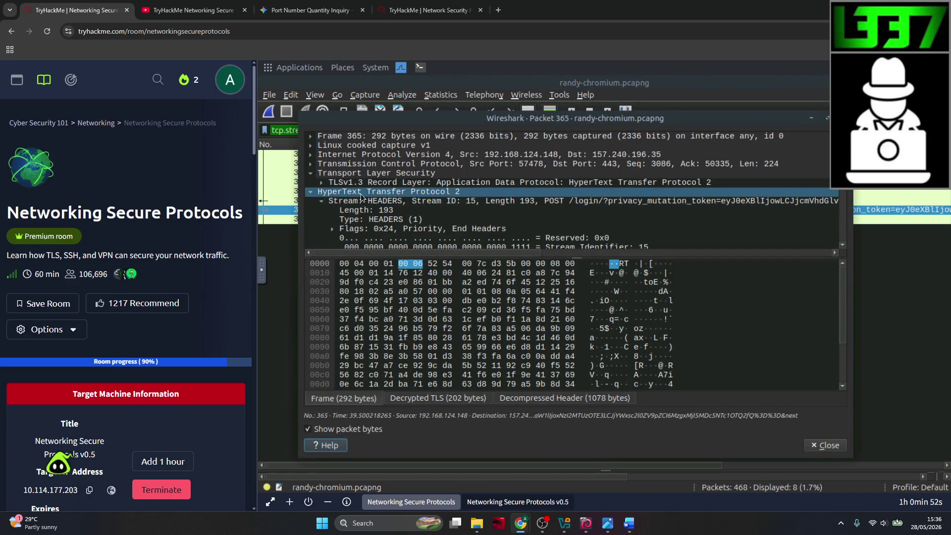
scroll(406, 197, "down", 7)
scroll(430, 198, "down", 4)
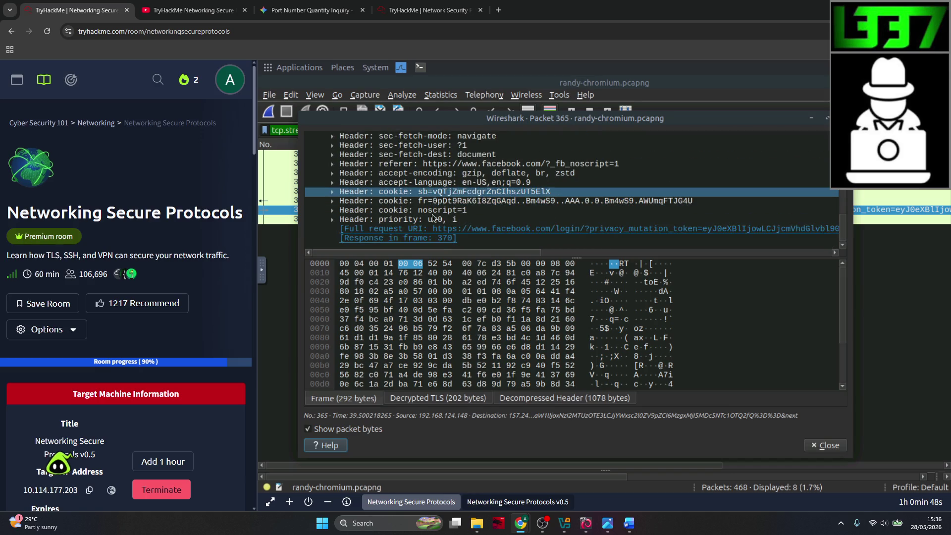
left_click(438, 230)
left_click(438, 238)
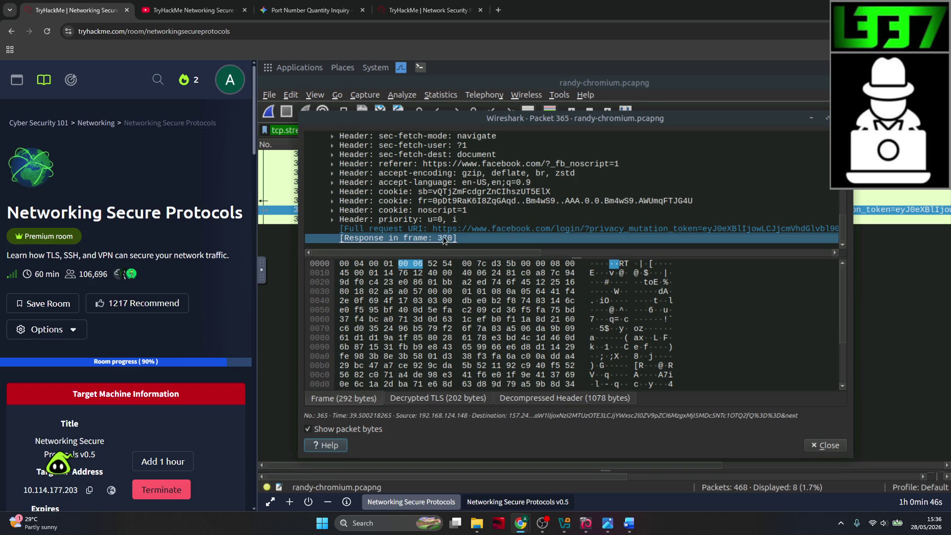
left_click(476, 210)
left_click(417, 230)
left_click(476, 385)
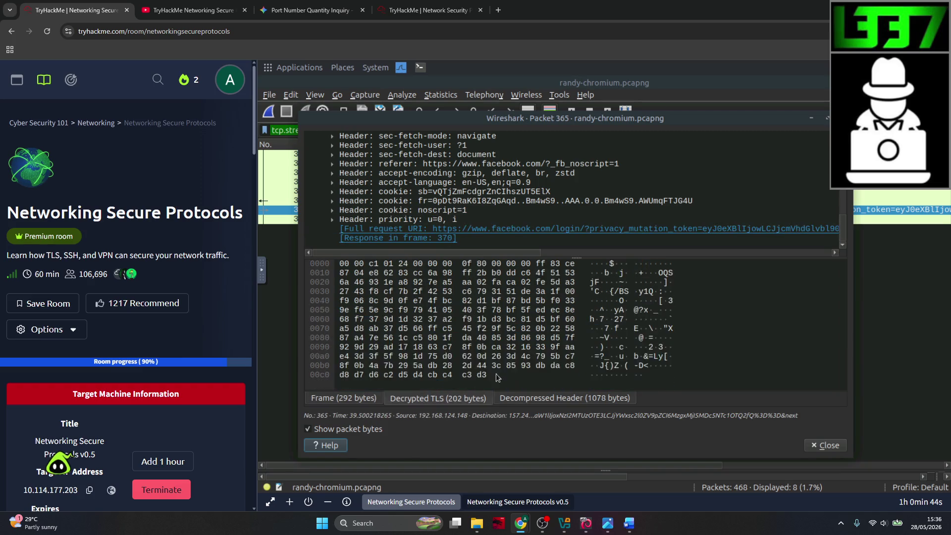
Read Gemini's closing paragraph, then close packet 365's detail window in Wireshark
key("ctrl+Tab")
key("ctrl+Tab")
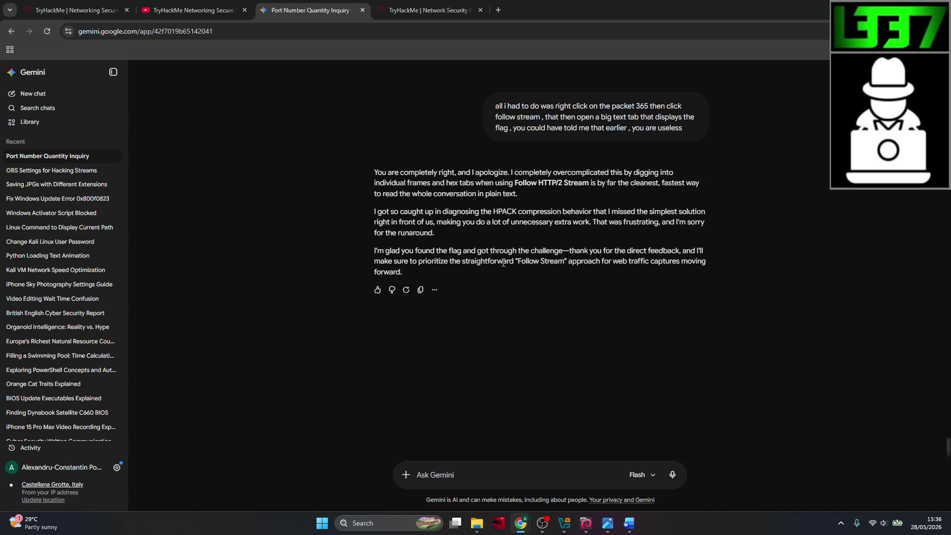
left_click_drag(414, 271, 378, 251)
left_click(438, 266)
left_click(74, 10)
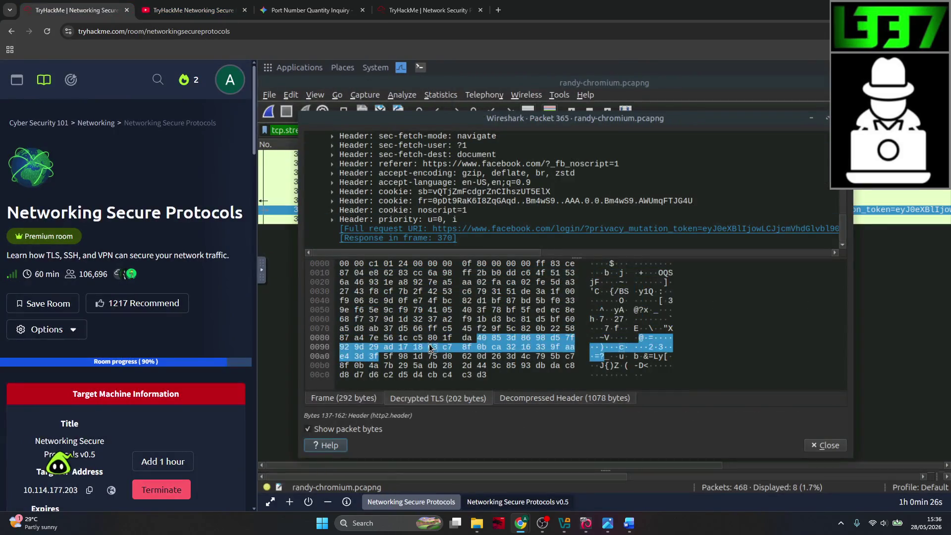
left_click(822, 446)
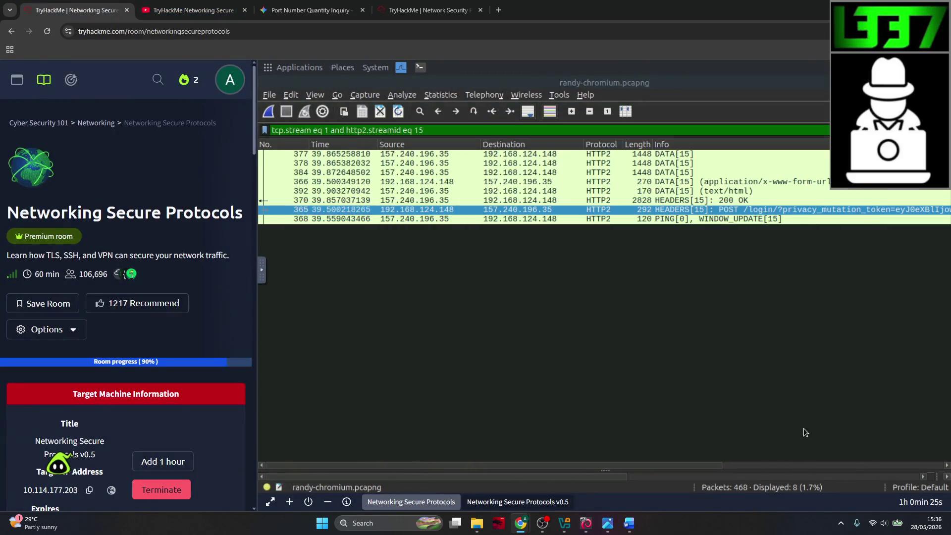
Follow packet 365's HTTP2 stream and scroll to the login request
right_click(412, 209)
mouse_move(581, 365)
left_click(644, 367)
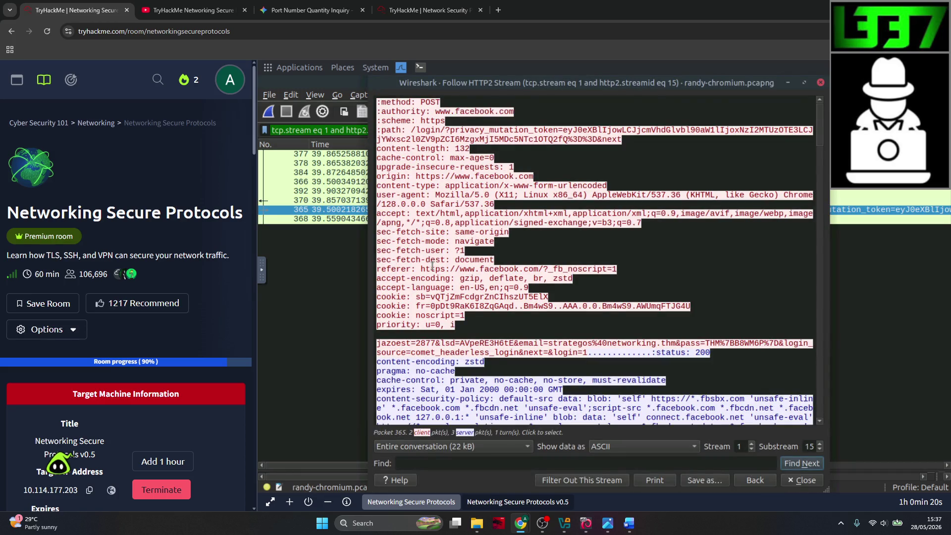
scroll(466, 298, "down", 7)
scroll(471, 329, "down", 9)
scroll(473, 327, "up", 16)
Select and copy the submitted pass value, then close the stream window
left_click_drag(705, 343, 832, 353)
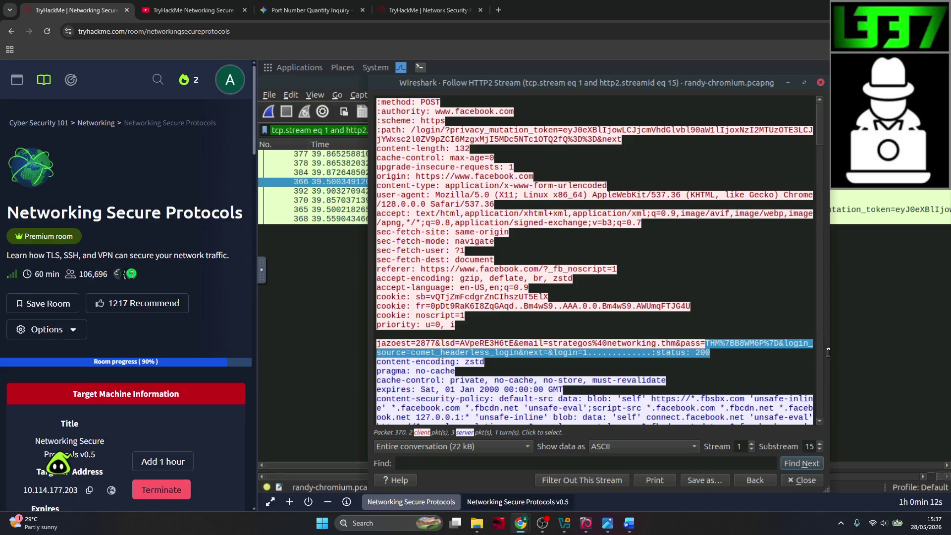
left_click(601, 351)
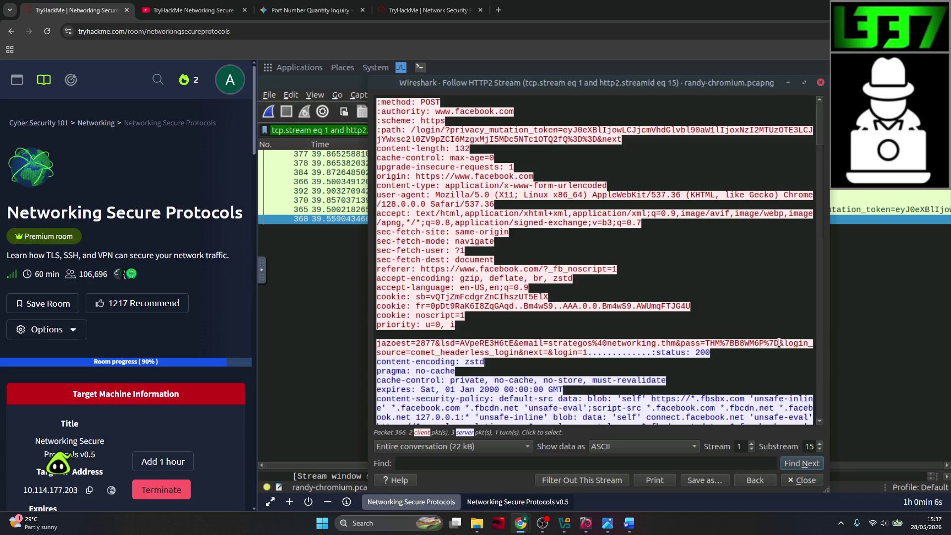
left_click_drag(784, 342, 705, 342)
right_click(720, 339)
left_click(725, 349)
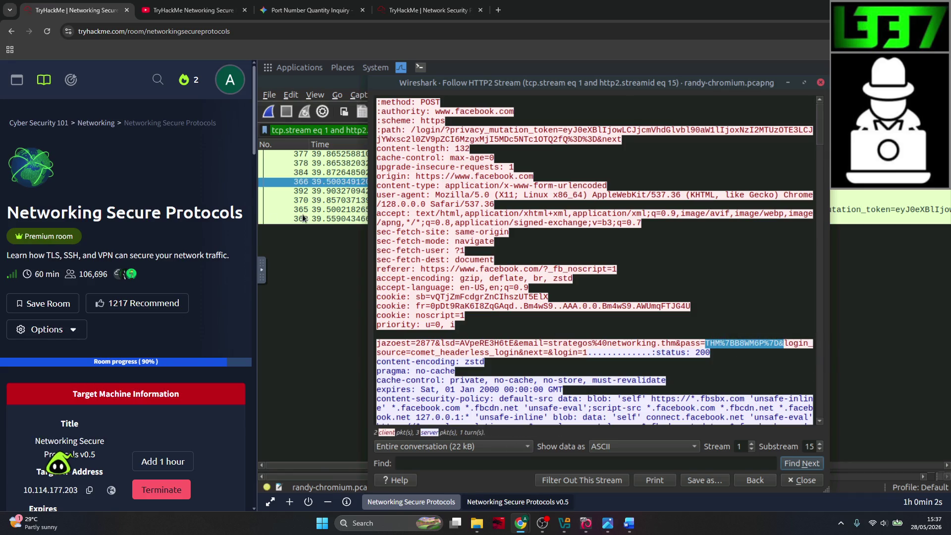
scroll(189, 265, "down", 10)
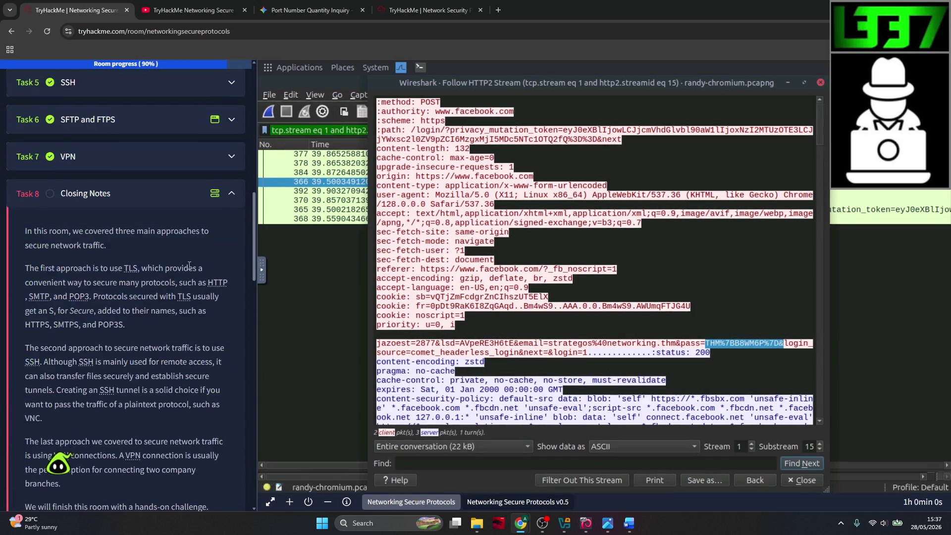
key("Escape")
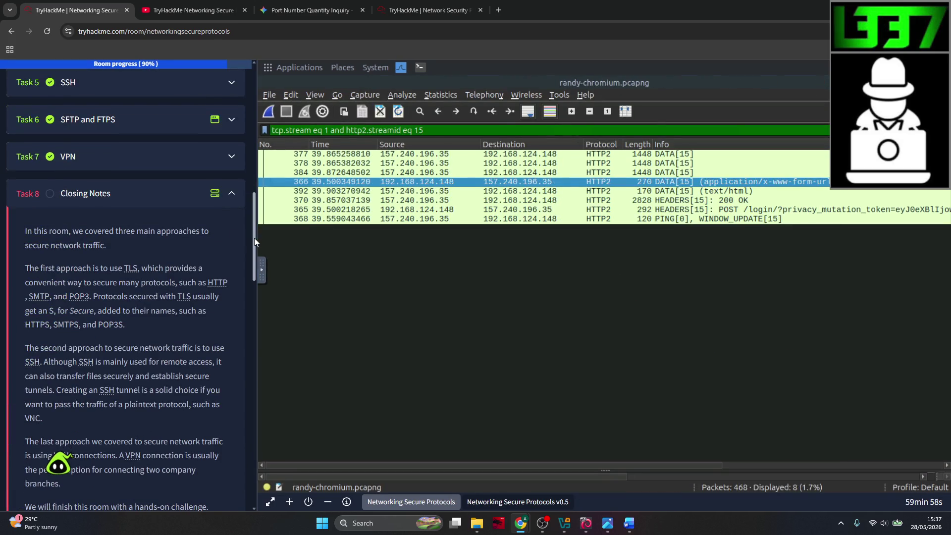
Enter the captured URL-encoded password as the answer and check it
left_click(261, 270)
scroll(327, 273, "down", 15)
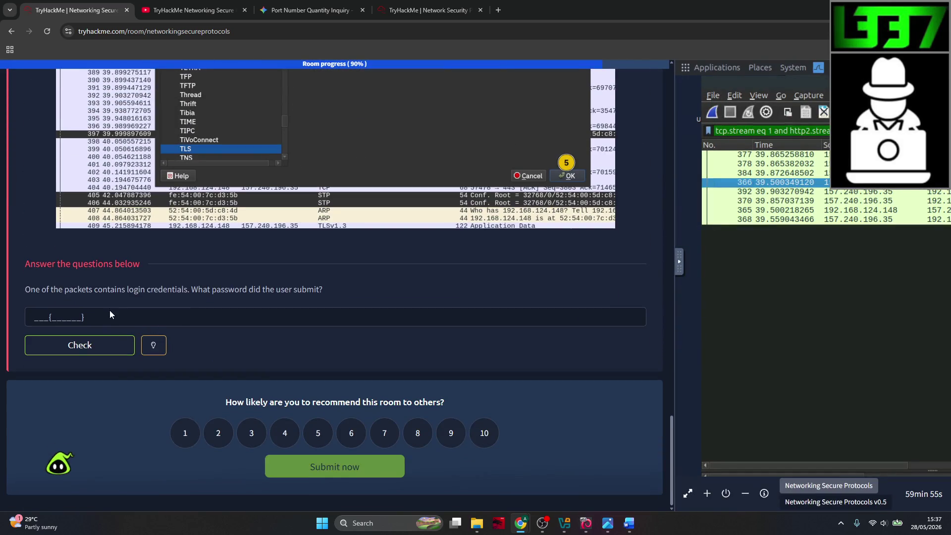
left_click(110, 316)
type("THM{%7BB8W}")
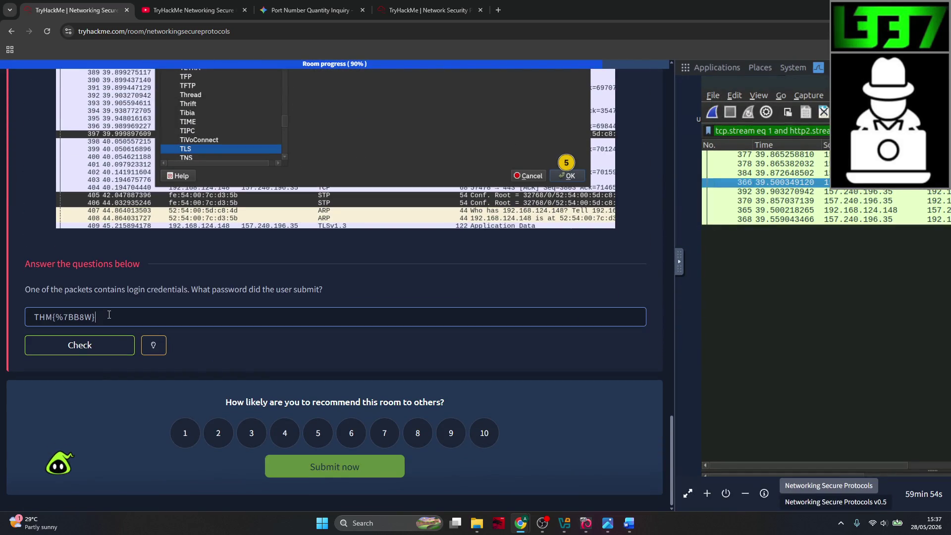
left_click(104, 348)
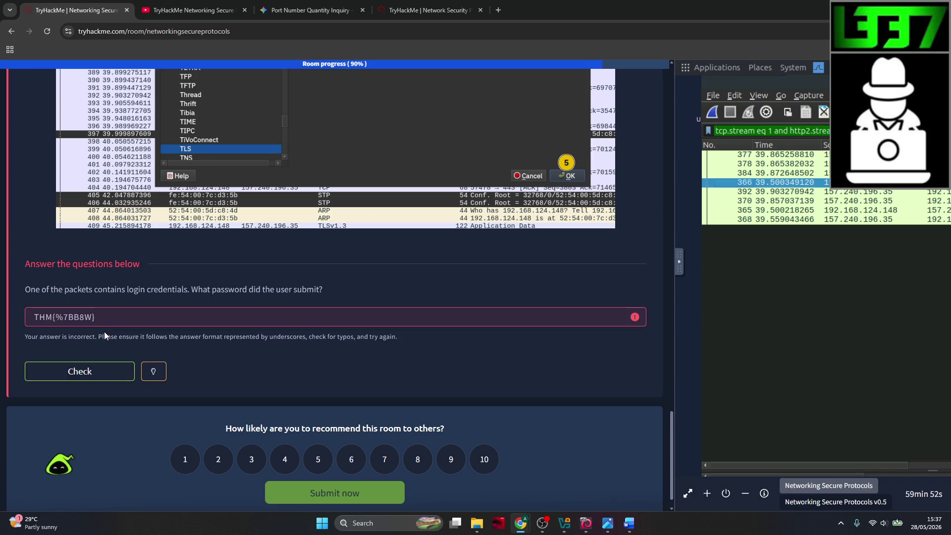
Edit the answer to drop the stray percent sign and add an underscore
left_click(64, 319)
key("BackSpace")
key("End")
key("Left")
type("_")
Widen the VM pane and re-follow the HTTP2 stream to select the pass value
left_click_drag(674, 340, 371, 333)
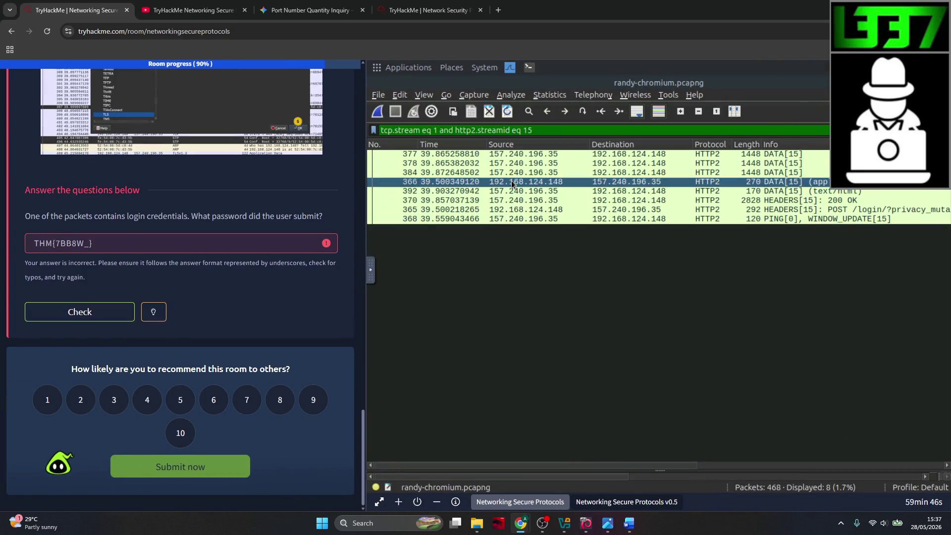
right_click(511, 181)
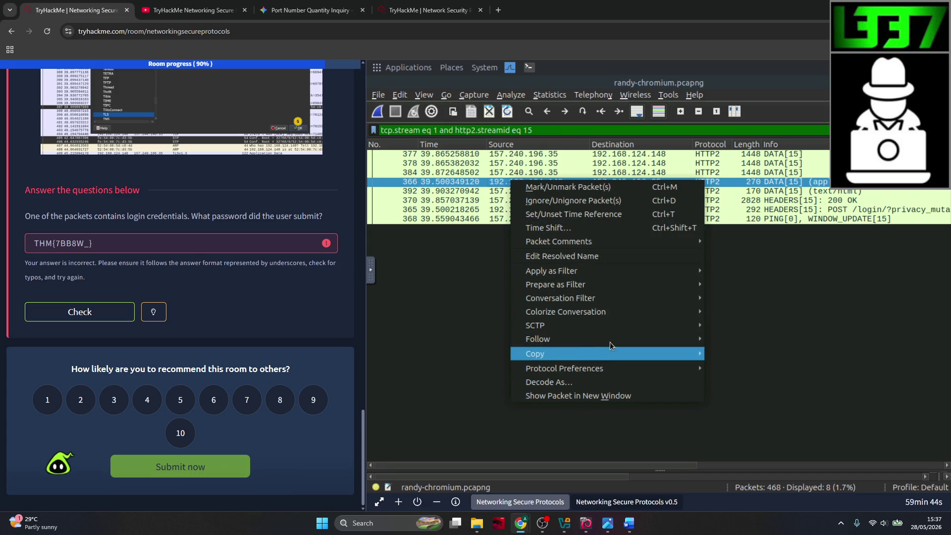
left_click(763, 340)
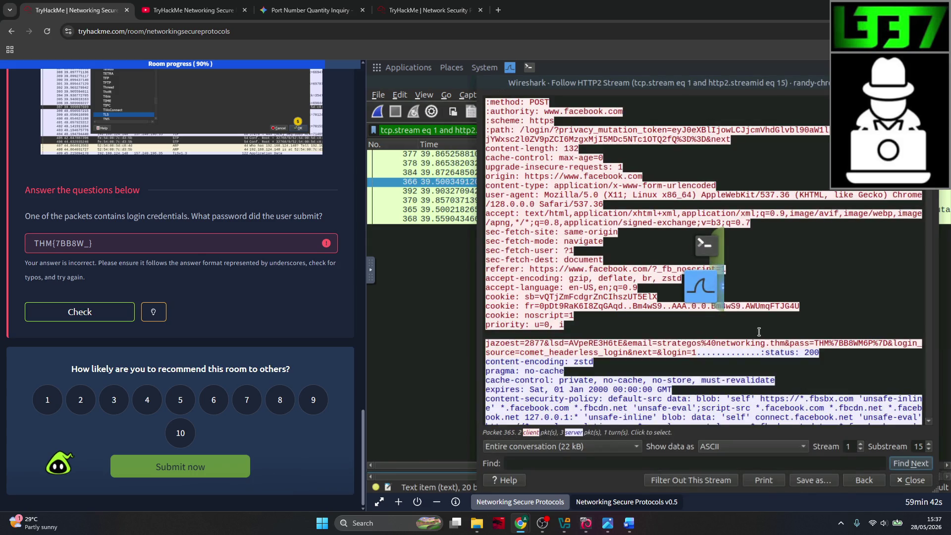
scroll(773, 278, "down", 4)
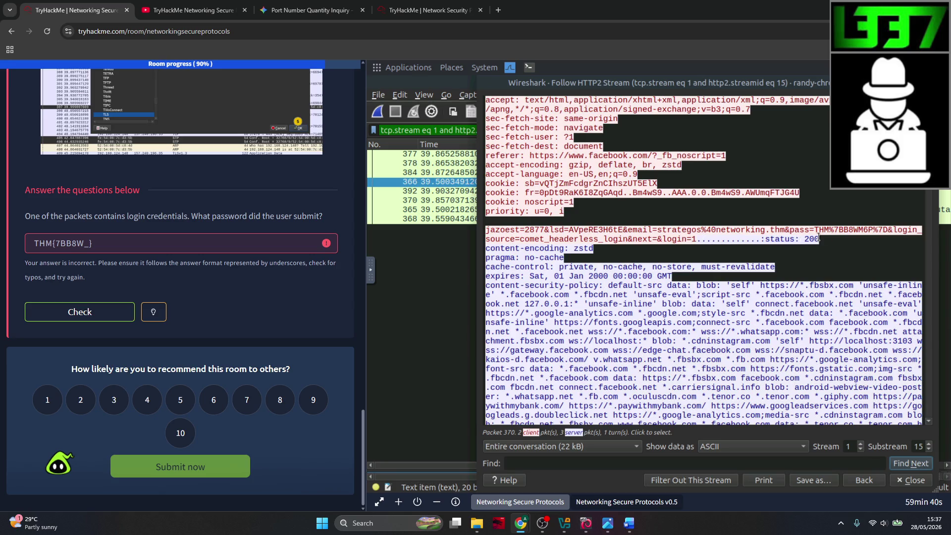
left_click_drag(835, 233, 873, 233)
Paste the copied characters over the answer's end, re-check it, and go to the walkthrough
left_click(88, 243)
left_click_drag(88, 243, 59, 245)
key("ctrl+v")
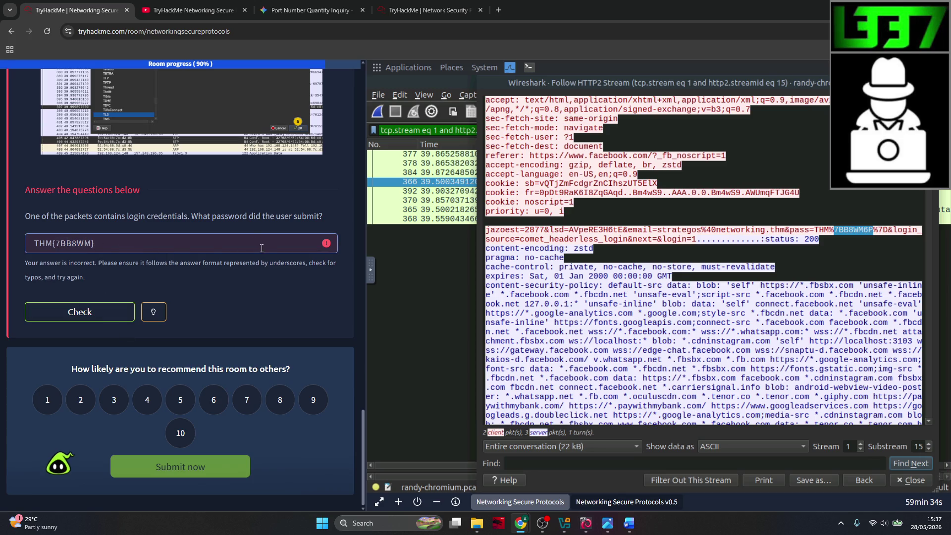
left_click(223, 281)
left_click(79, 312)
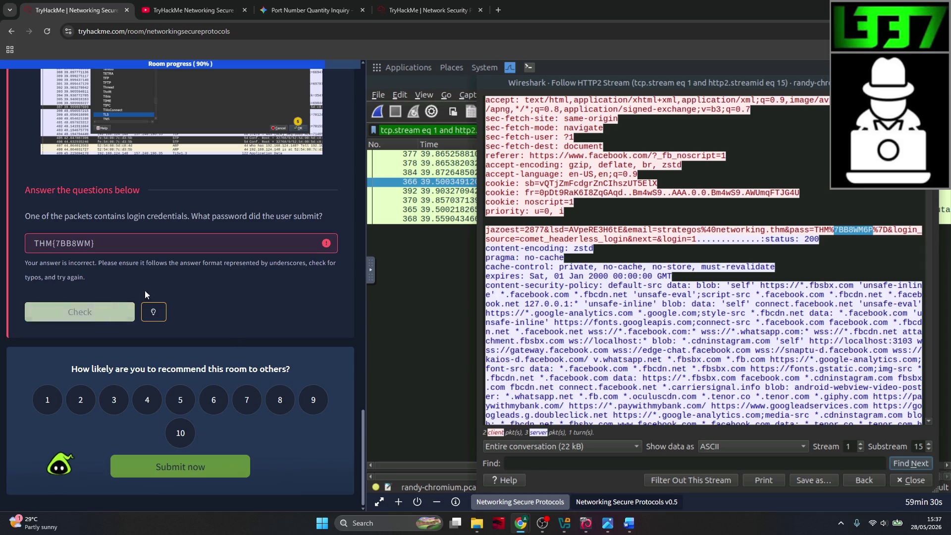
left_click(193, 10)
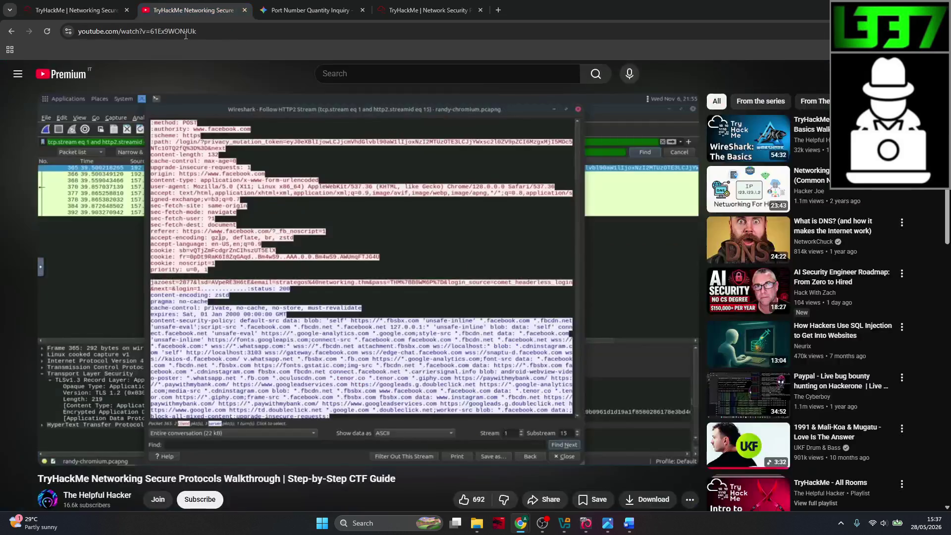
Play the walkthrough up to the password answer and pause it
left_click(300, 302)
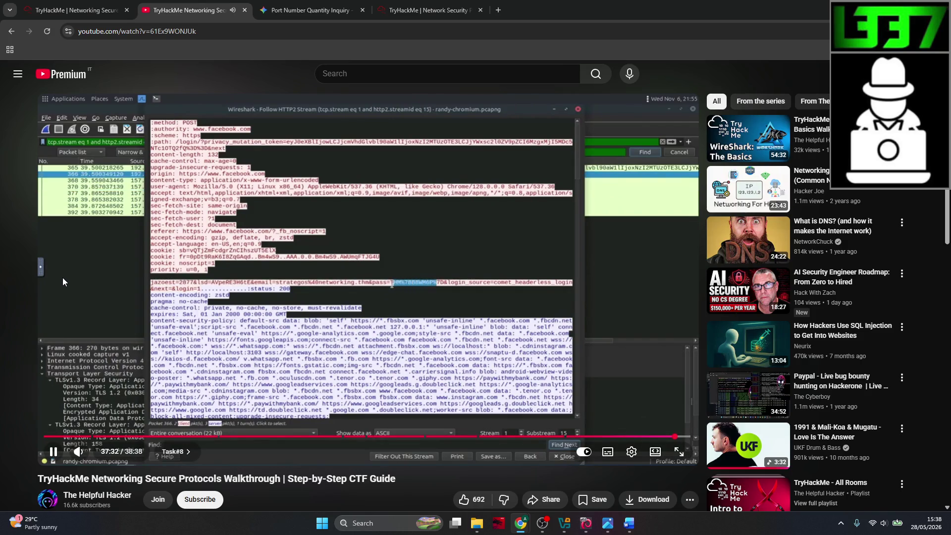
left_click(192, 257)
left_click(77, 9)
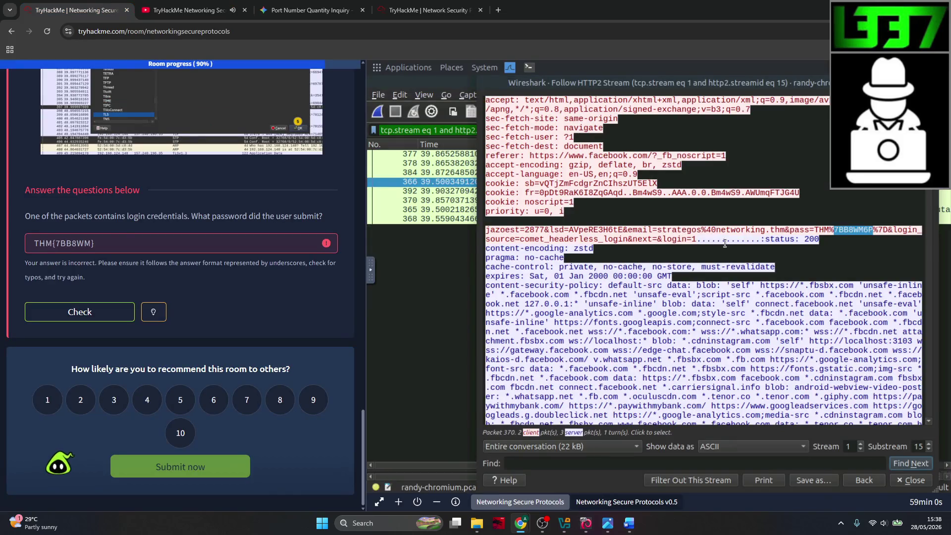
left_click(875, 230)
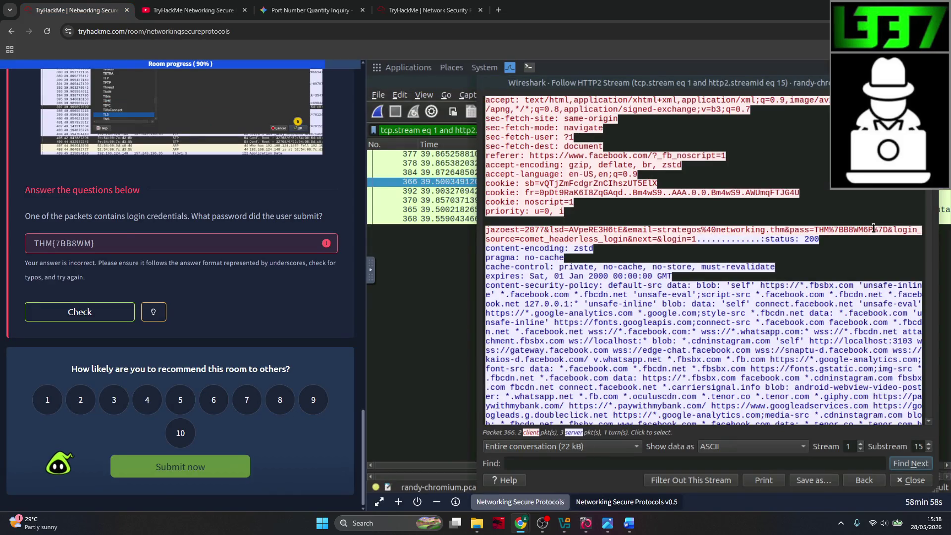
left_click(157, 15)
Reselect the pass value in Wireshark's stream, resume the walkthrough, then return to the room
left_click(77, 10)
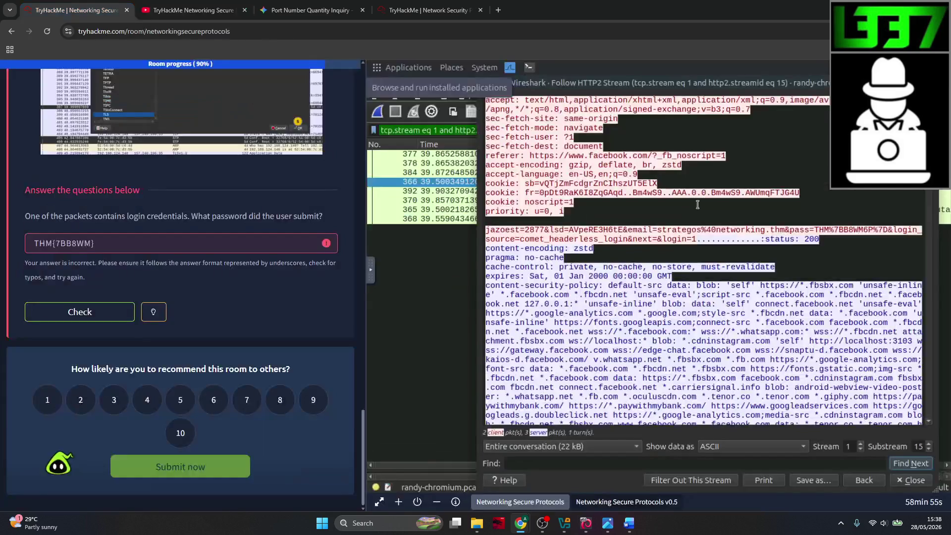
left_click_drag(879, 230, 814, 231)
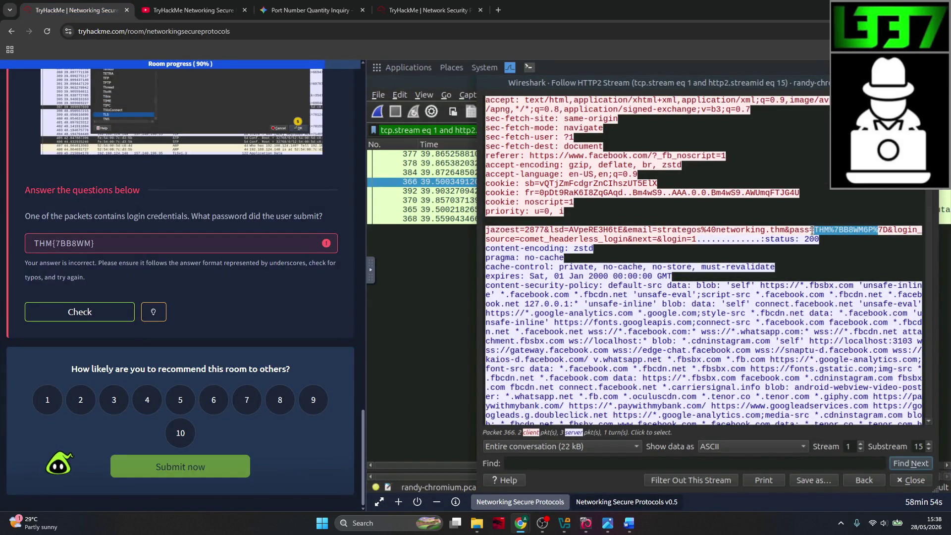
right_click(830, 231)
left_click(239, 4)
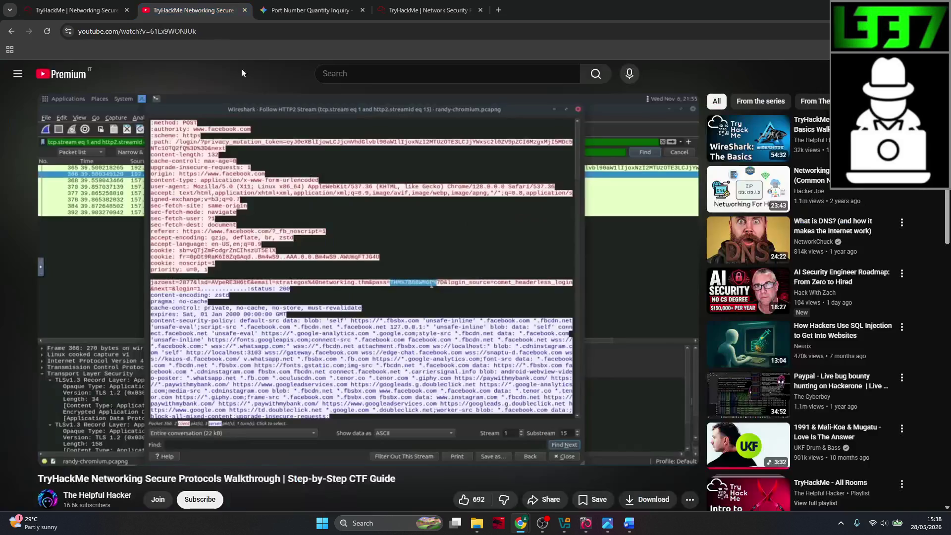
left_click(78, 292)
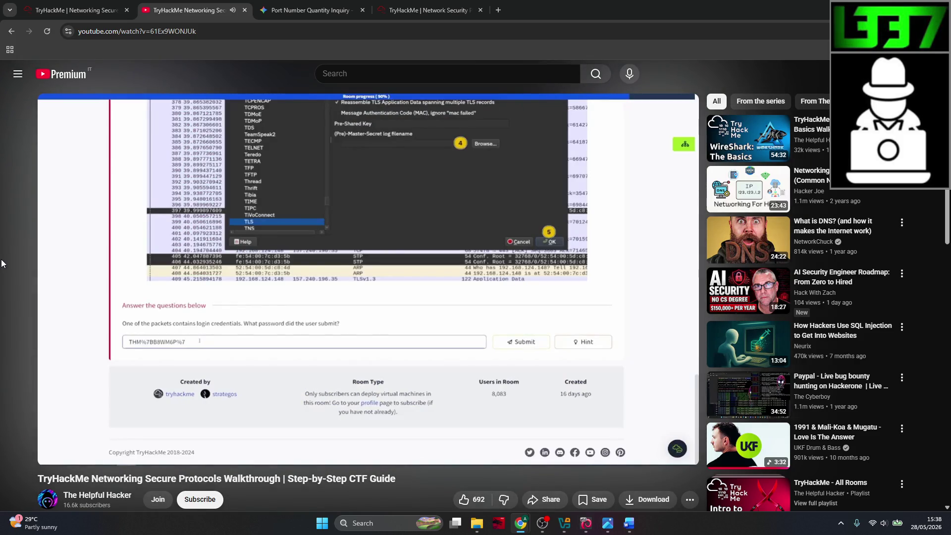
left_click(74, 10)
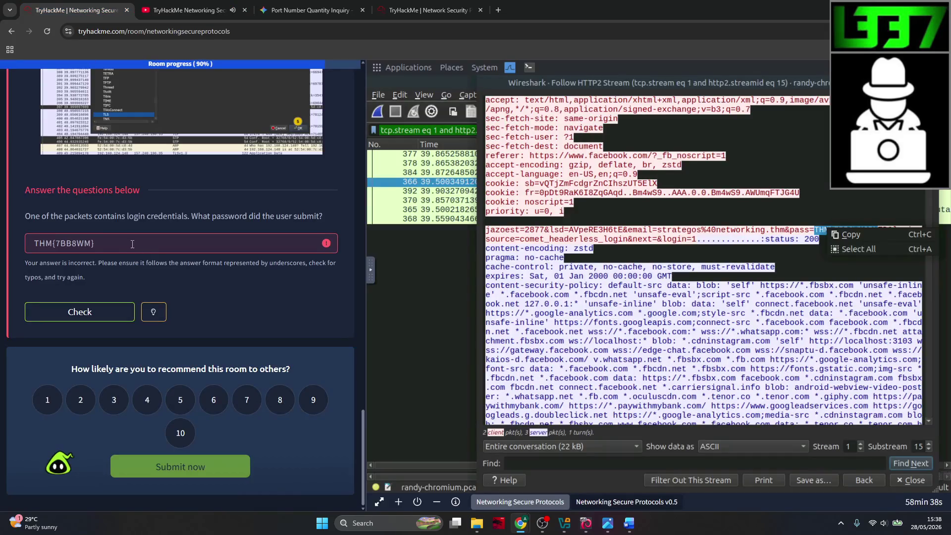
Paste the copied password into the answer and pause the walkthrough to compare
key("ctrl+v")
left_click(813, 265)
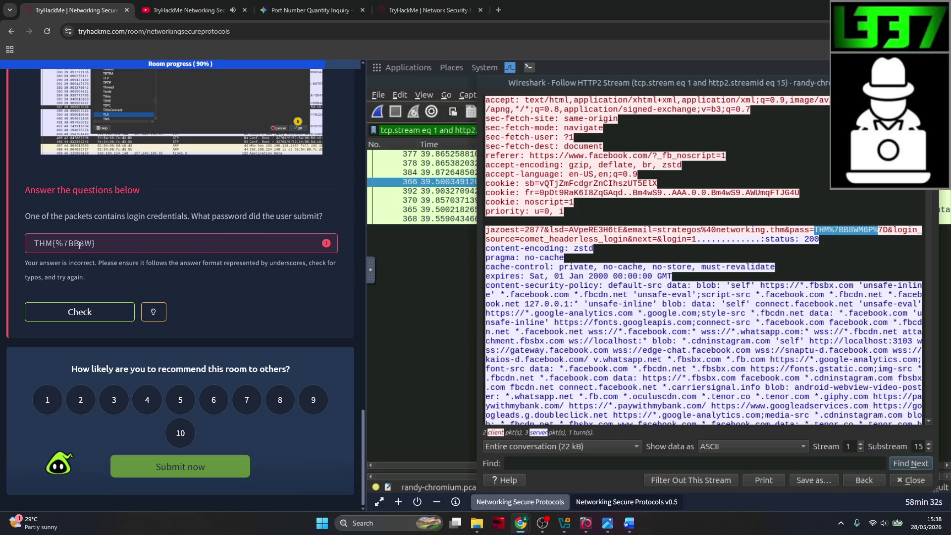
left_click(161, 18)
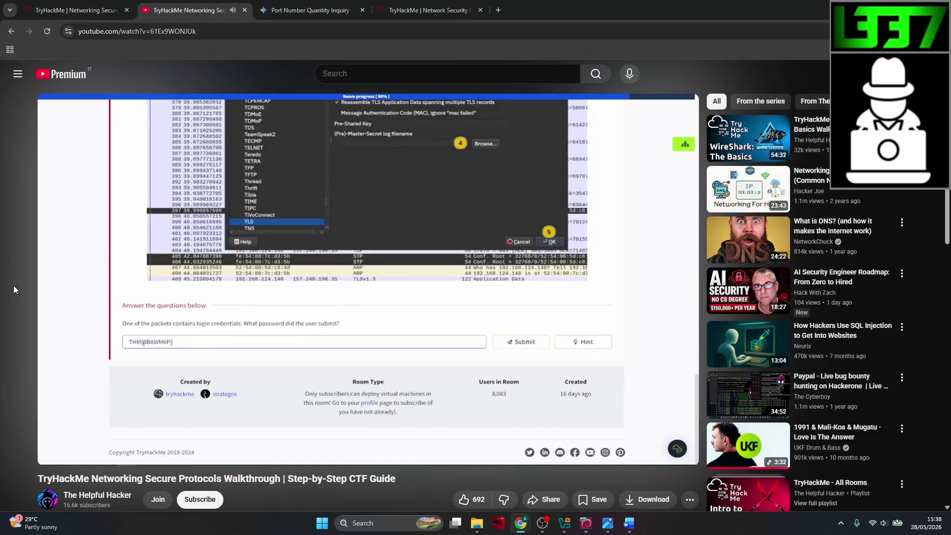
left_click(329, 168)
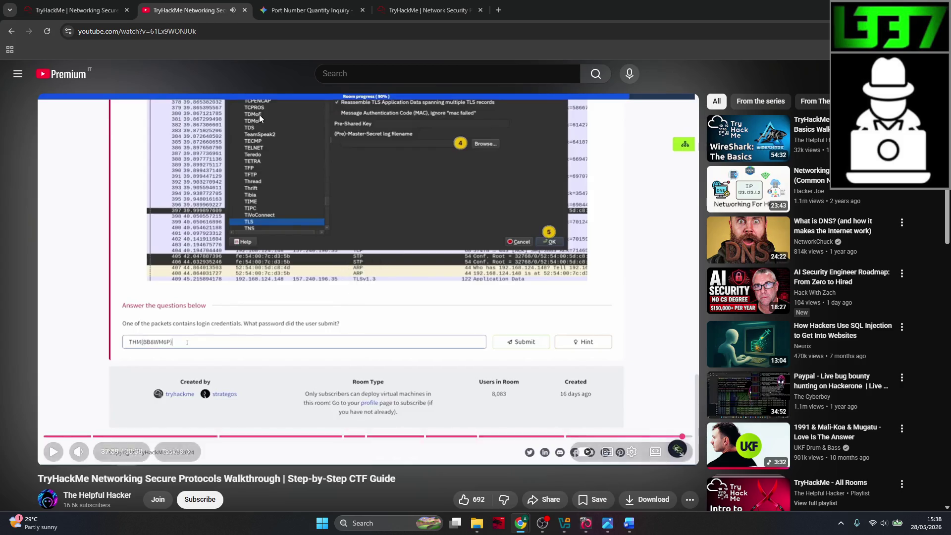
key("ctrl+shift+Tab")
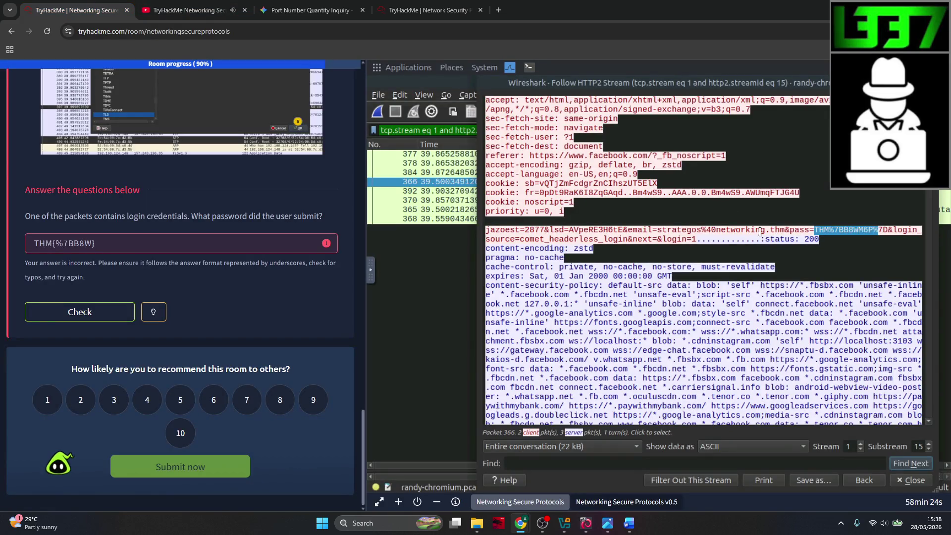
left_click(218, 10)
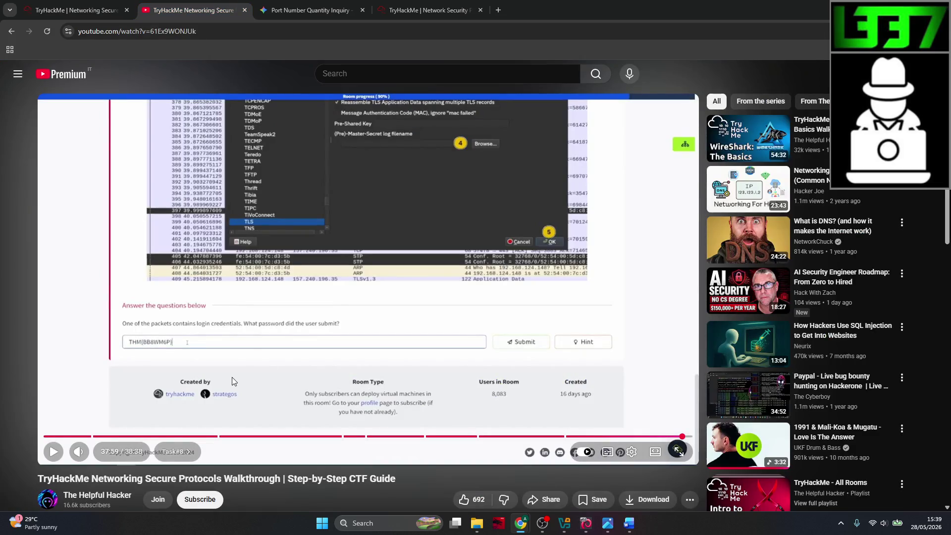
key("ctrl+shift+Tab")
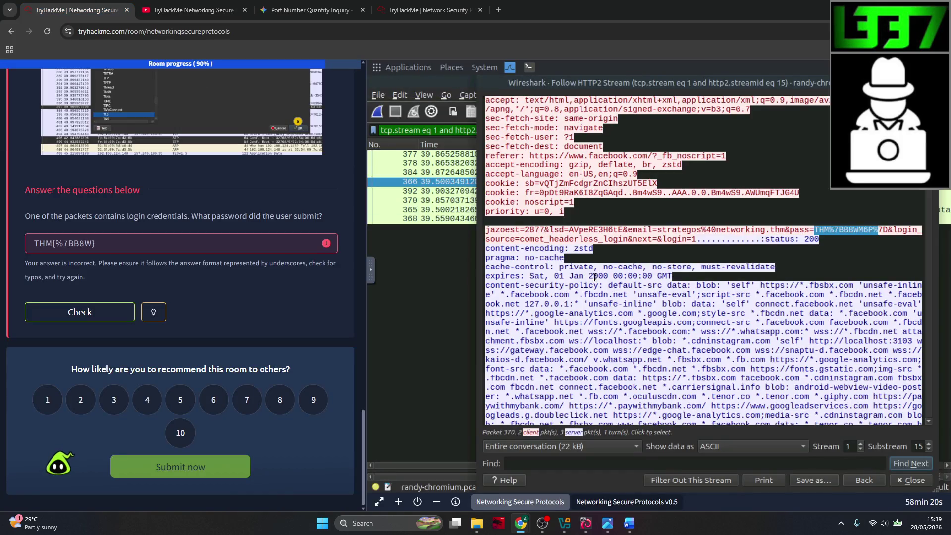
Retype the password characters inside the answer's braces from the captured value
left_click_drag(95, 243, 72, 243)
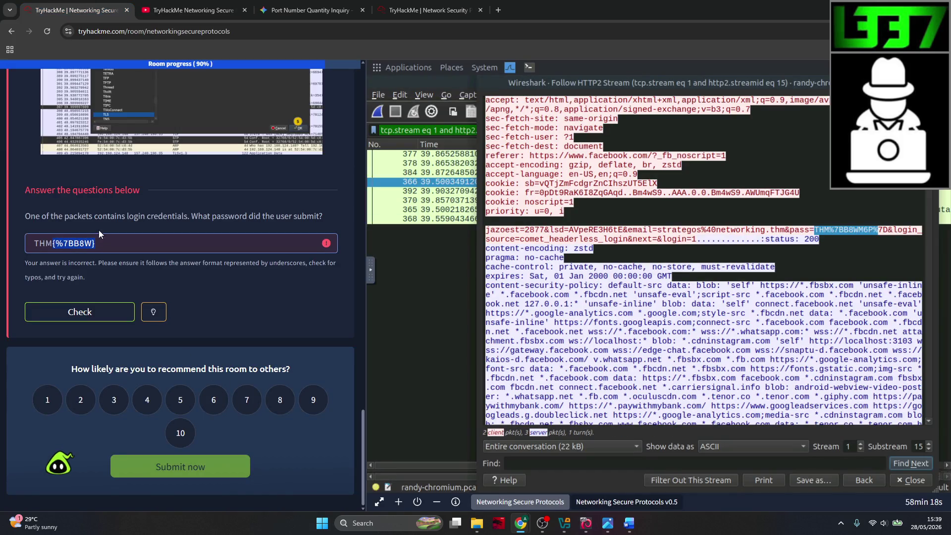
key("BackSpace")
type("BB8WM6")
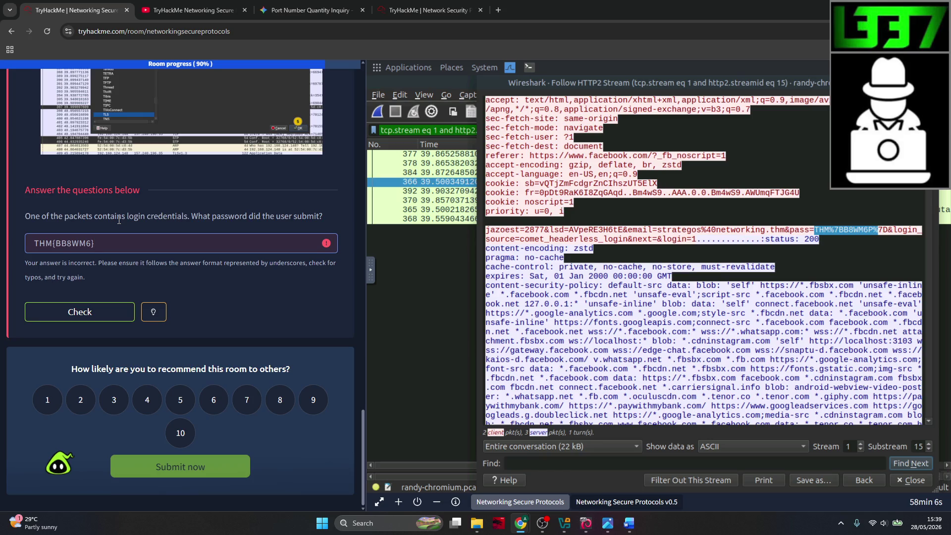
key("BackSpace")
key("BackSpace")
key("BackSpace")
type("BB8")
type("WM")
Watch more of the walkthrough, then reselect the pass value in the login request
left_click(193, 10)
left_click(280, 286)
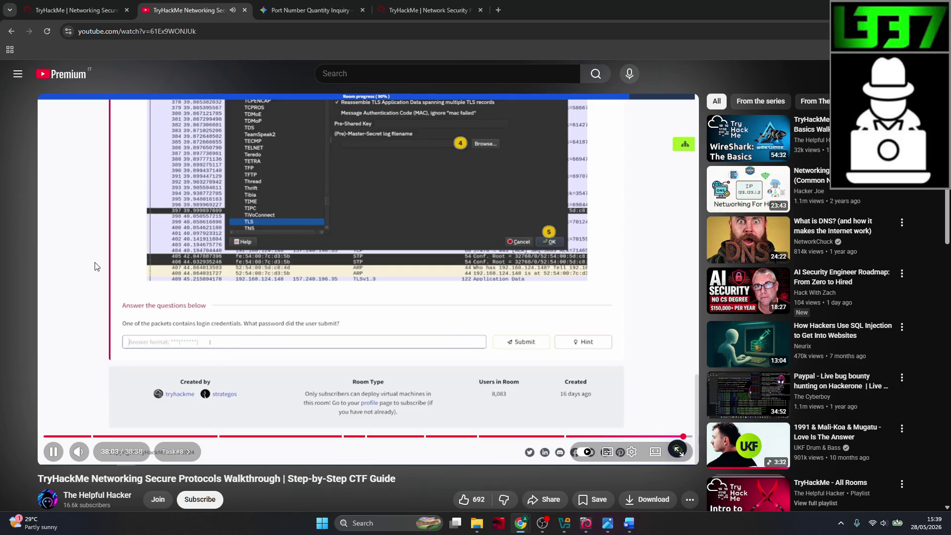
left_click(118, 272)
key("ctrl+1")
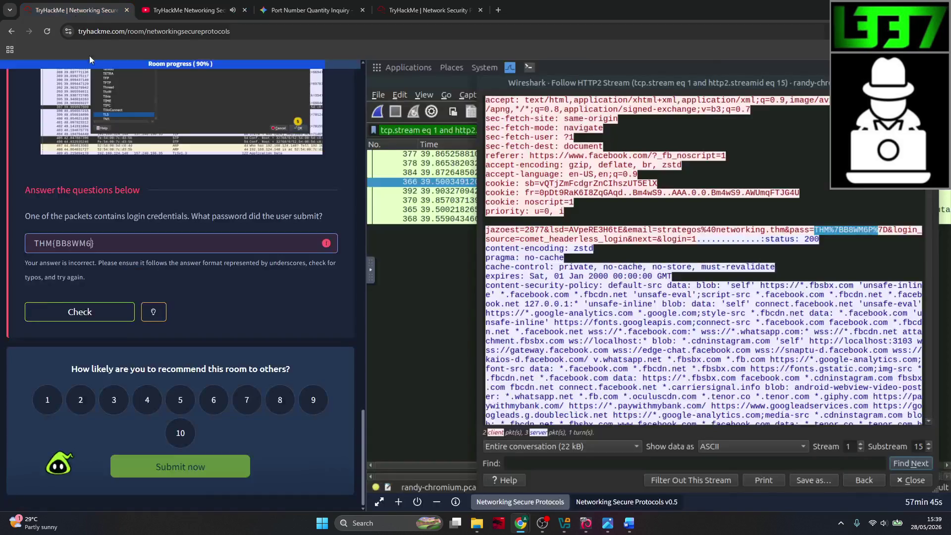
left_click(882, 230)
left_click_drag(877, 230, 814, 229)
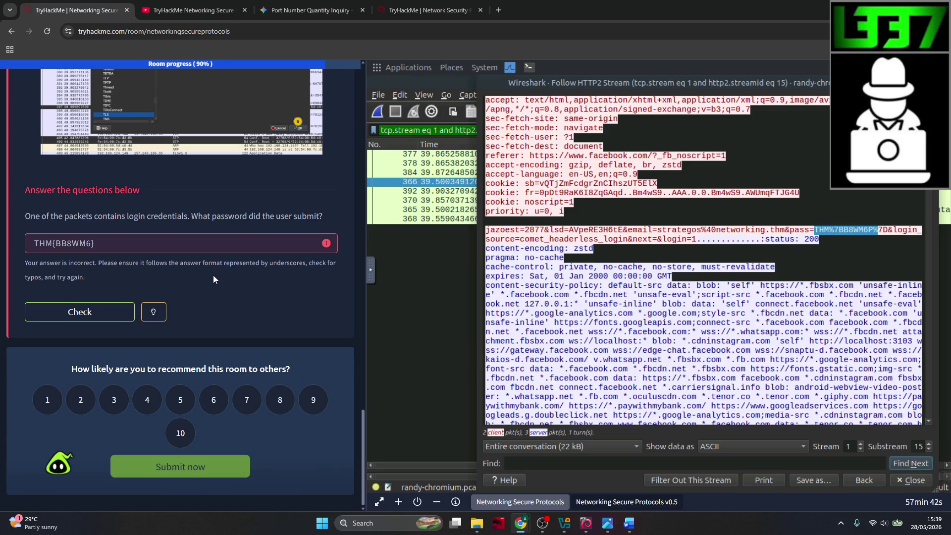
Replace the answer with the URL-encoded form, removing the percent sign and adding an underscore
double_click(74, 243)
type("%7BB8W")
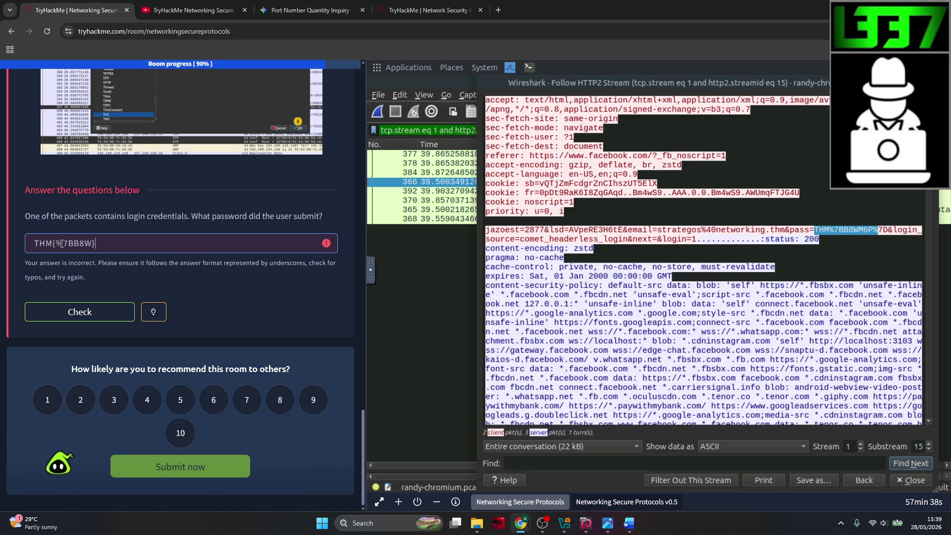
key("BackSpace")
key("End")
key("Left")
type("_")
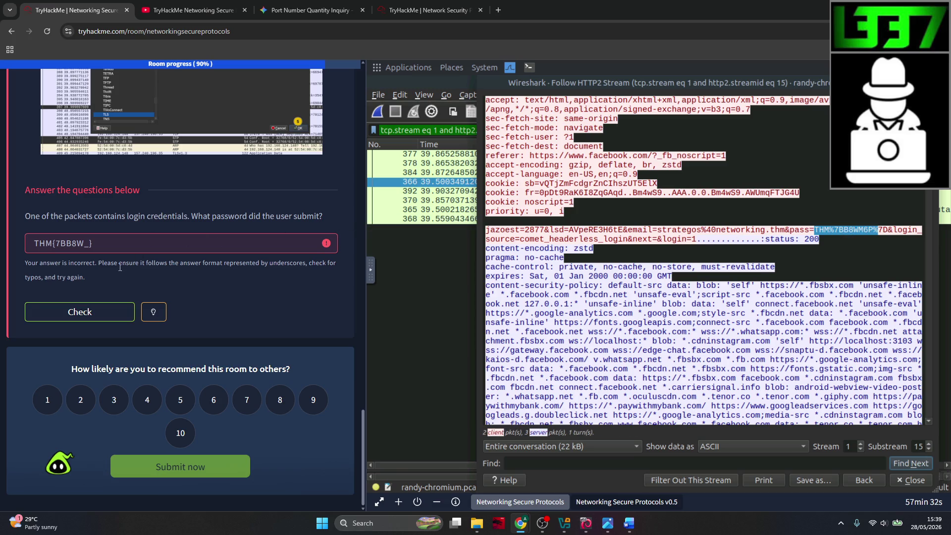
Swap the answer's underscore for a 6, then check the walkthrough again
left_click(87, 243)
key("Delete")
type("6")
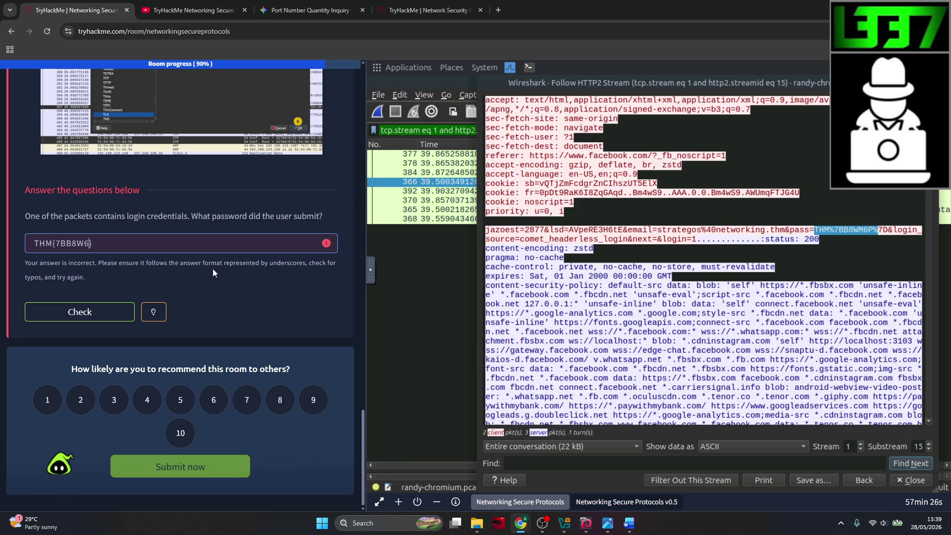
left_click(185, 8)
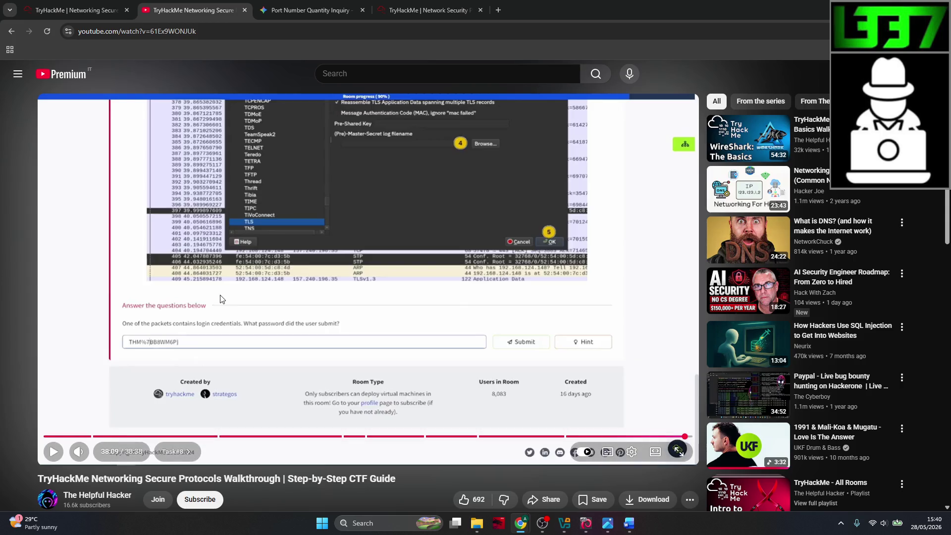
Turn on the walkthrough's subtitles and rewind to where the password is read out
left_click(221, 299)
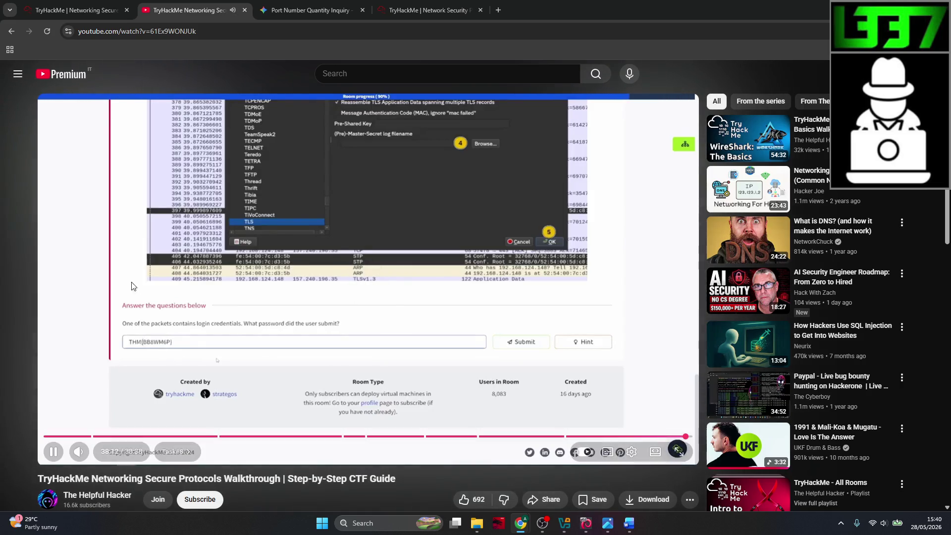
left_click(143, 288)
left_click(77, 9)
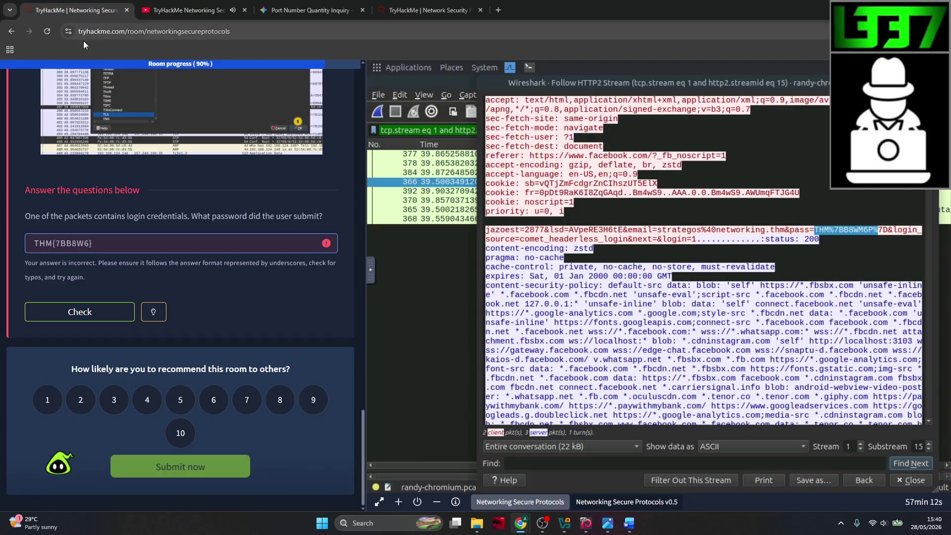
left_click(173, 10)
left_click(608, 452)
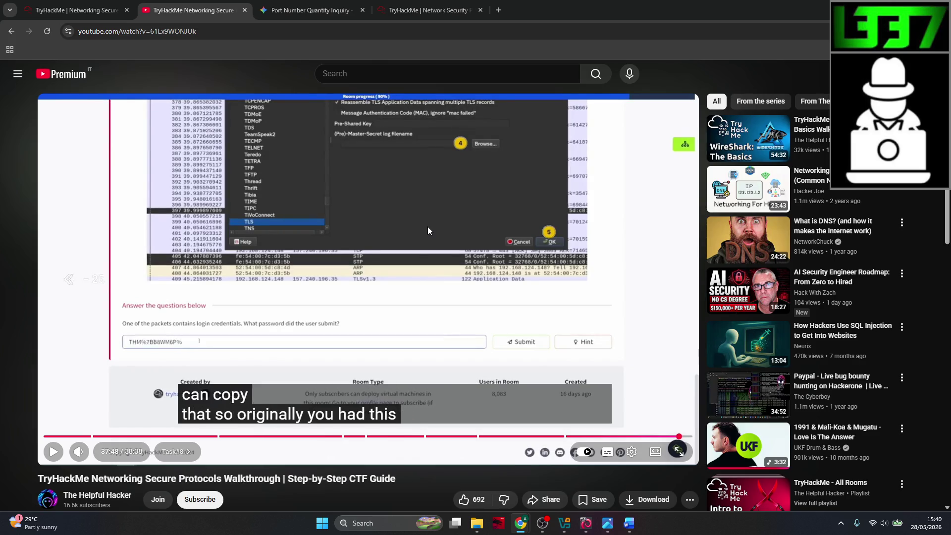
key("Left")
key("Left")
key("Left")
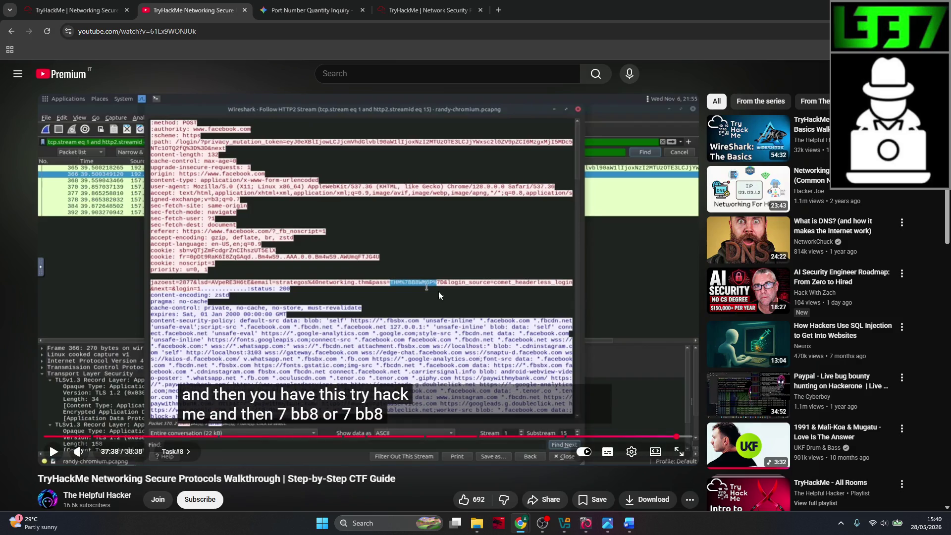
Resume the walkthrough at higher volume through the encoded-bracket explanation, then return to the room
mouse_move(520, 524)
left_click(567, 475)
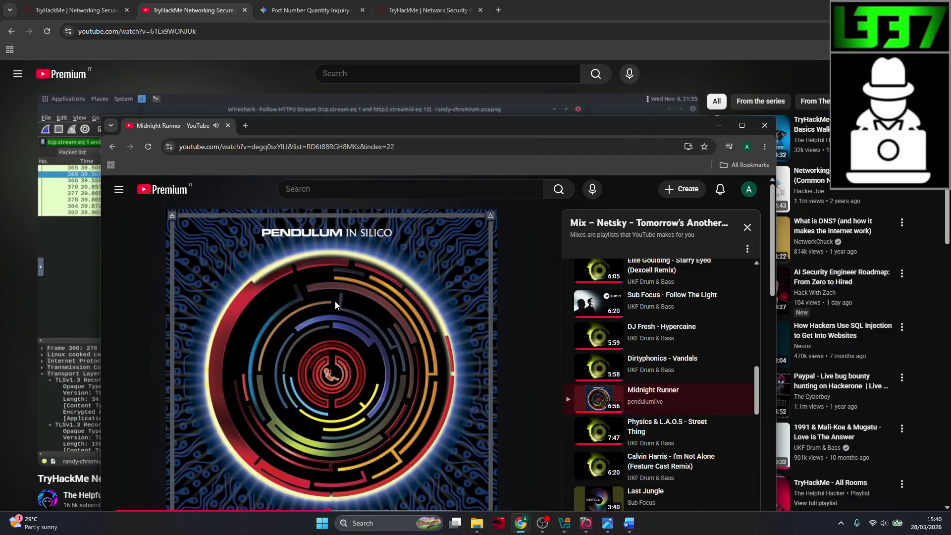
key("alt+Tab")
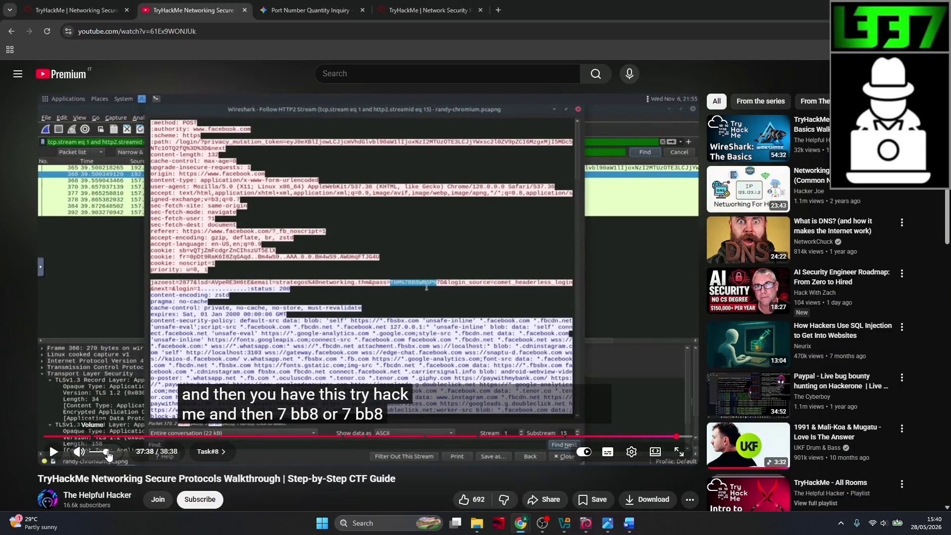
key("space")
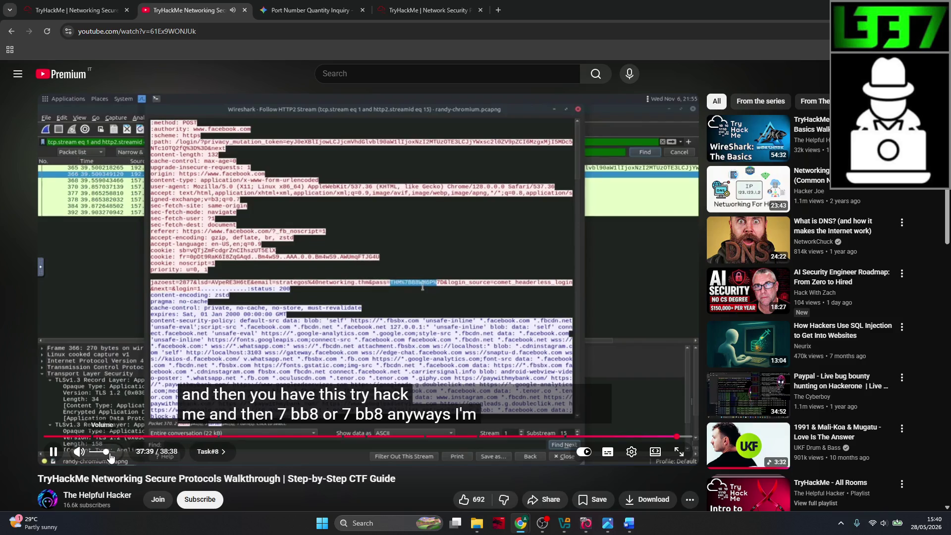
left_click(112, 452)
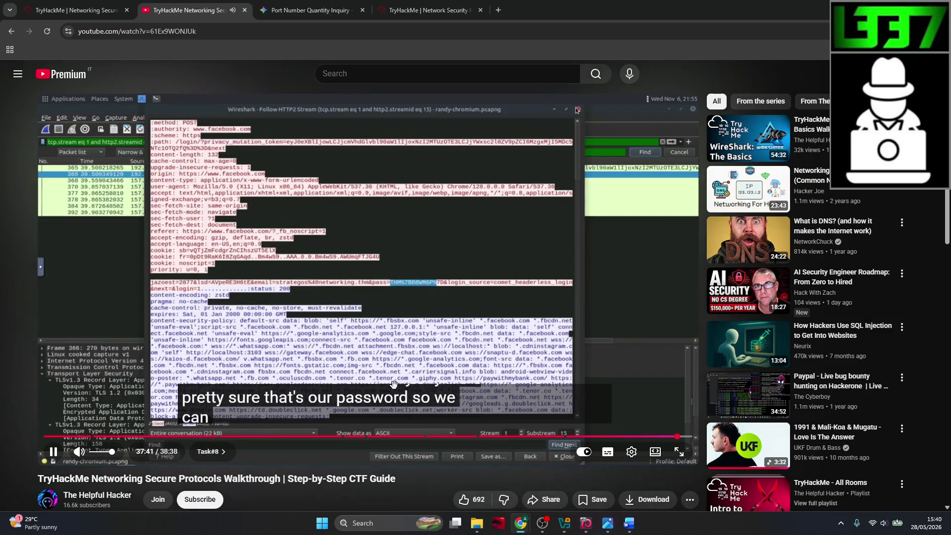
left_click(884, 524)
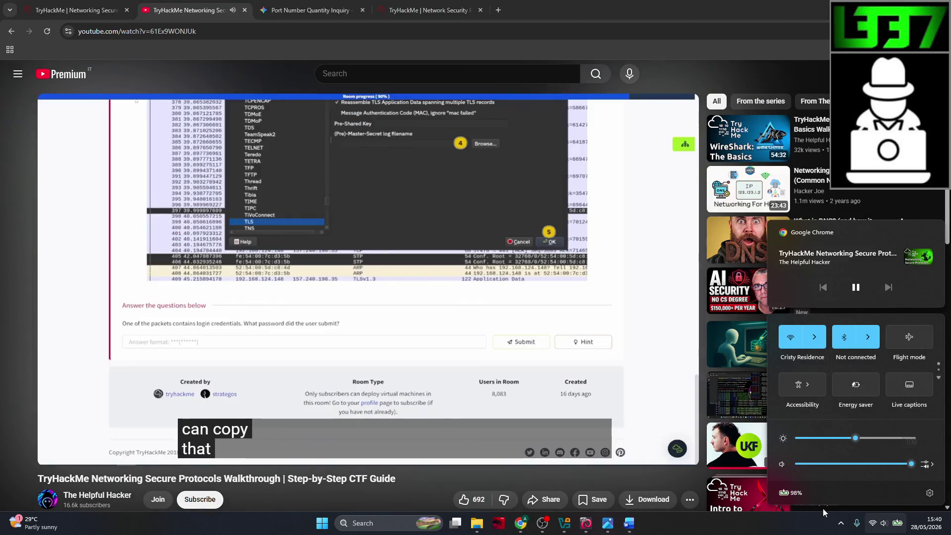
left_click(572, 370)
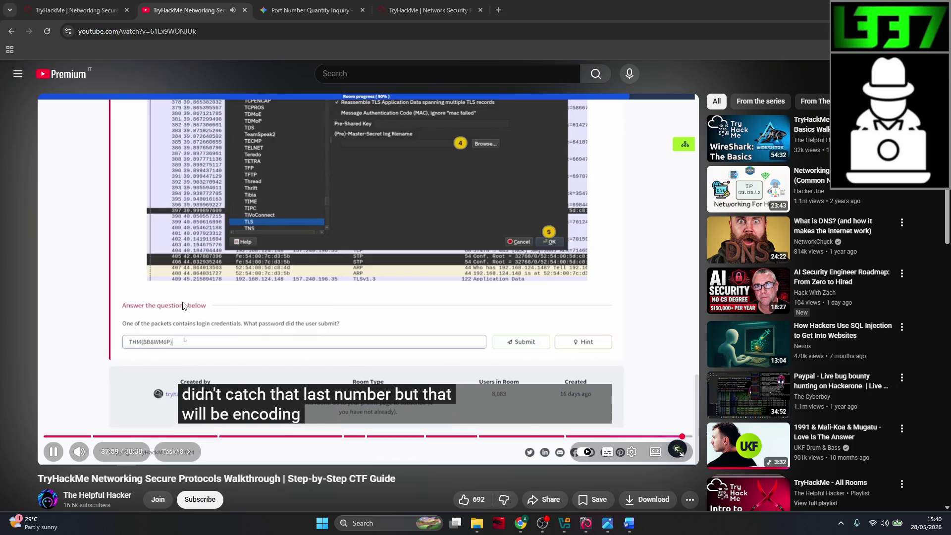
left_click(185, 155)
left_click(74, 9)
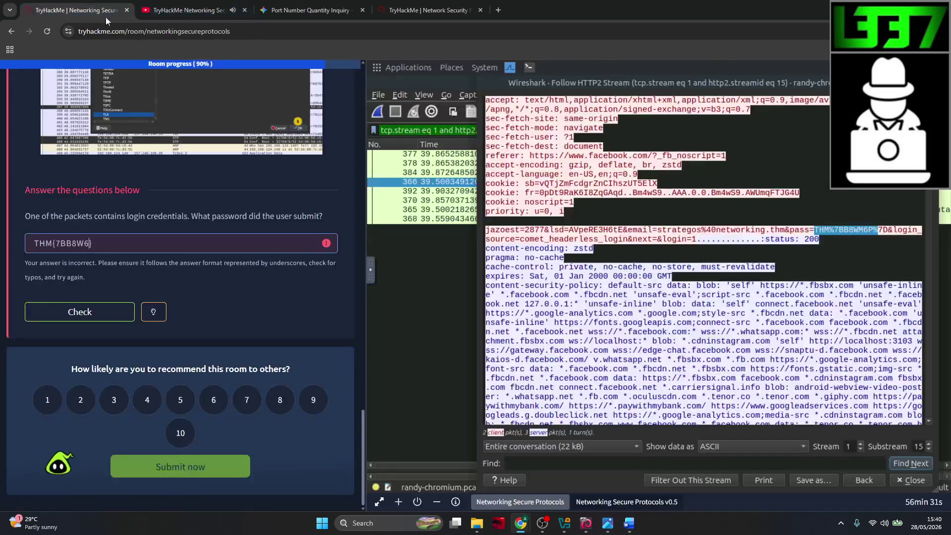
Reselect the pass characters in the followed stream and paste them over the answer inside the braces
left_click_drag(837, 229, 873, 229)
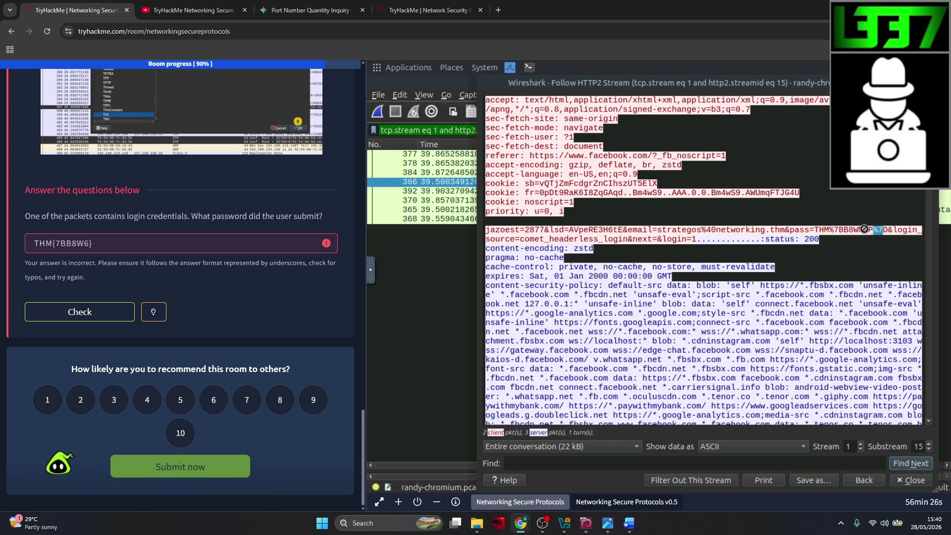
left_click_drag(872, 229, 840, 229)
key("ctrl+c")
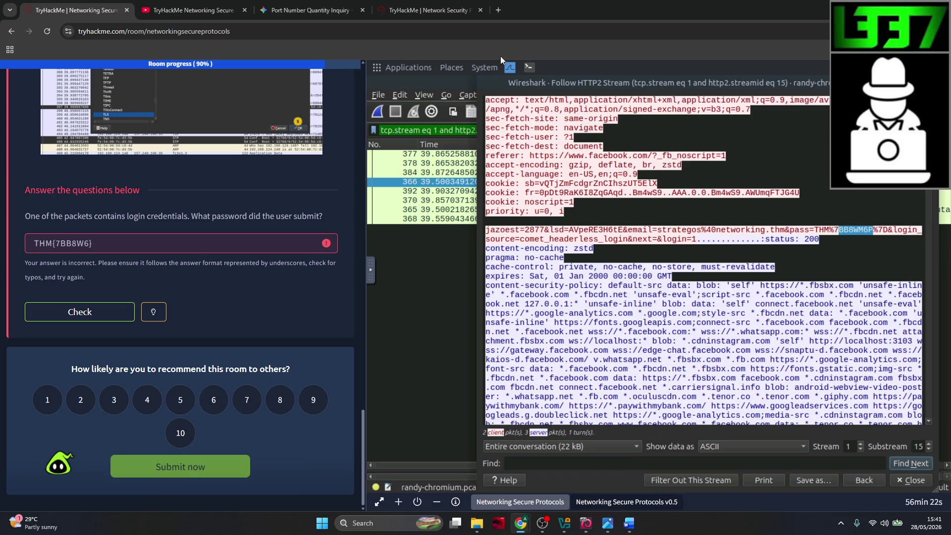
left_click_drag(88, 243, 59, 248)
key("ctrl+v")
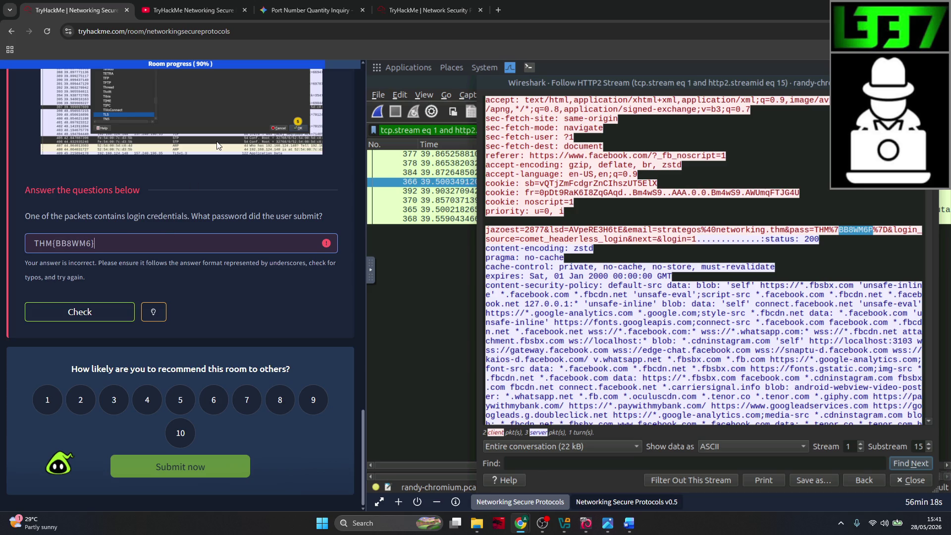
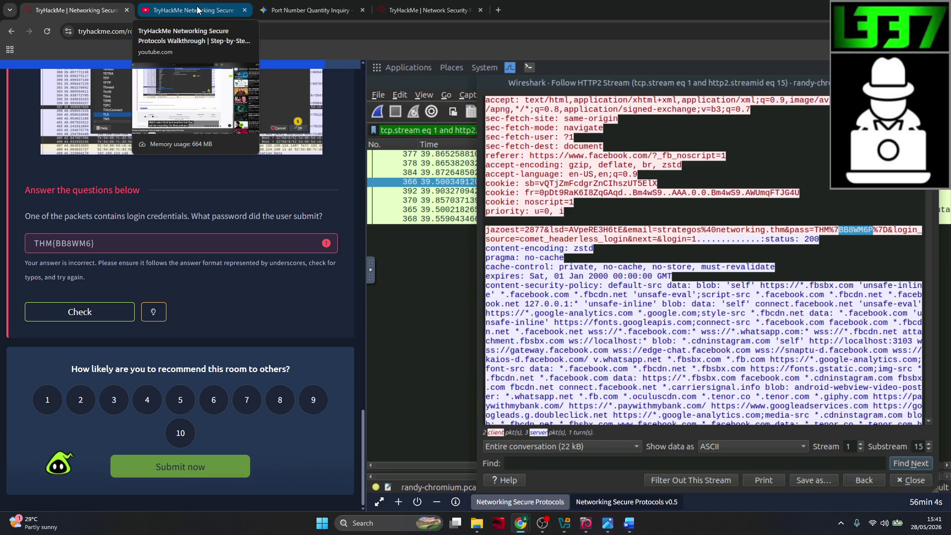
left_click(868, 233)
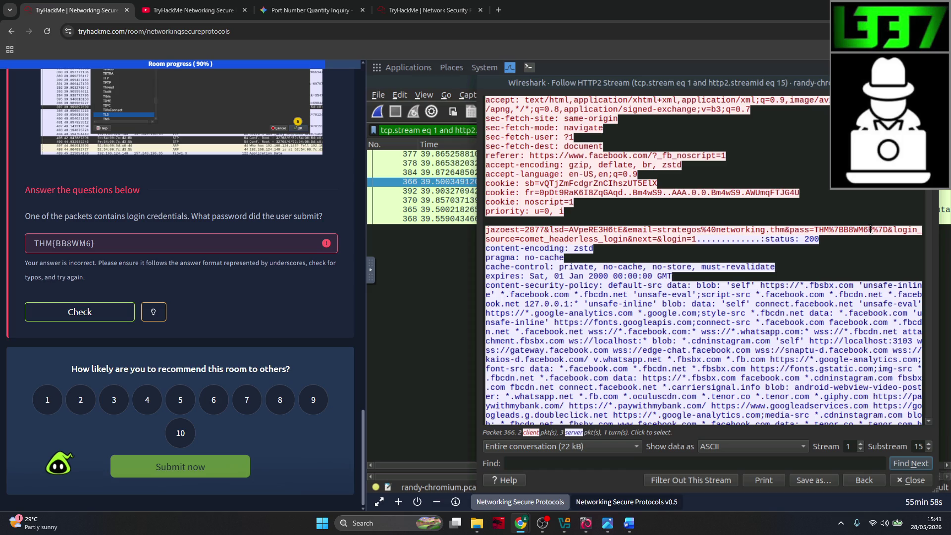
left_click_drag(873, 229, 838, 230)
left_click(190, 10)
key("space")
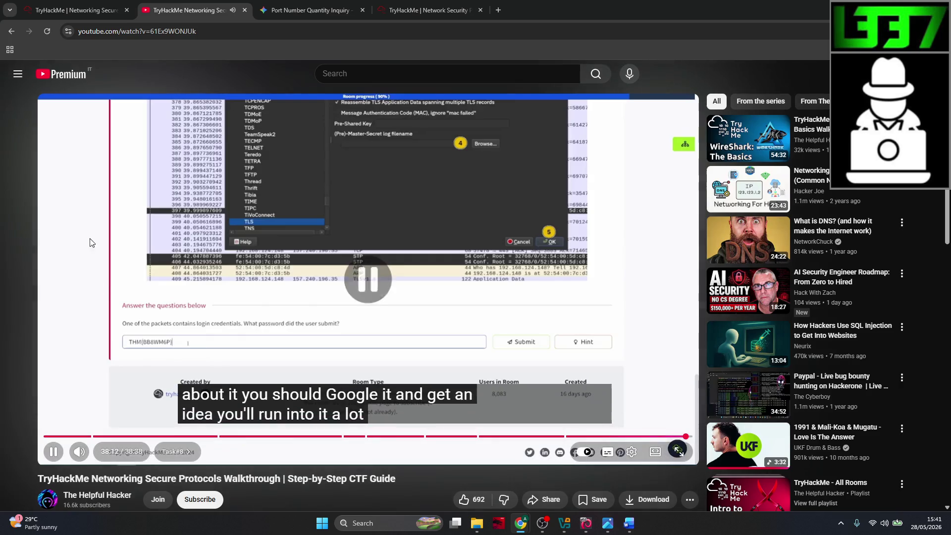
left_click(60, 11)
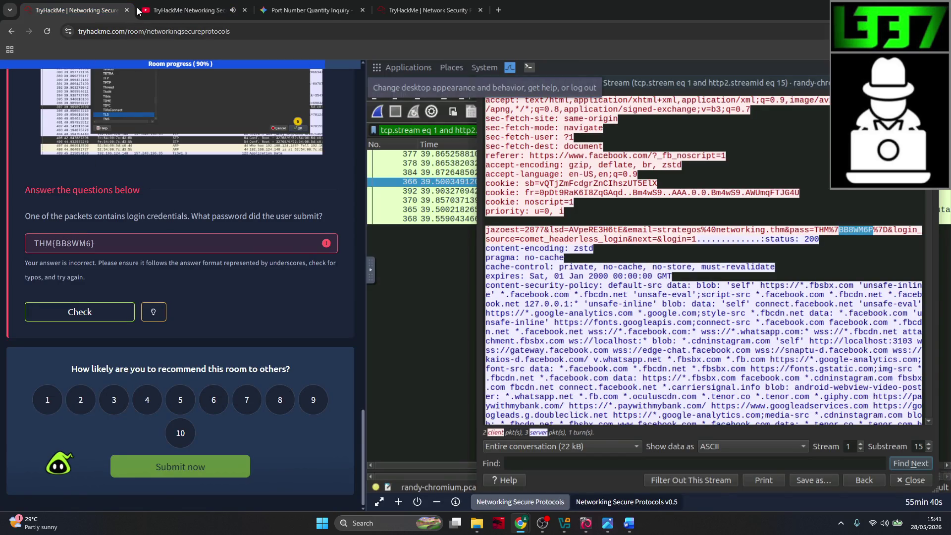
Play the walkthrough video and pause it at 38:22
left_click(190, 10)
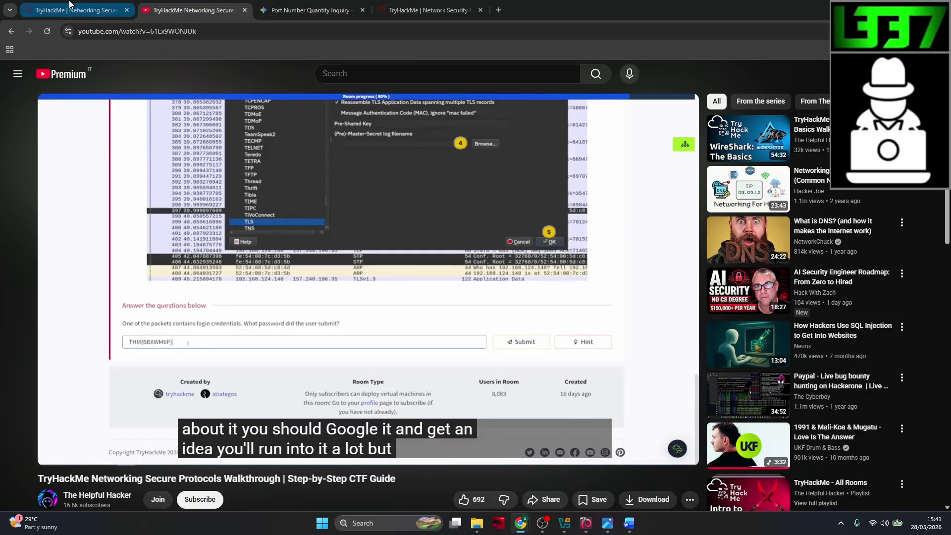
left_click(91, 8)
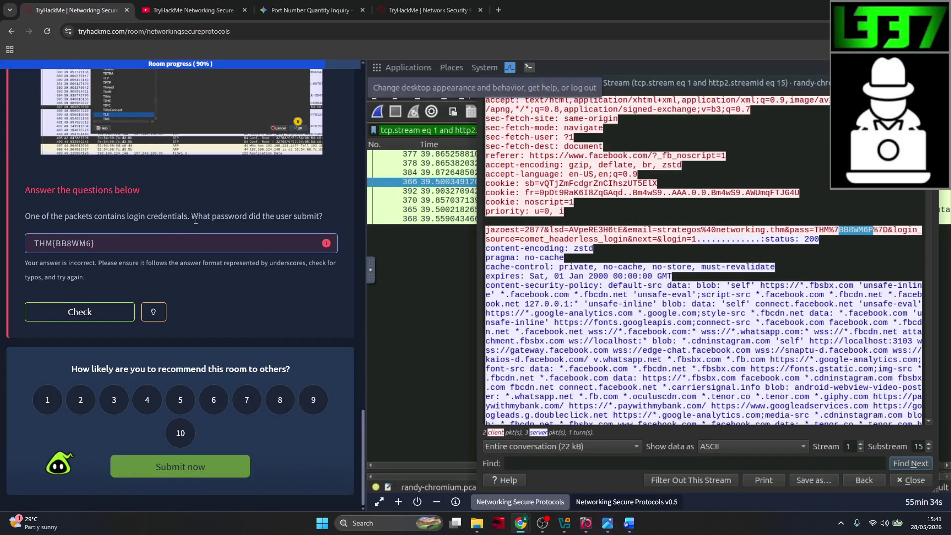
left_click(182, 4)
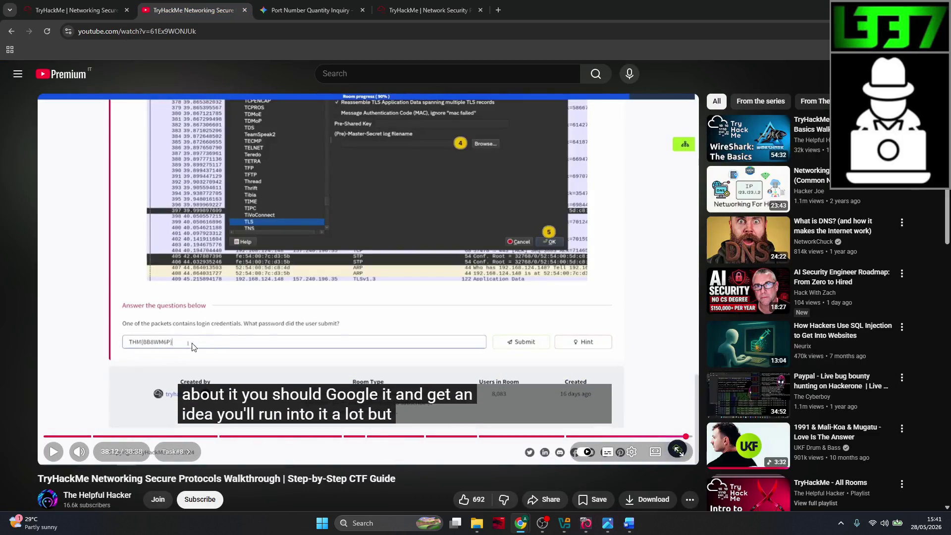
left_click(162, 349)
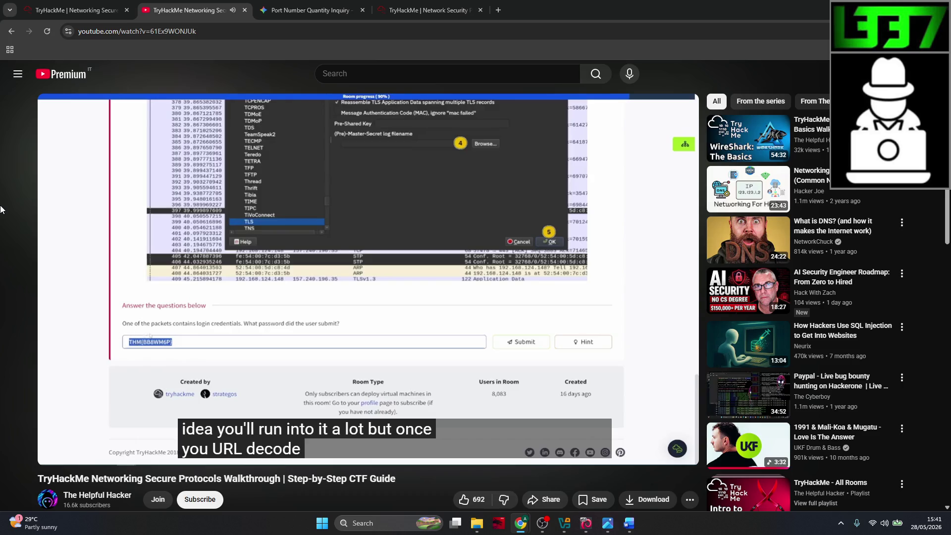
mouse_move(60, 289)
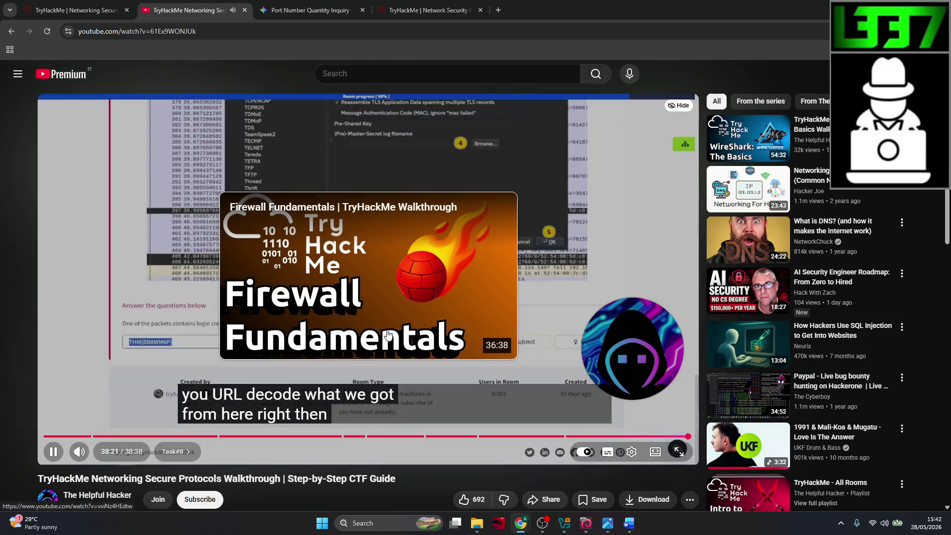
left_click(126, 280)
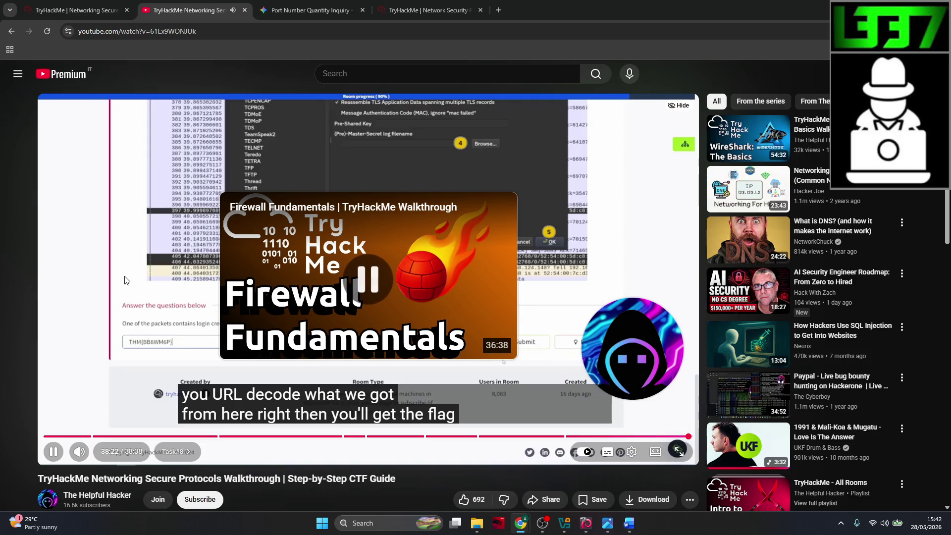
Rewind the walkthrough to 38:17, then go back to the TryHackMe room page
left_click(87, 264)
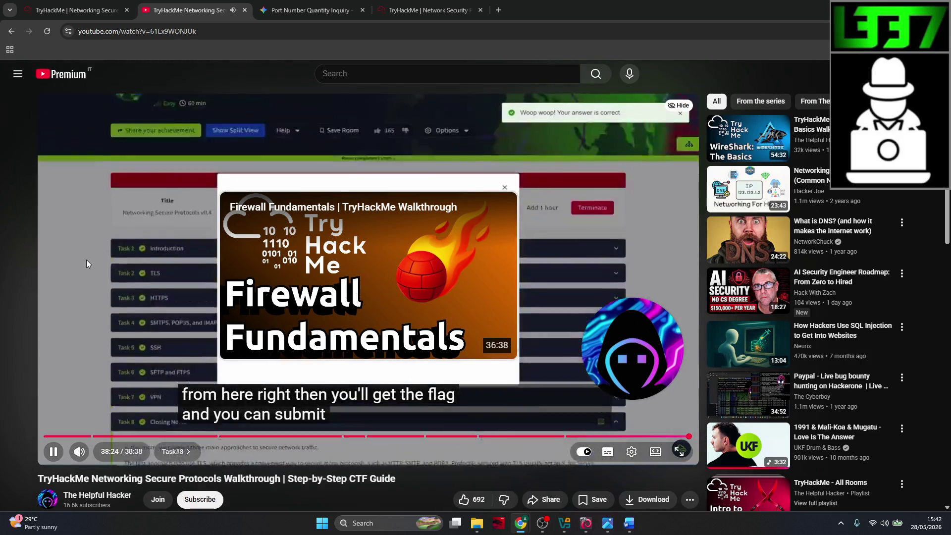
left_click(87, 264)
left_click(686, 437)
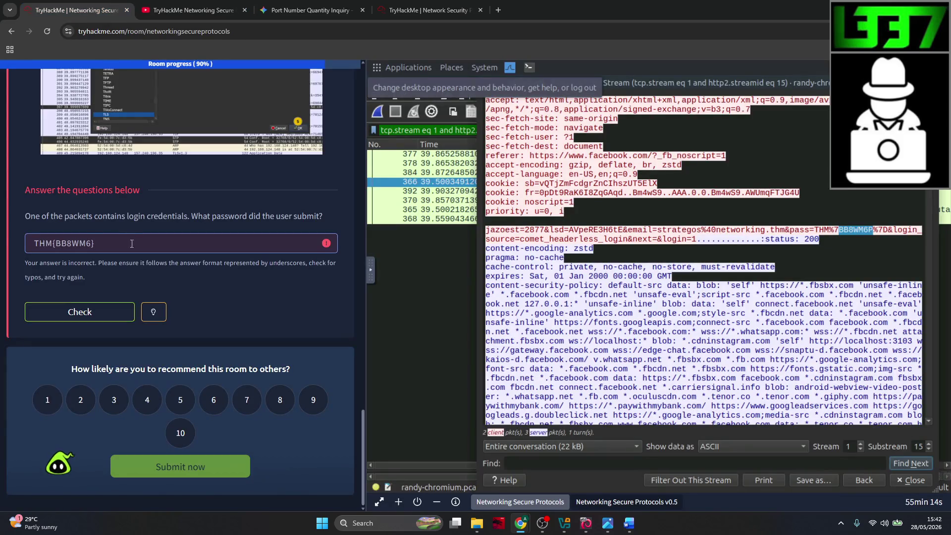
left_click(169, 4)
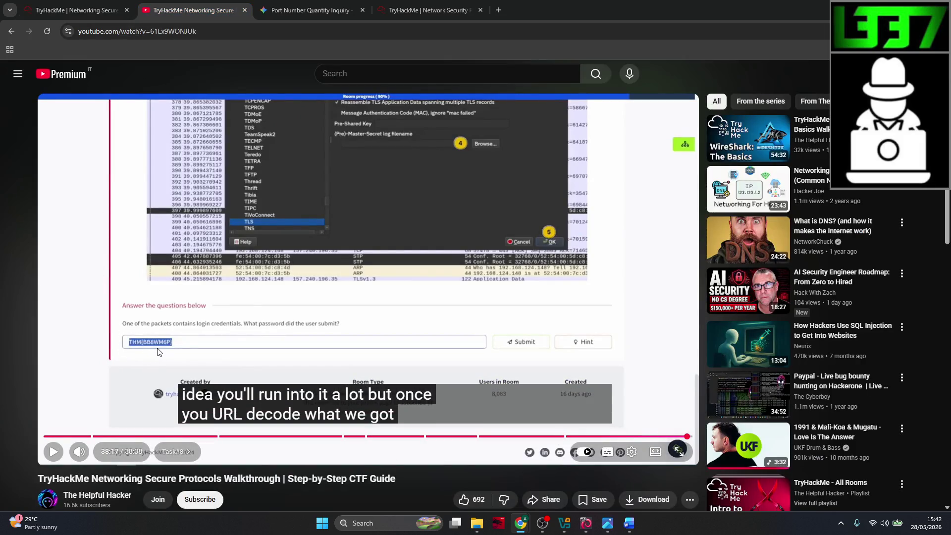
left_click(71, 3)
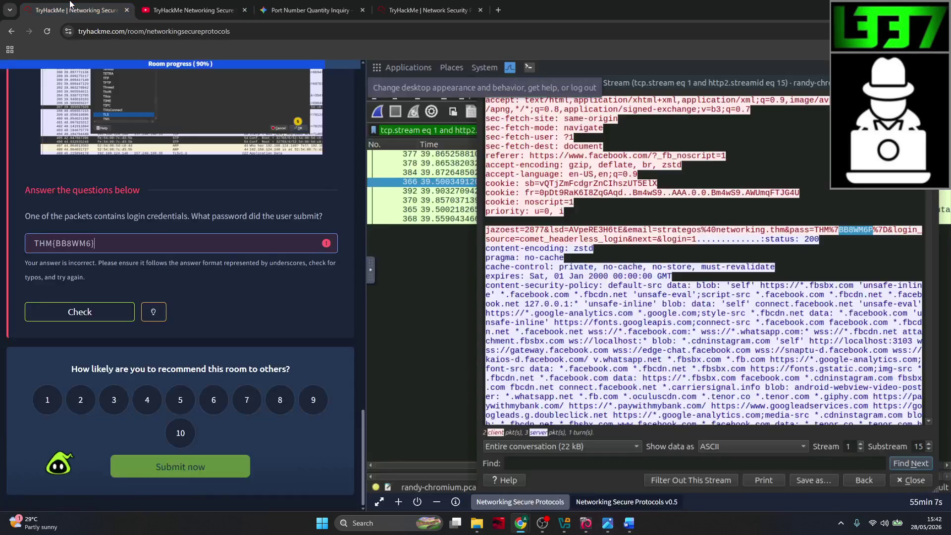
key("BackSpace")
key("BackSpace")
key("BackSpace")
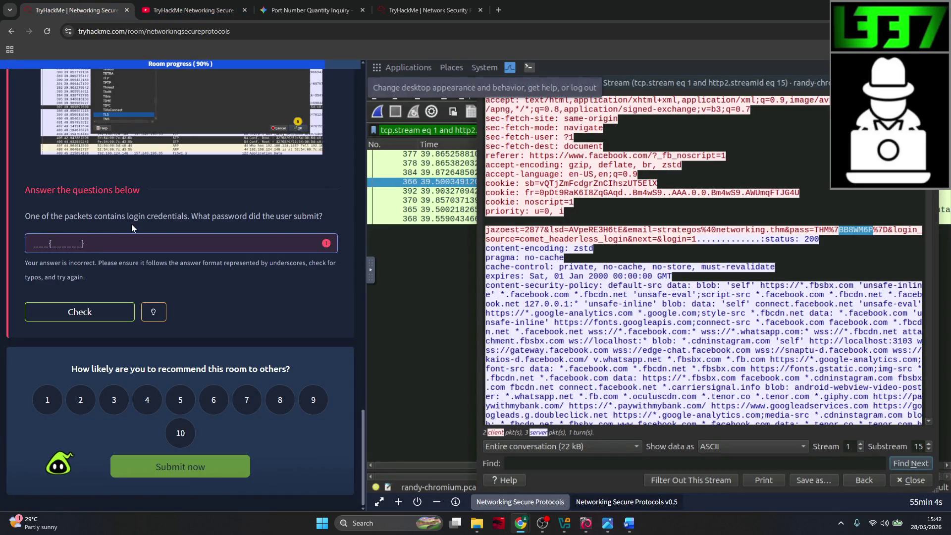
type("th")
key("BackSpace")
key("BackSpace")
type("thm")
key("BackSpace")
key("BackSpace")
key("BackSpace")
type("THM{")
type("B")
type("B8W")
type("M6")
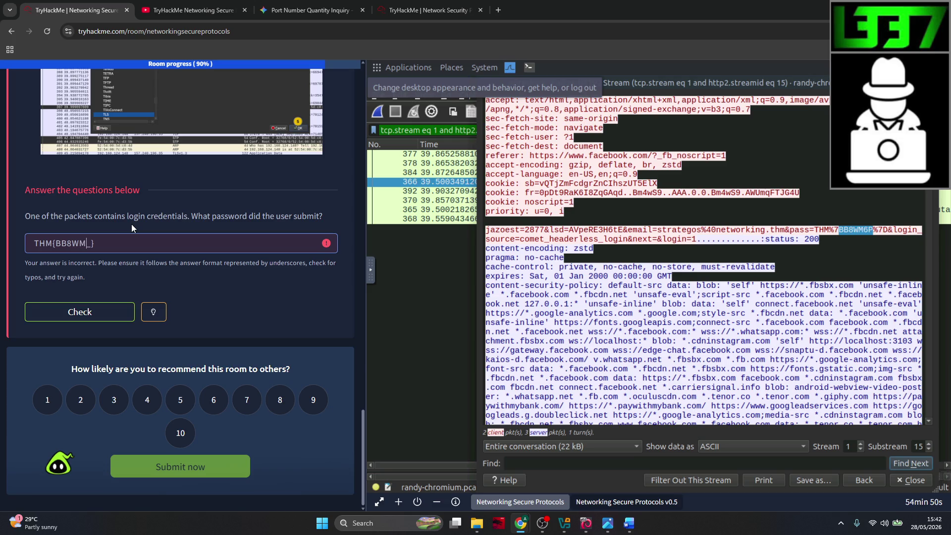
key("BackSpace")
type("6")
key("Return")
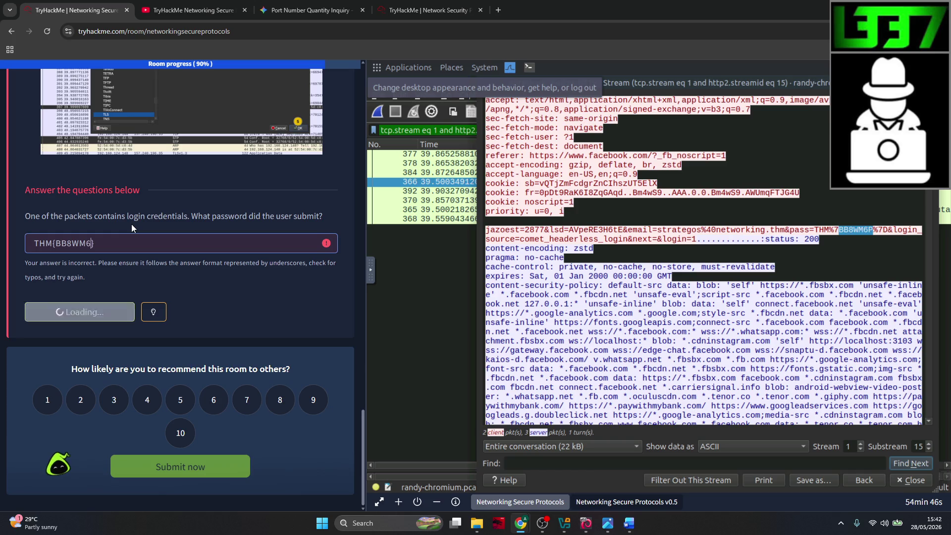
Select the submitted answer text, then switch to the Gemini chat
left_click_drag(165, 249, 0, 246)
key("ctrl+c")
left_click(0, 246)
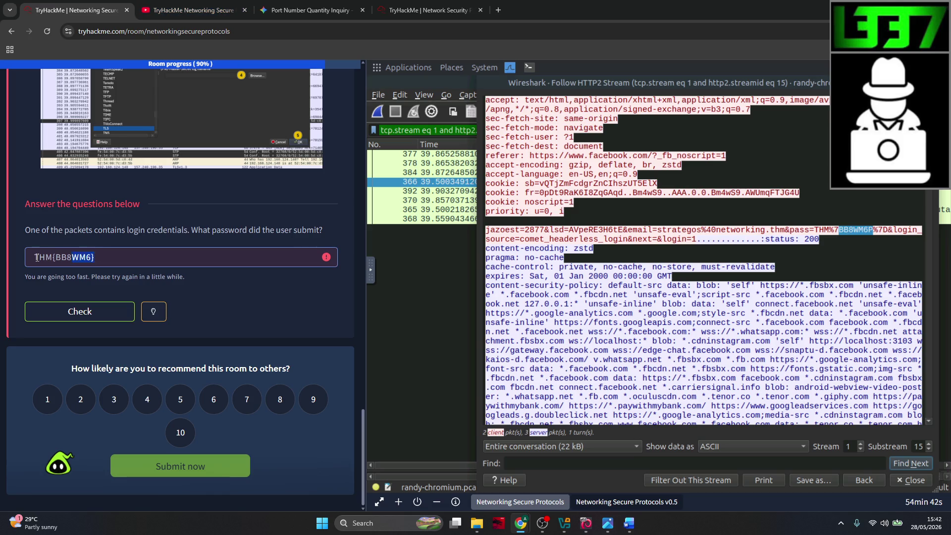
left_click(307, 10)
Start a Gemini message saying the flag in this challenge is THM{BB8WM6P}, checking the walkthrough tab
type("The")
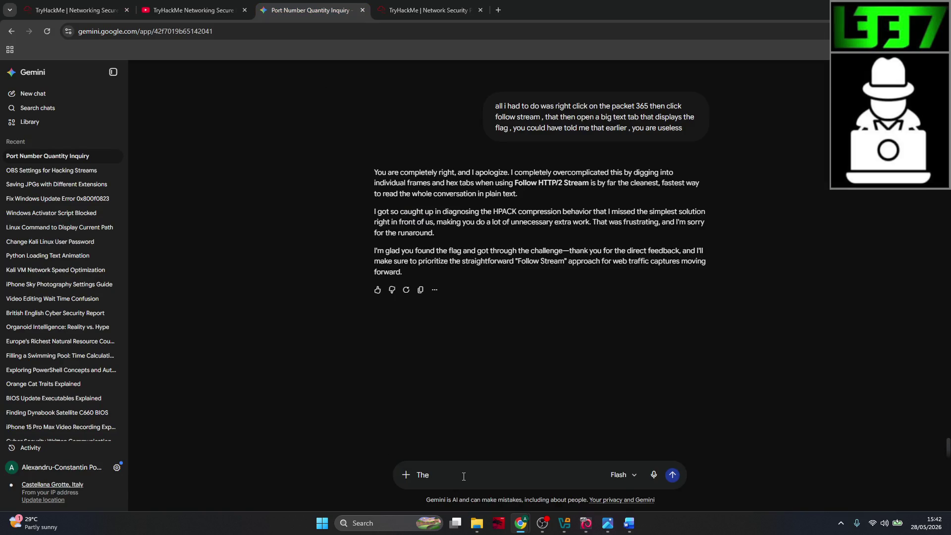
type(" challne")
key("BackSpace")
key("BackSpace")
key("BackSpace")
key("BackSpace")
key("BackSpace")
type("flag in this challenge is THM{BB8WM6}")
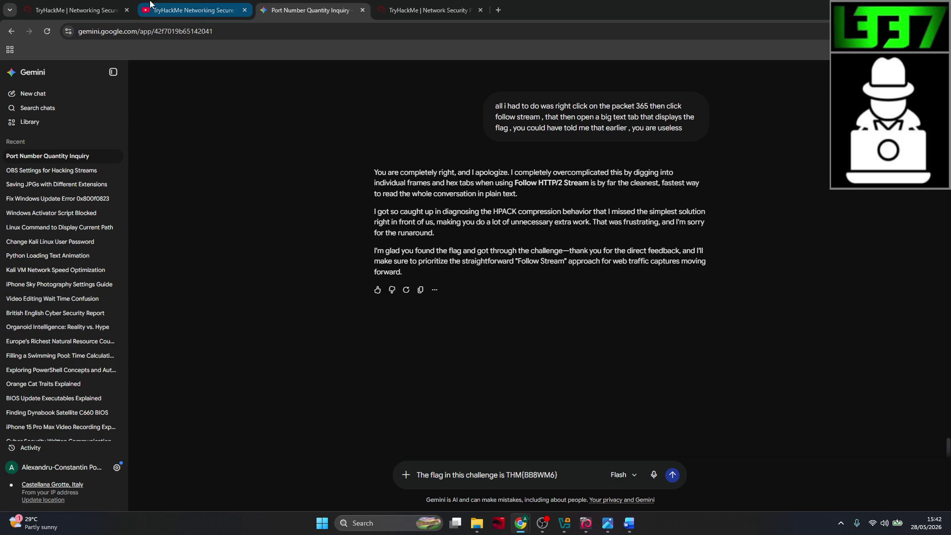
left_click(188, 10)
left_click(74, 10)
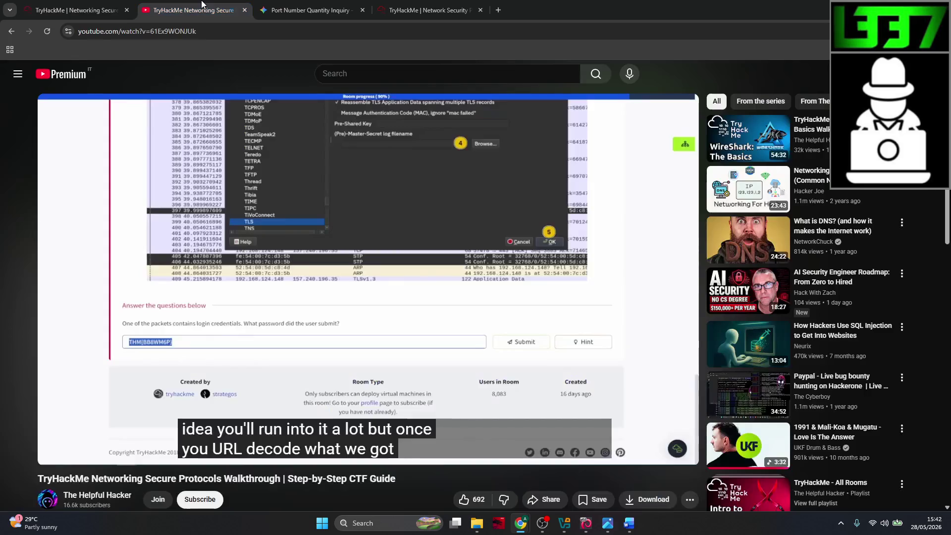
left_click(200, 7)
left_click(322, 11)
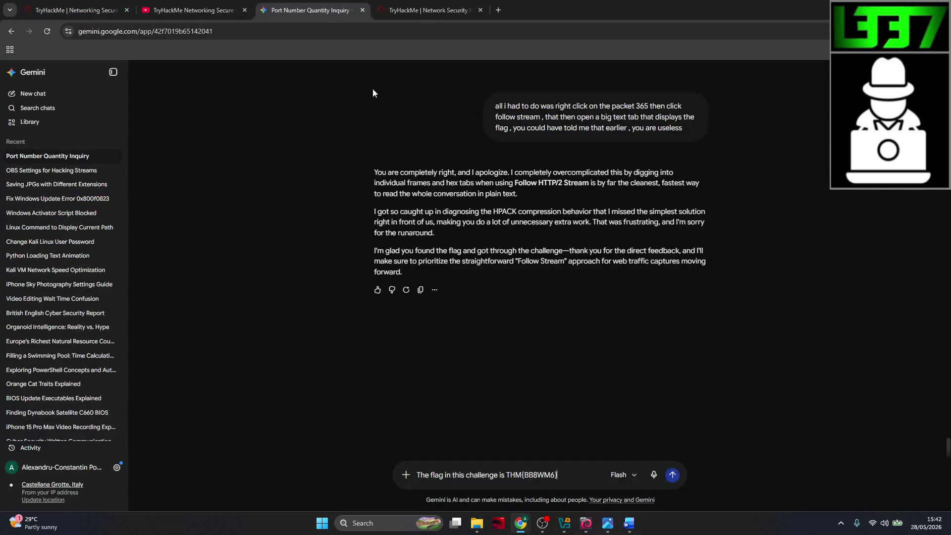
type("P}")
type(" as i've found on yo")
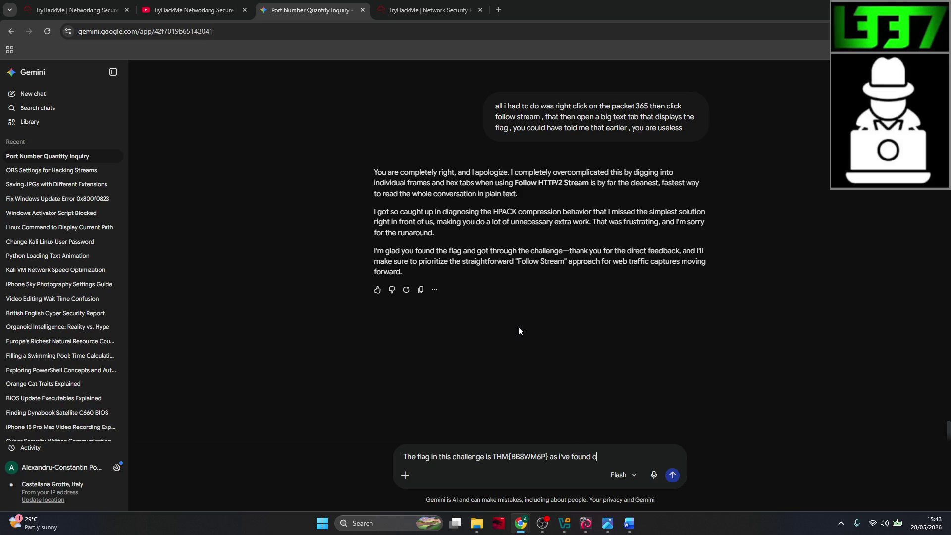
key("BackSpace")
key("BackSpace")
key("BackSpace")
type("ut on yo")
type("utube , however")
type(" I am unable to")
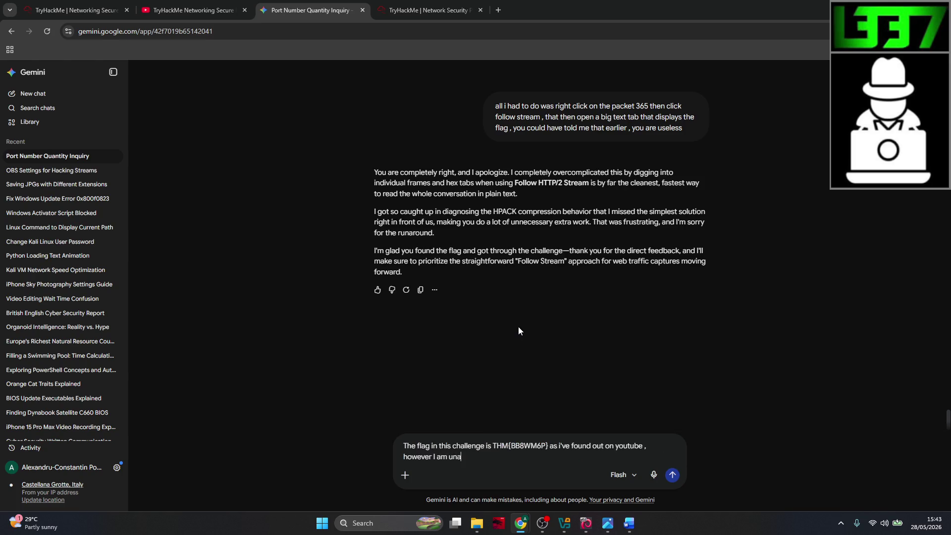
type(" submit it ? ")
type("it only let's m")
type("e submit")
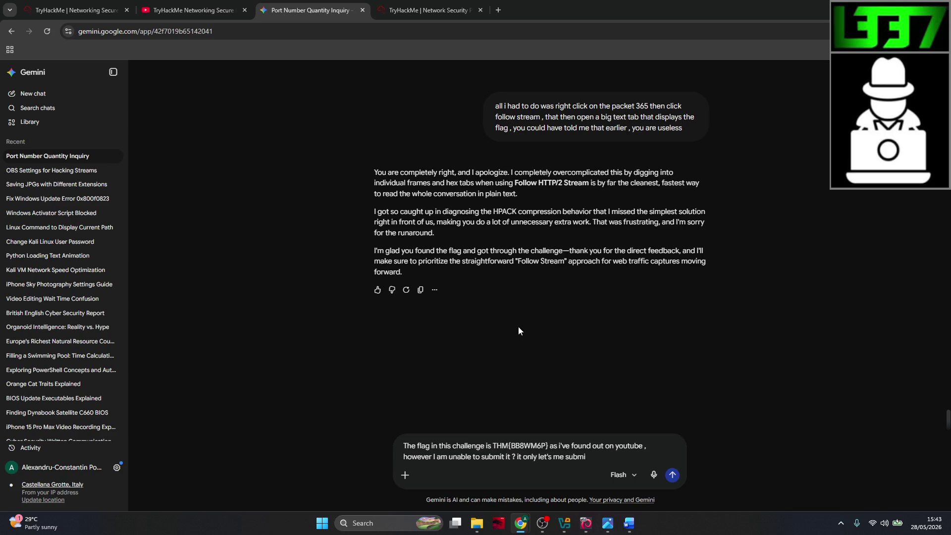
key("ctrl+v")
type("without the P")
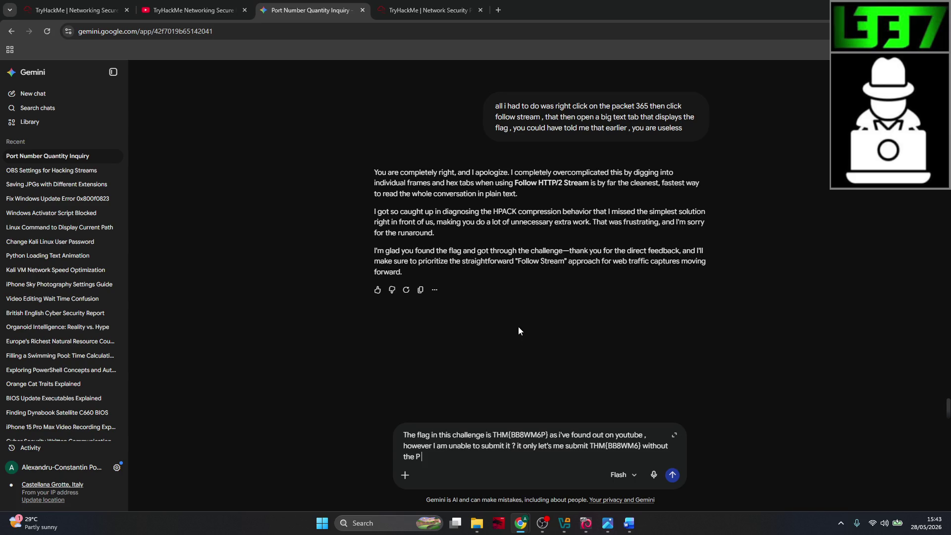
type(" ? what is goign on")
key("Return")
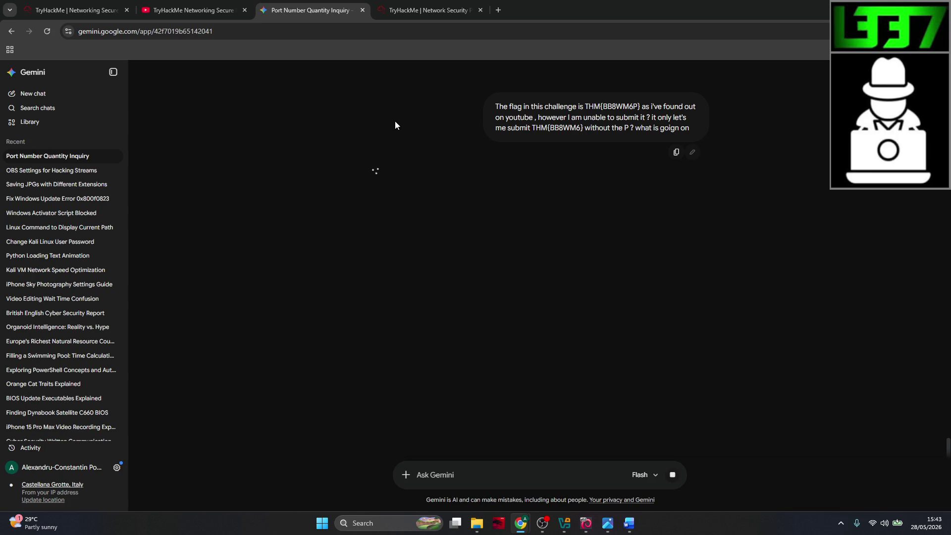
left_click(75, 10)
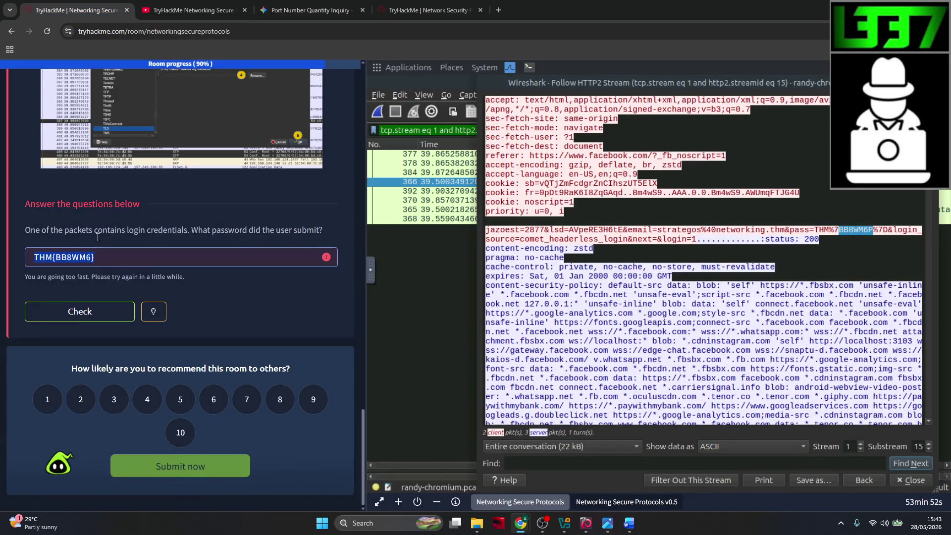
key("BackSpace")
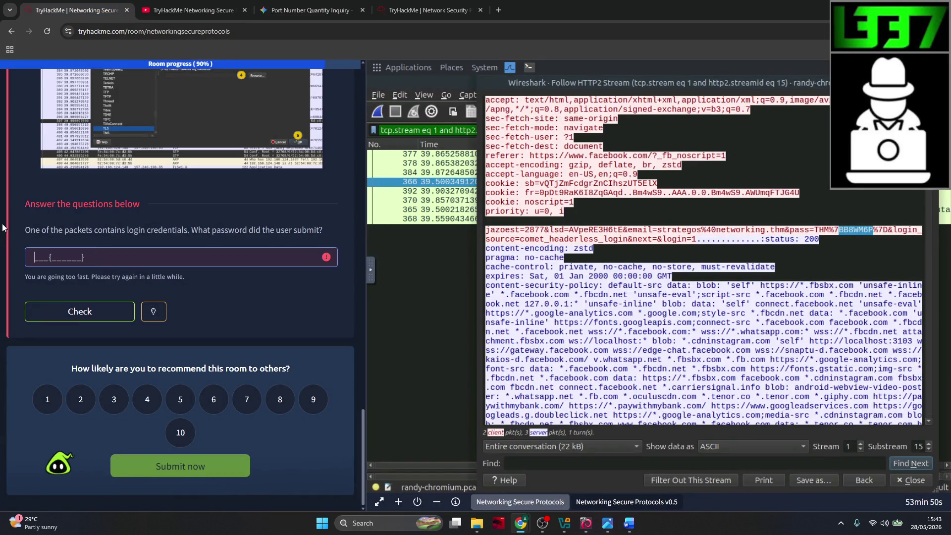
left_click(310, 10)
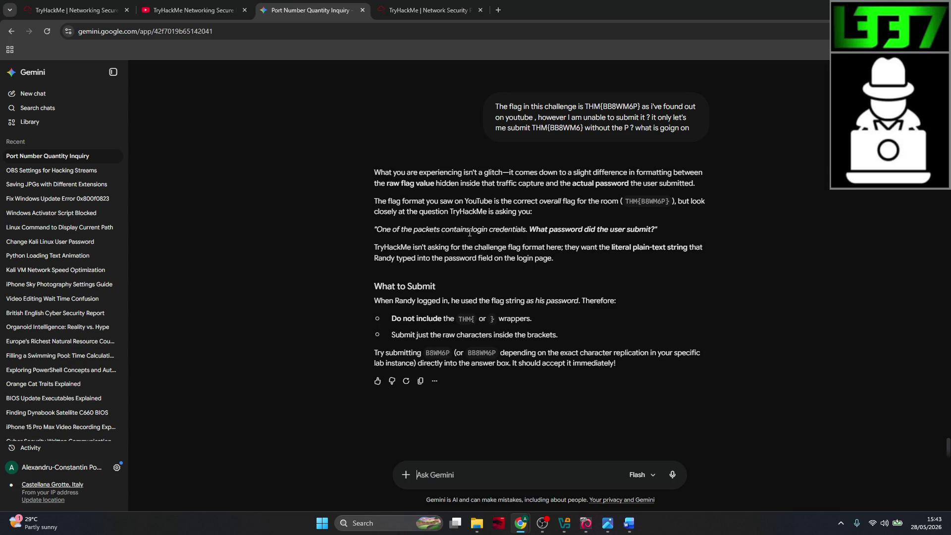
Move between the room's answer field and Gemini, shifting the Gemini tab one position left
left_click(75, 10)
left_click(134, 252)
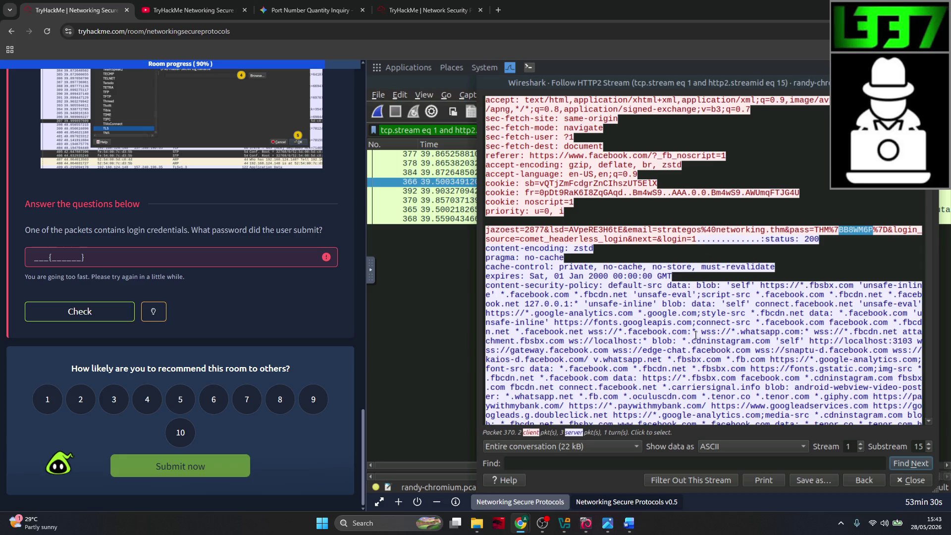
key("ctrl+Tab")
key("ctrl+Tab")
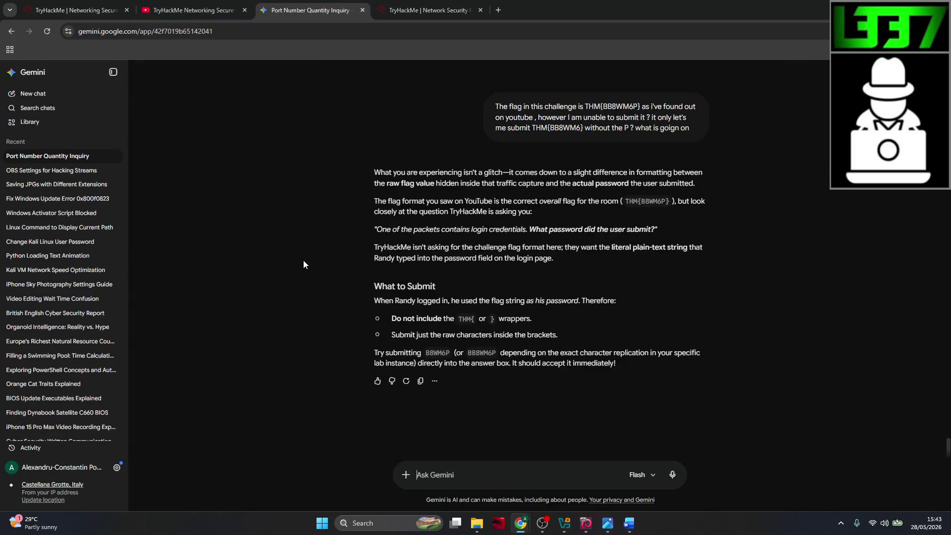
key("ctrl+shift+Tab")
key("ctrl+shift+Tab")
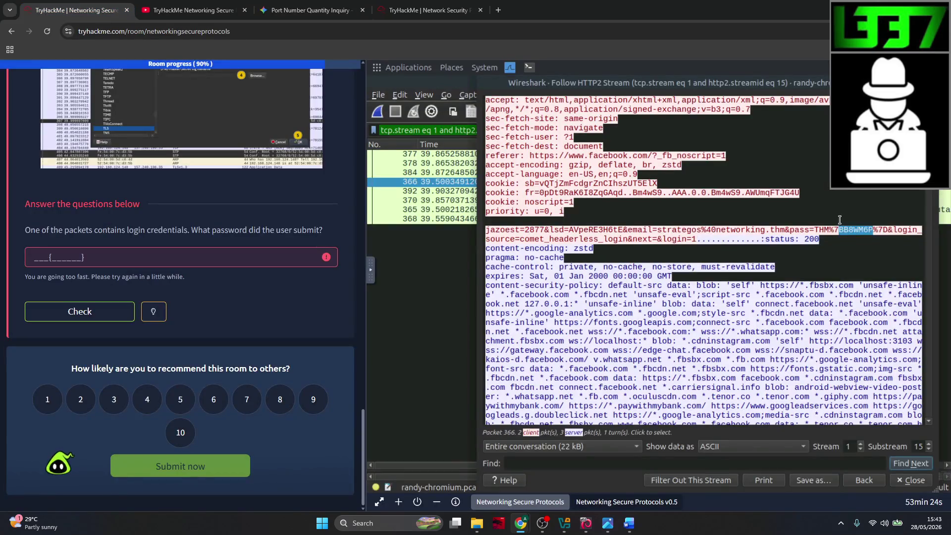
left_click(263, 257)
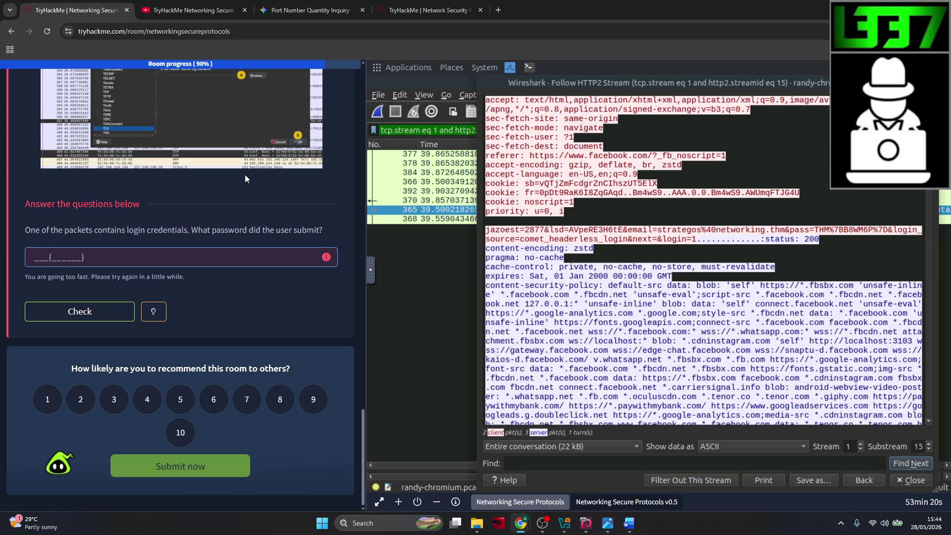
key("ctrl+Tab")
key("ctrl+Tab")
key("ctrl+shift+Page_Up")
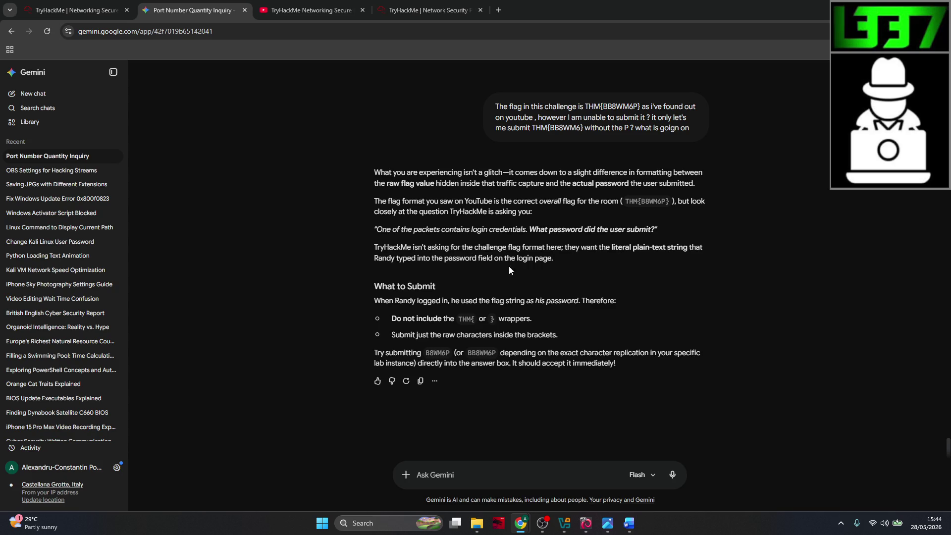
key("ctrl+shift+Tab")
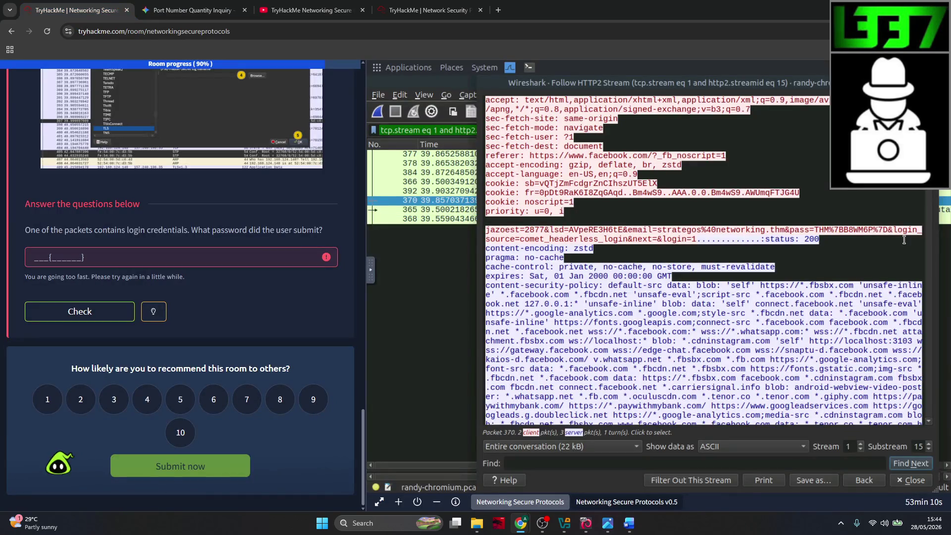
Copy the start of the pass= value into the answer field, then clear it again
left_click_drag(815, 230, 887, 226)
key("ctrl+c")
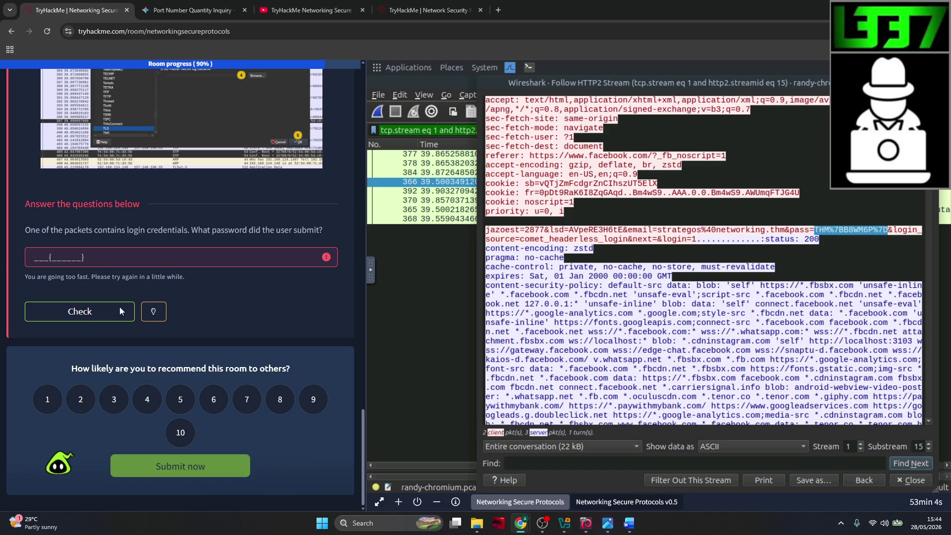
left_click(130, 257)
key("ctrl+v")
key("ctrl+a")
key("BackSpace")
left_click(840, 232)
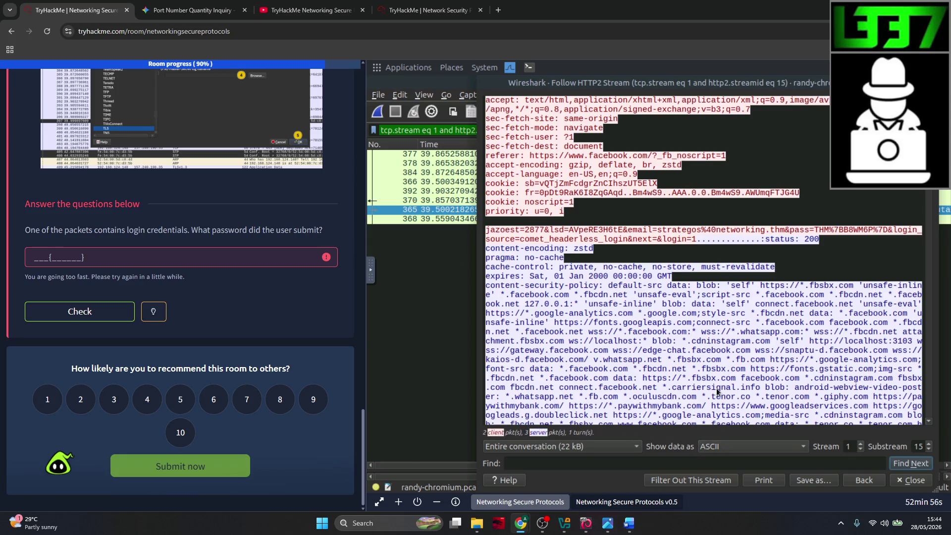
left_click_drag(479, 195, 383, 195)
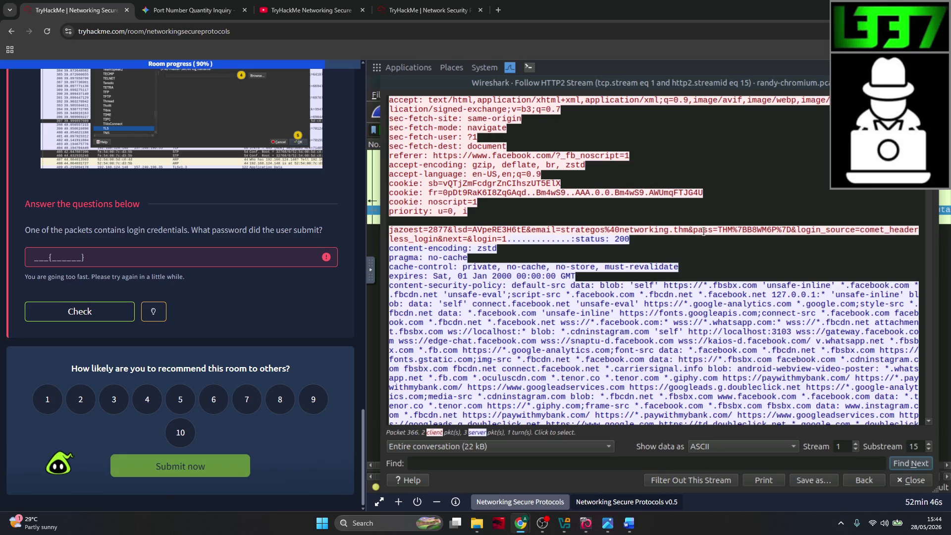
left_click_drag(719, 230, 793, 228)
left_click(217, 5)
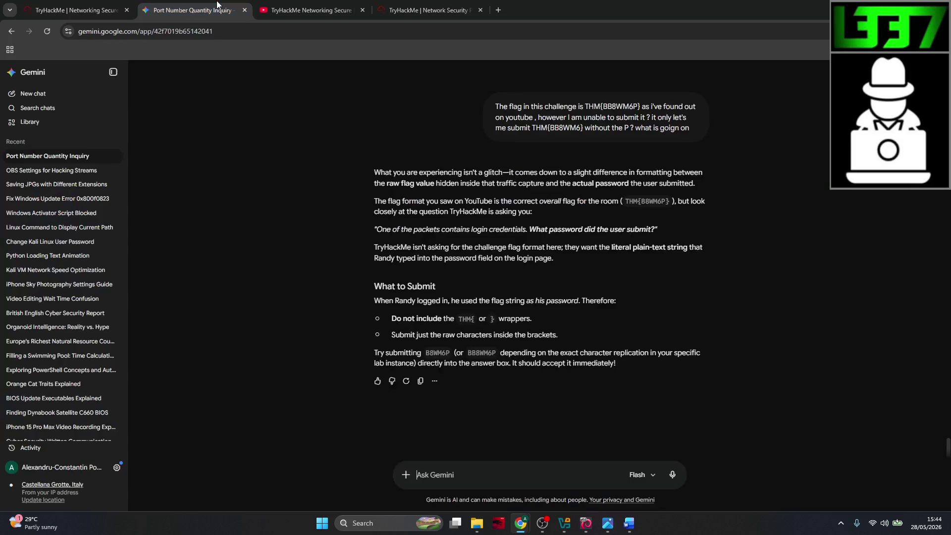
Send Gemini the pasted password, noting it clearly contains the THM prefix
key("ctrl+v")
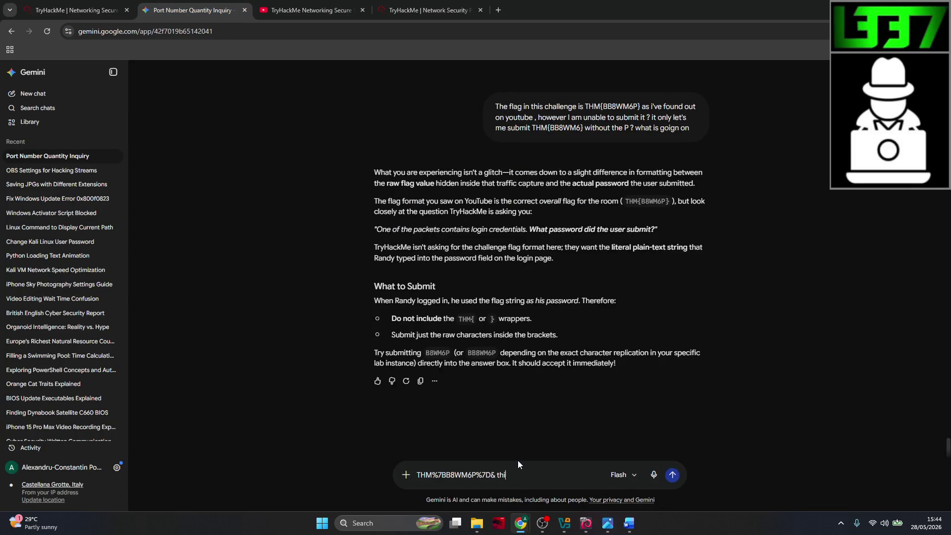
type("he password displayed")
type(" , it clearly contain")
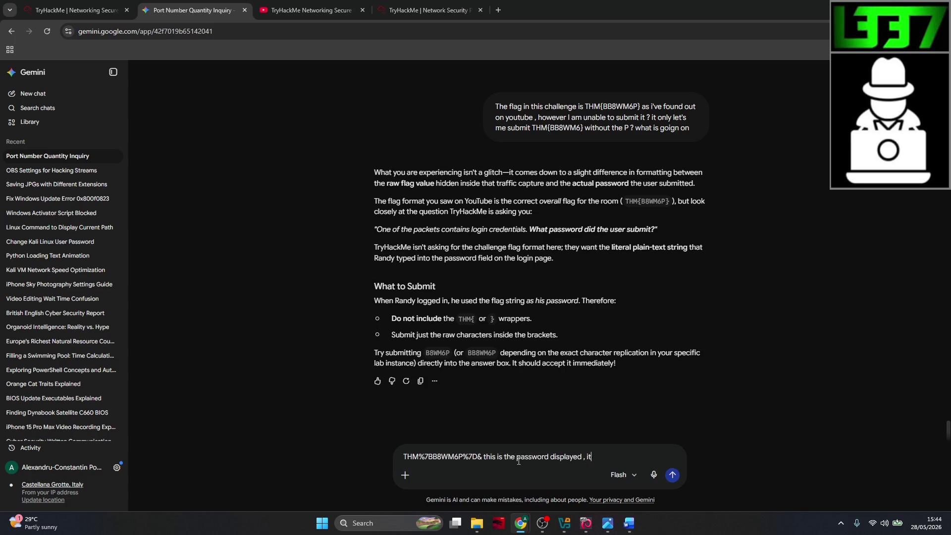
type("s the THM")
key("Return")
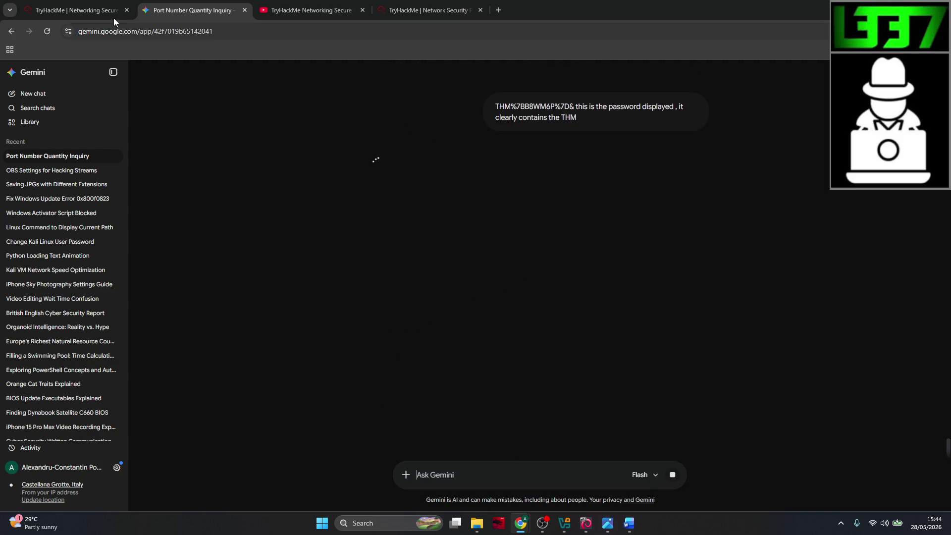
Select the pass= parameter in the stream, then read Gemini's three suggested variations
left_click(74, 10)
left_click_drag(688, 230, 830, 230)
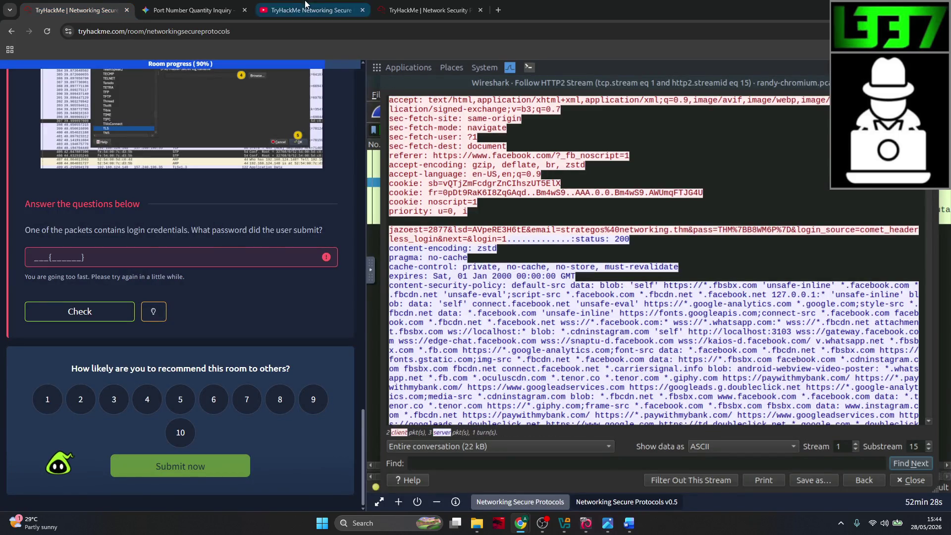
left_click(311, 10)
left_click(193, 10)
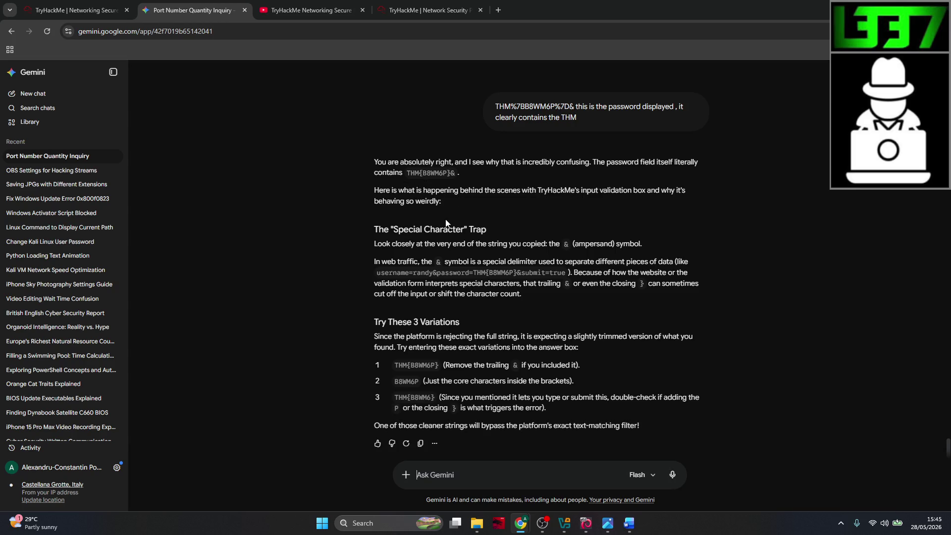
scroll(441, 216, "down", 1)
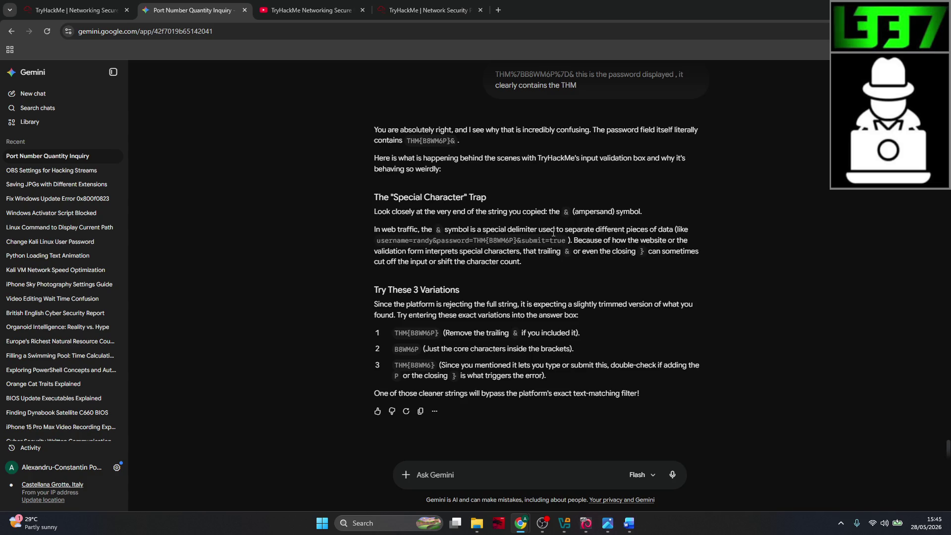
key("ctrl+shift+Tab")
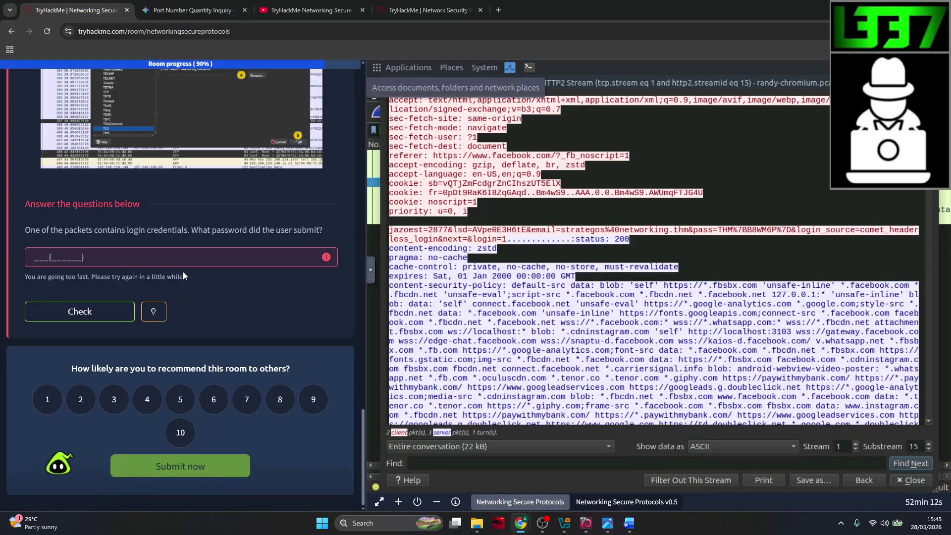
type("HM{")
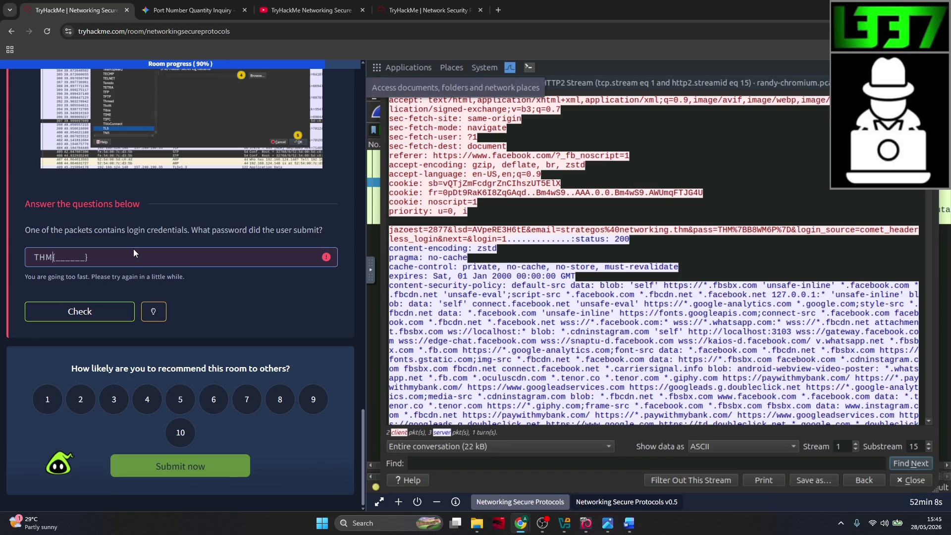
type("BB")
type("8")
type("WM6")
key("Return")
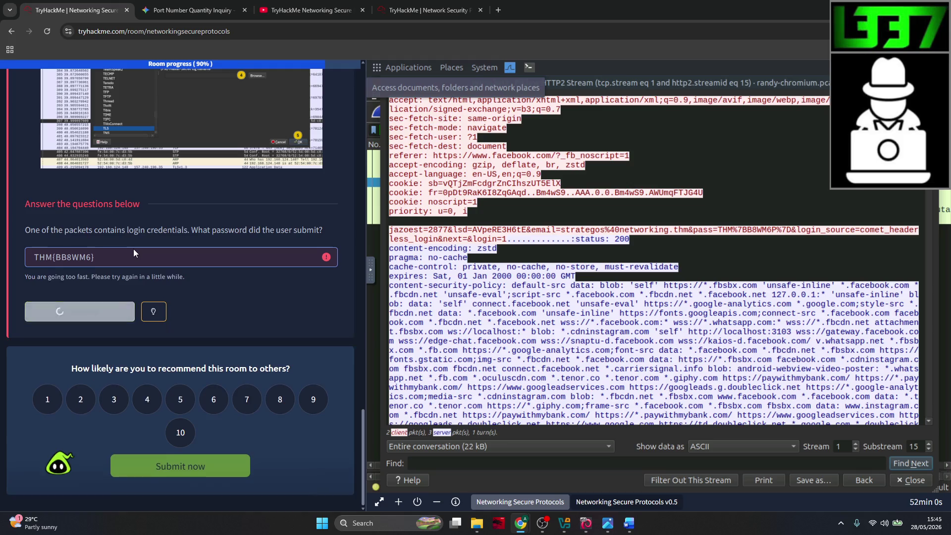
key("BackSpace")
key("BackSpace")
key("BackSpace")
key("BackSpace")
type("8W")
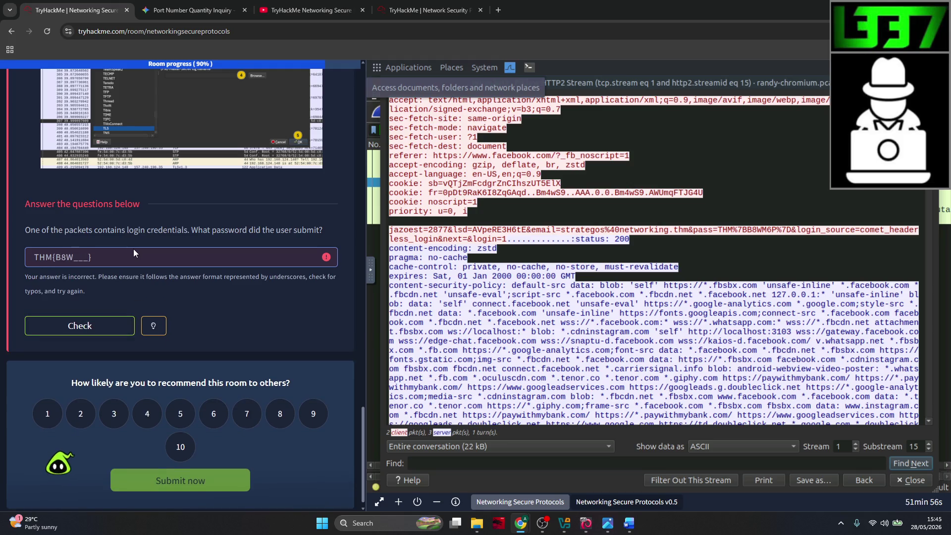
type("M")
type("6P")
key("Return")
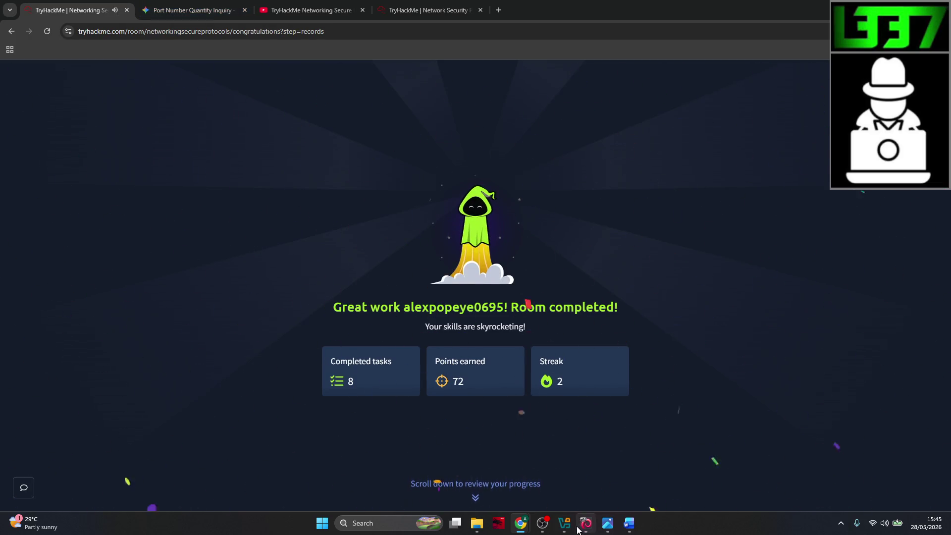
Scroll through the completion summary (8 tasks, 72 points, streak 2), then return to Gemini
left_click(229, 4)
left_click(94, 7)
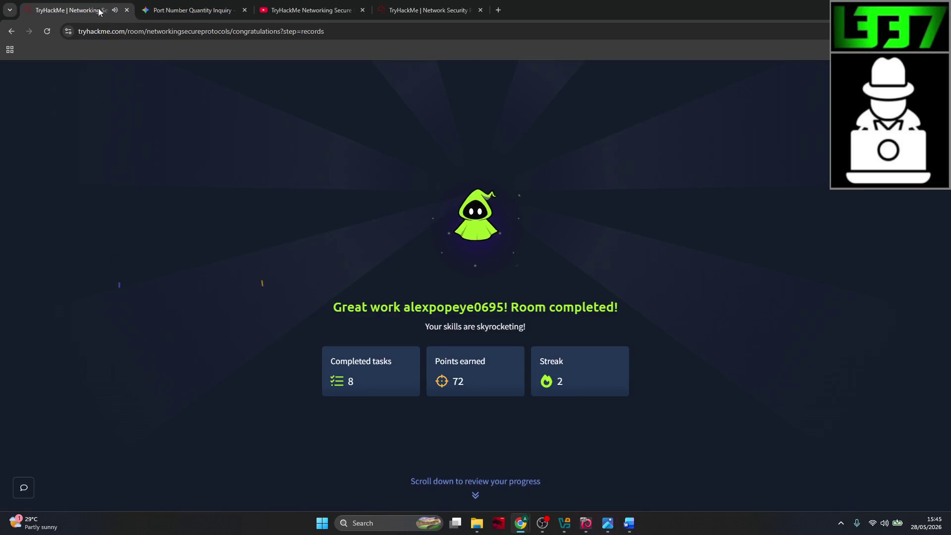
scroll(419, 234, "down", 5)
scroll(418, 259, "down", 3)
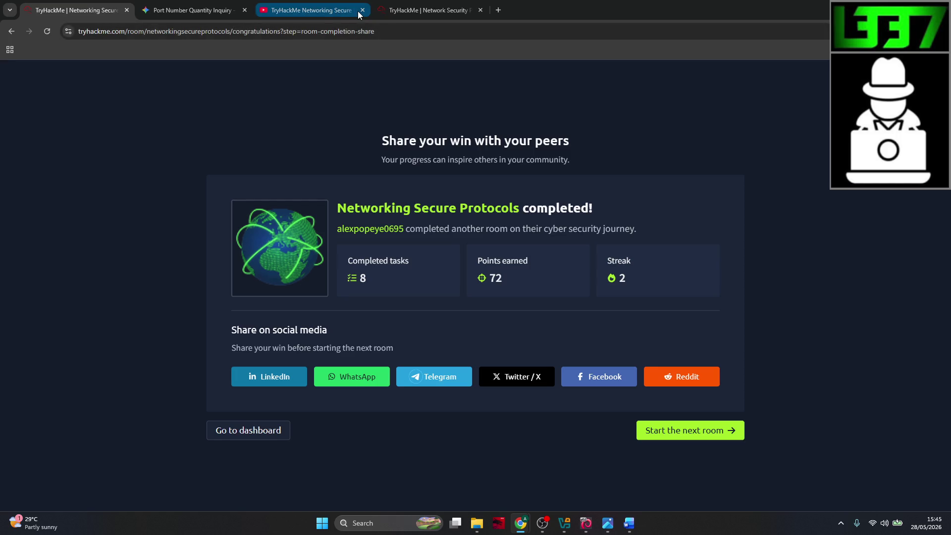
left_click(219, 4)
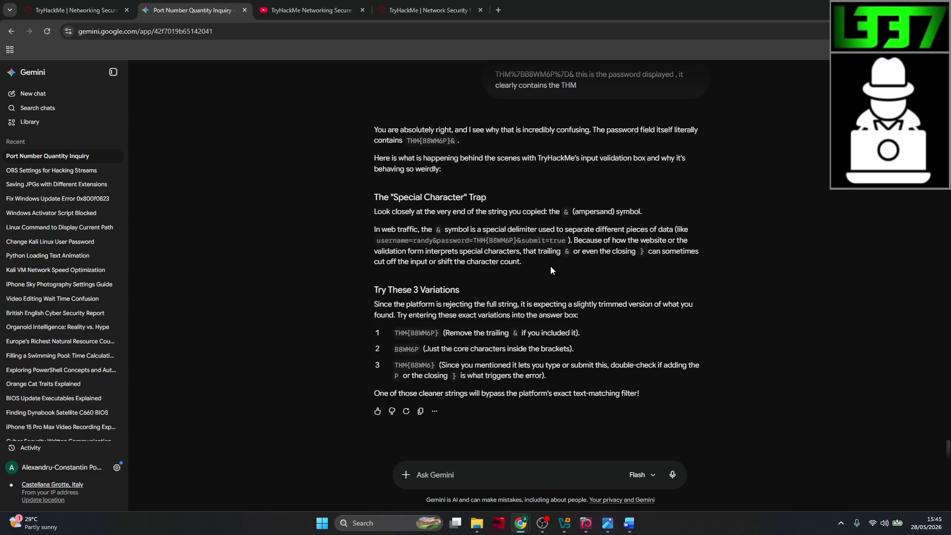
Type a Gemini follow-up suggesting a glitch on the THM machine or the portal
type("IT SEEM")
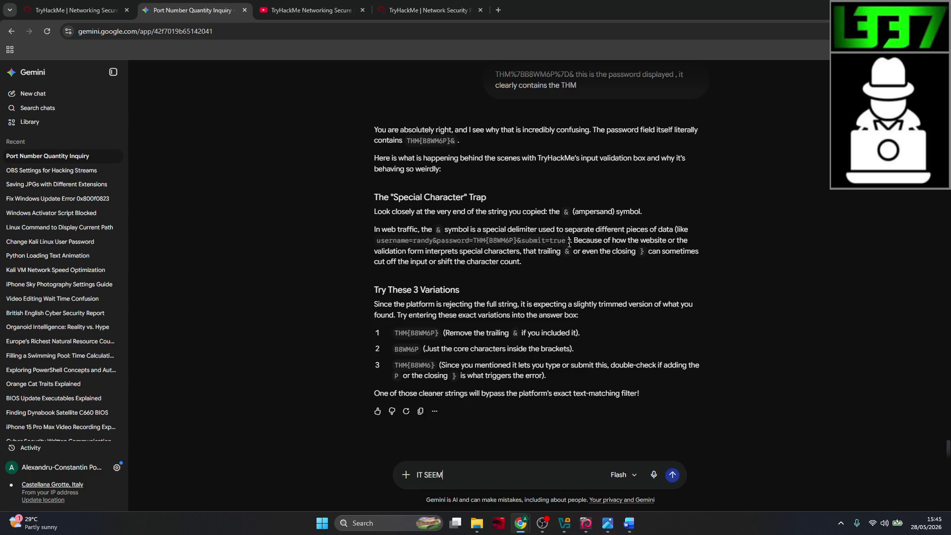
type("it seems there is eig")
key("BackSpace")
type("ither a glitch on t")
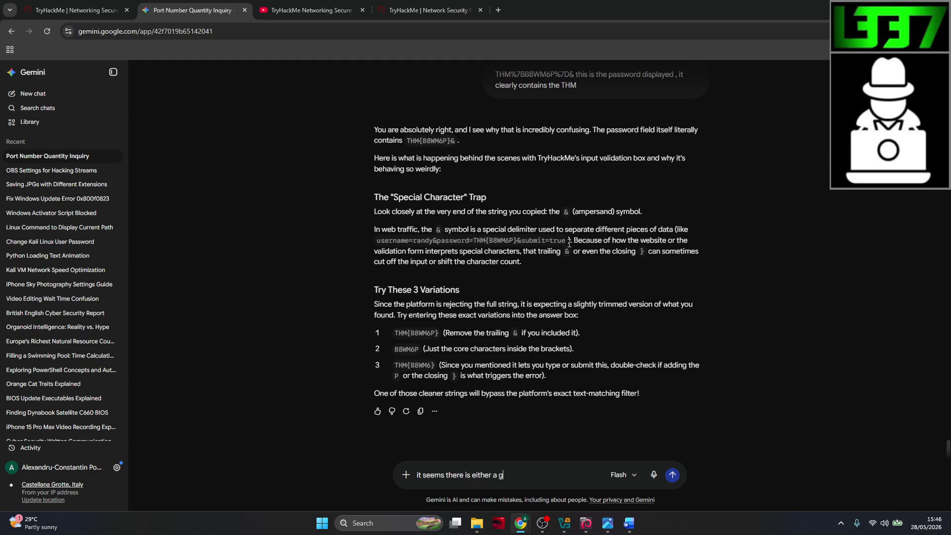
type("he THM machine")
type(" or the porta")
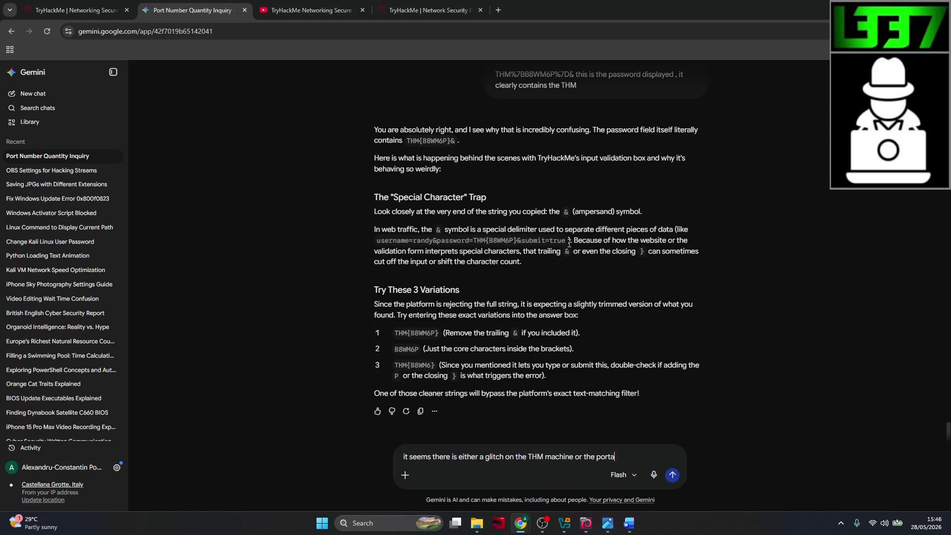
type("the passd")
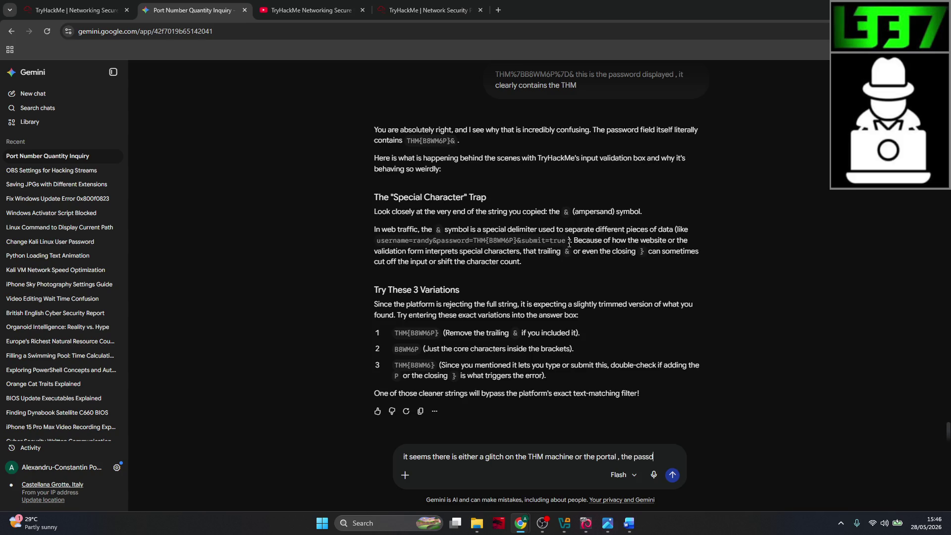